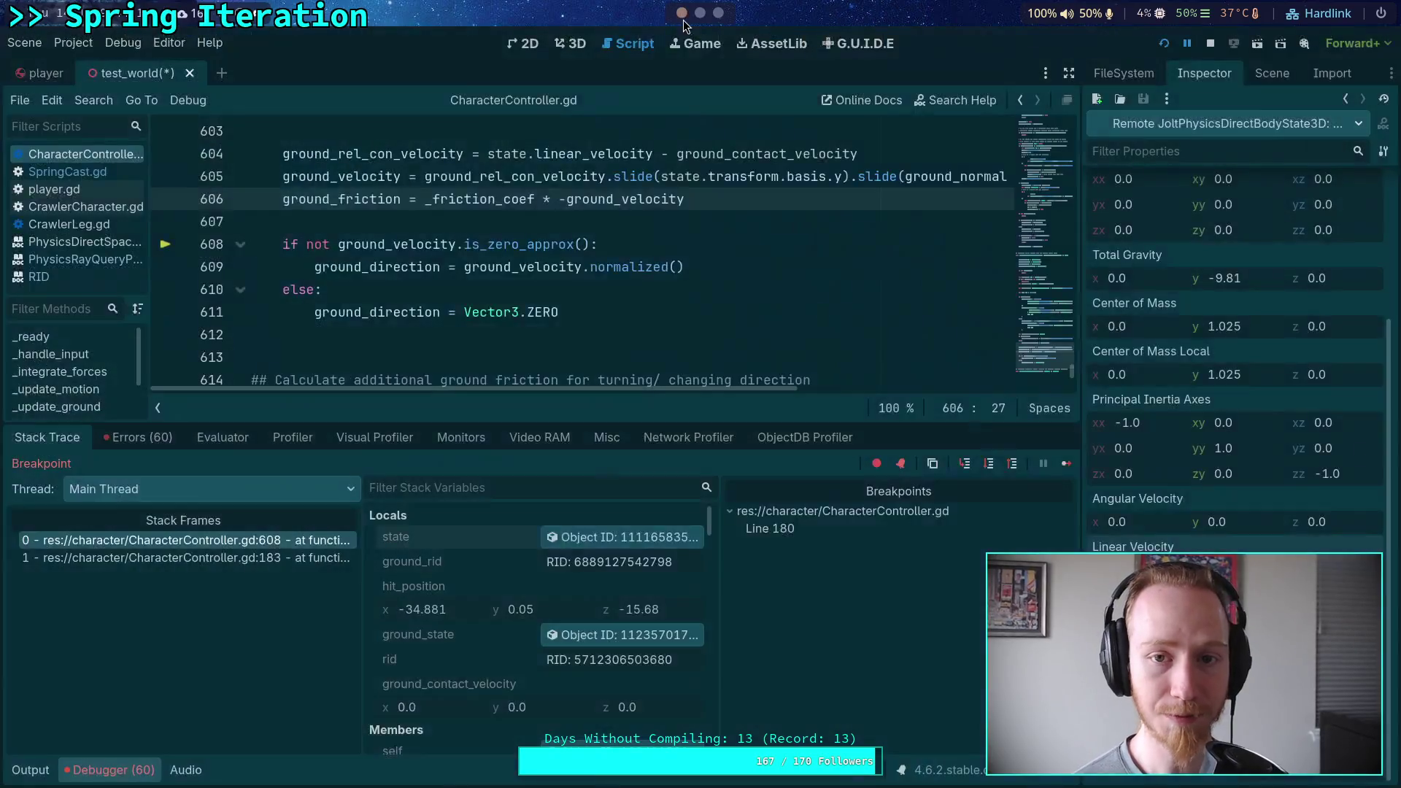
Add a breakpoint at line 605 of CharacterController.gd, where ground_velocity is computed.
{"action": "mouse_move", "coordinate": [365, 199]}
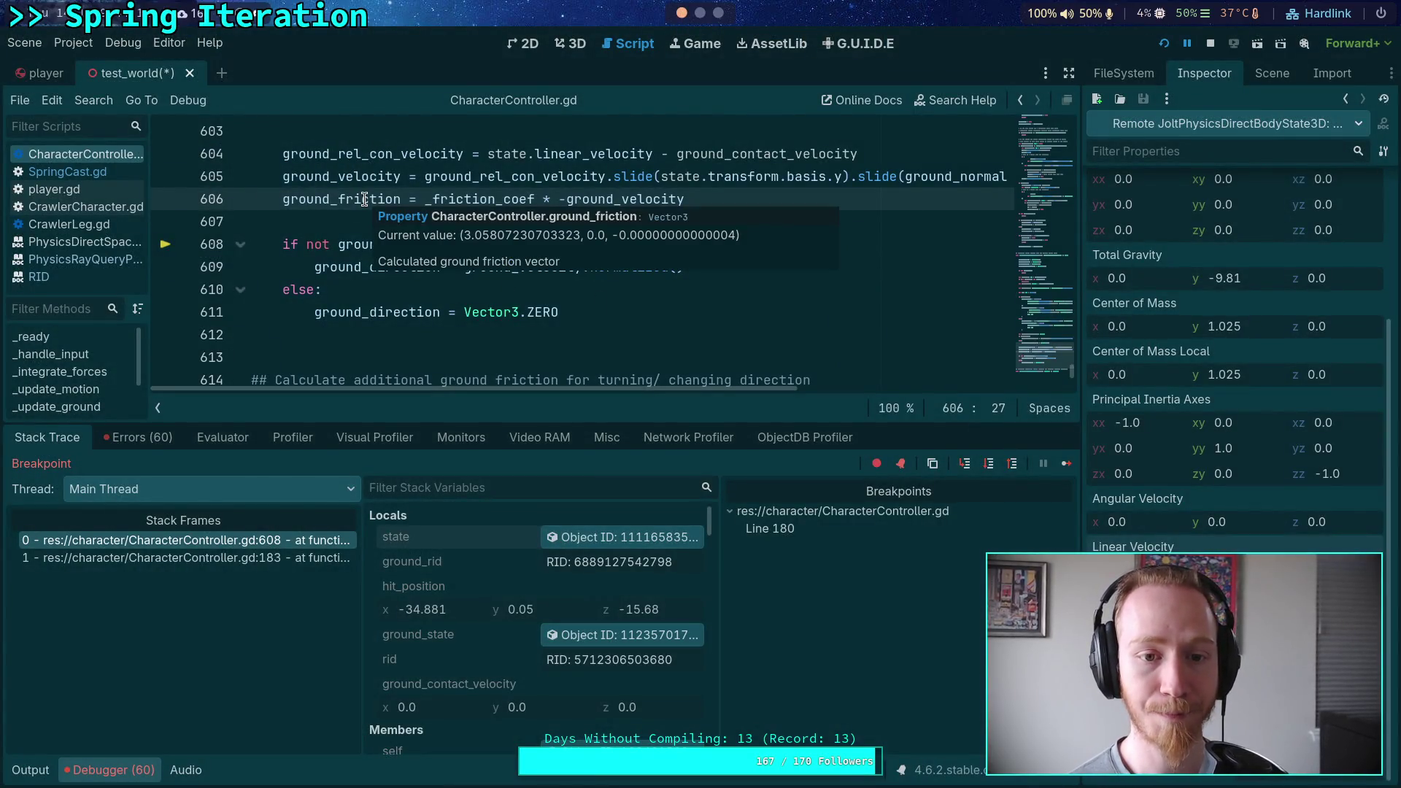
{"action": "scroll", "coordinate": [346, 273], "scroll_direction": "up", "scroll_amount": 1}
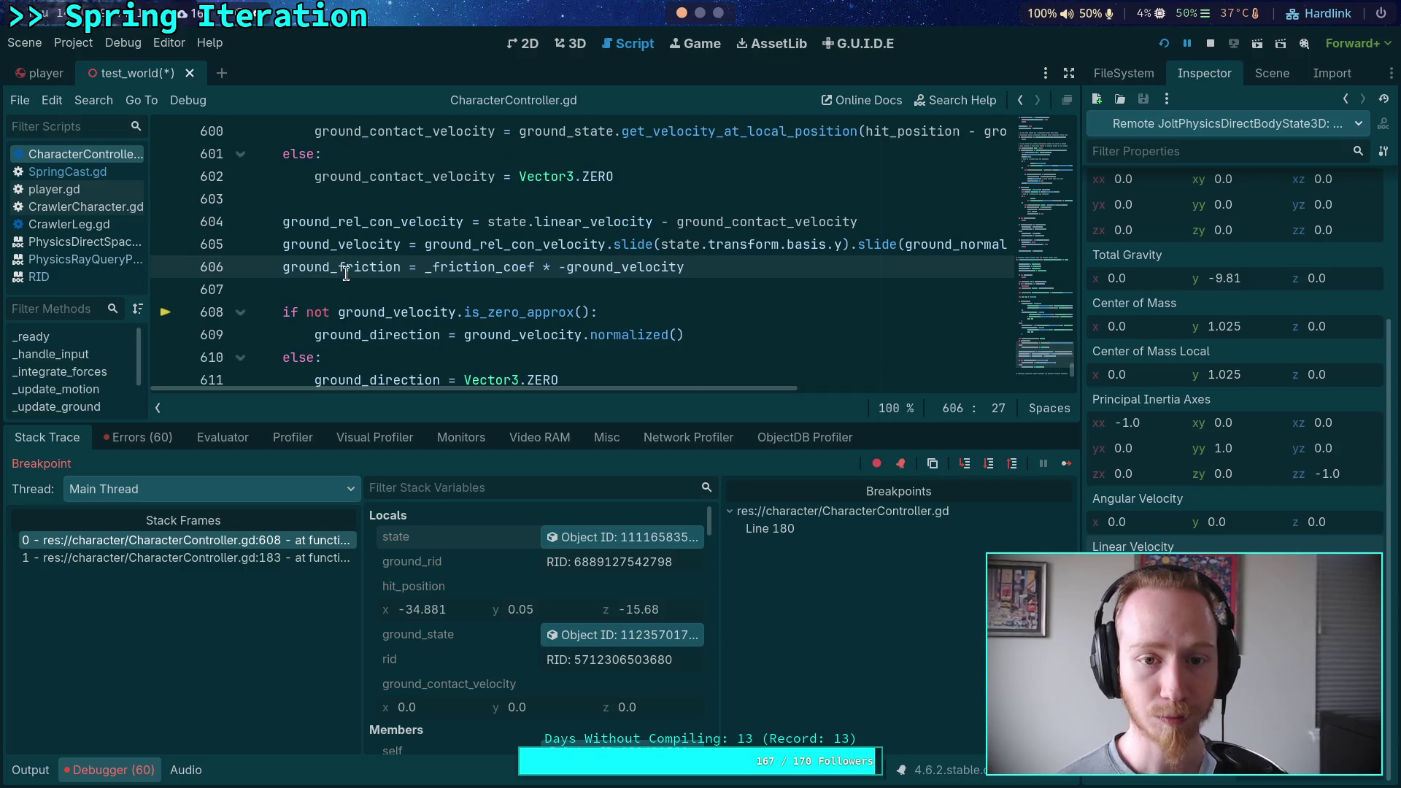
{"action": "mouse_move", "coordinate": [559, 220]}
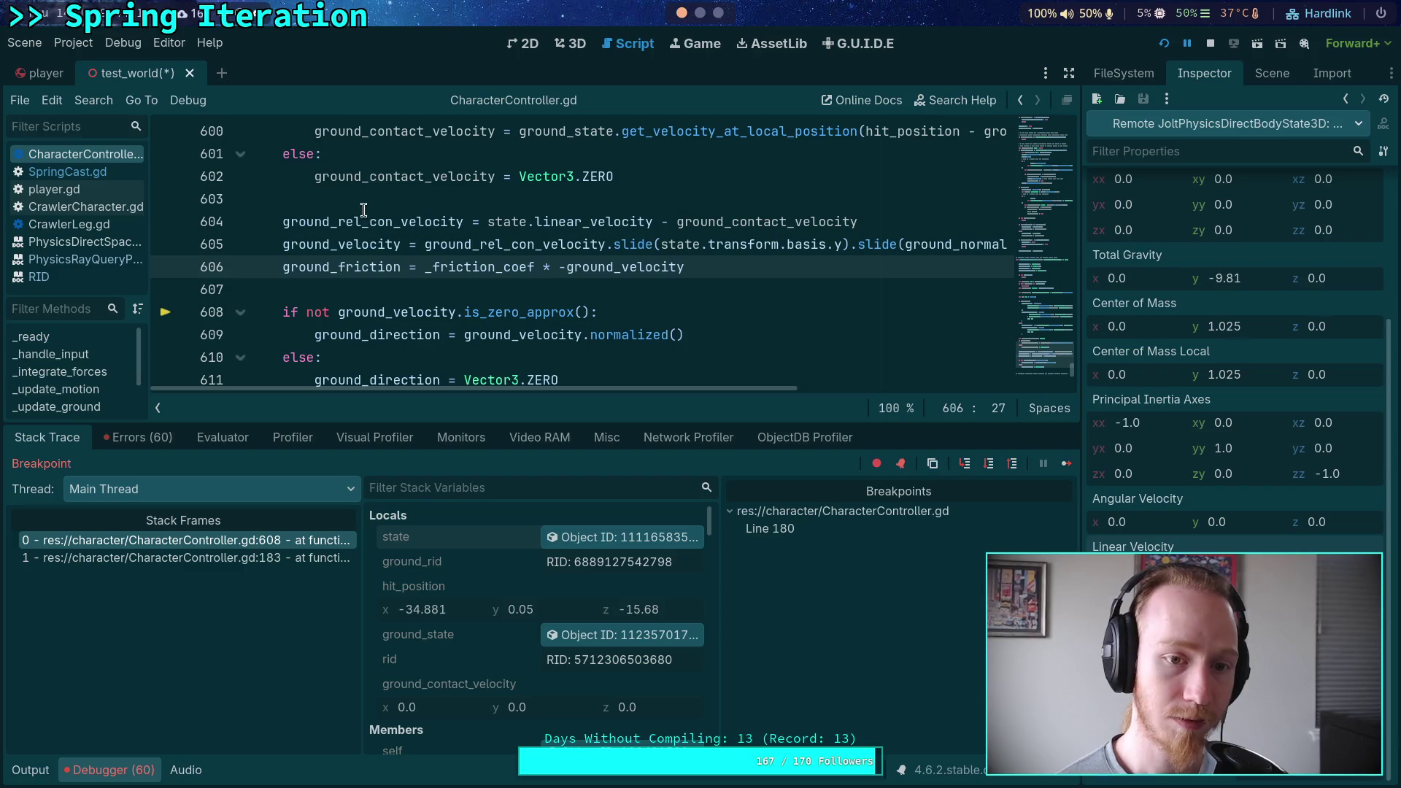
{"action": "mouse_move", "coordinate": [363, 225]}
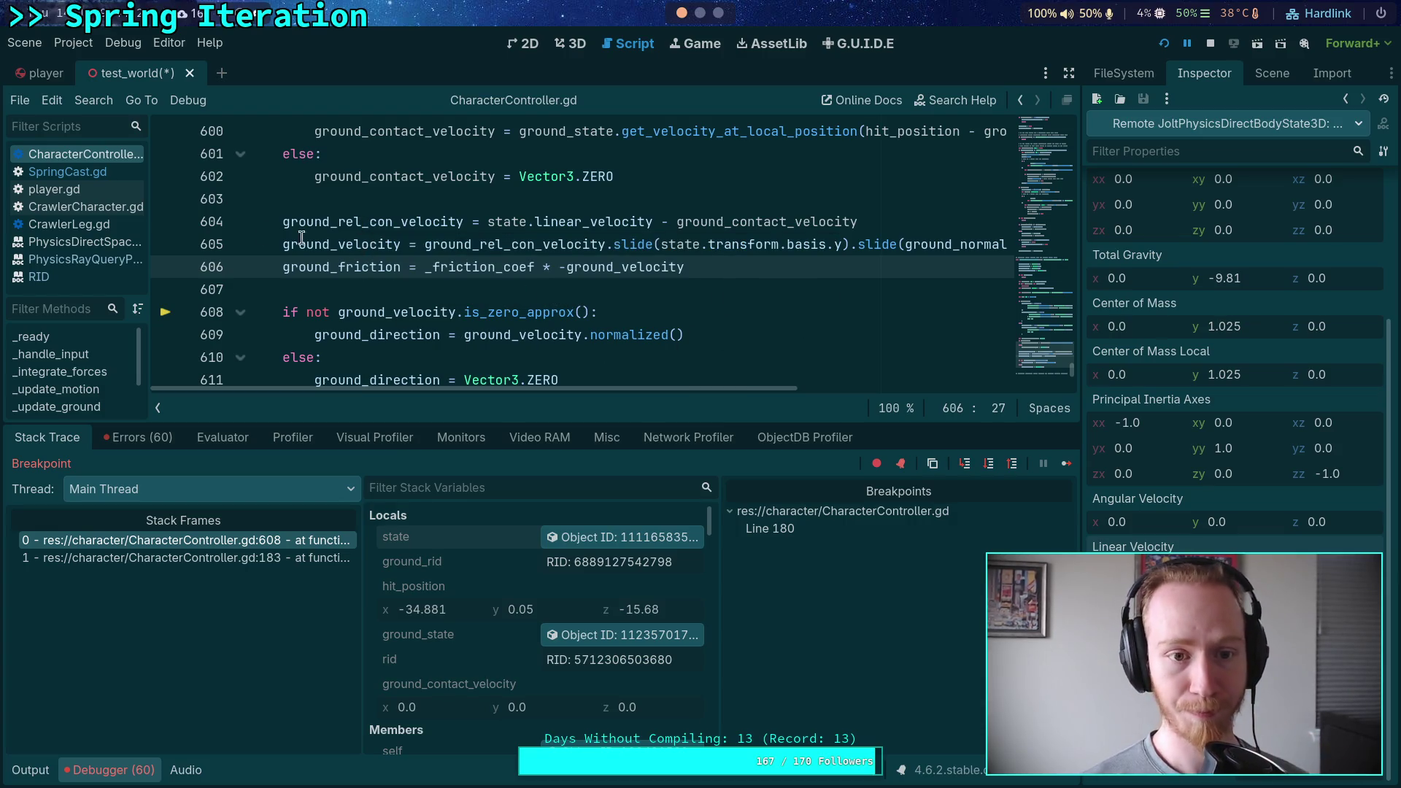
{"action": "left_click", "coordinate": [167, 244]}
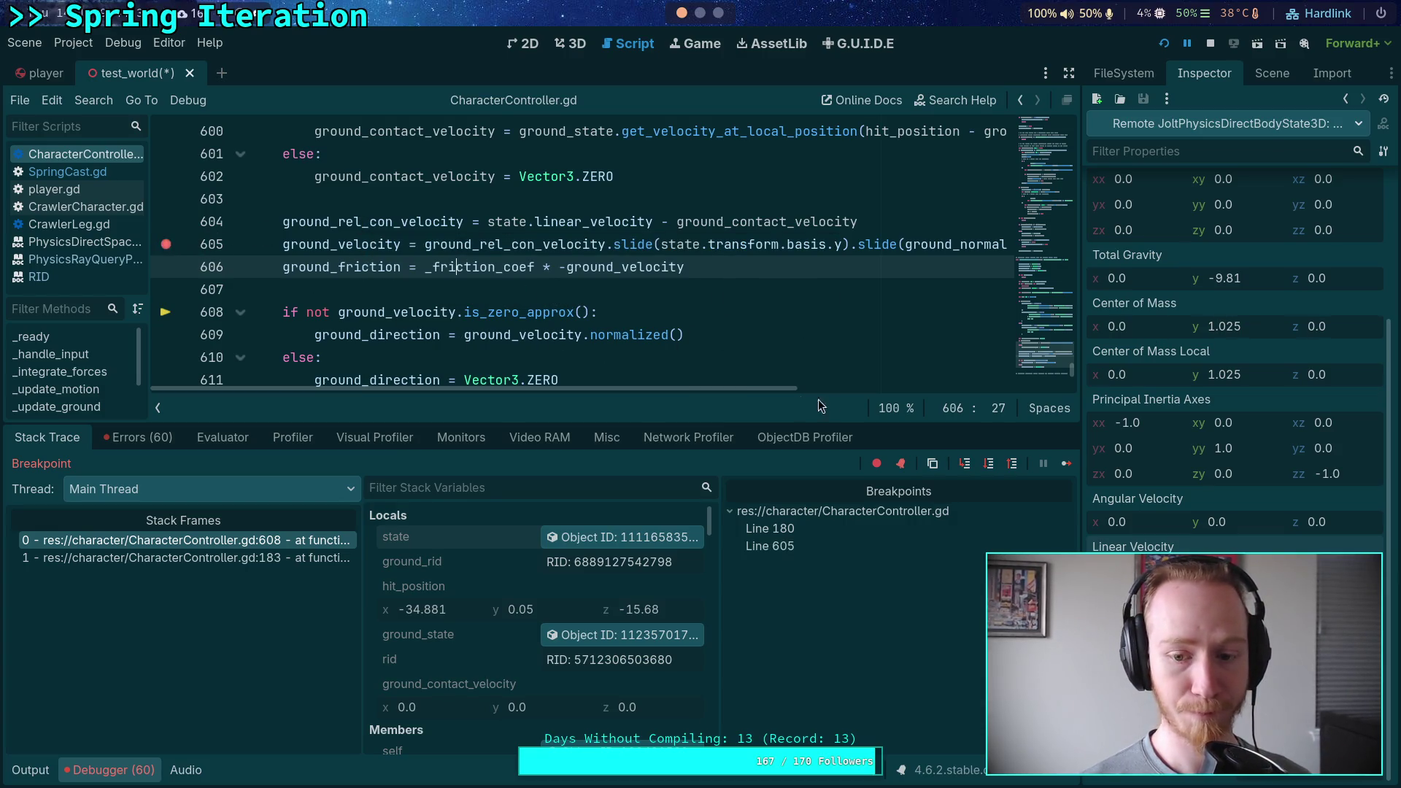
Remove the line 180 breakpoint, continue to line 605, then stop debugging and show the World scene tree.
{"action": "left_click", "coordinate": [1062, 465]}
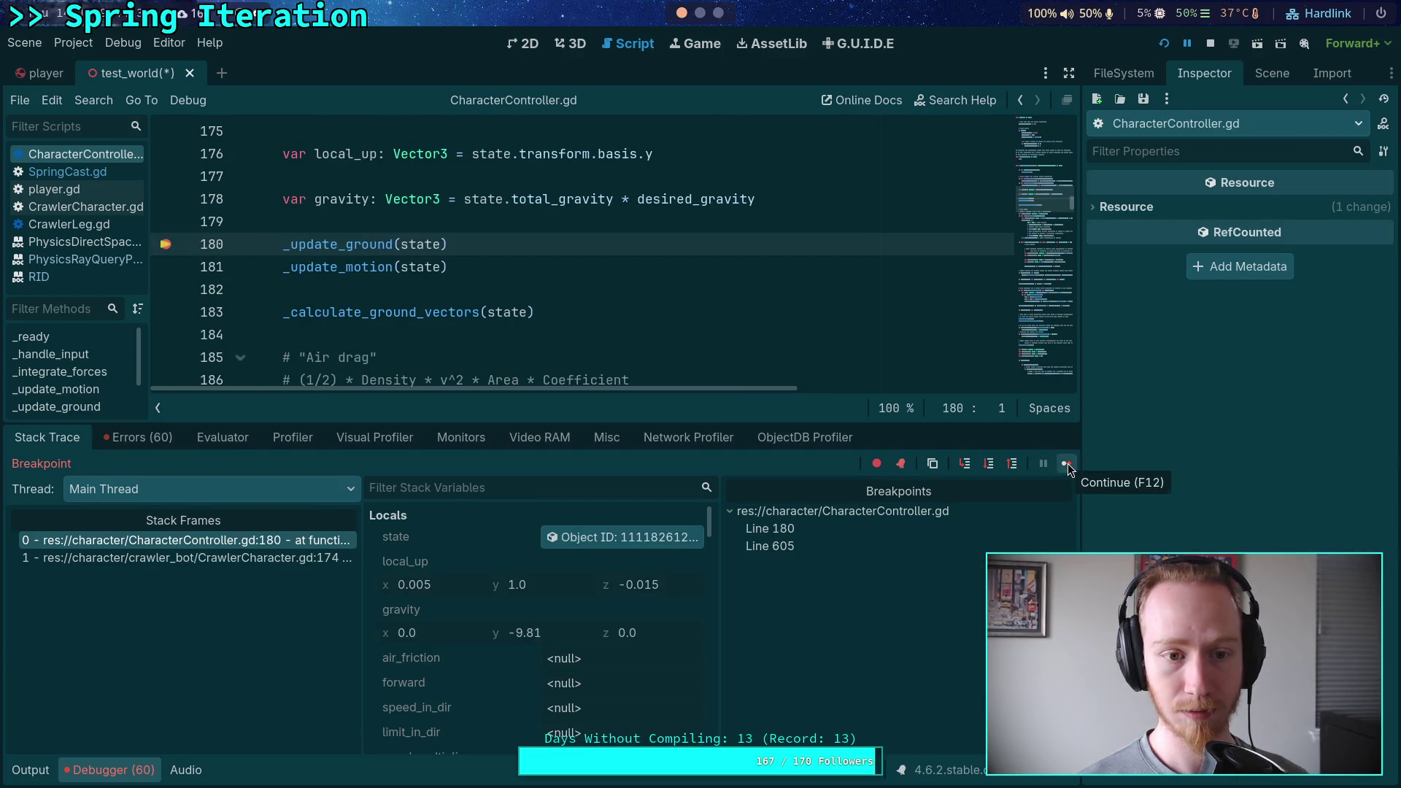
{"action": "left_click", "coordinate": [1067, 465]}
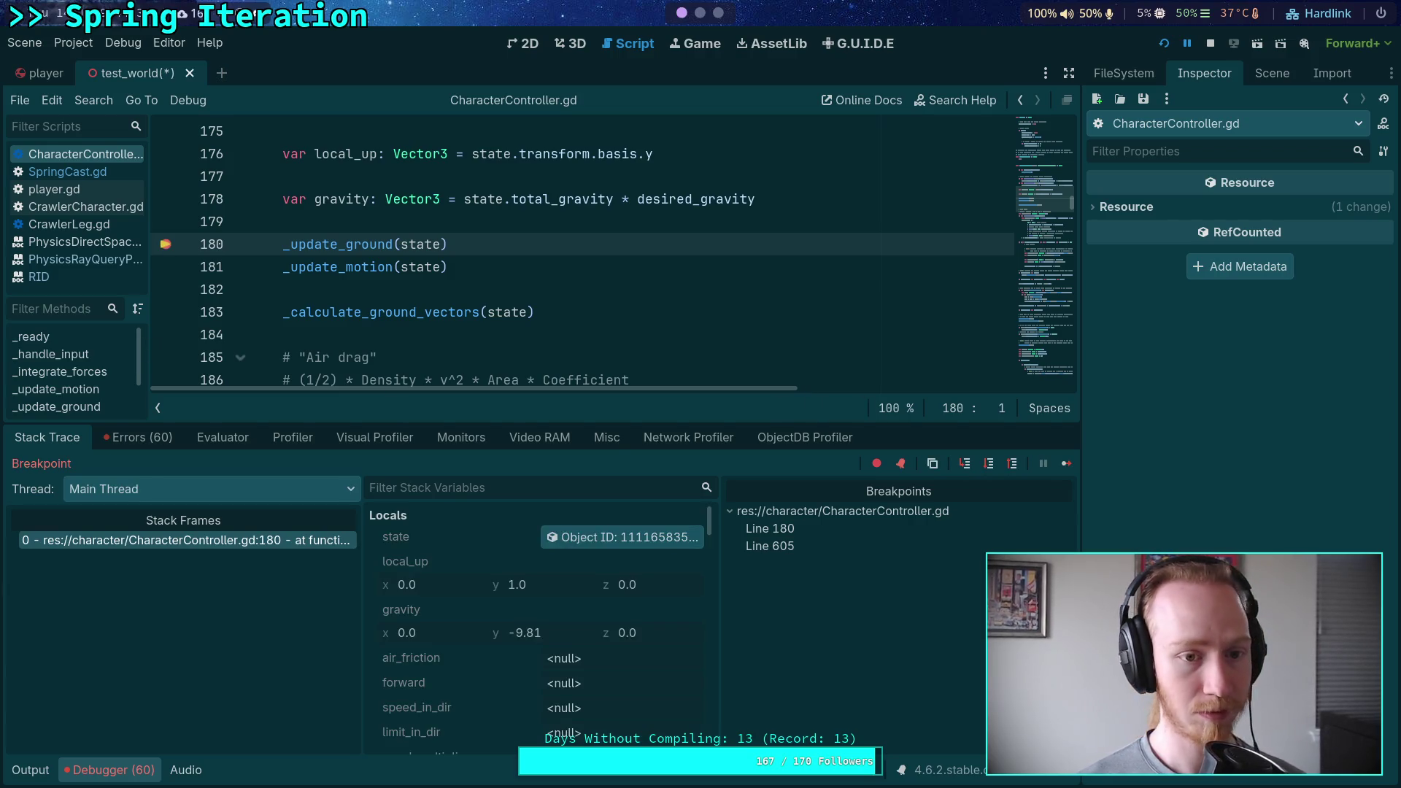
{"action": "left_click", "coordinate": [165, 244]}
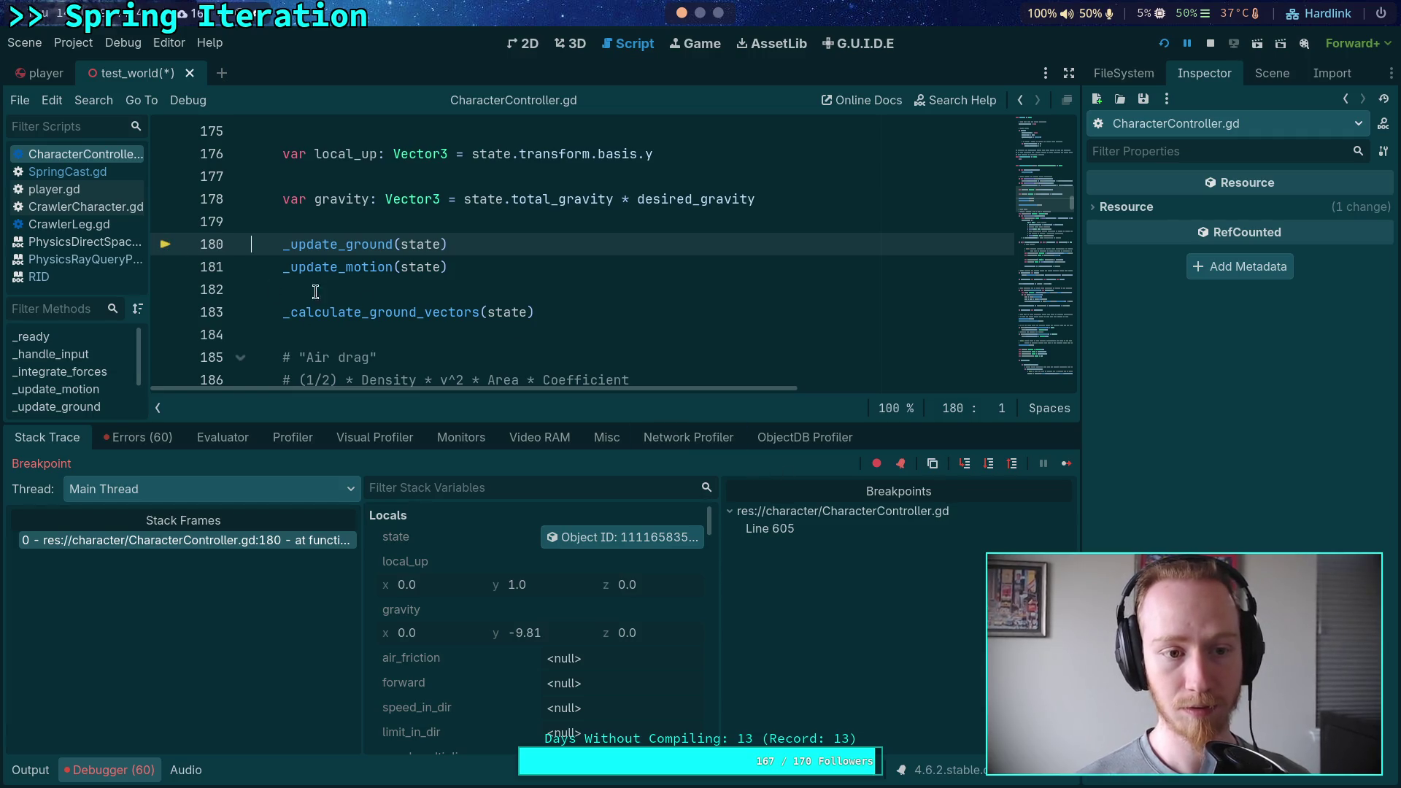
{"action": "left_click", "coordinate": [1067, 464]}
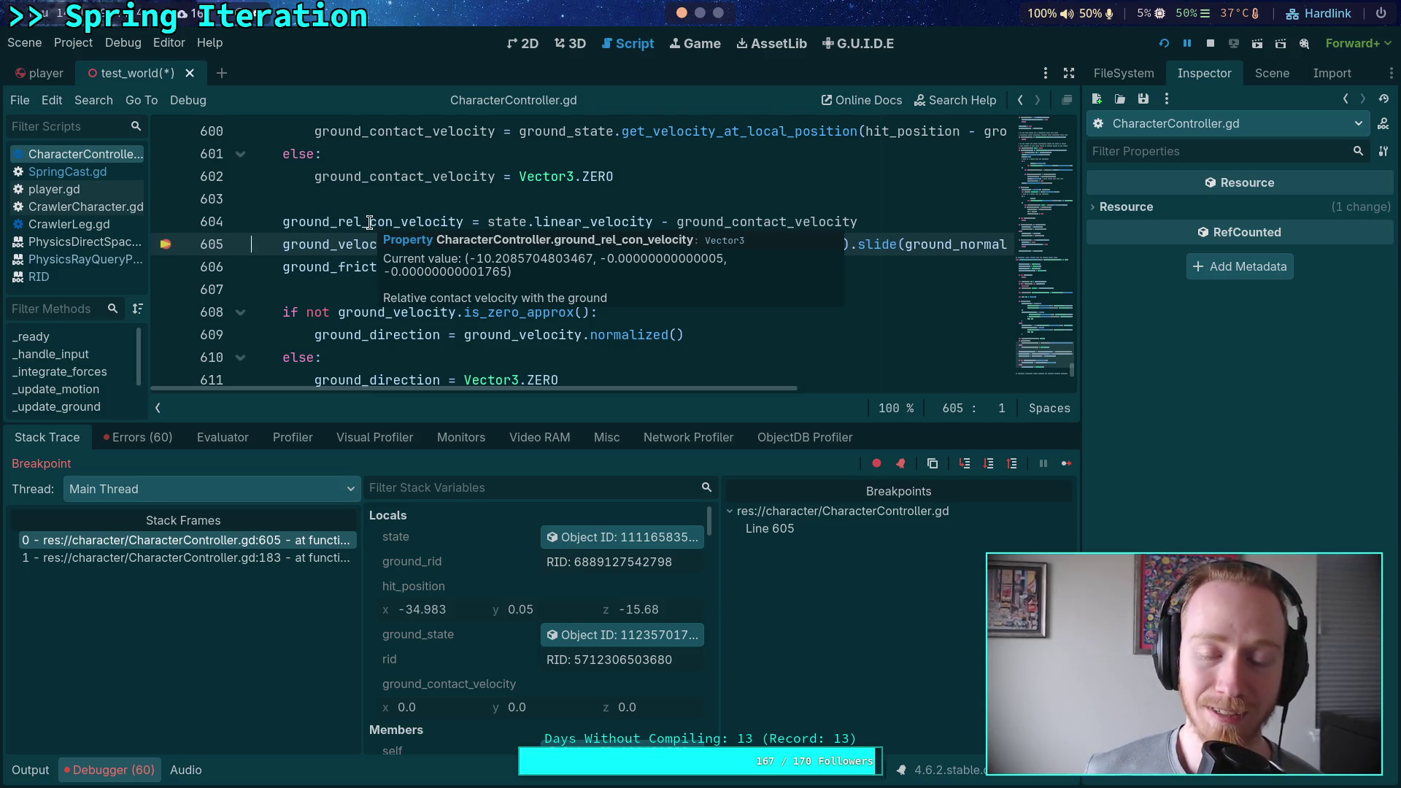
{"action": "left_click", "coordinate": [1211, 44]}
{"action": "left_click", "coordinate": [1261, 82]}
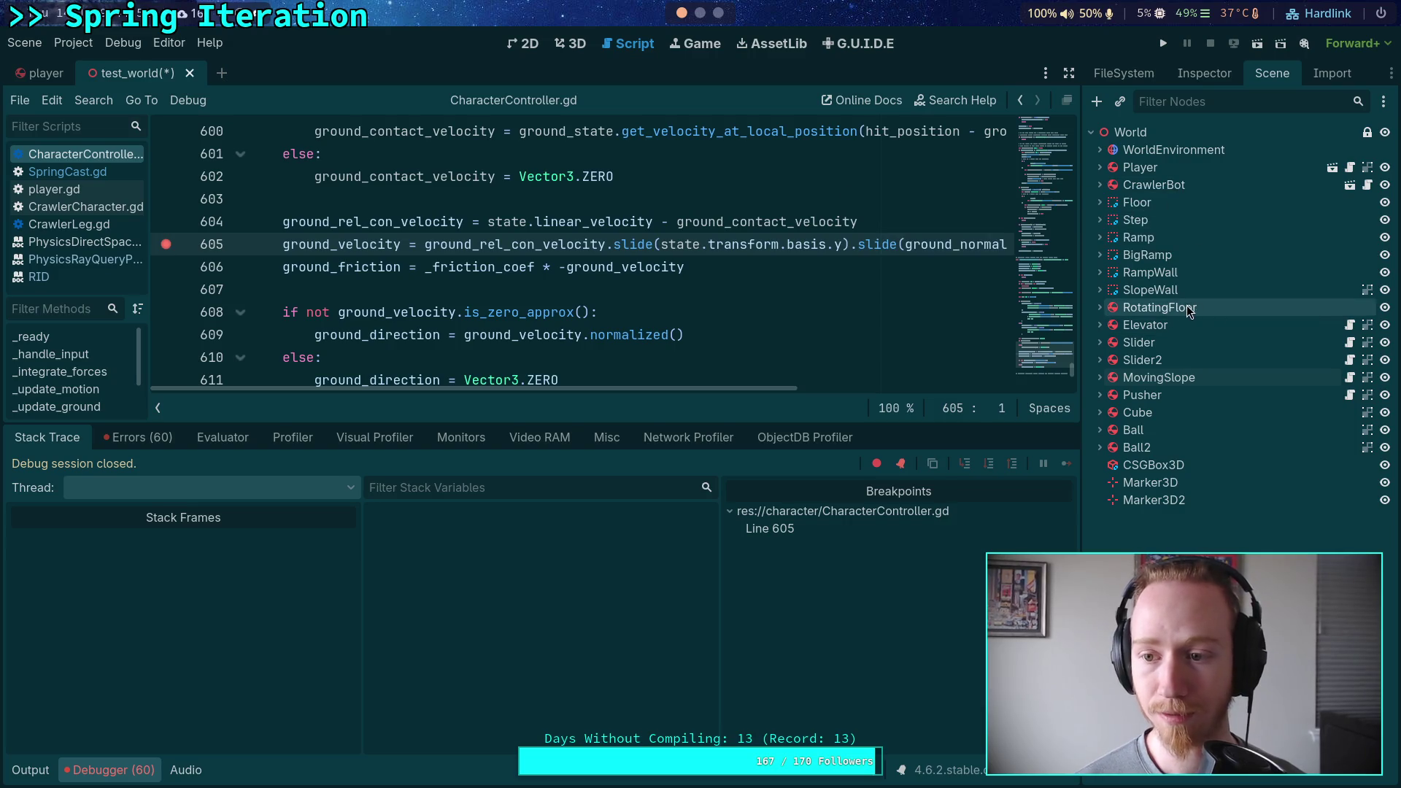
Switch to the player scene and show the root Player node's properties.
{"action": "left_click", "coordinate": [1147, 167]}
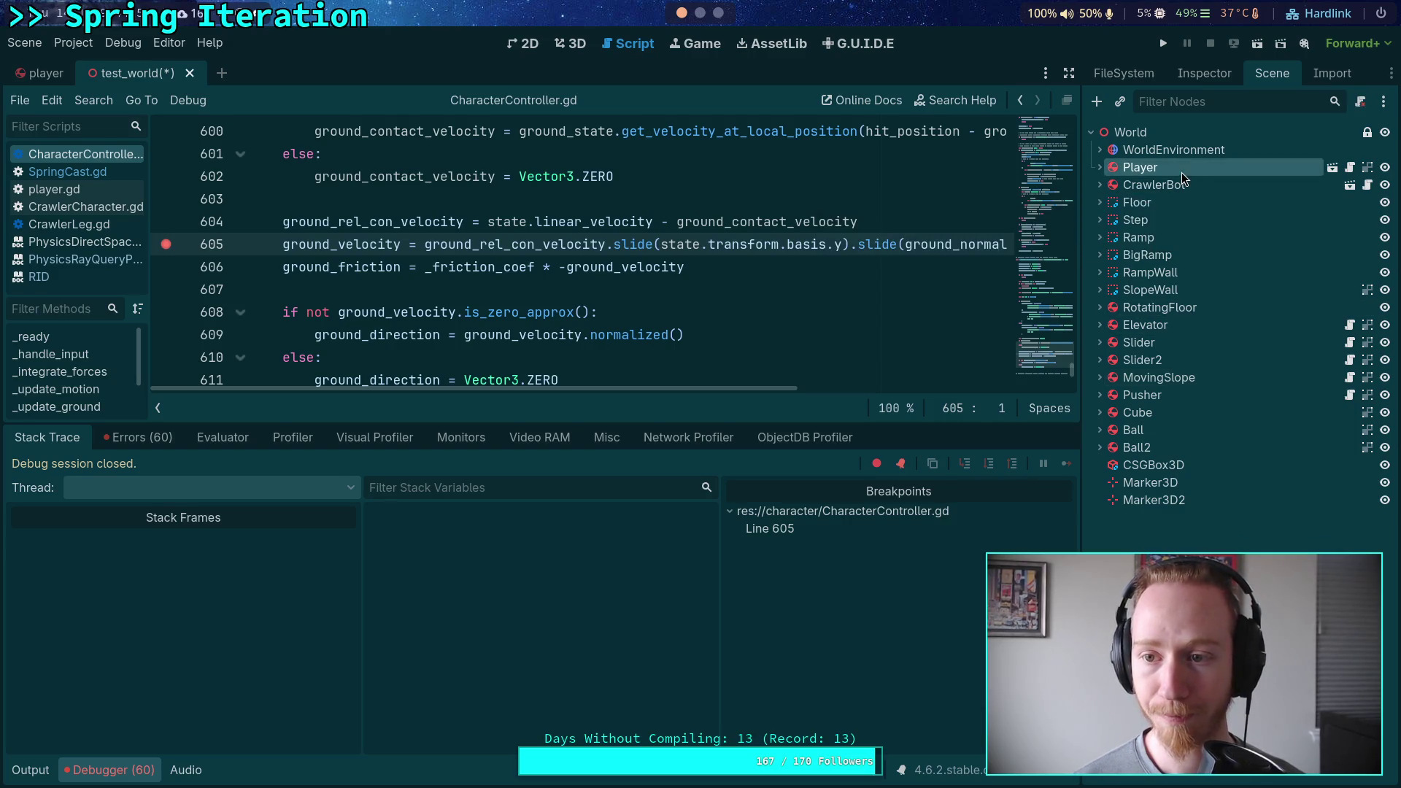
{"action": "left_click", "coordinate": [1204, 73]}
{"action": "left_click", "coordinate": [33, 74]}
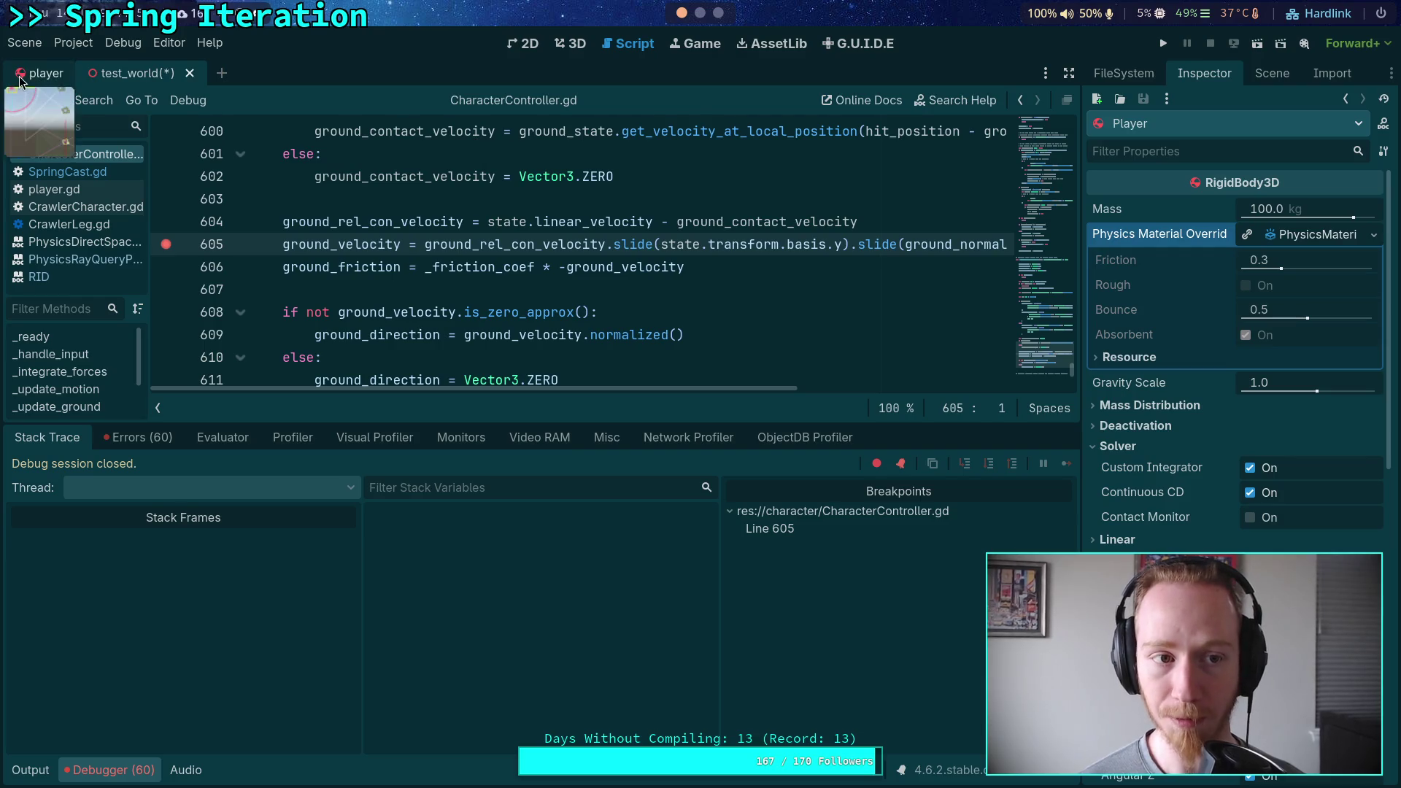
{"action": "left_click", "coordinate": [1272, 73]}
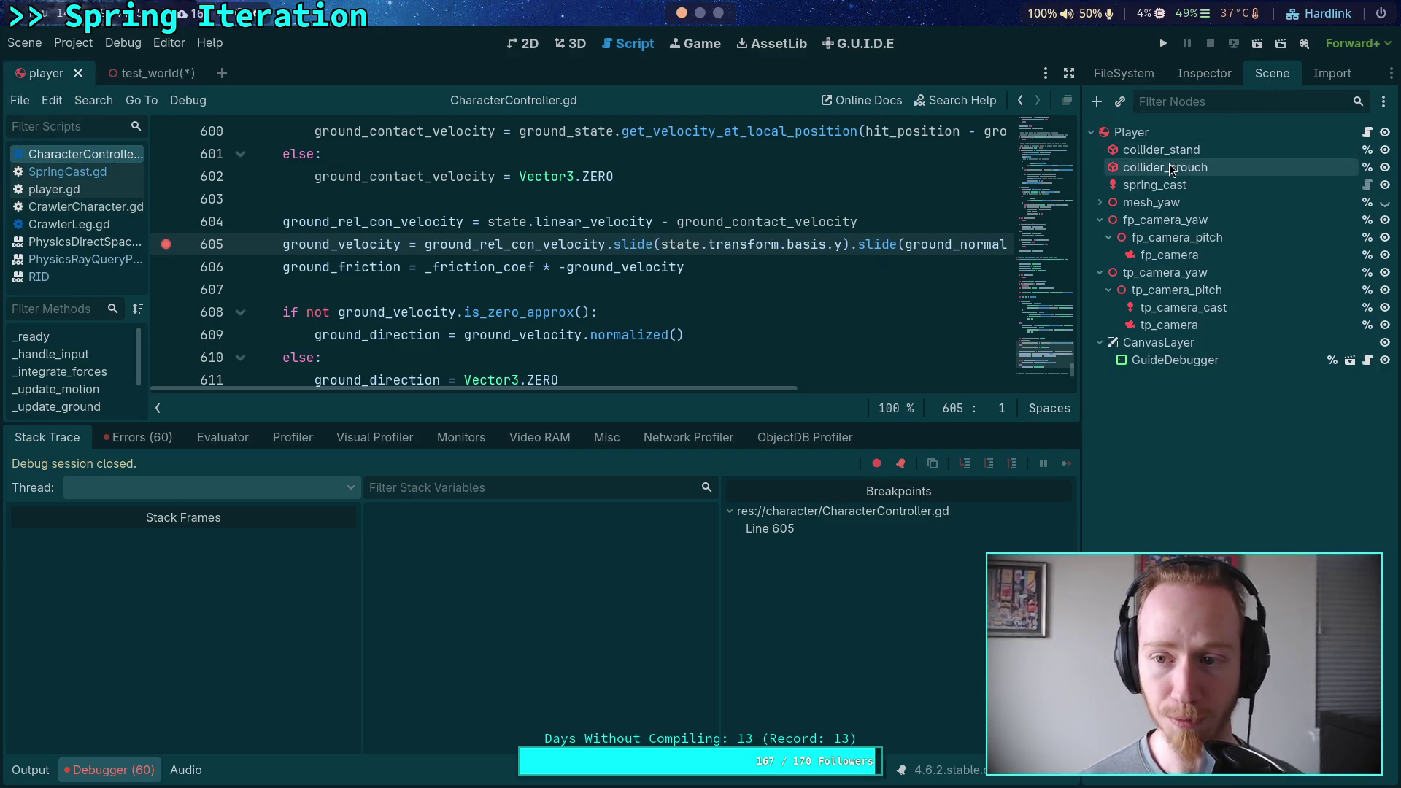
{"action": "left_click", "coordinate": [1138, 132]}
{"action": "left_click", "coordinate": [1204, 73]}
Turn on Rough, set the Player's Friction to 0.6, and save the player scene.
{"action": "left_click", "coordinate": [1260, 287]}
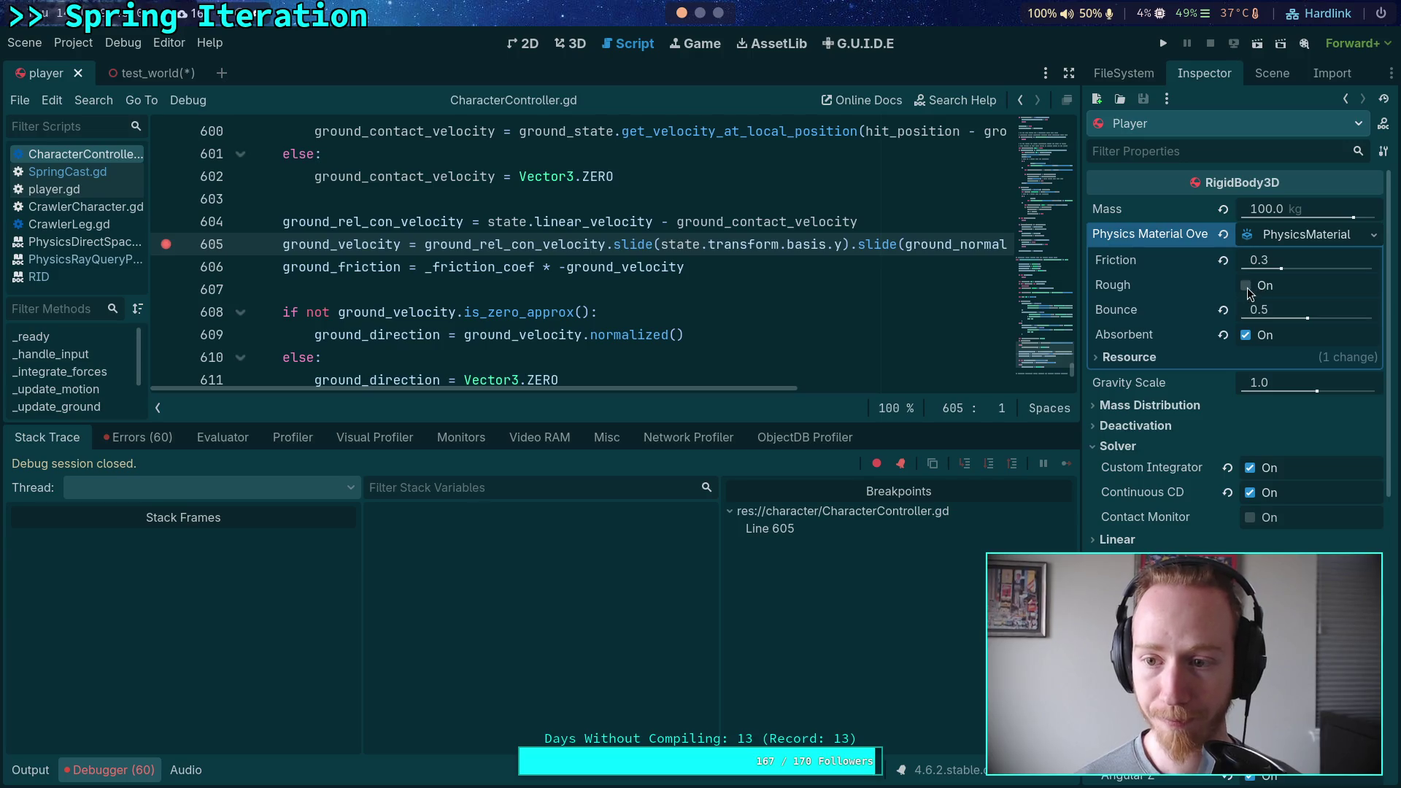
{"action": "left_click", "coordinate": [1292, 264]}
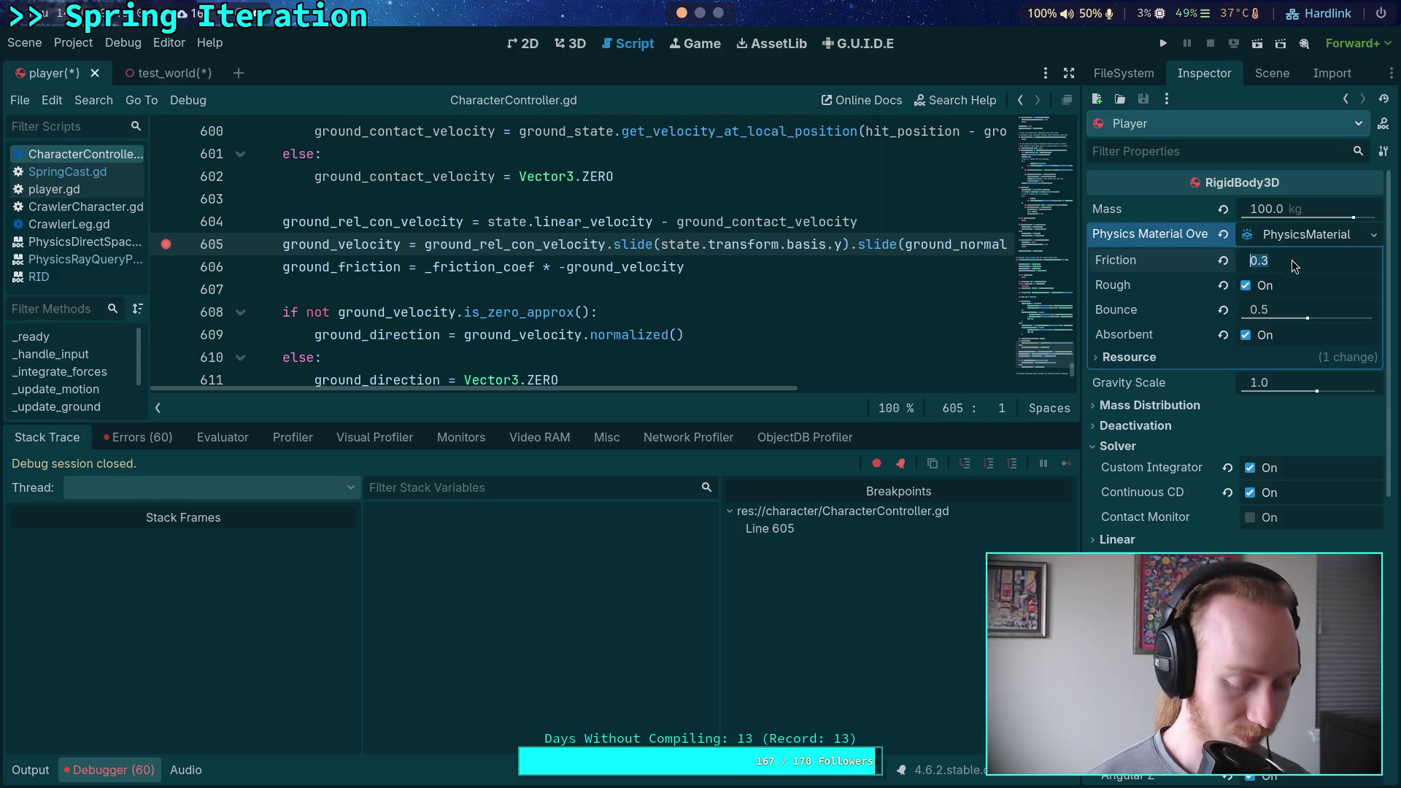
{"action": "type", "text": ".6"}
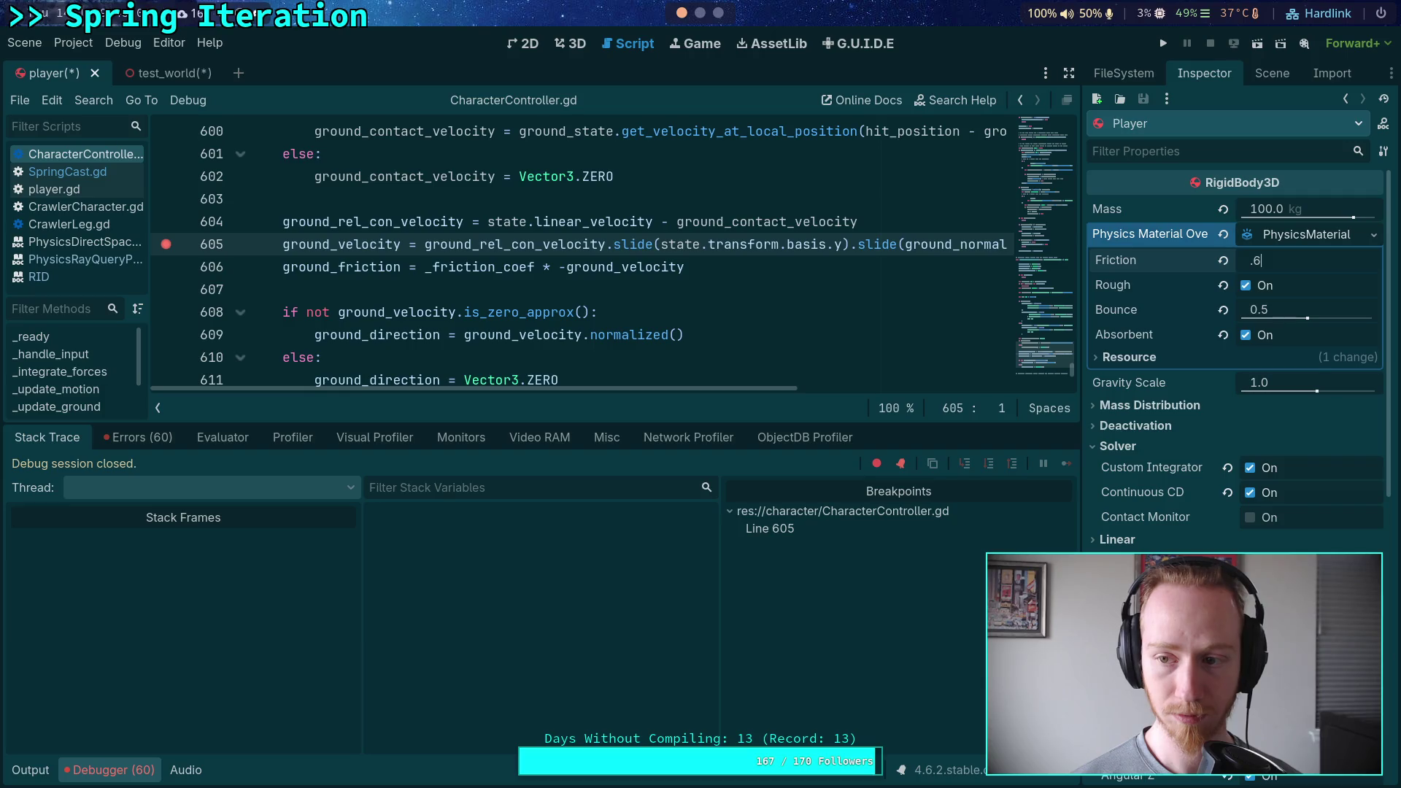
{"action": "key", "text": "Return"}
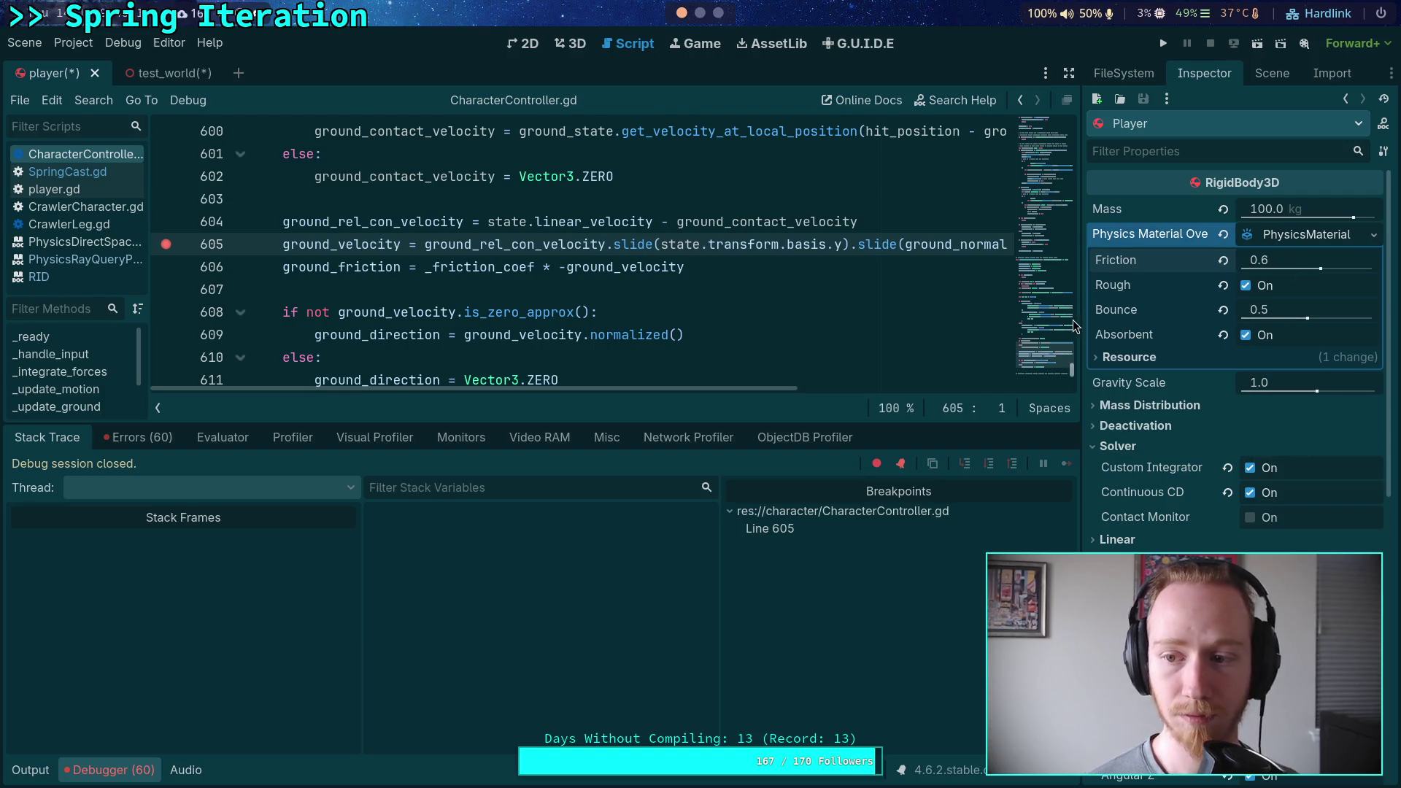
{"action": "key", "text": "ctrl+s"}
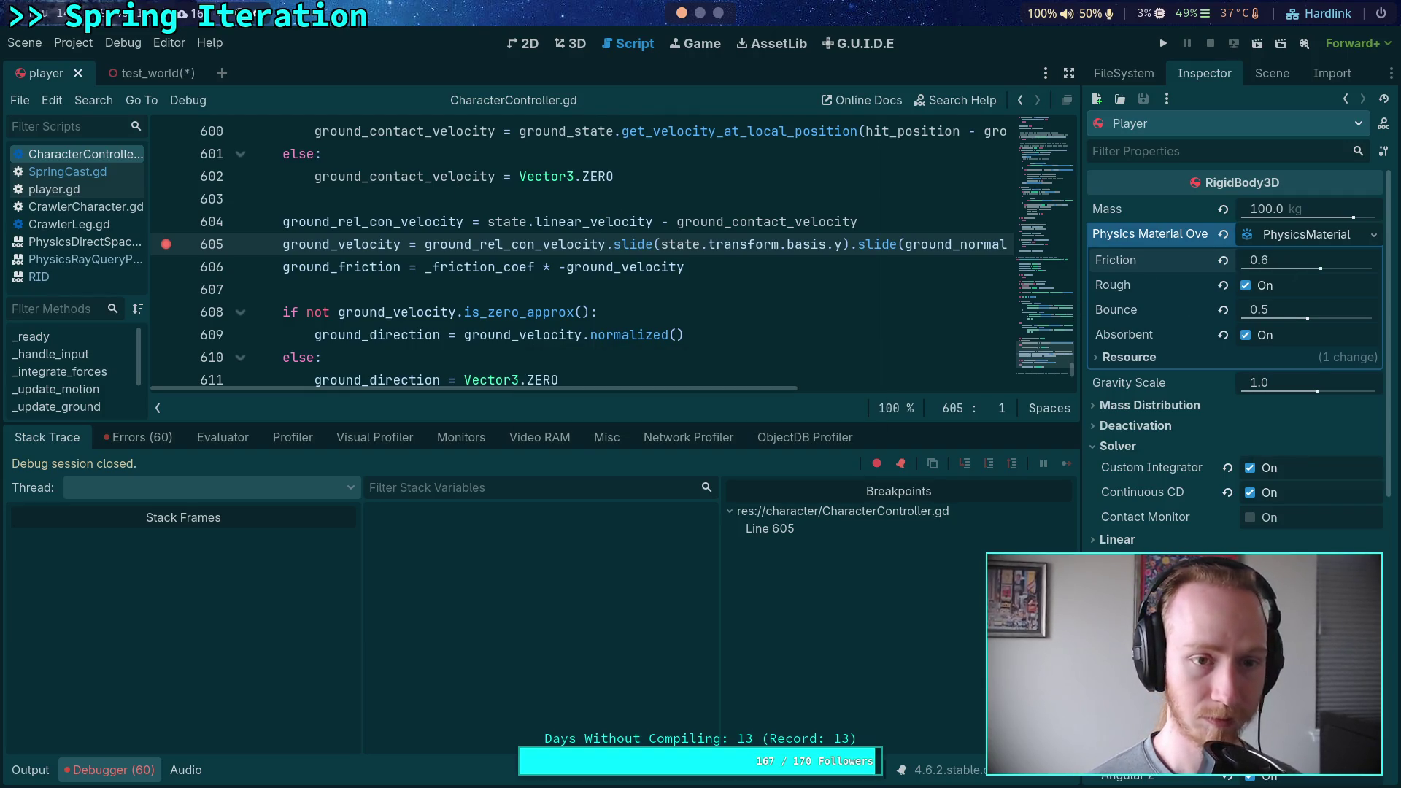
{"action": "left_click", "coordinate": [142, 73]}
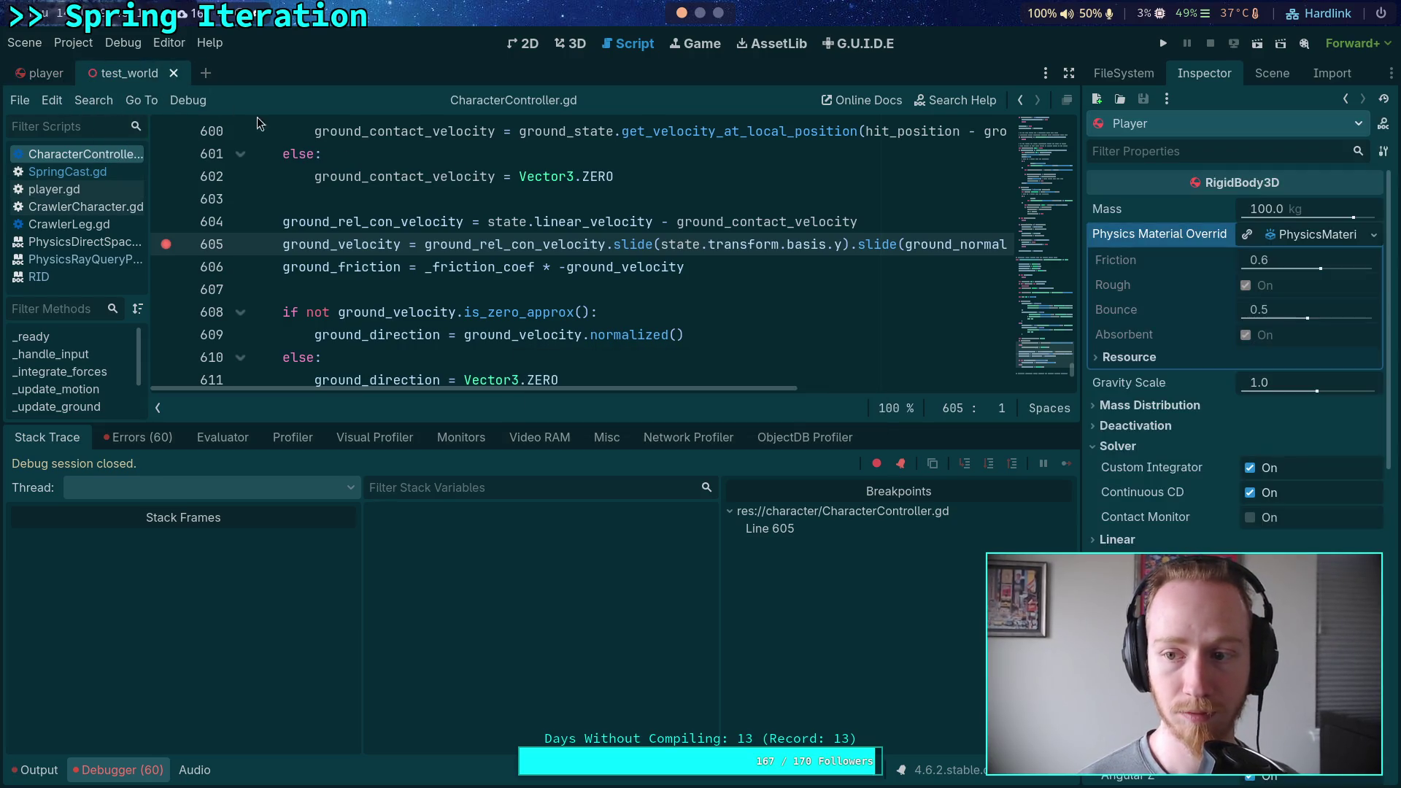
Set MovingSlope's physics material Friction to 0.8 and save the test_world scene.
{"action": "left_click", "coordinate": [1257, 76]}
{"action": "left_click", "coordinate": [1186, 380]}
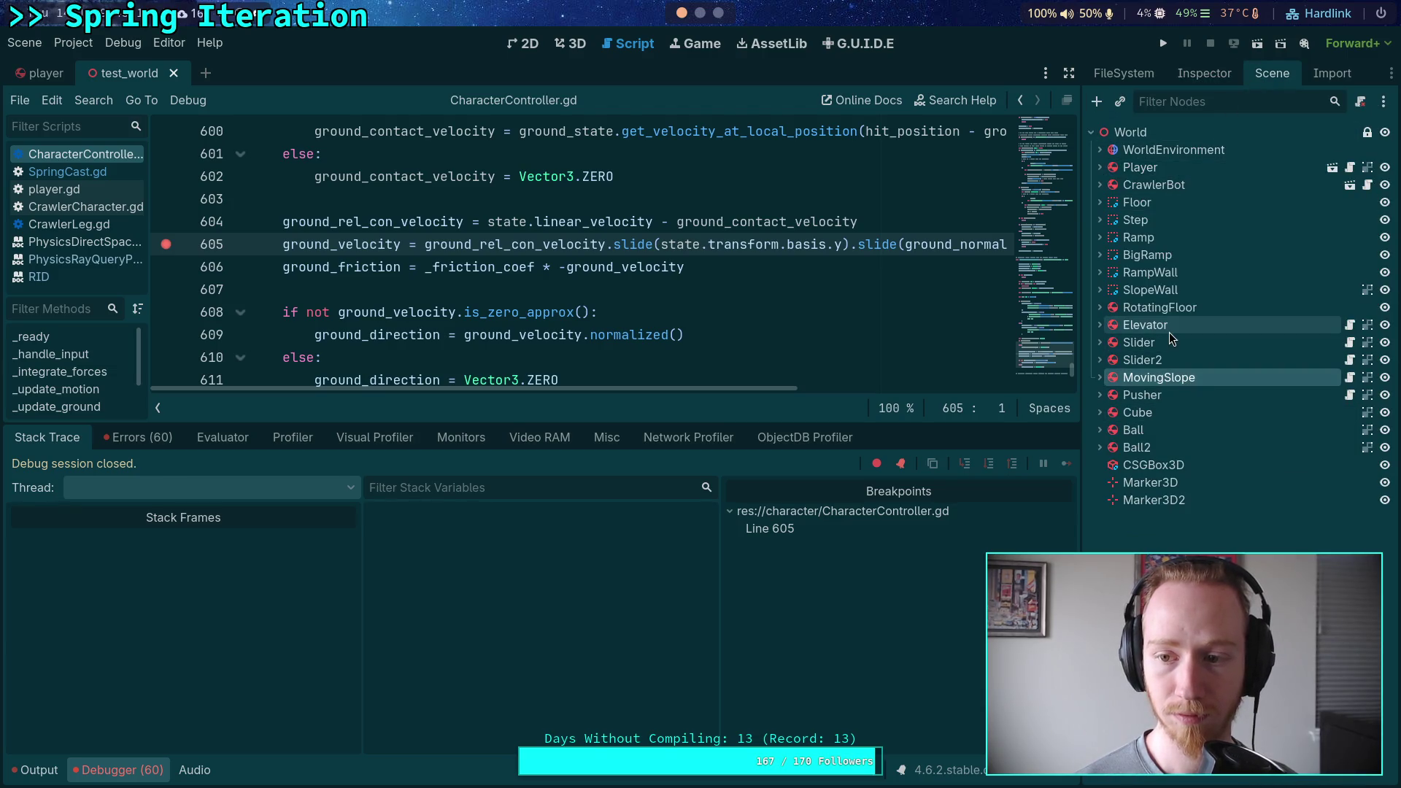
{"action": "left_click", "coordinate": [1203, 74]}
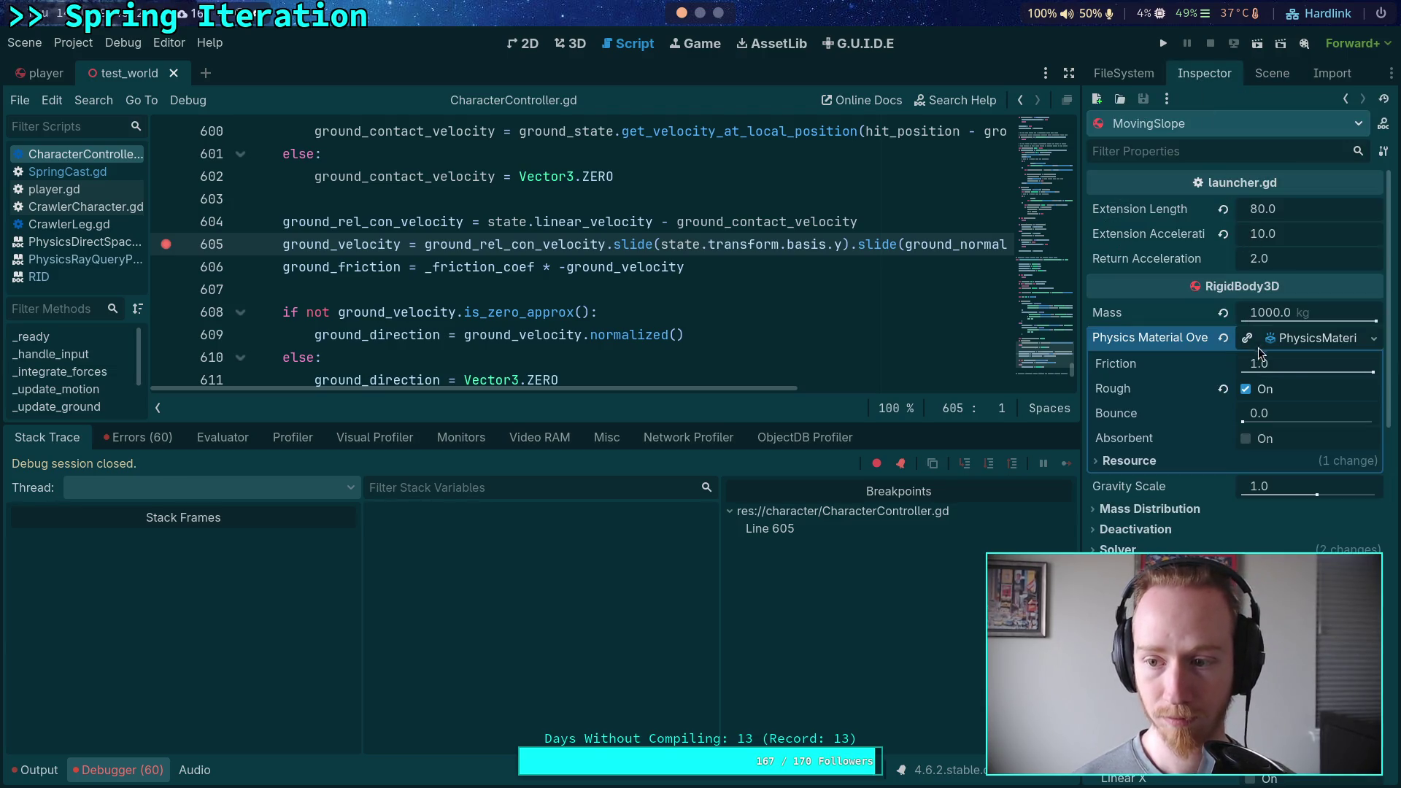
{"action": "left_click", "coordinate": [1310, 367]}
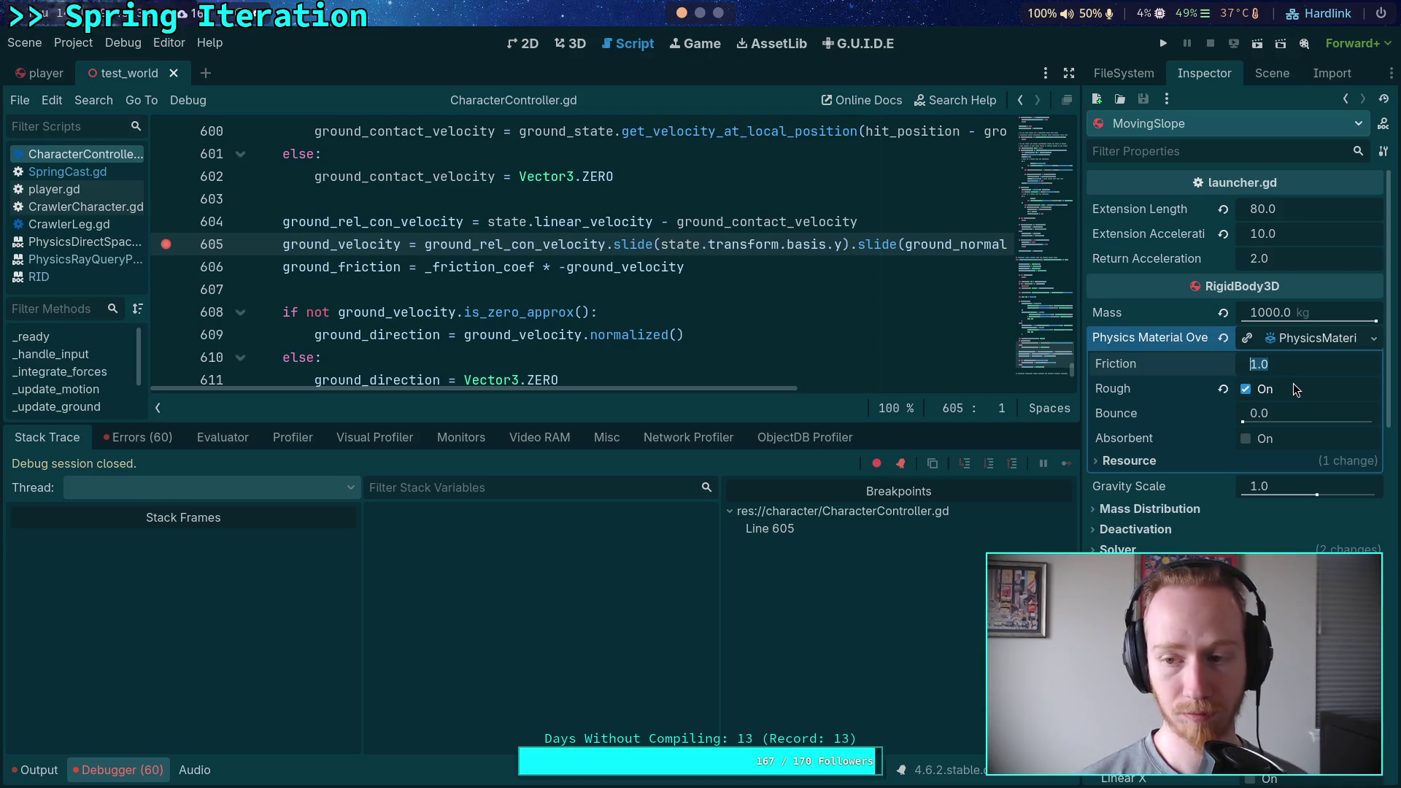
{"action": "type", "text": "0.9"}
{"action": "key", "text": "Return"}
{"action": "key", "text": "ctrl+s"}
{"action": "left_click", "coordinate": [1299, 364]}
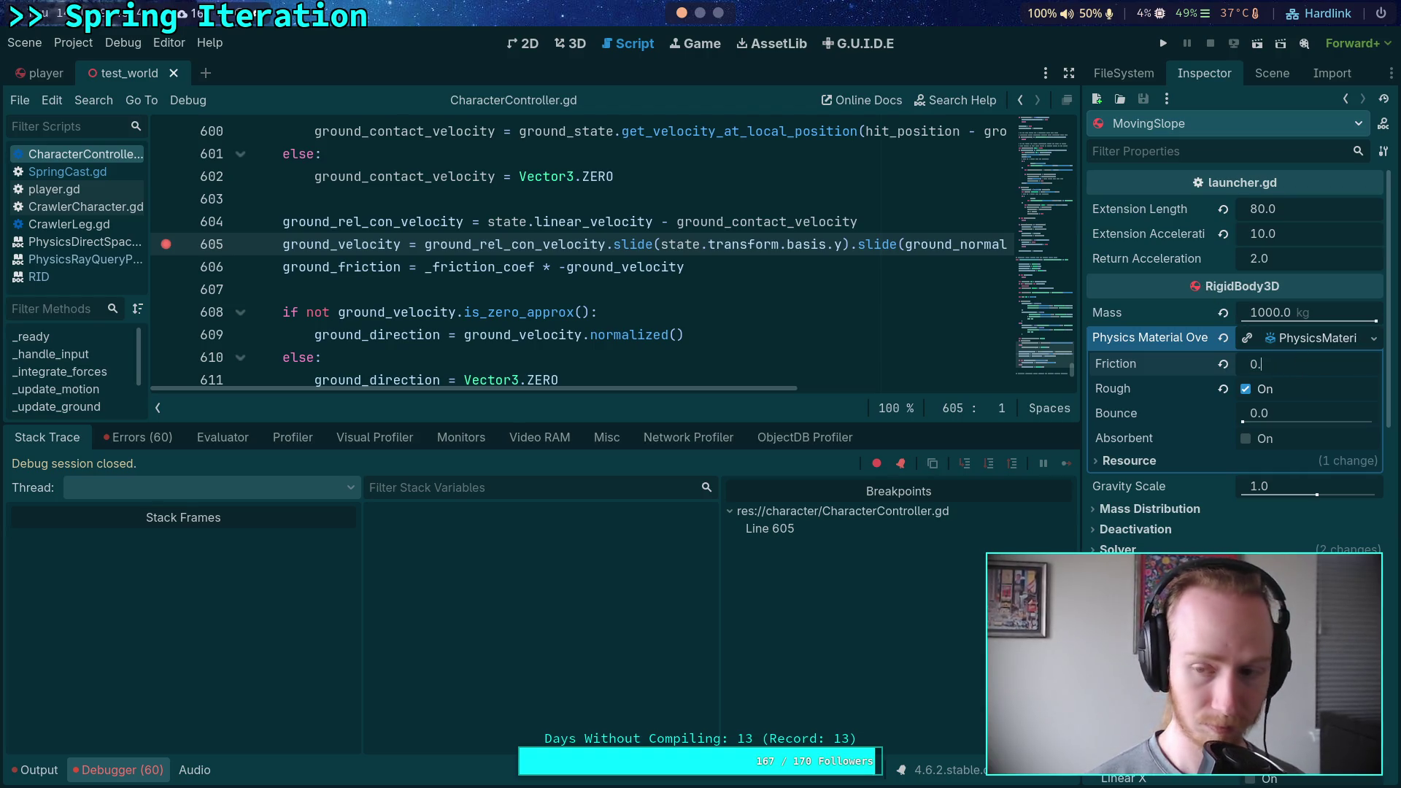
{"action": "type", "text": "8"}
{"action": "key", "text": "Return"}
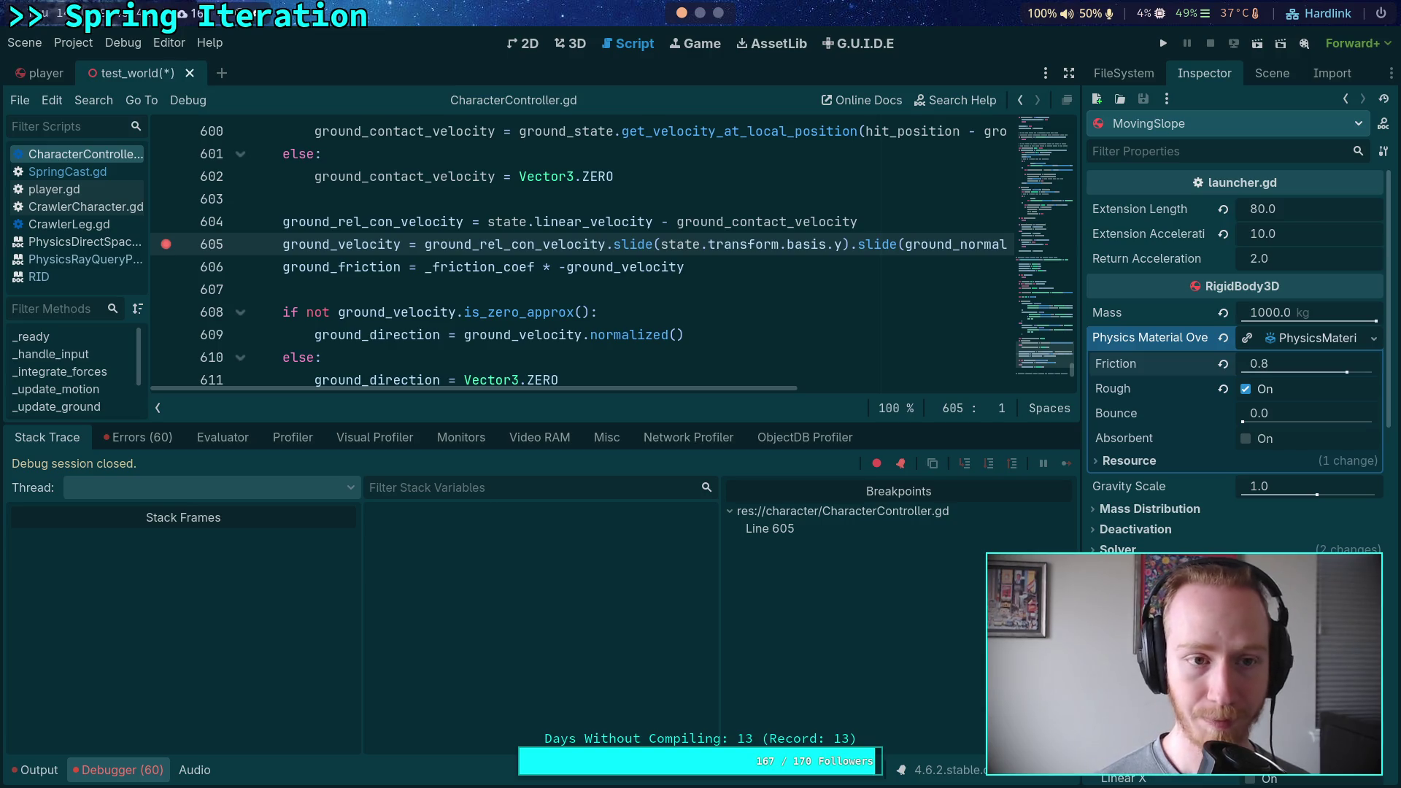
{"action": "key", "text": "ctrl+s"}
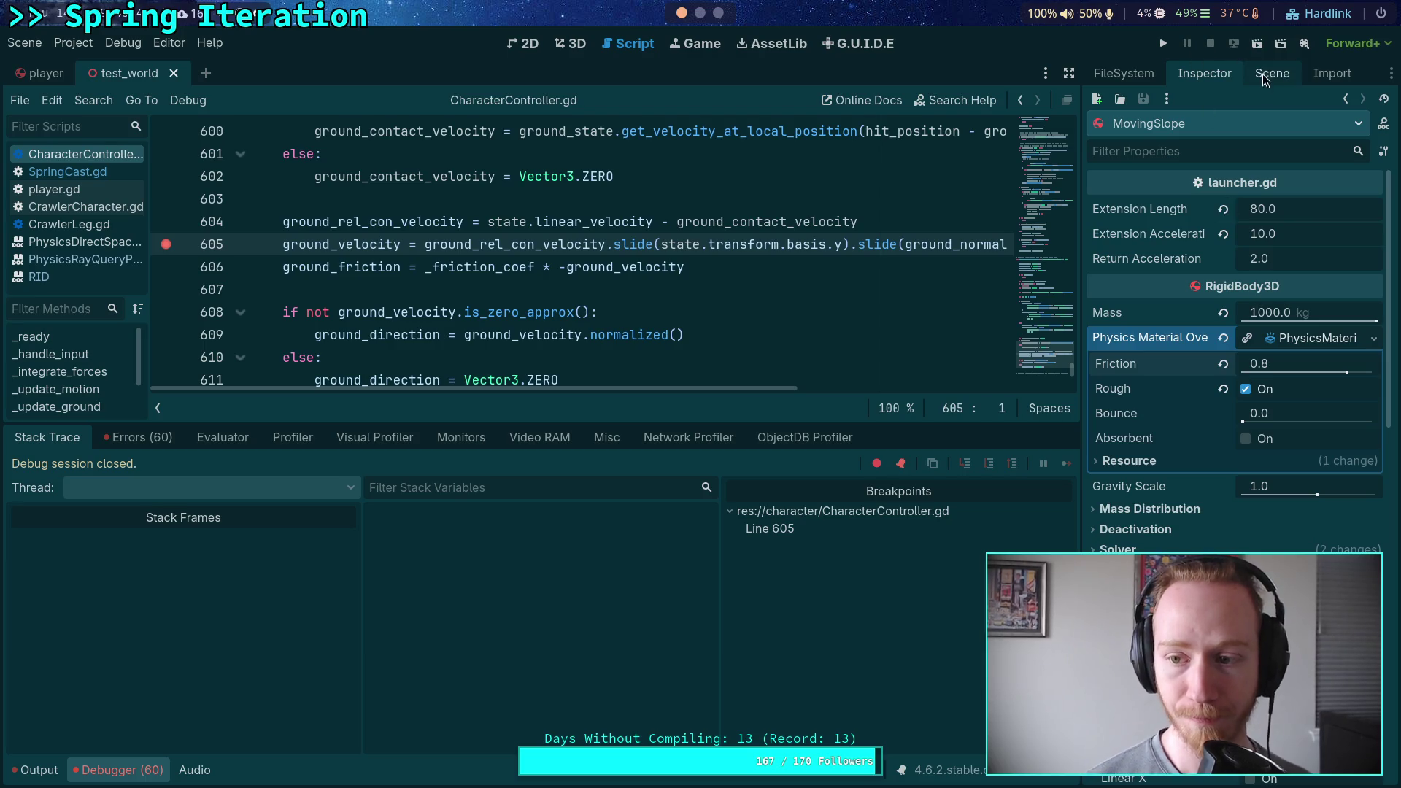
{"action": "left_click", "coordinate": [1270, 76]}
Look over the Pusher node's properties in the Inspector.
{"action": "left_click", "coordinate": [1223, 399]}
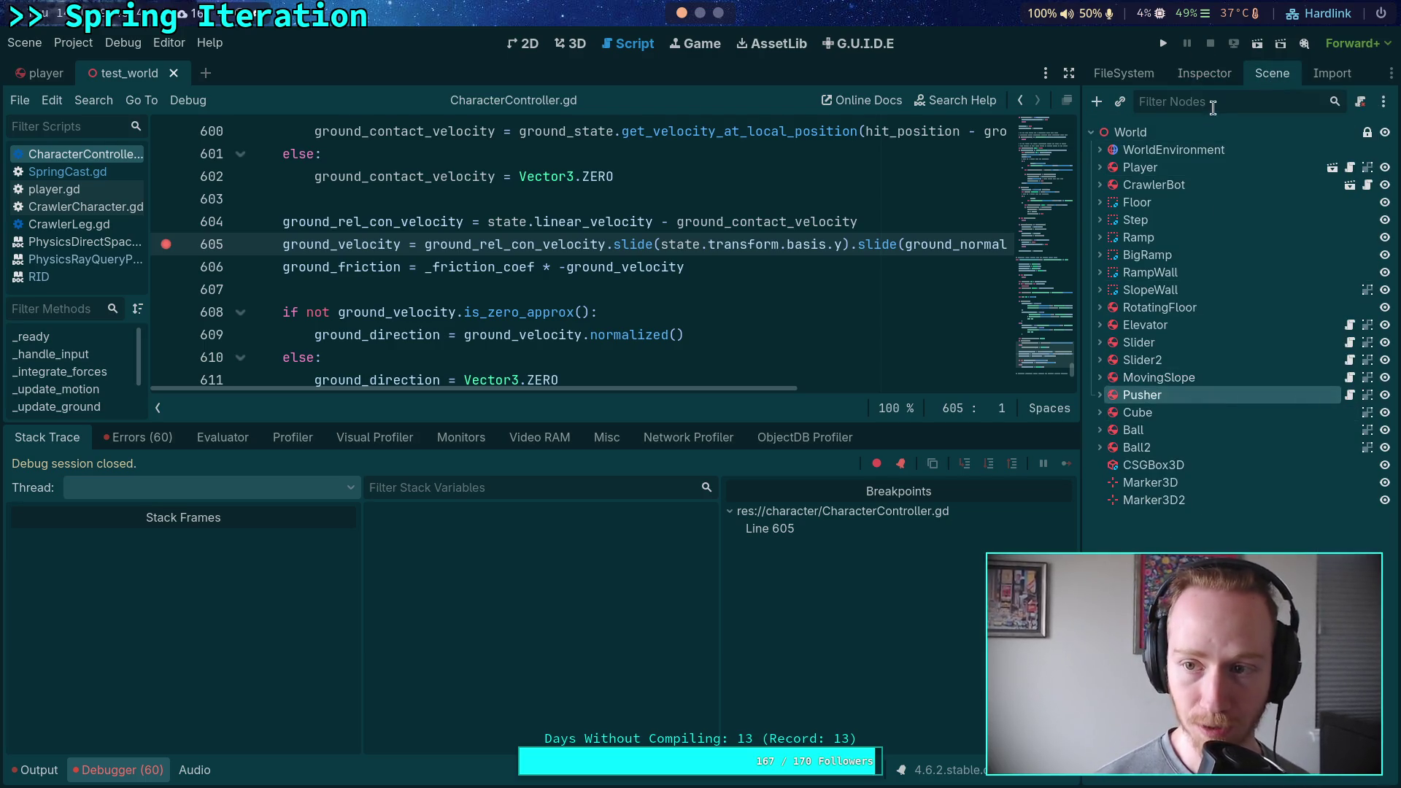
{"action": "left_click", "coordinate": [1211, 77]}
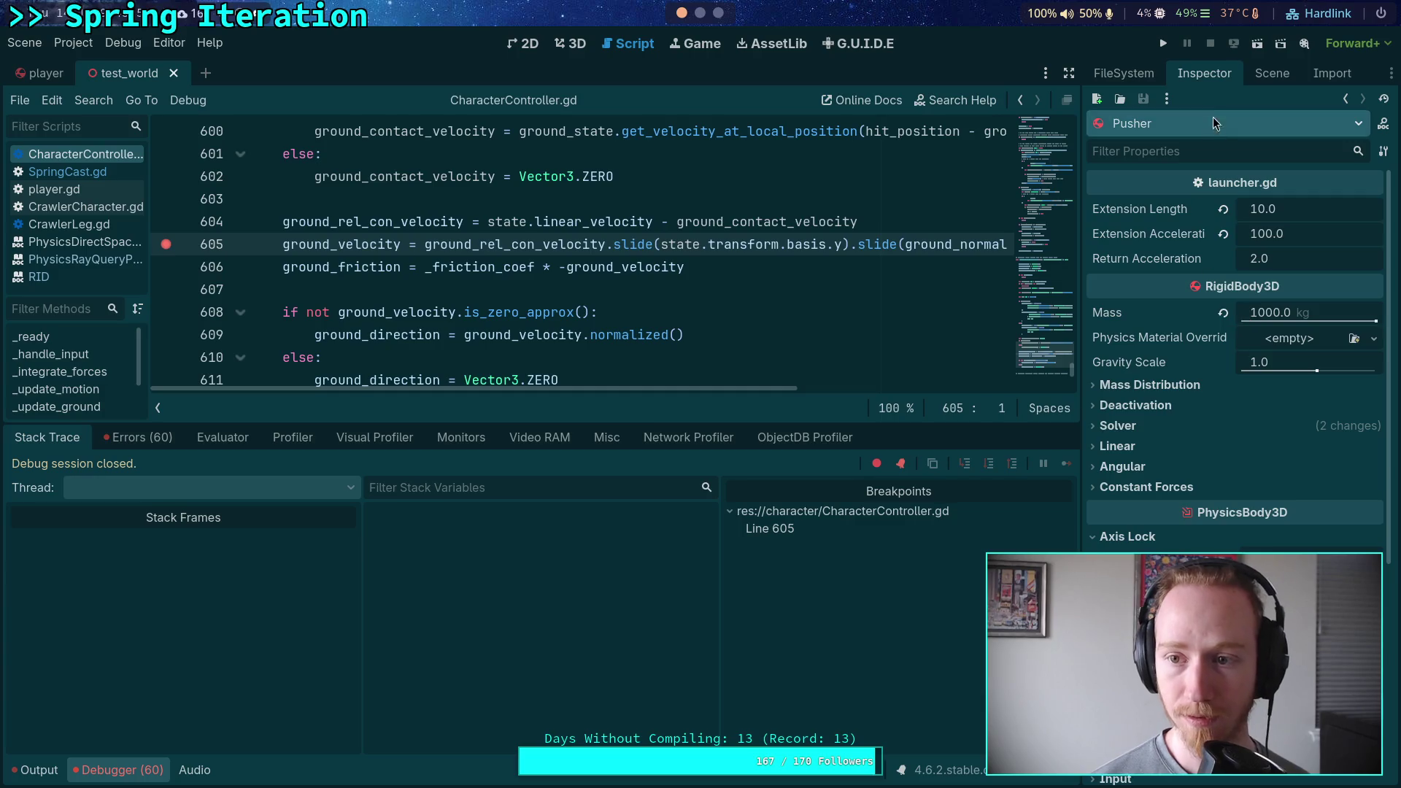
{"action": "scroll", "coordinate": [1187, 323], "scroll_direction": "down", "scroll_amount": 5}
{"action": "scroll", "coordinate": [1188, 324], "scroll_direction": "up", "scroll_amount": 5}
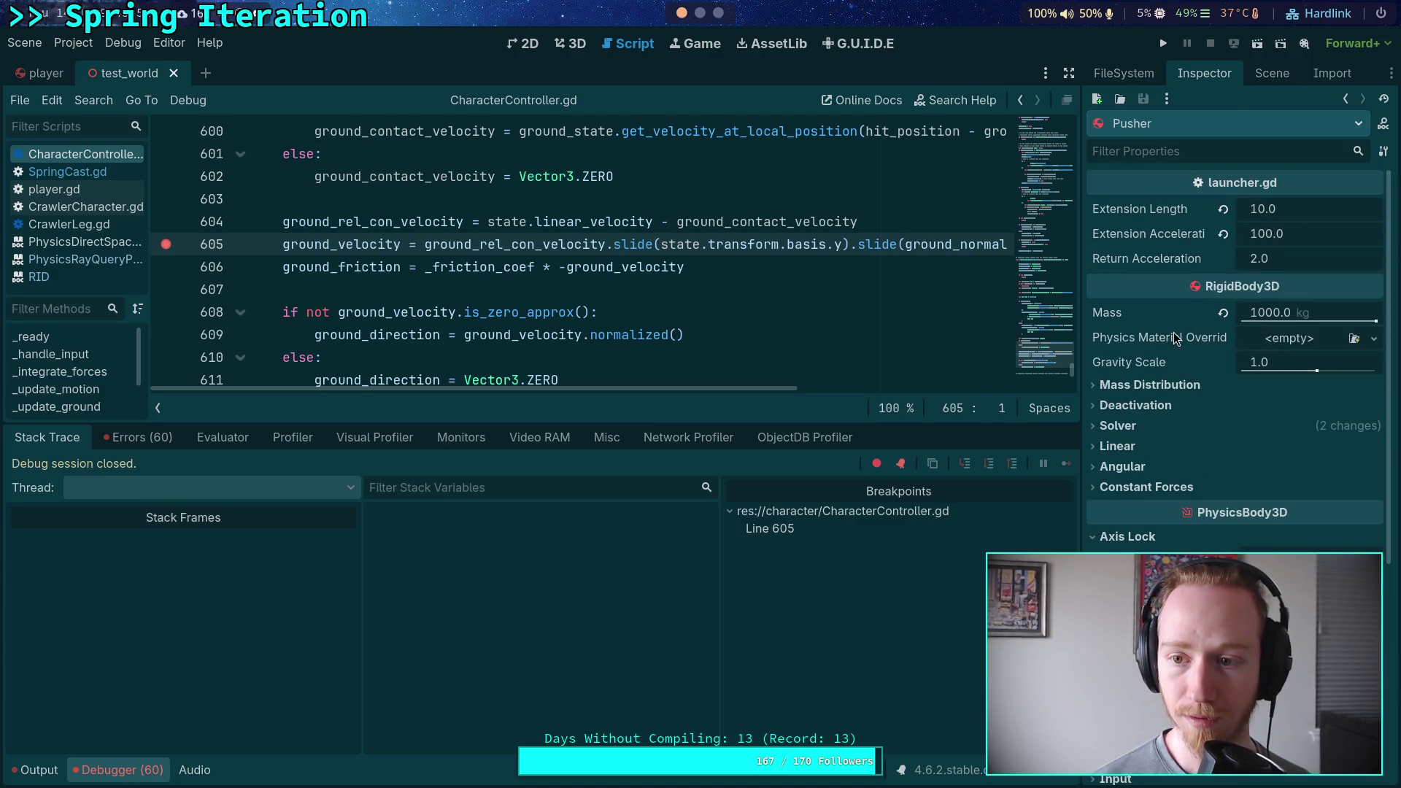
{"action": "scroll", "coordinate": [1176, 338], "scroll_direction": "down", "scroll_amount": 3}
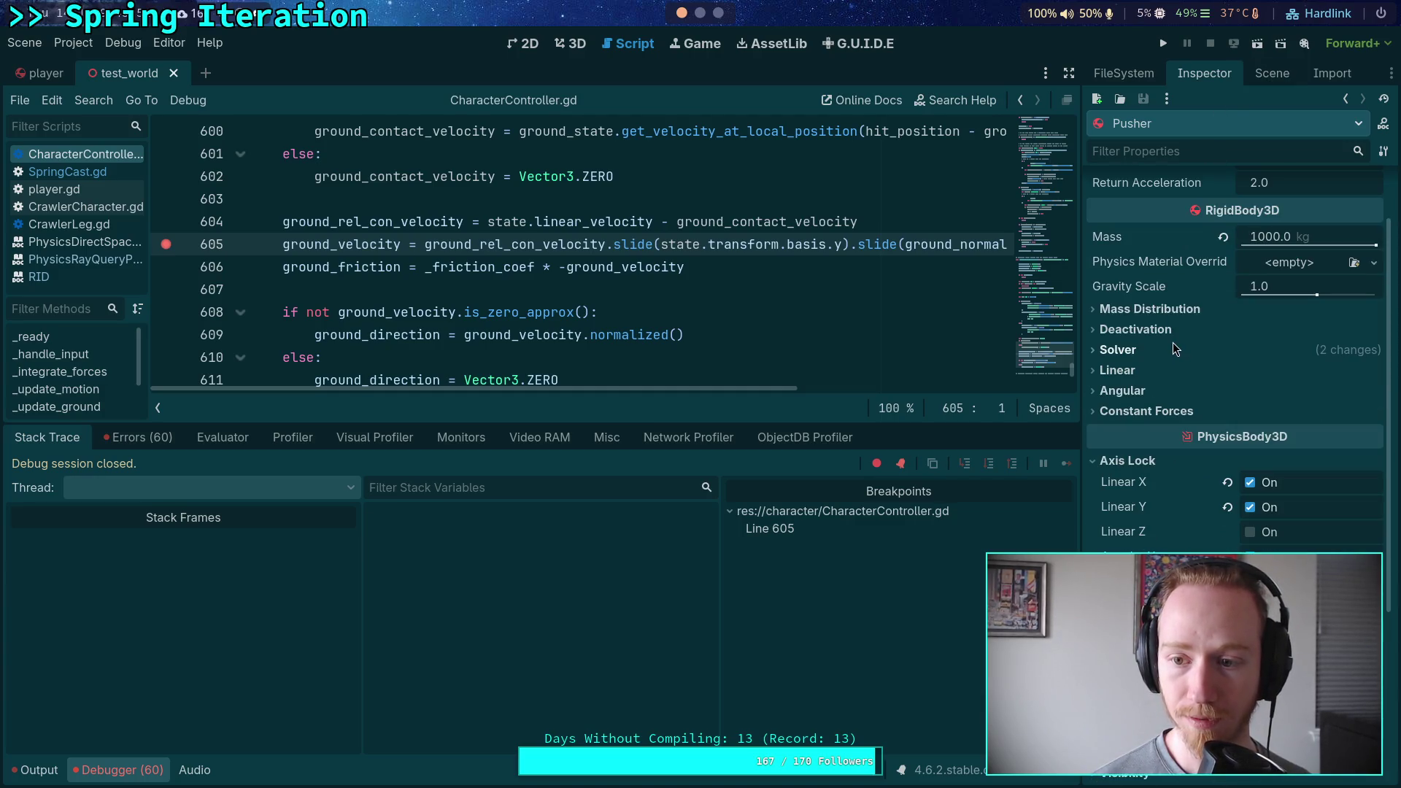
{"action": "left_click", "coordinate": [1287, 73]}
Set RotatingFloor's physics material override Friction to 0.8.
{"action": "left_click", "coordinate": [1160, 307]}
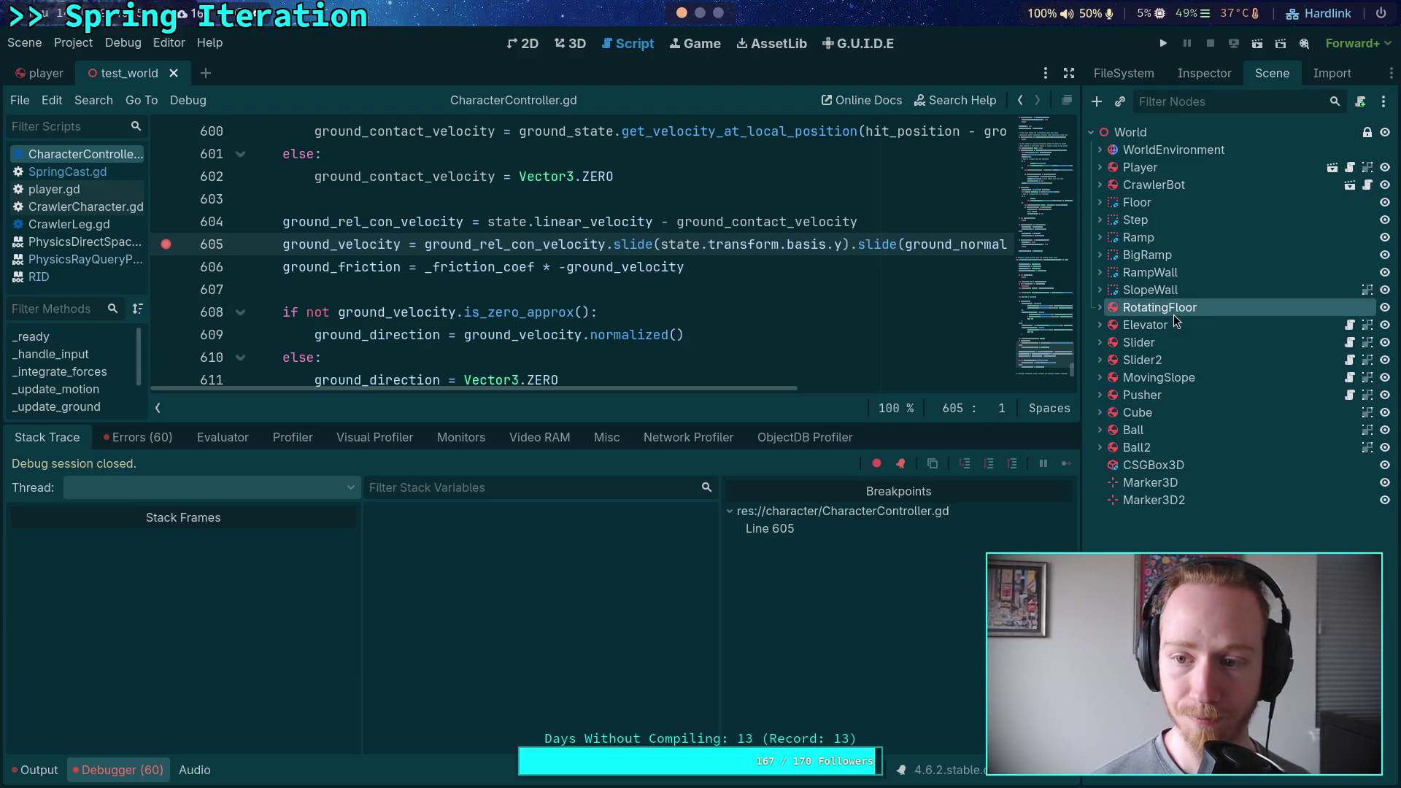
{"action": "left_click", "coordinate": [1215, 82]}
{"action": "left_click", "coordinate": [1304, 234]}
{"action": "left_click", "coordinate": [1304, 263]}
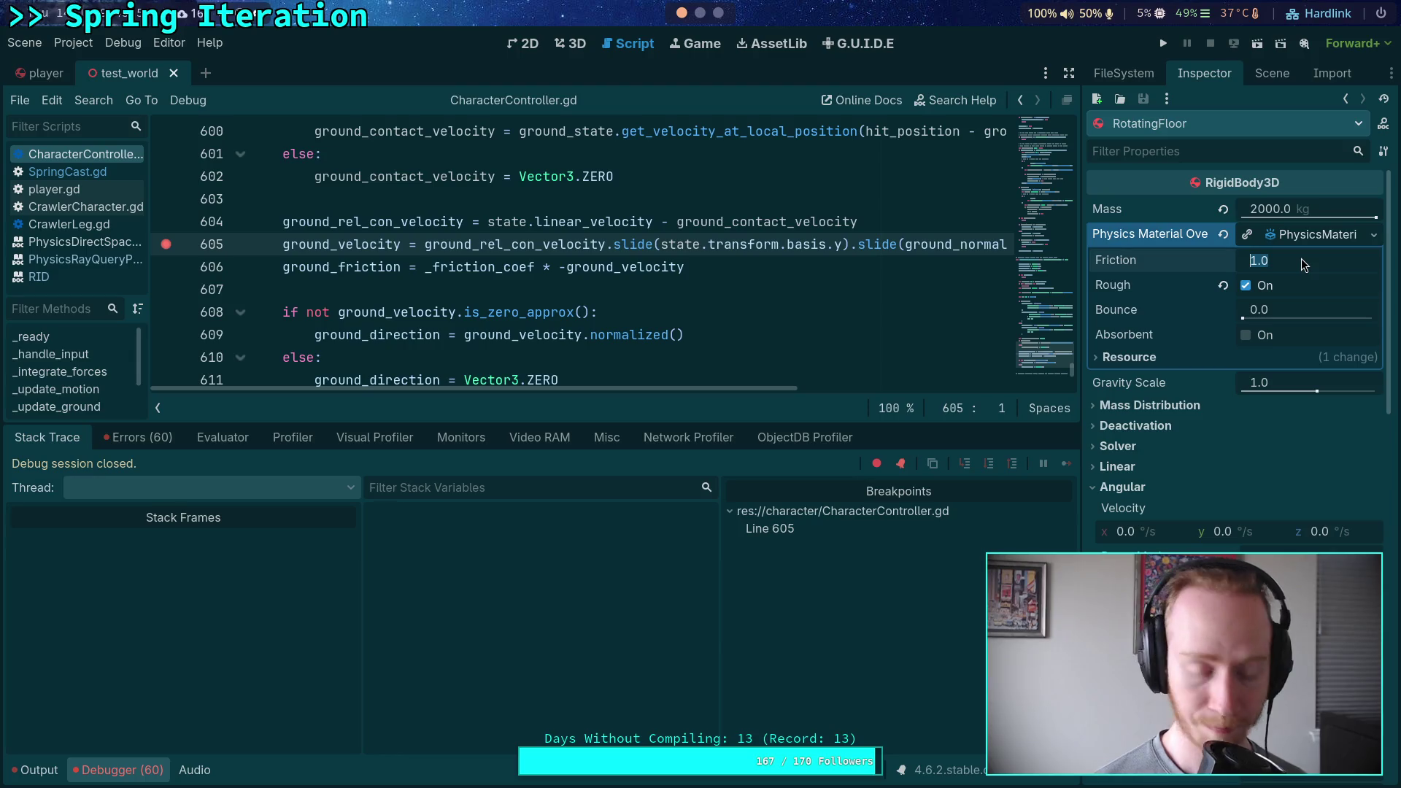
{"action": "type", "text": ".9"}
{"action": "type", "text": "8"}
{"action": "key", "text": "Return"}
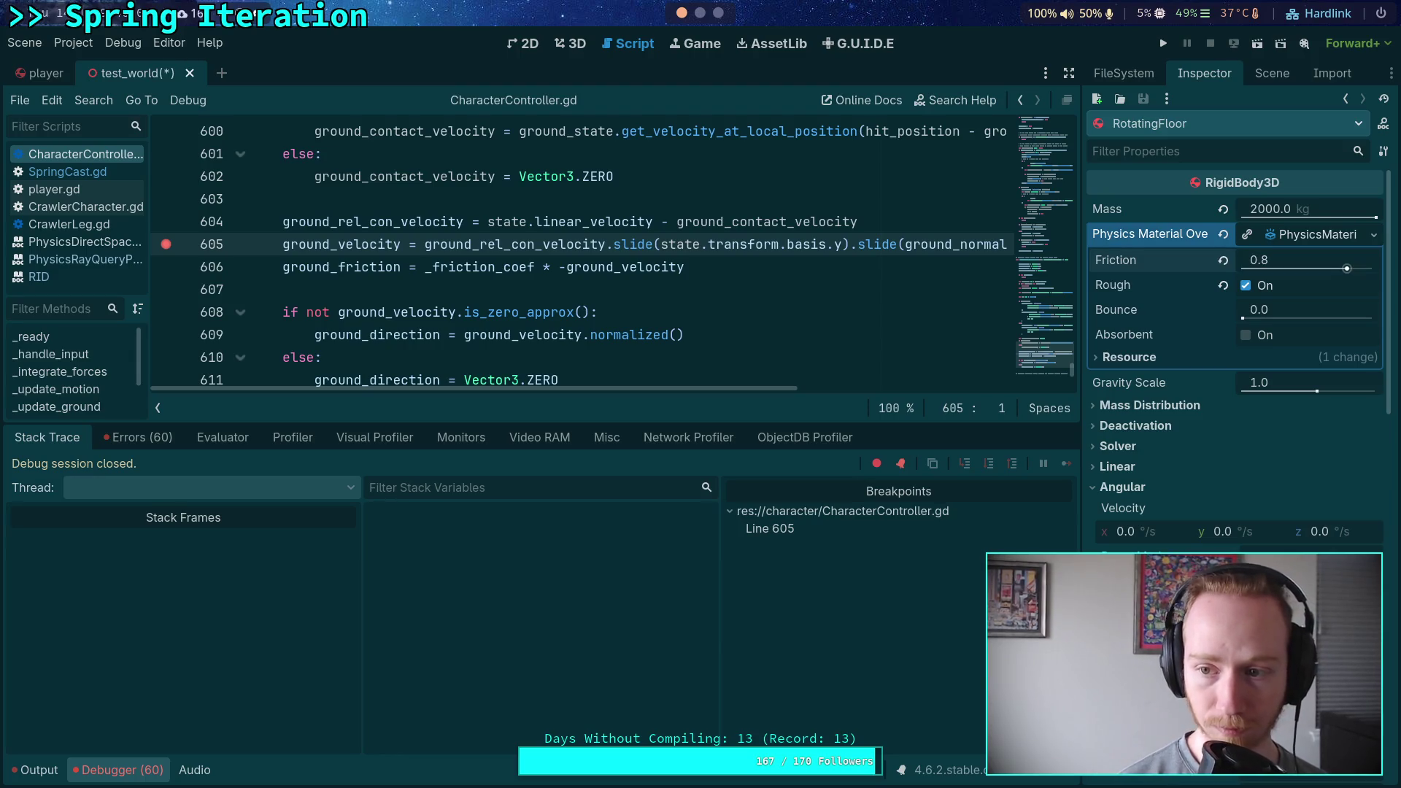
{"action": "left_click", "coordinate": [1273, 73]}
{"action": "left_click", "coordinate": [1160, 325]}
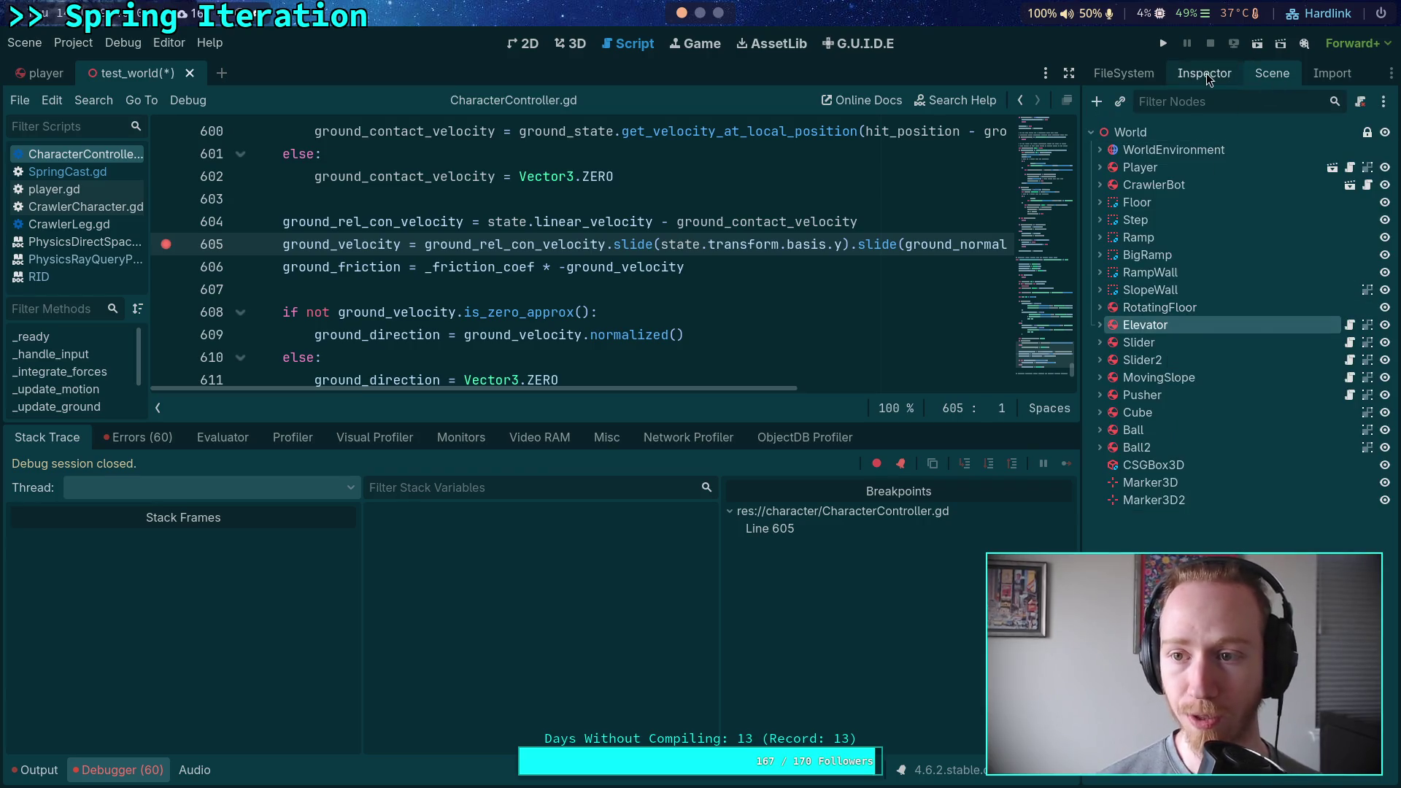
Check Elevator and Slider, then turn on Rough for Slider2's physics material override.
{"action": "left_click", "coordinate": [1206, 75]}
{"action": "left_click", "coordinate": [1270, 74]}
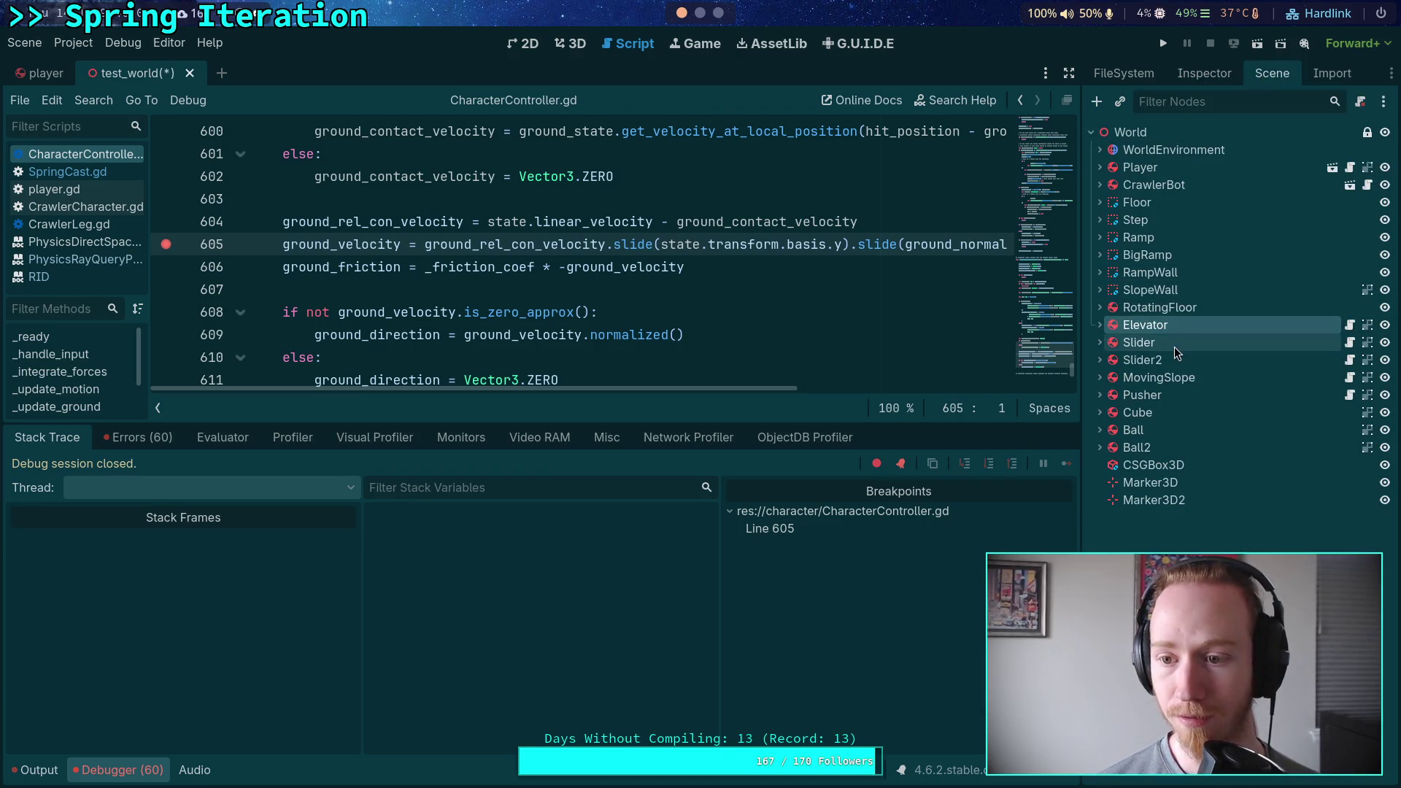
{"action": "left_click", "coordinate": [1138, 292]}
{"action": "left_click", "coordinate": [1204, 73]}
{"action": "left_click", "coordinate": [1274, 74]}
{"action": "left_click", "coordinate": [1139, 359]}
{"action": "left_click", "coordinate": [1204, 73]}
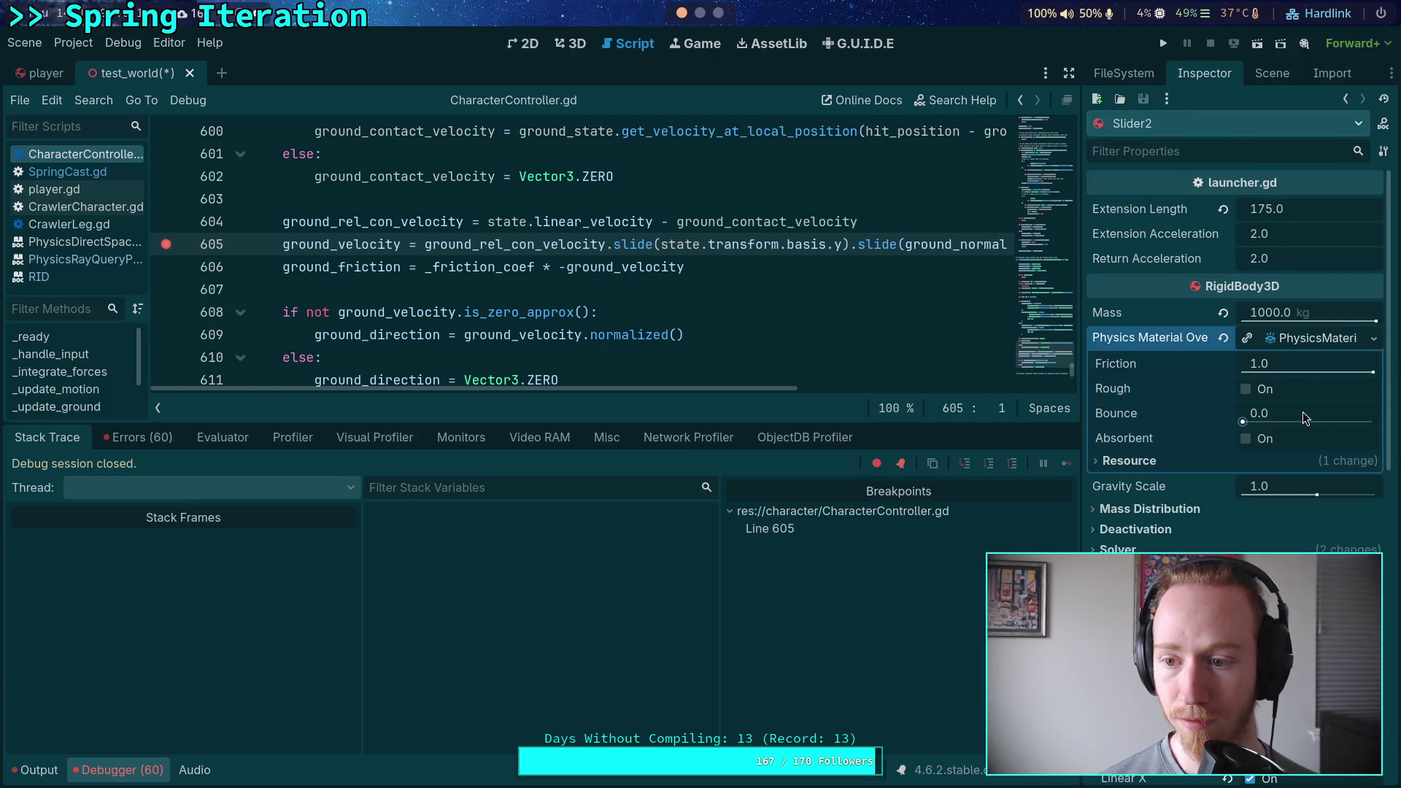
{"action": "left_click", "coordinate": [1253, 395]}
{"action": "left_click", "coordinate": [1298, 371]}
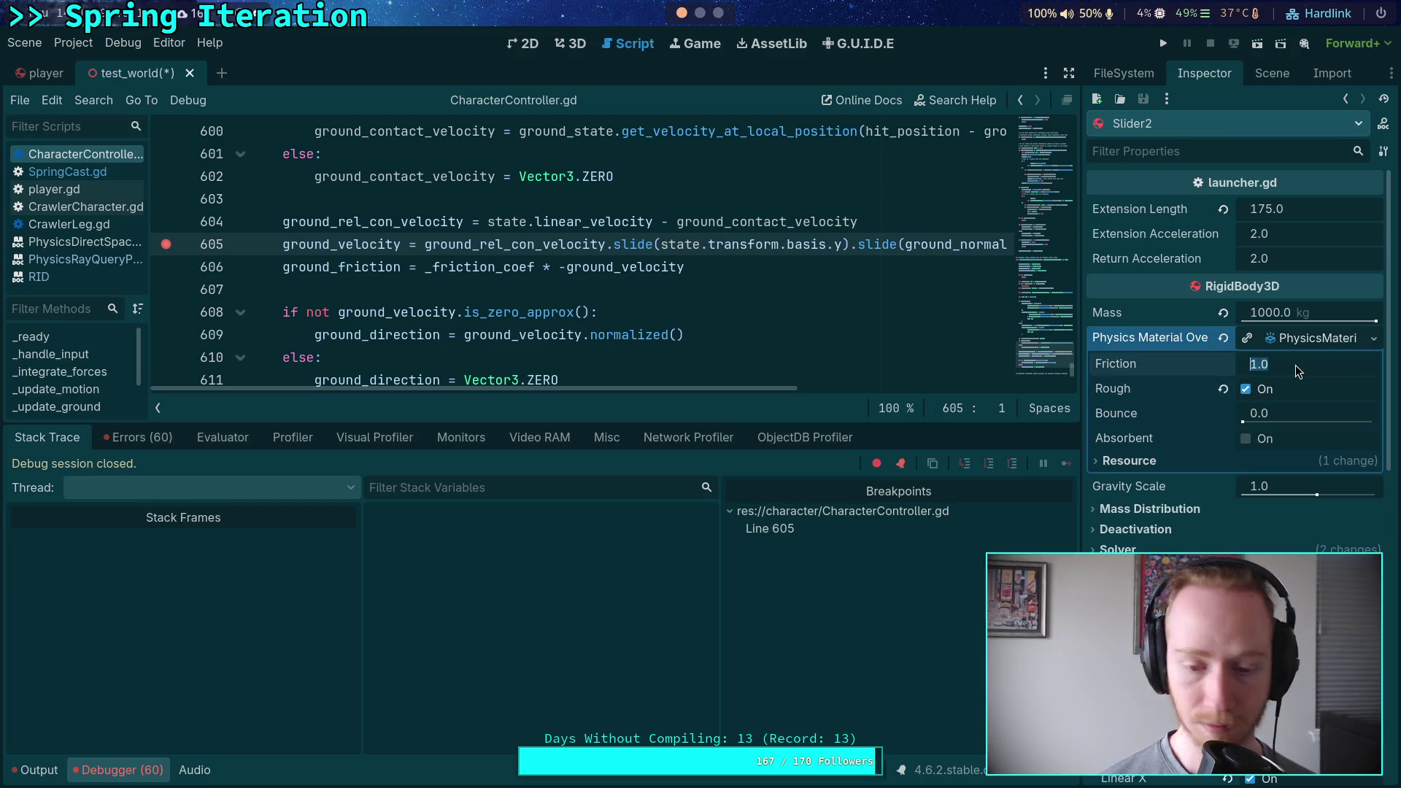
Commit Slider2's Friction as 0.8, then review MovingSlope's and Pusher's properties.
{"action": "type", "text": ".9"}
{"action": "key", "text": "Return"}
{"action": "left_click", "coordinate": [1272, 73]}
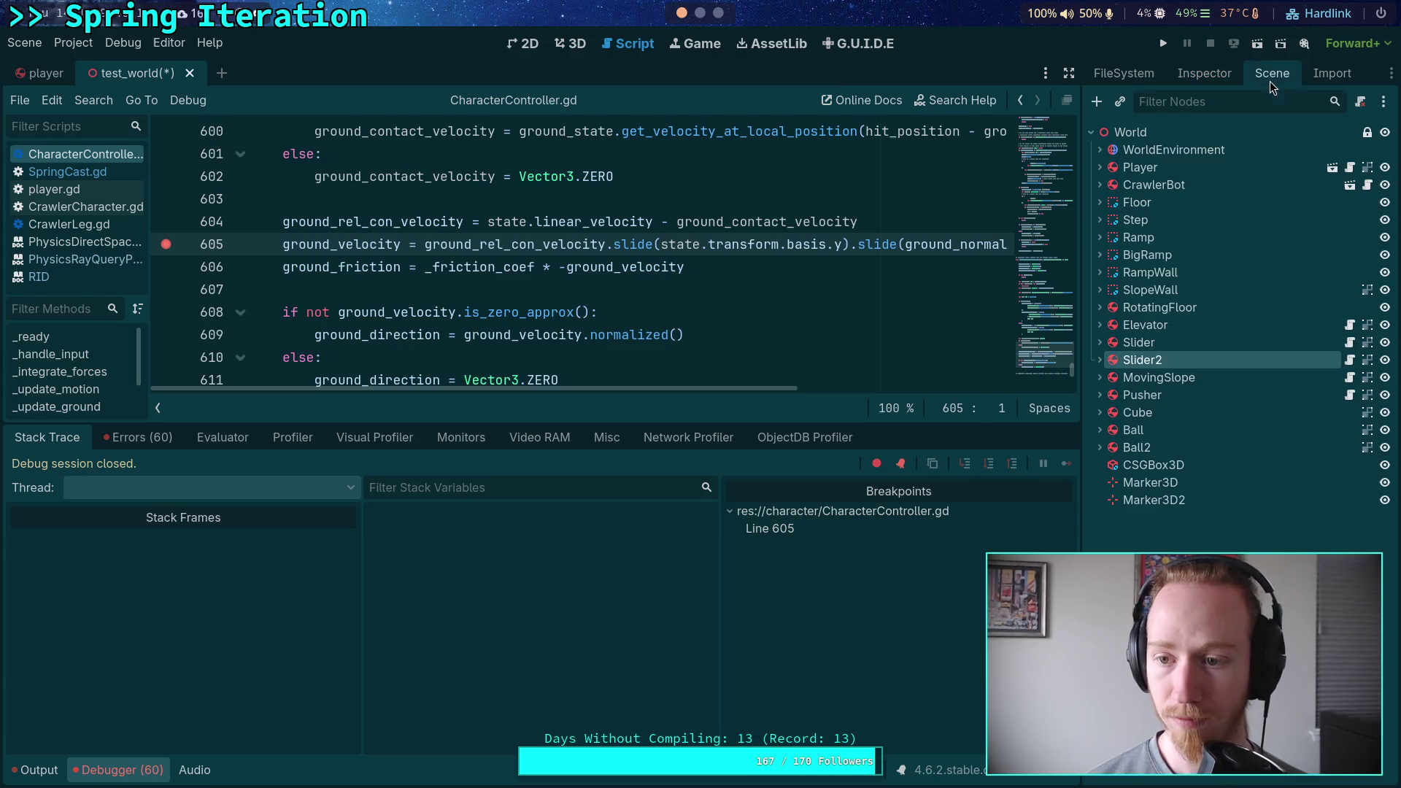
{"action": "left_click", "coordinate": [1179, 378]}
{"action": "left_click", "coordinate": [1232, 73]}
{"action": "left_click", "coordinate": [1276, 76]}
{"action": "left_click", "coordinate": [1142, 395]}
{"action": "left_click", "coordinate": [1208, 74]}
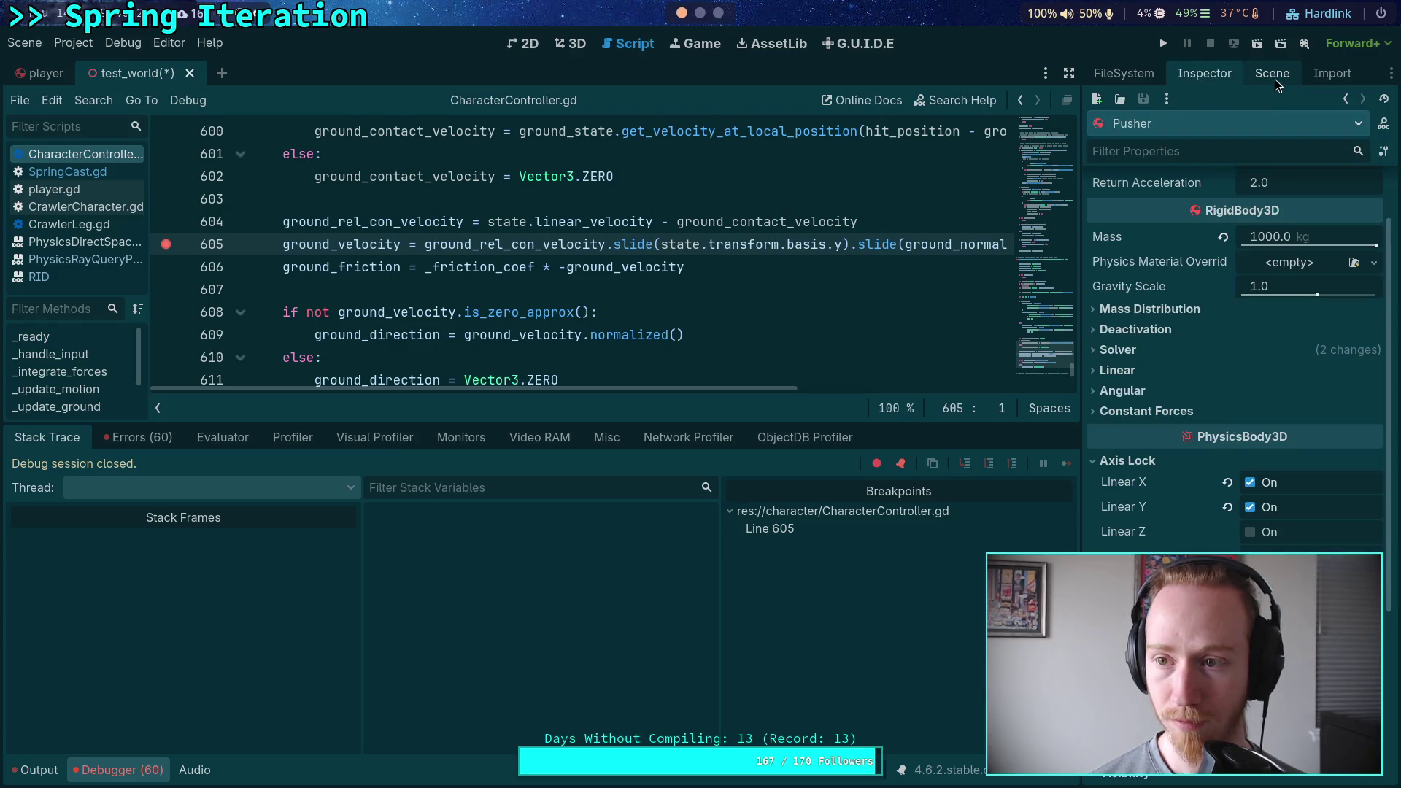
Save MovingSlope's physics material as res://high_friction.tres with resource name High Friction.
{"action": "left_click", "coordinate": [1276, 76]}
{"action": "left_click", "coordinate": [1179, 376]}
{"action": "left_click", "coordinate": [1204, 75]}
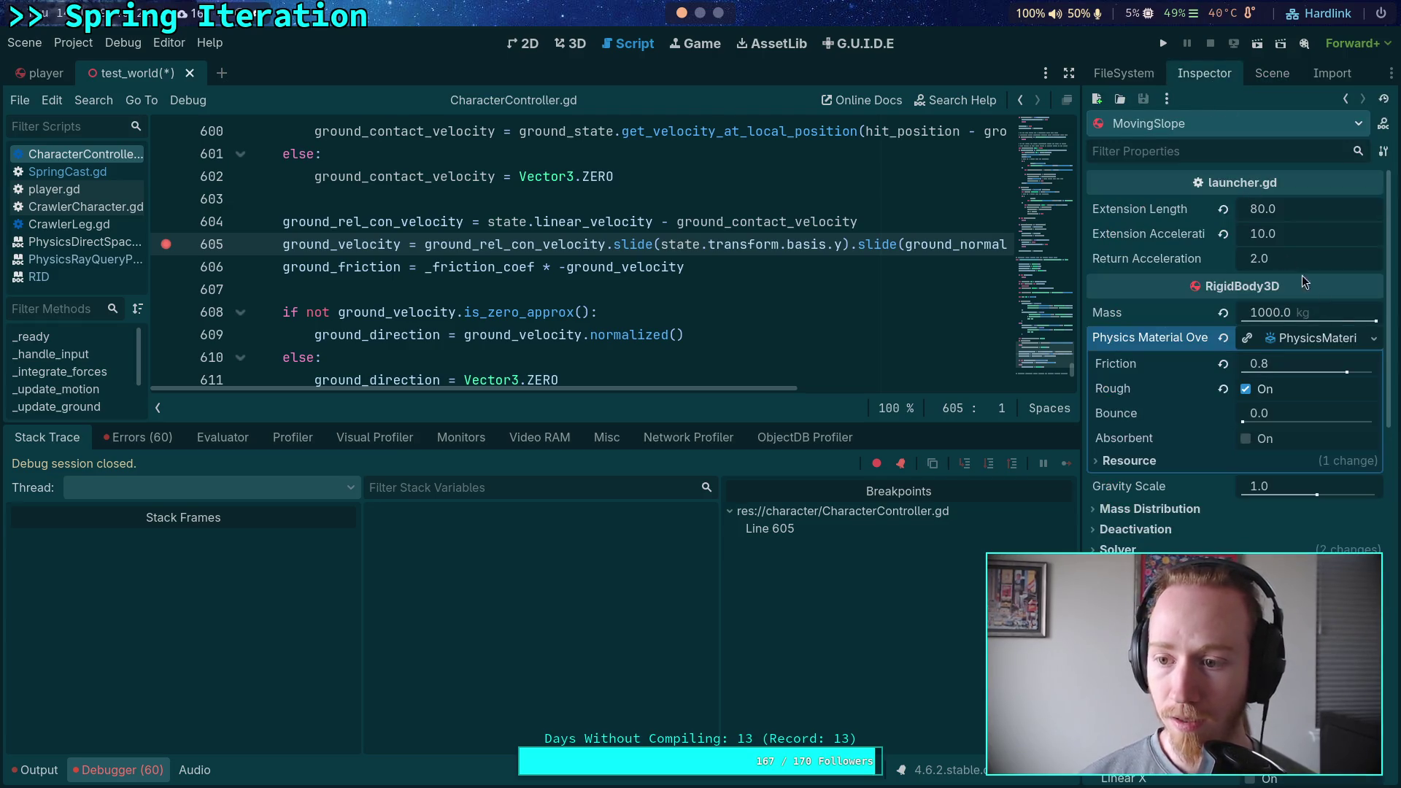
{"action": "left_click", "coordinate": [1374, 338]}
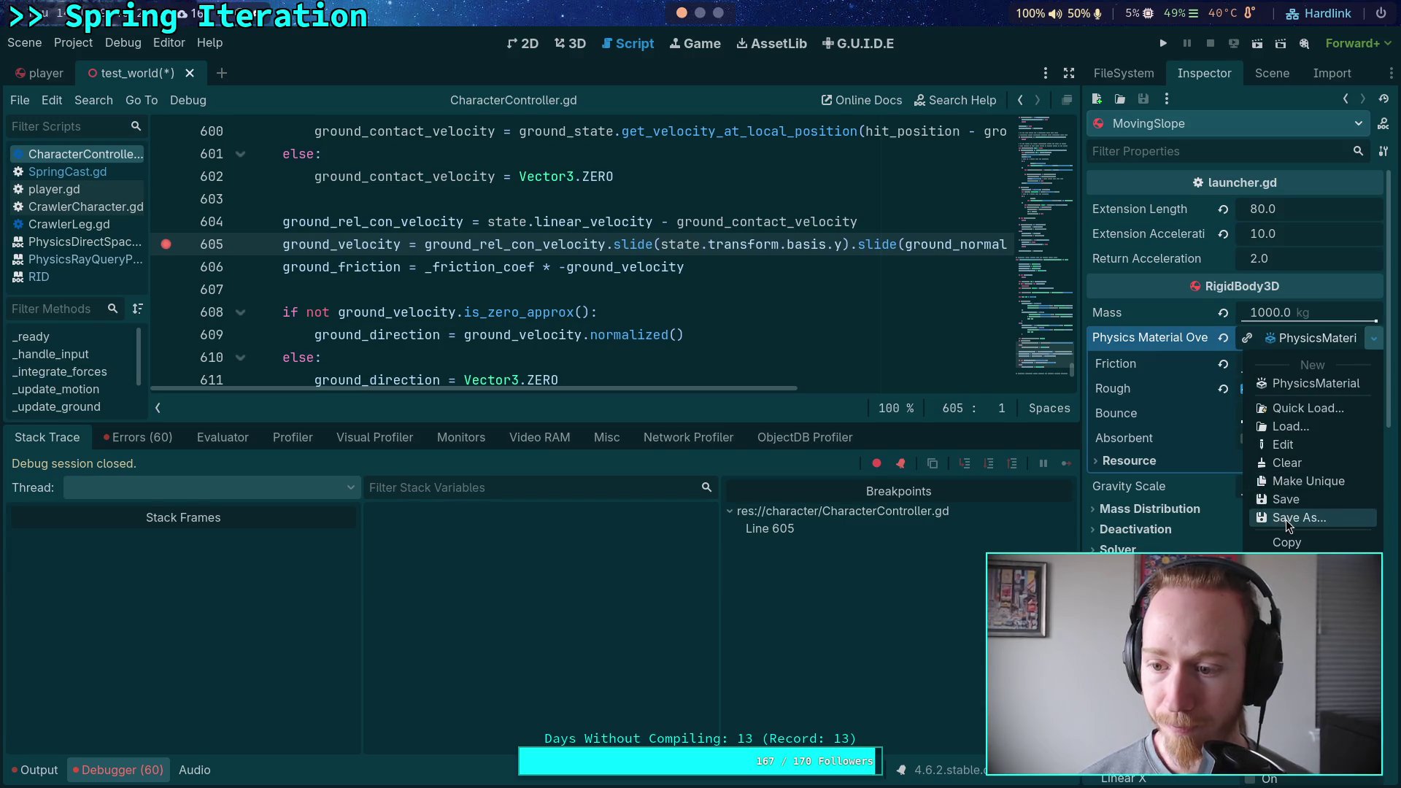
{"action": "key", "text": "Escape"}
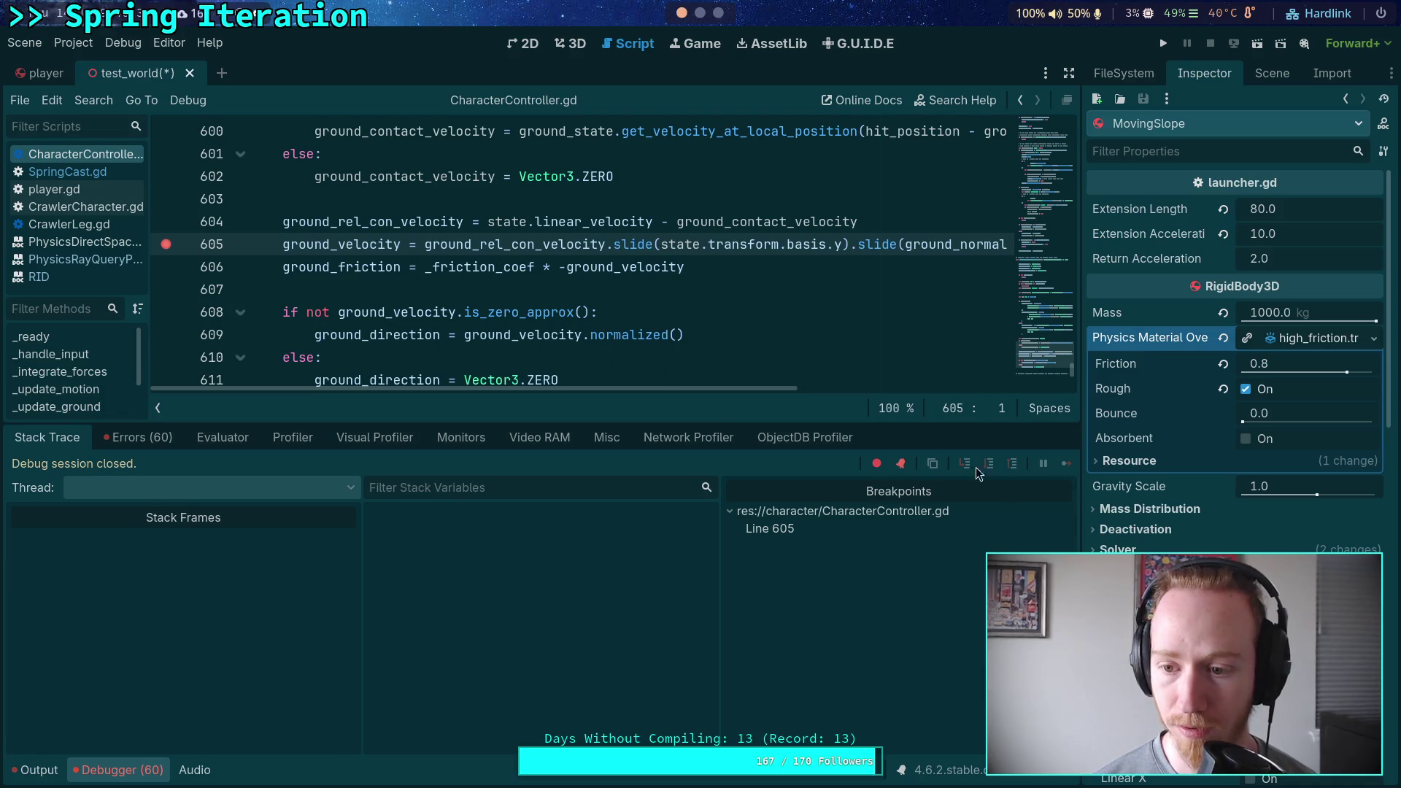
{"action": "left_click", "coordinate": [1129, 461]}
{"action": "left_click", "coordinate": [1261, 532]}
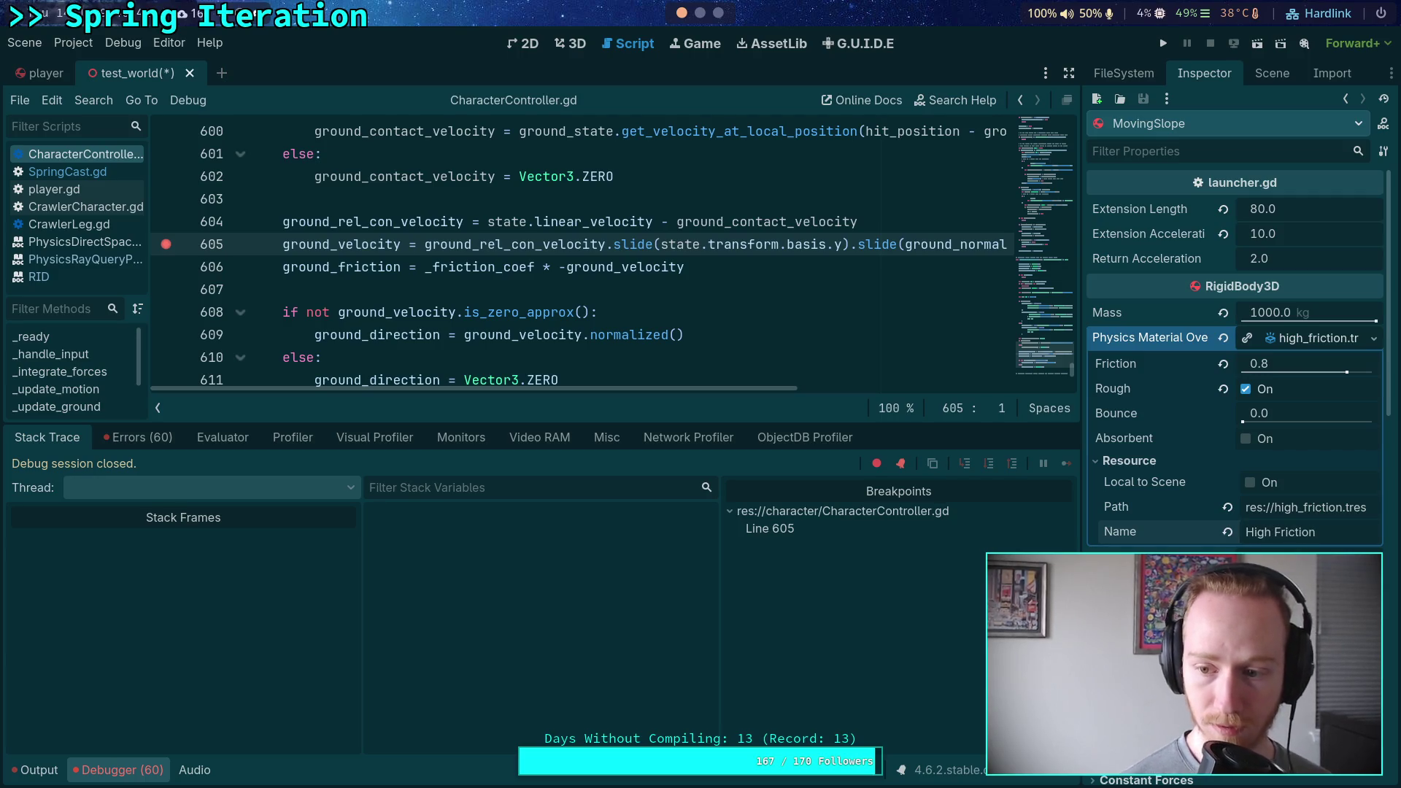
Save the High Friction material to its res://high_friction.tres file.
{"action": "left_click", "coordinate": [1369, 338]}
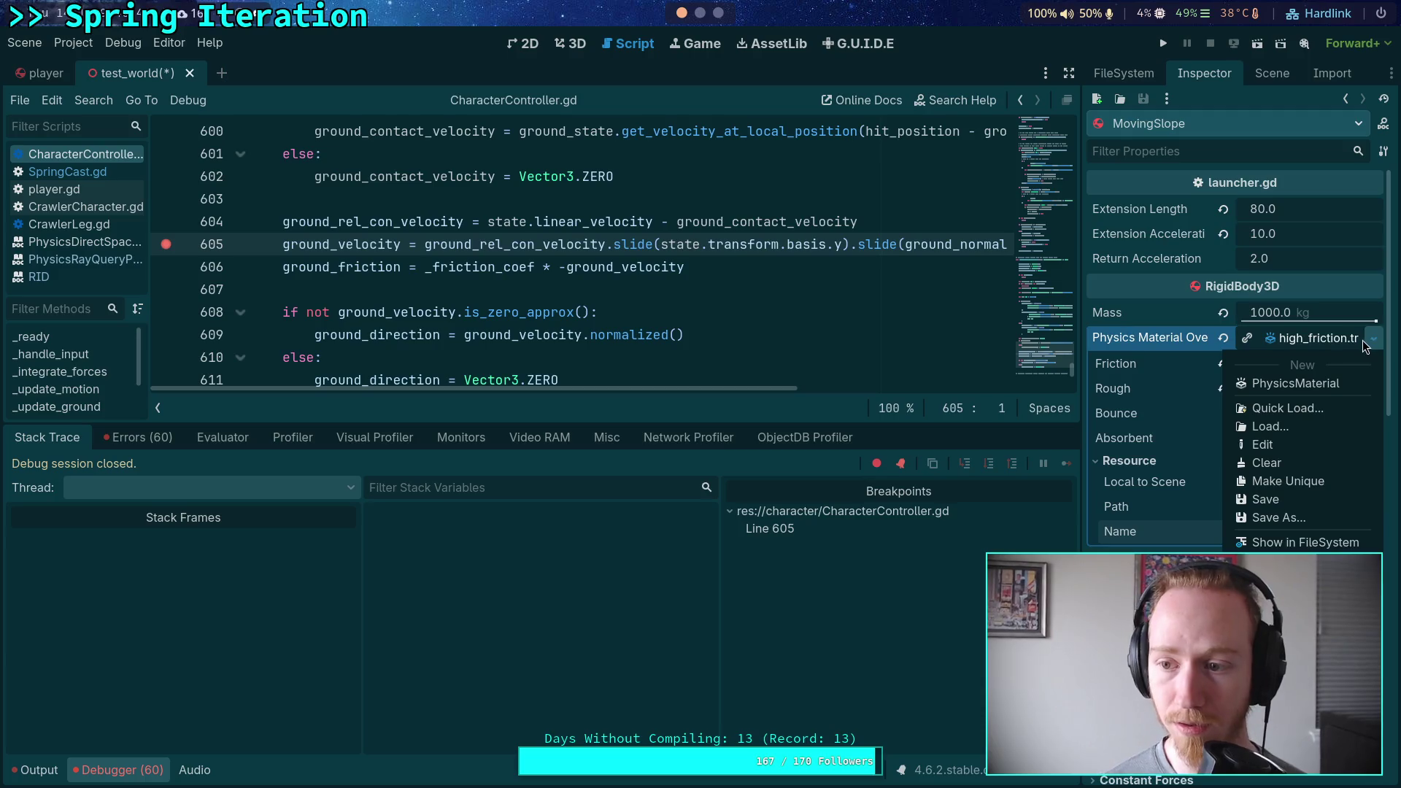
{"action": "left_click", "coordinate": [1340, 340]}
{"action": "left_click", "coordinate": [1340, 340]}
{"action": "left_click", "coordinate": [1373, 338]}
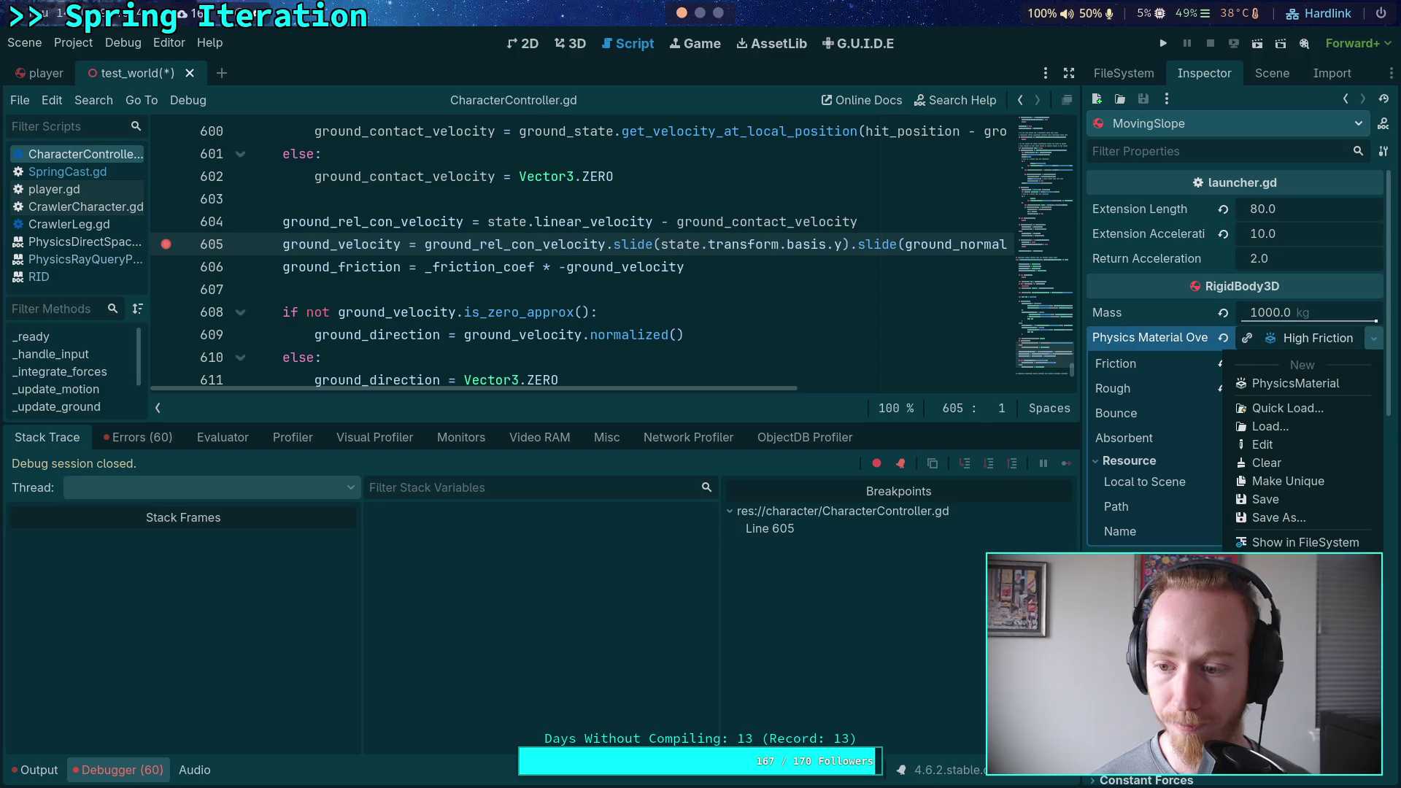
{"action": "left_click", "coordinate": [1285, 499]}
{"action": "left_click", "coordinate": [1303, 339]}
Paste High Friction as the physics material of RotatingFloor and Elevator.
{"action": "left_click", "coordinate": [1272, 73]}
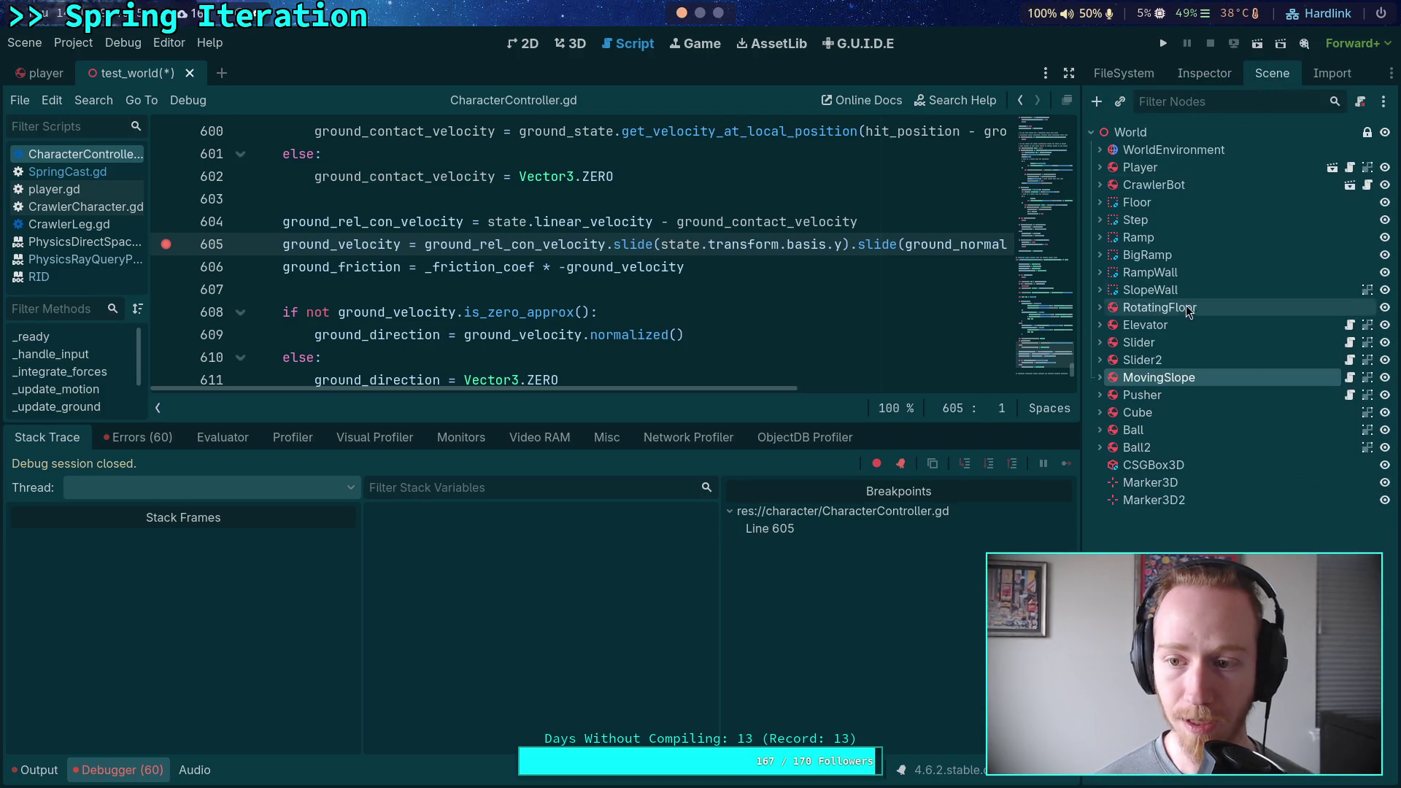
{"action": "left_click", "coordinate": [1175, 307]}
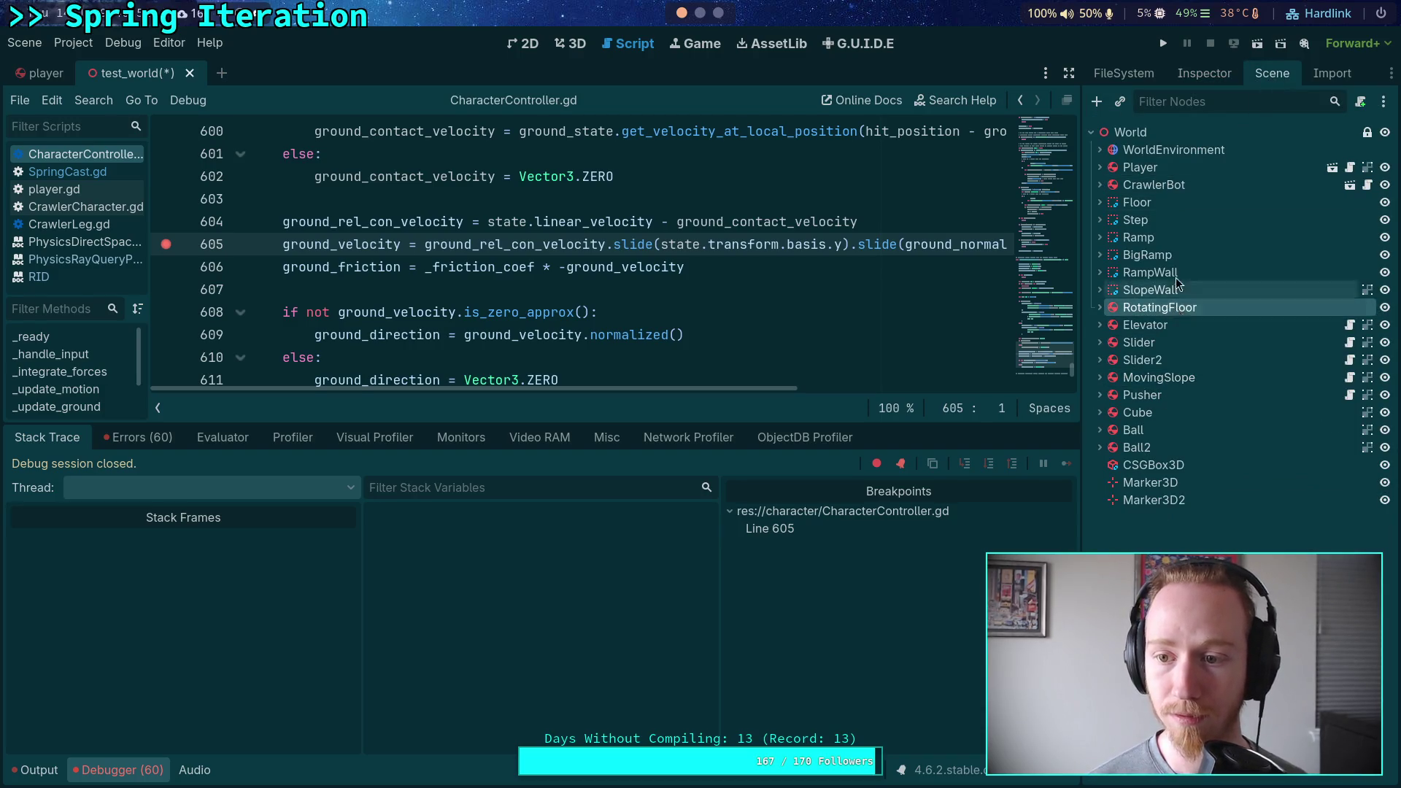
{"action": "left_click", "coordinate": [1215, 76]}
{"action": "left_click", "coordinate": [1374, 234]}
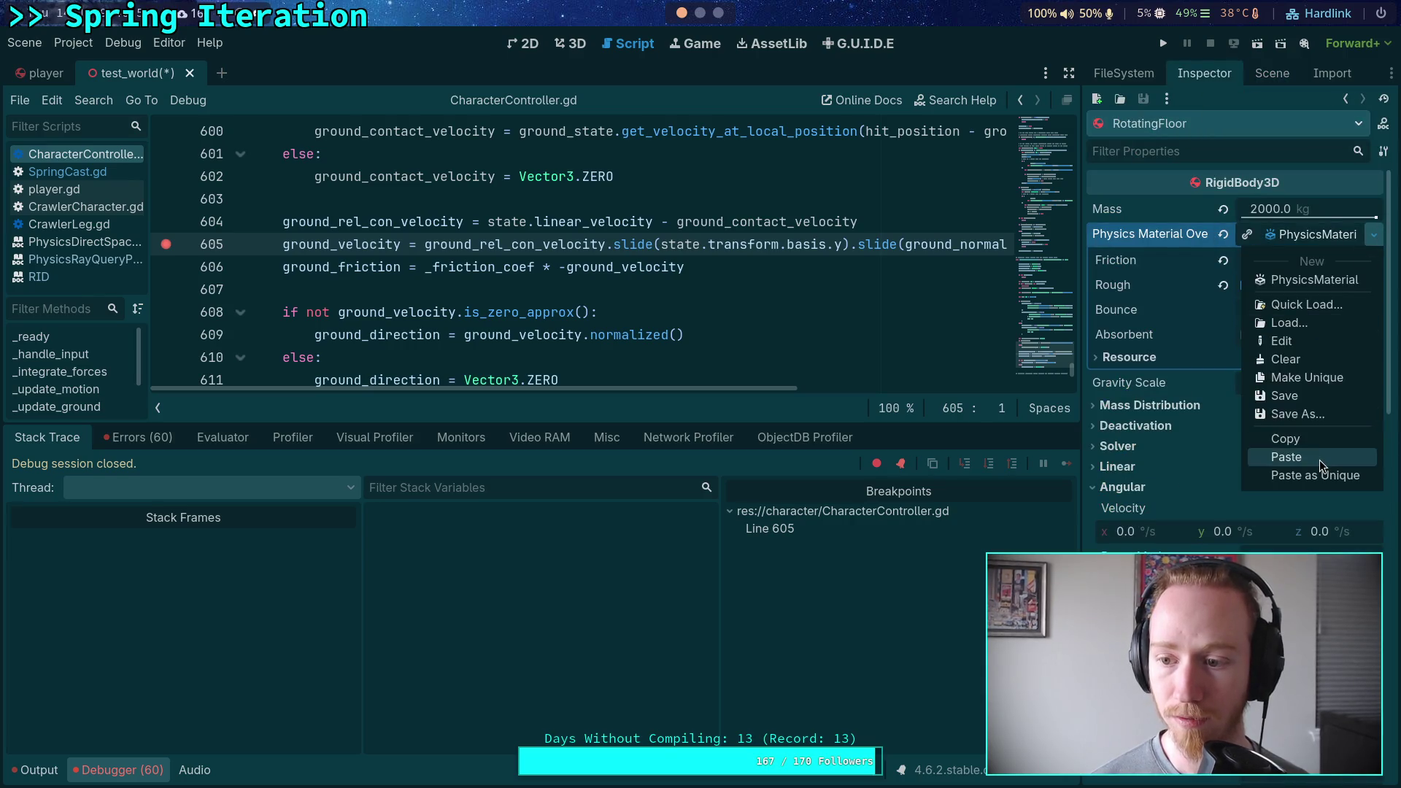
{"action": "left_click", "coordinate": [1322, 453]}
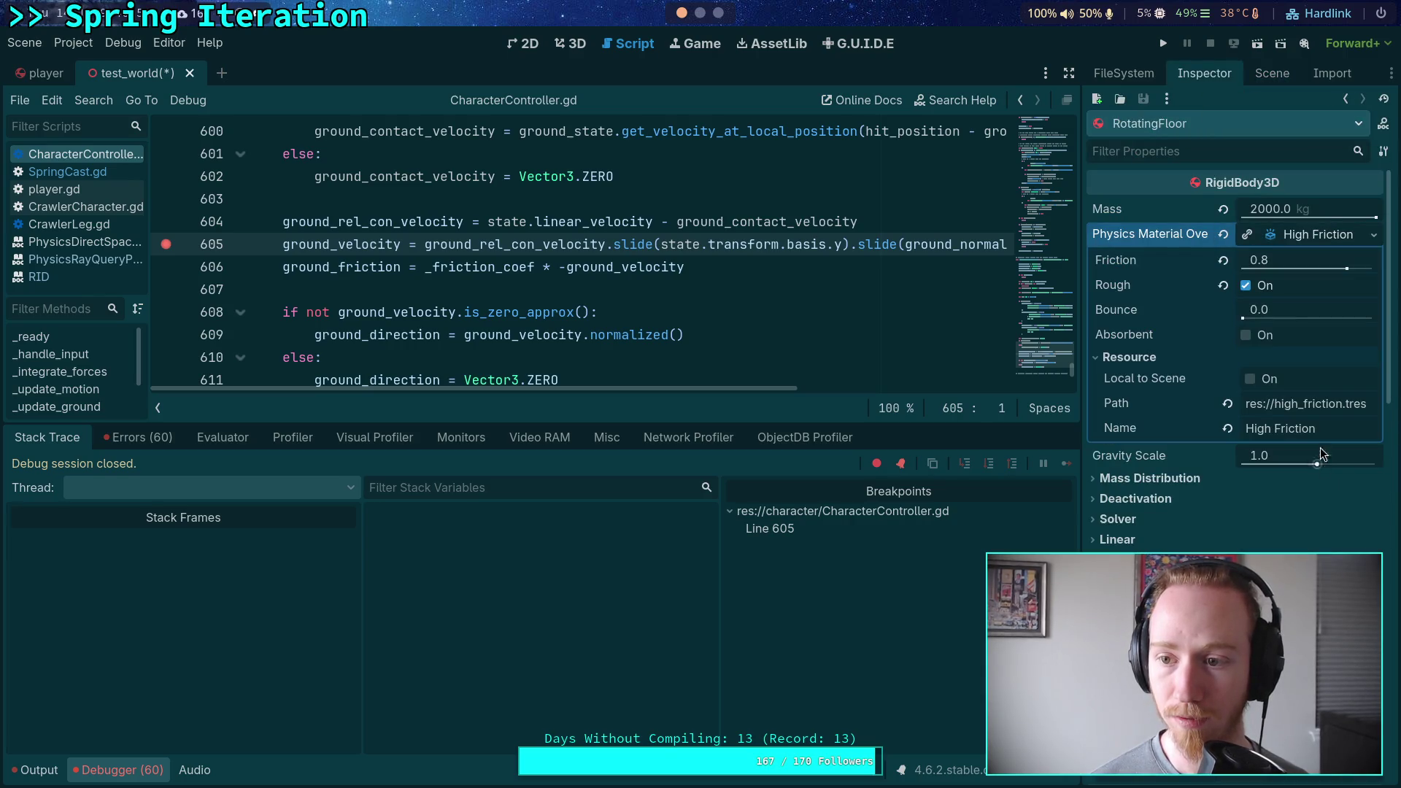
{"action": "left_click", "coordinate": [1302, 235]}
{"action": "left_click", "coordinate": [1272, 73]}
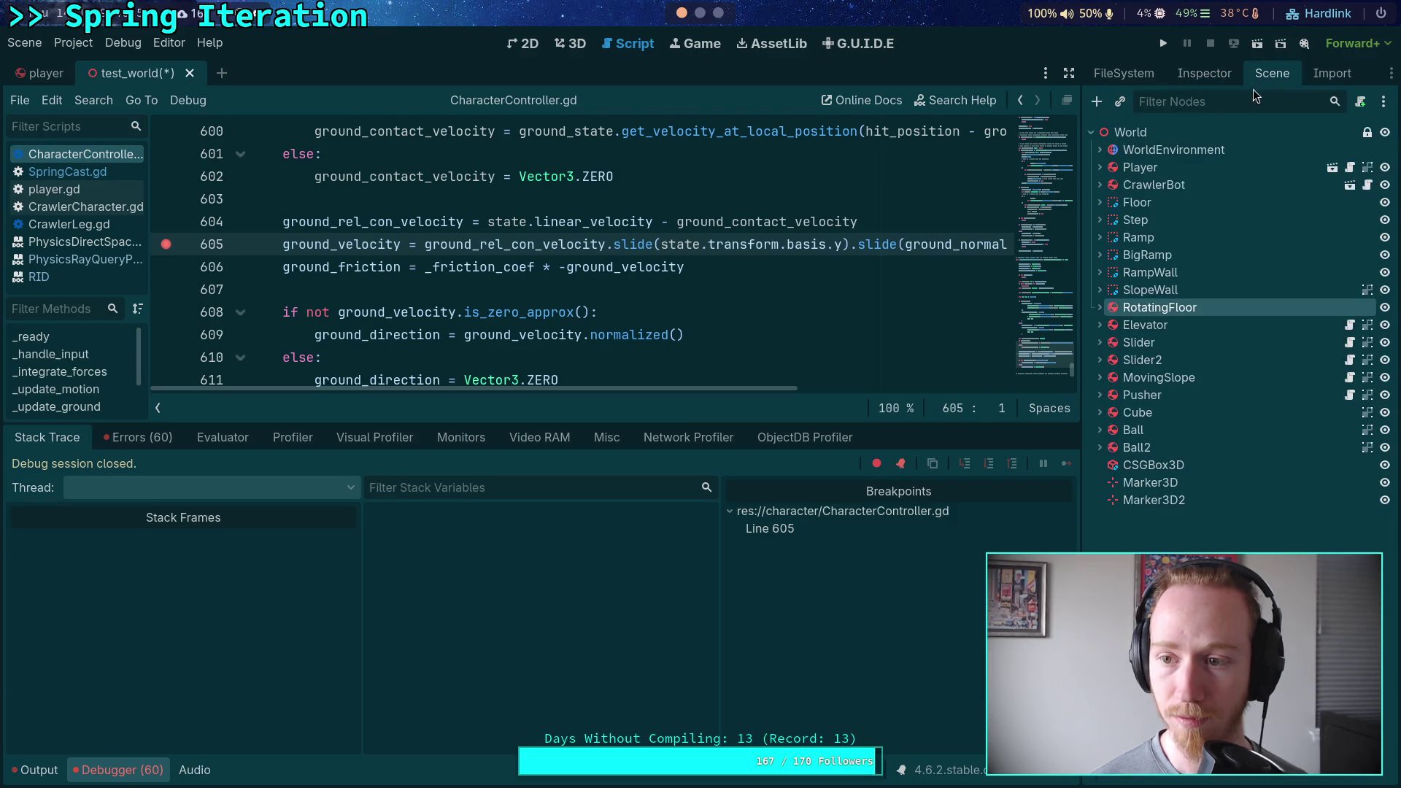
{"action": "left_click", "coordinate": [1187, 326]}
{"action": "left_click", "coordinate": [1204, 73]}
{"action": "left_click", "coordinate": [1373, 339]}
{"action": "left_click", "coordinate": [1314, 453]}
Assign the High Friction material to Slider and Slider2.
{"action": "left_click", "coordinate": [1272, 73]}
{"action": "left_click", "coordinate": [1139, 342]}
{"action": "left_click", "coordinate": [1208, 81]}
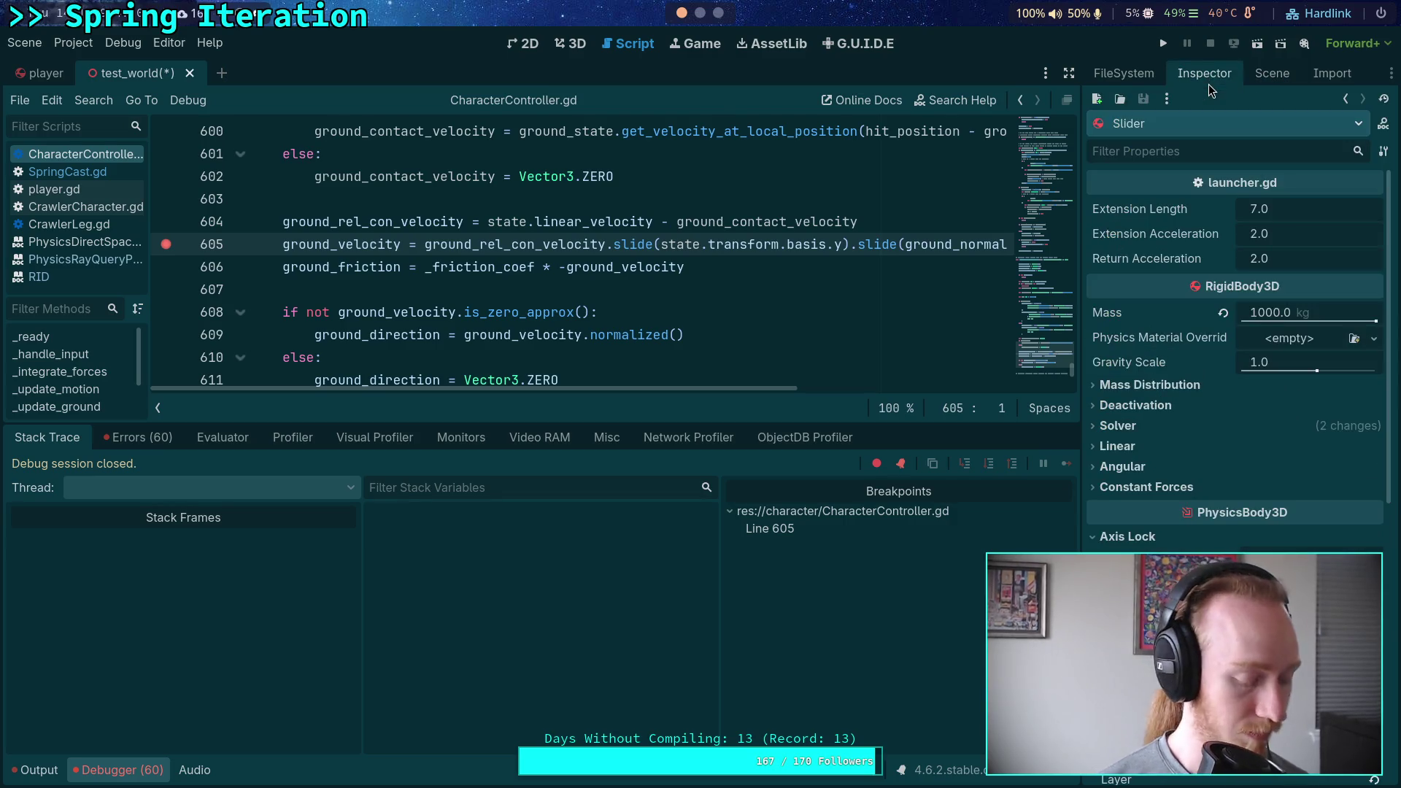
{"action": "left_click", "coordinate": [1372, 340]}
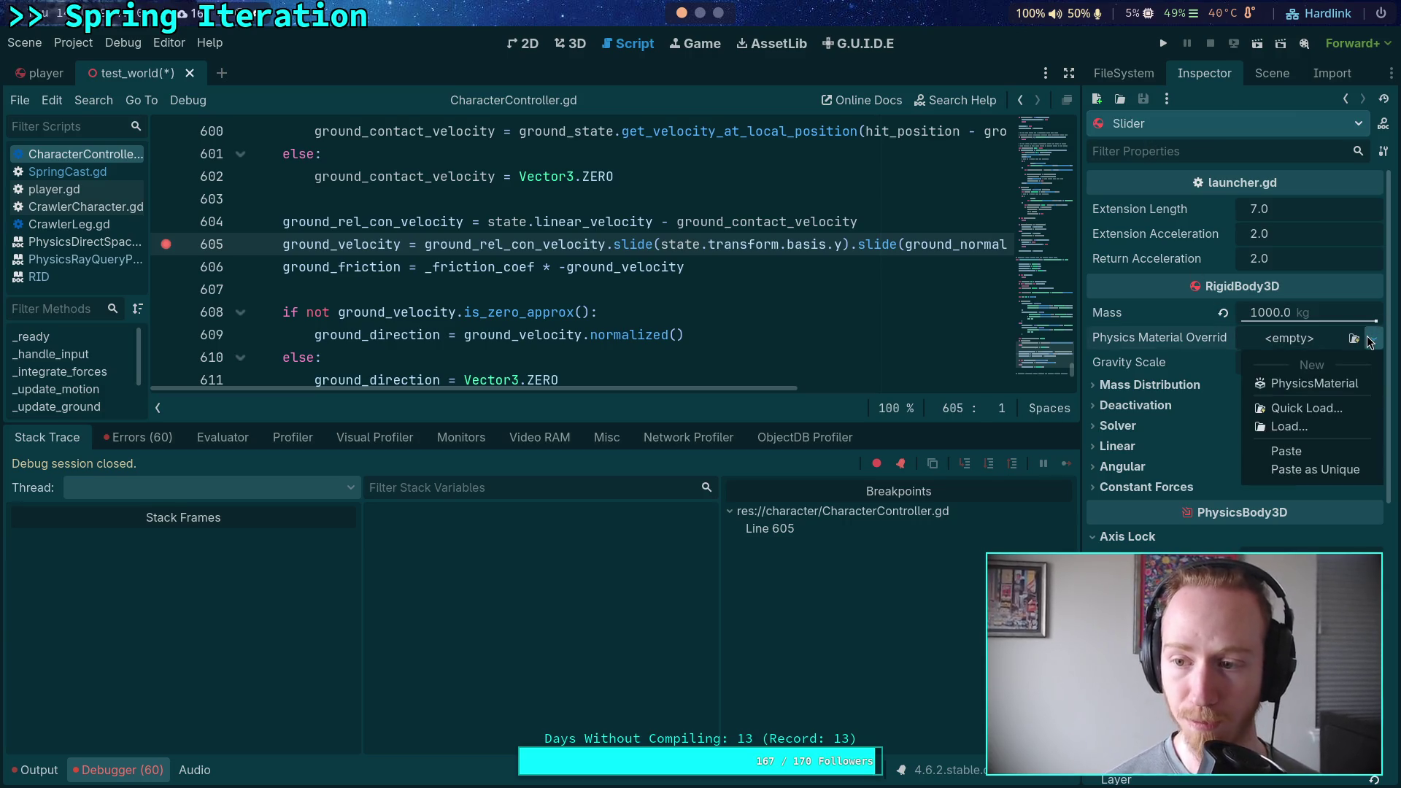
{"action": "left_click", "coordinate": [1286, 452]}
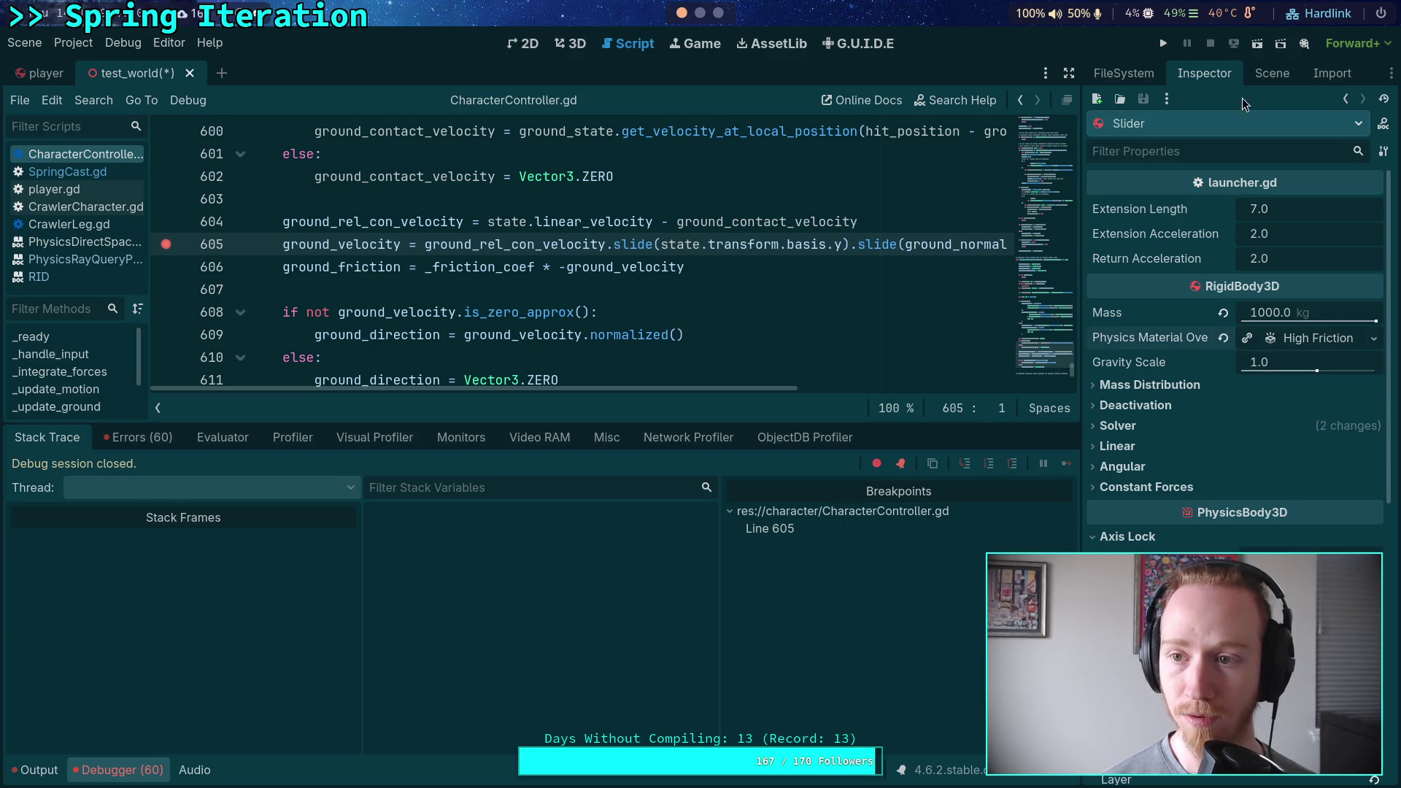
{"action": "left_click", "coordinate": [1272, 73]}
{"action": "left_click", "coordinate": [1138, 361]}
{"action": "left_click", "coordinate": [1204, 73]}
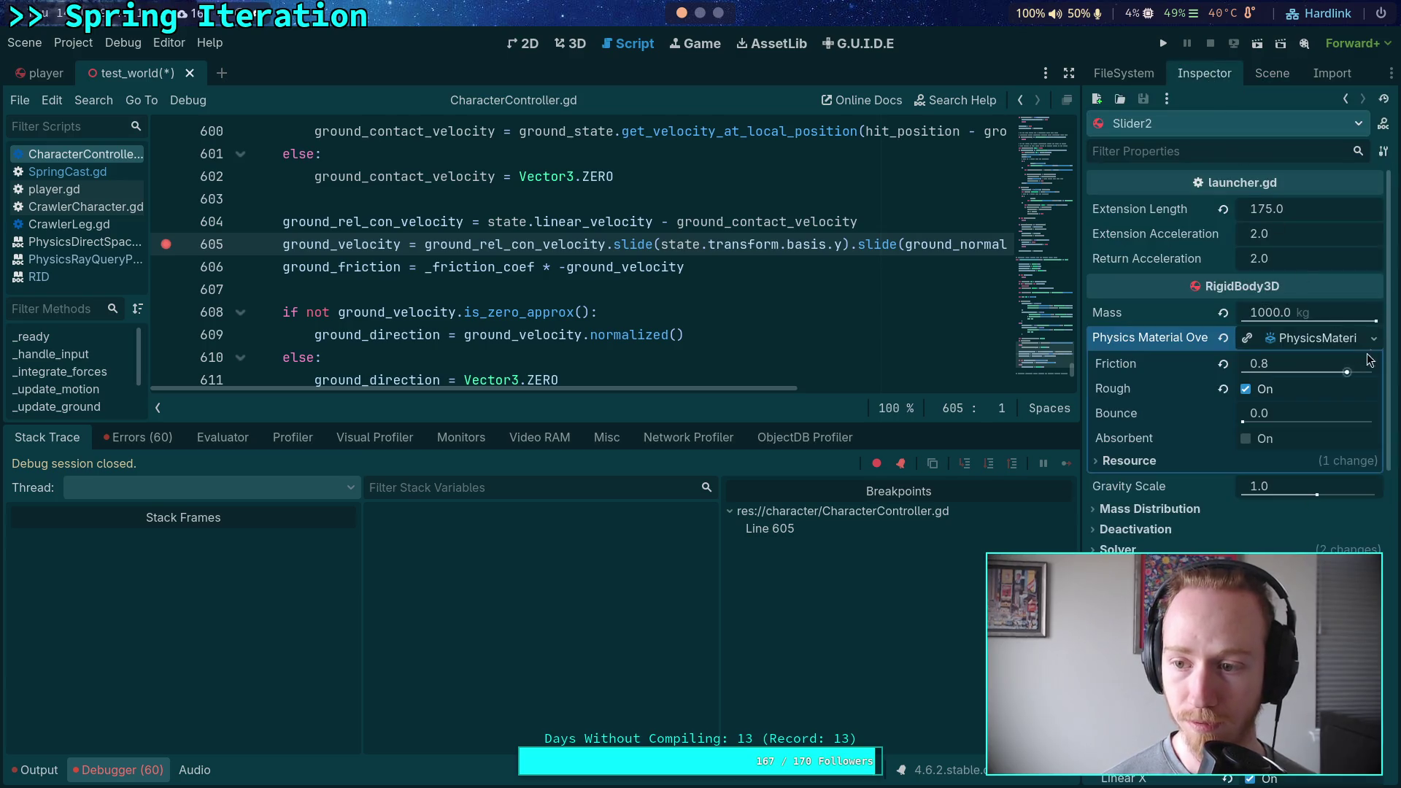
{"action": "left_click", "coordinate": [1372, 339]}
{"action": "left_click", "coordinate": [1306, 542]}
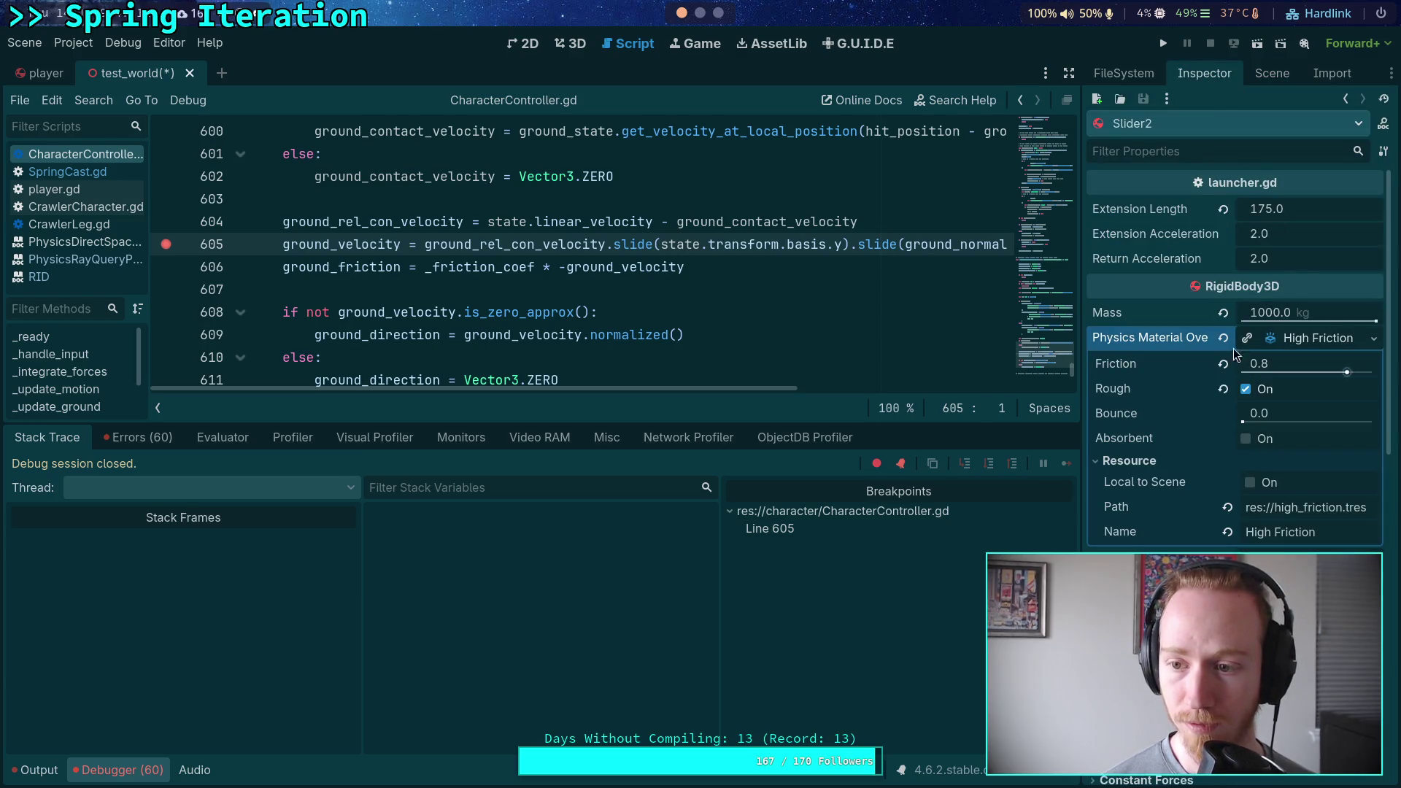
{"action": "left_click", "coordinate": [1311, 338]}
Check MovingSlope's material, then paste High Friction onto Pusher.
{"action": "left_click", "coordinate": [1283, 88]}
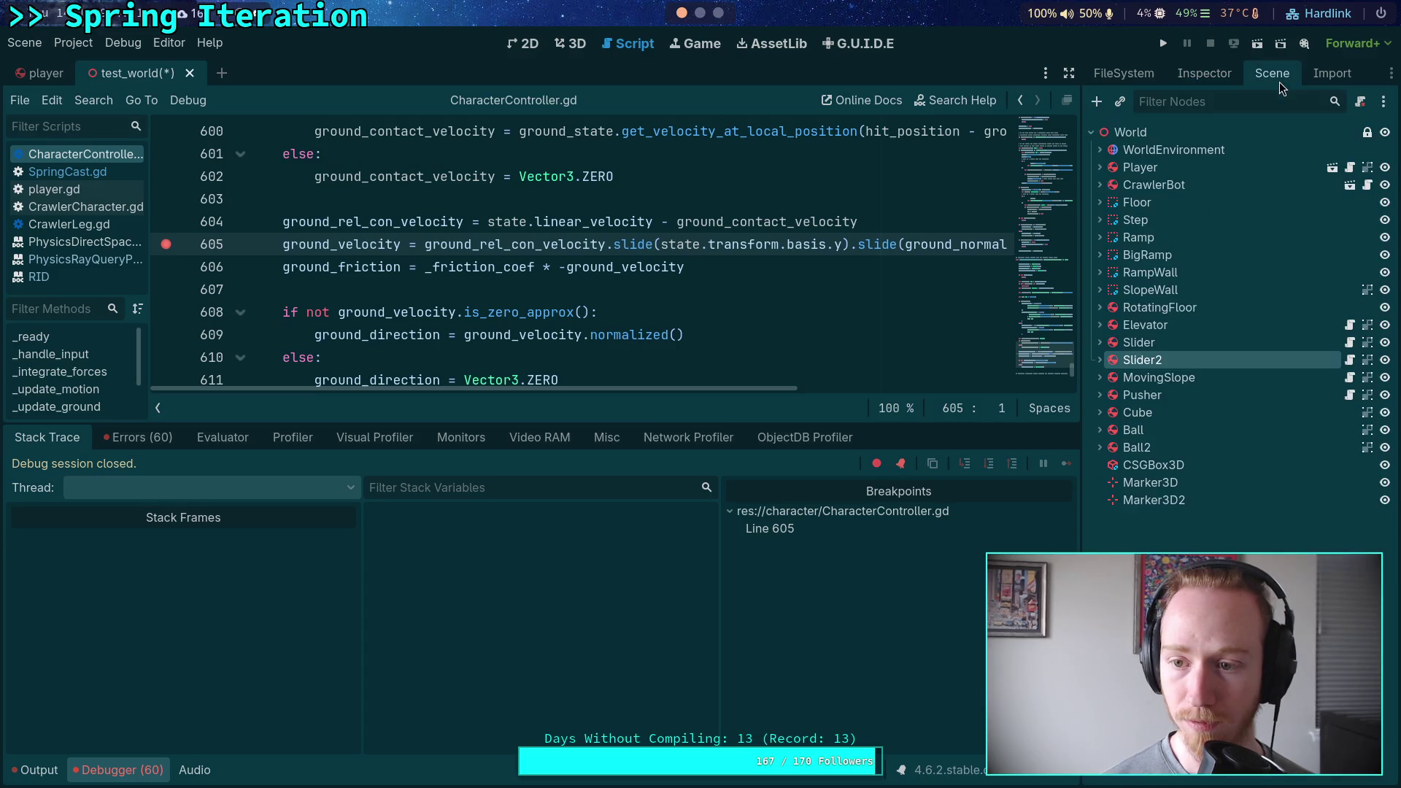
{"action": "left_click", "coordinate": [1159, 377]}
{"action": "left_click", "coordinate": [1204, 73]}
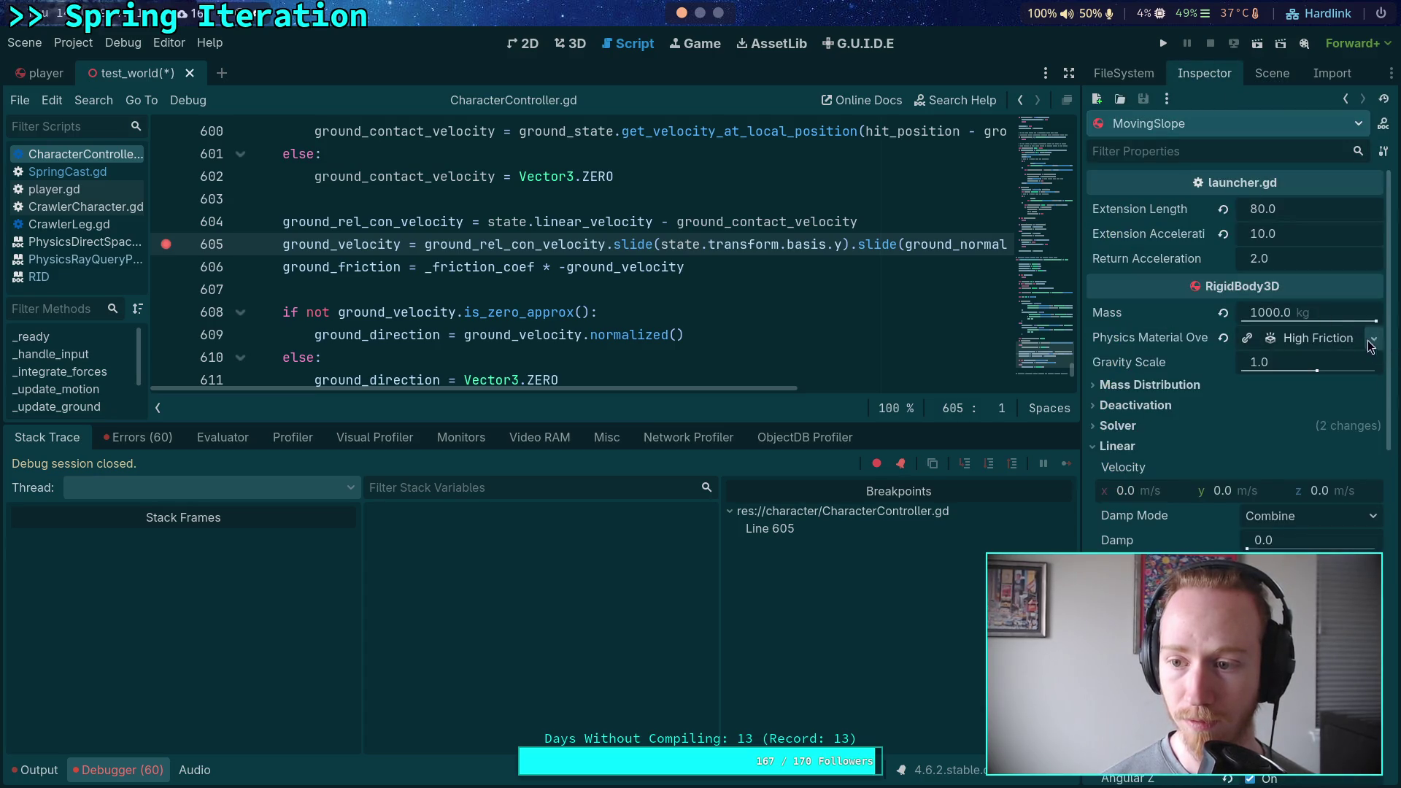
{"action": "left_click", "coordinate": [1272, 73]}
{"action": "left_click", "coordinate": [1171, 395]}
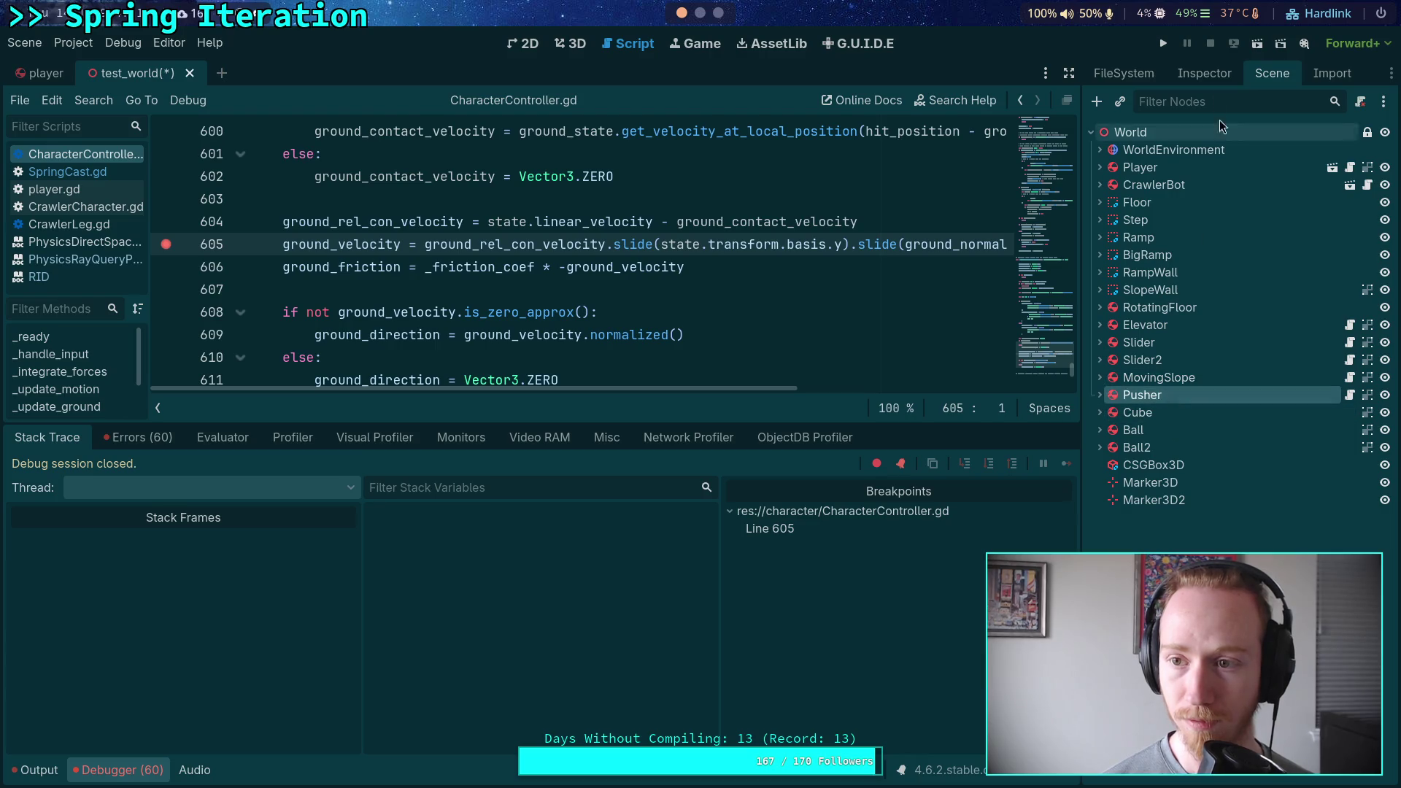
{"action": "left_click", "coordinate": [1204, 73]}
{"action": "left_click", "coordinate": [1374, 263]}
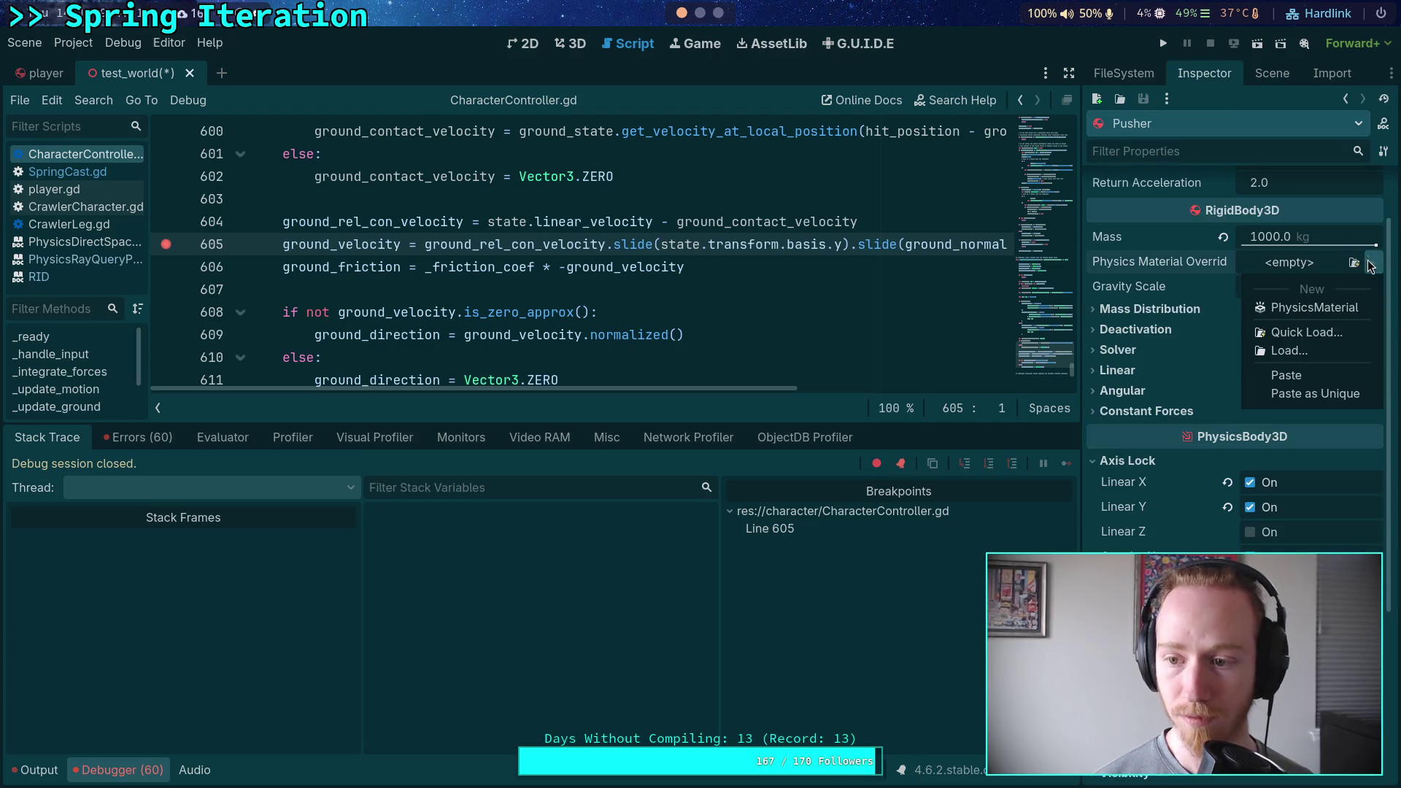
{"action": "left_click", "coordinate": [1318, 377]}
Inspect the Cube, Ball and Ball2 nodes.
{"action": "left_click", "coordinate": [1272, 73]}
{"action": "left_click", "coordinate": [1158, 417]}
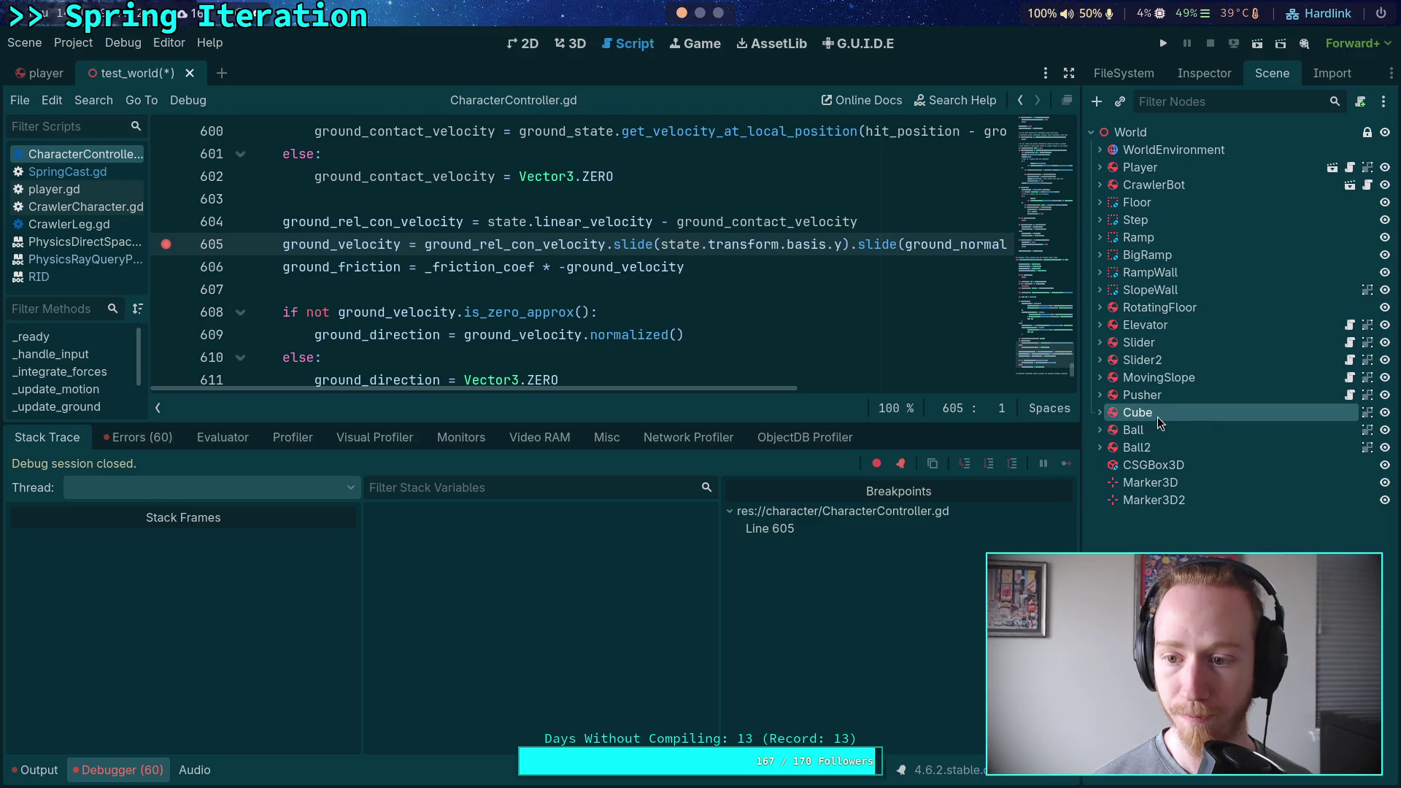
{"action": "left_click", "coordinate": [1160, 432]}
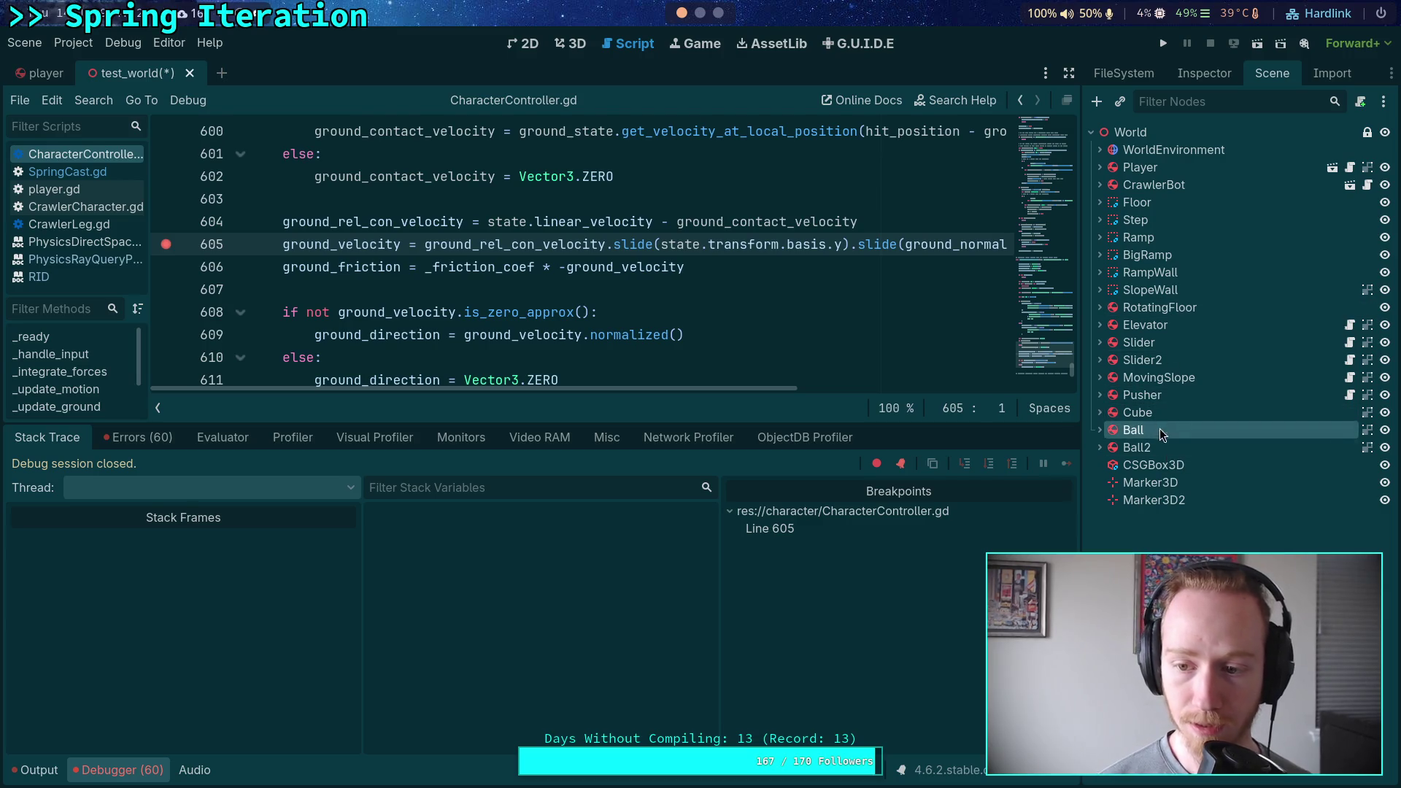
{"action": "left_click", "coordinate": [1157, 448]}
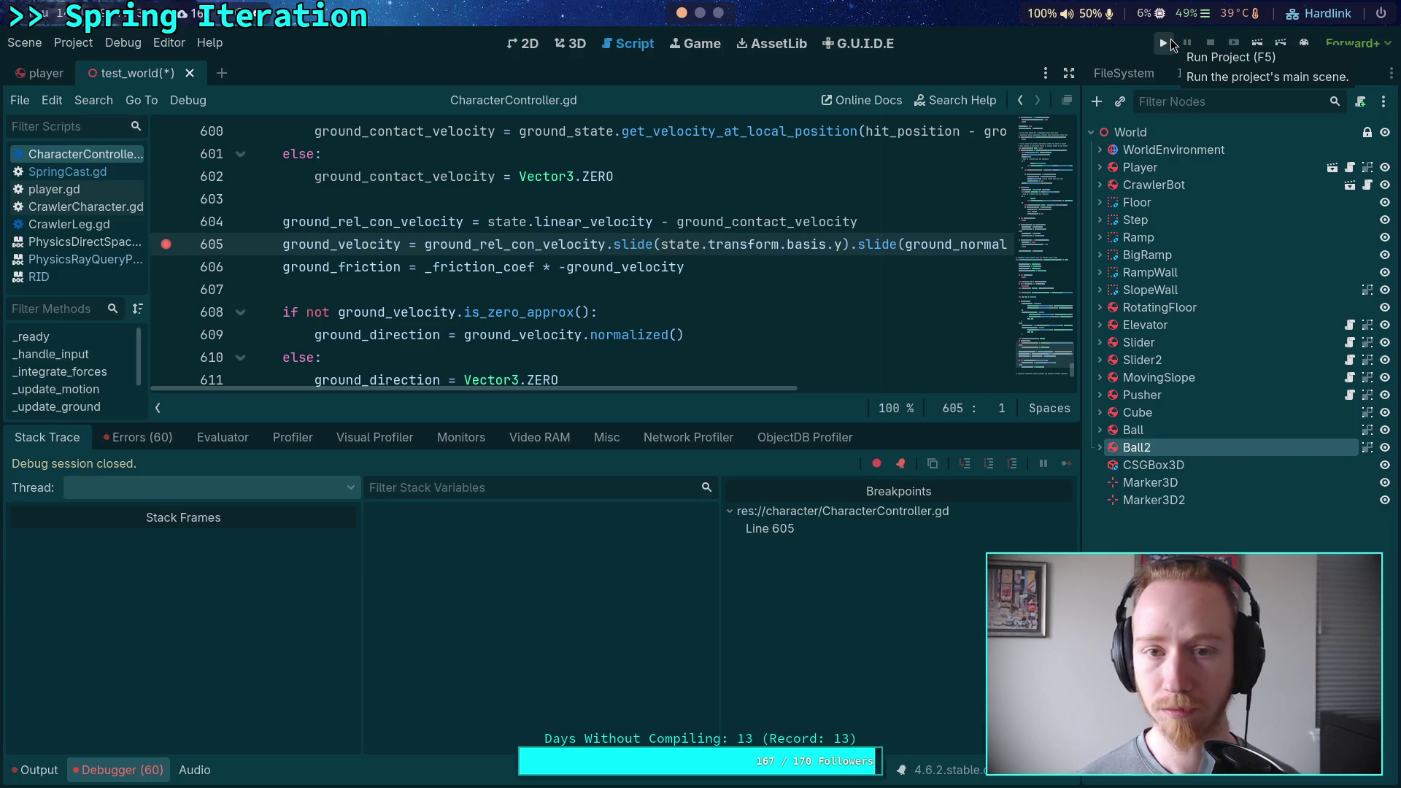
Run the test world, resume past the line 605 breakpoint, and play it fullscreen.
{"action": "left_click", "coordinate": [1170, 38]}
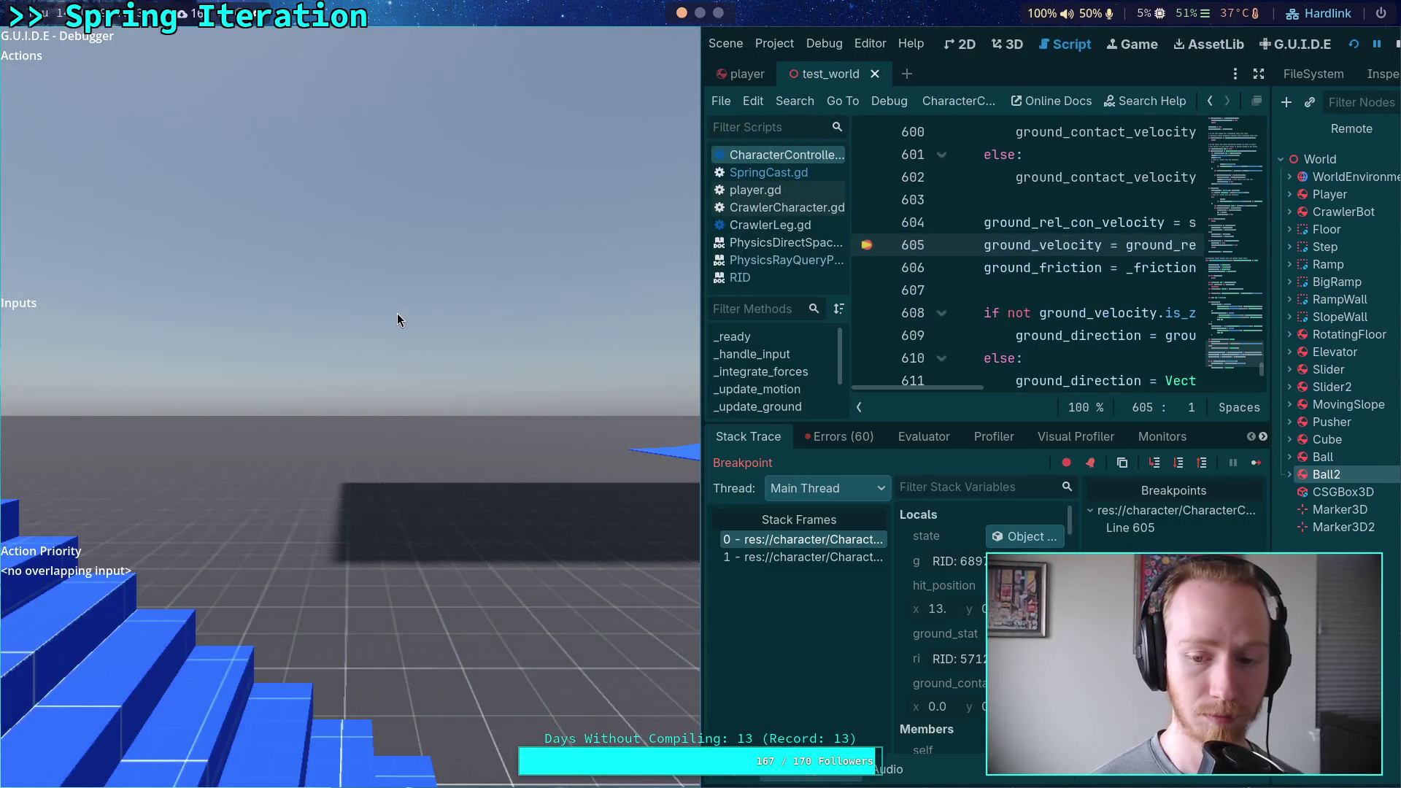
{"action": "left_click", "coordinate": [1256, 463]}
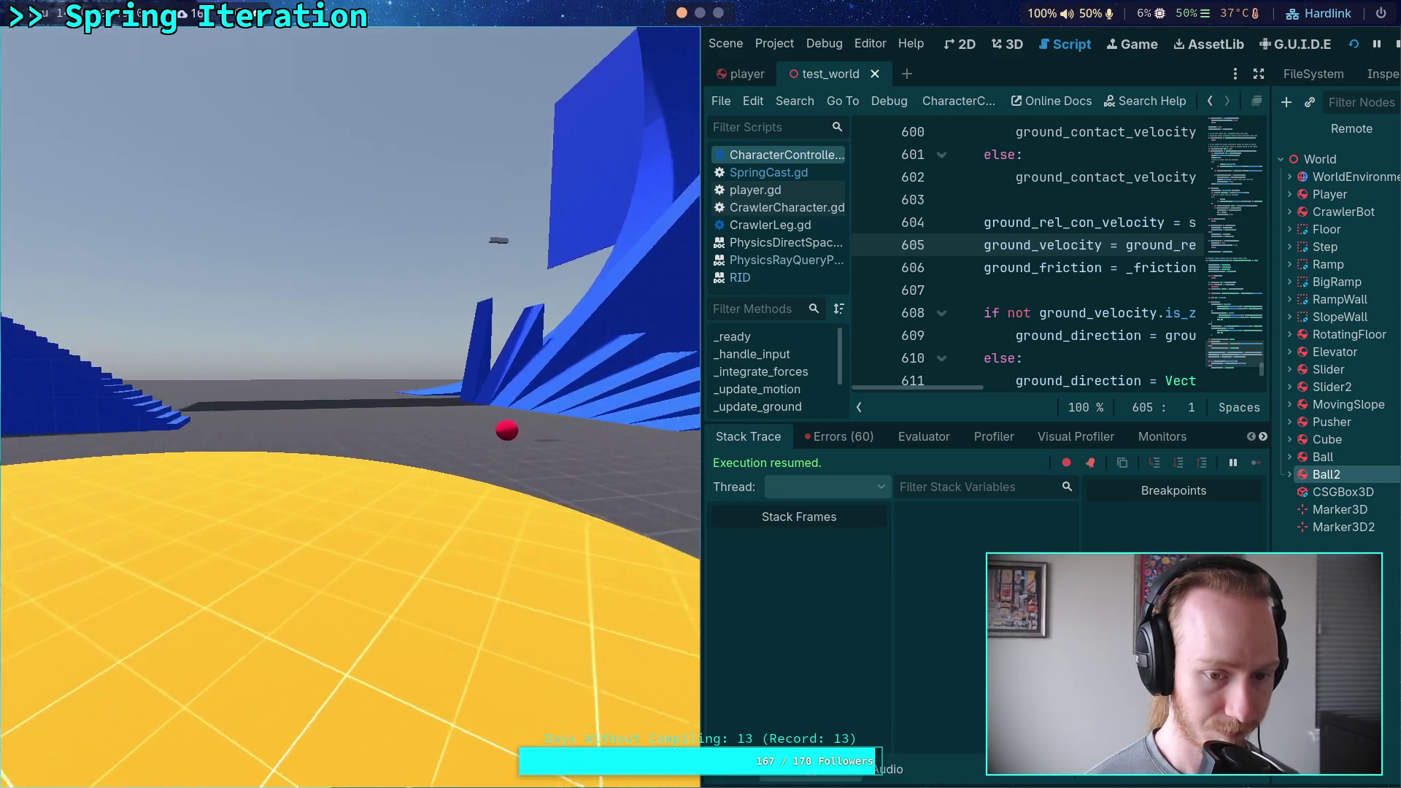
{"action": "key", "text": "super+f"}
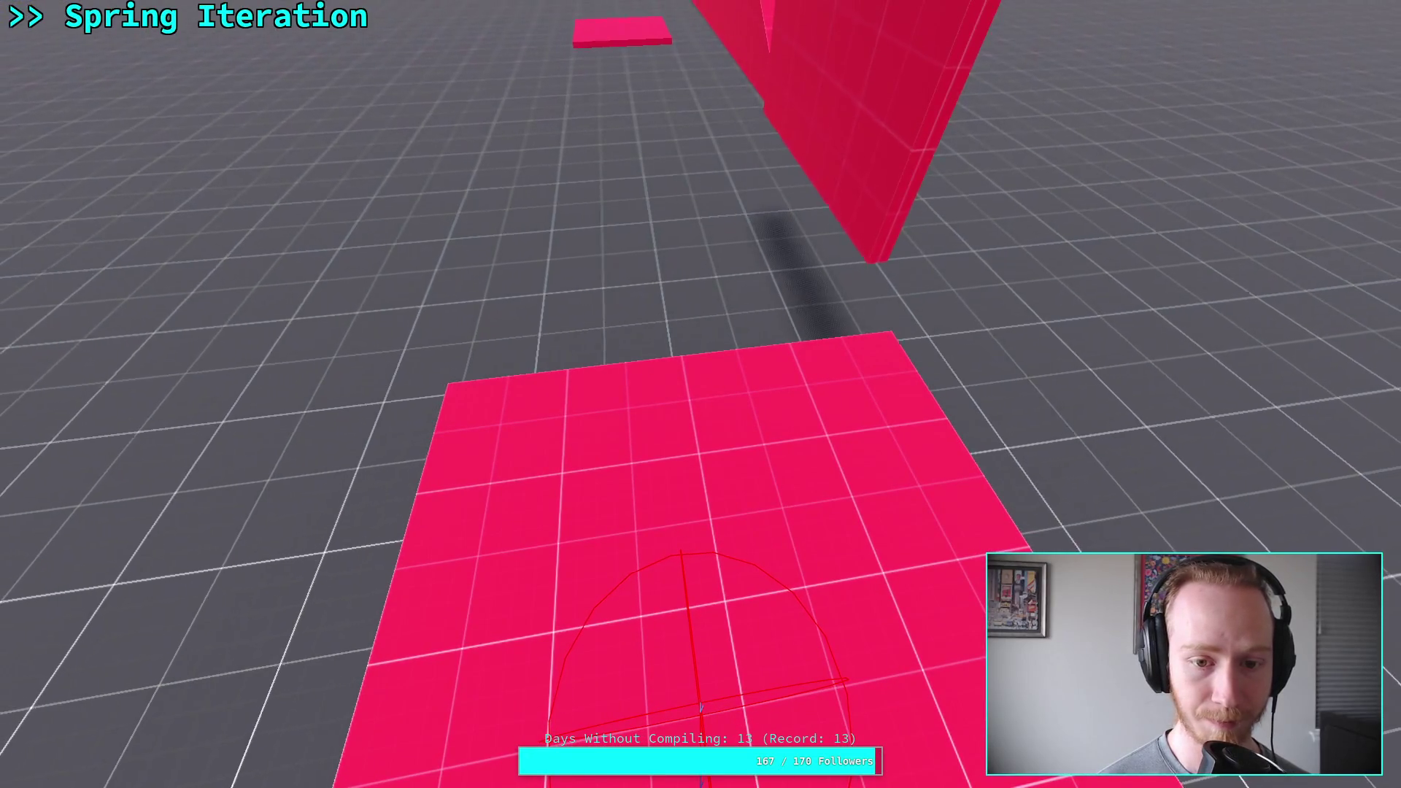
Return the game to a window and stop the running project.
{"action": "key", "text": "super+f"}
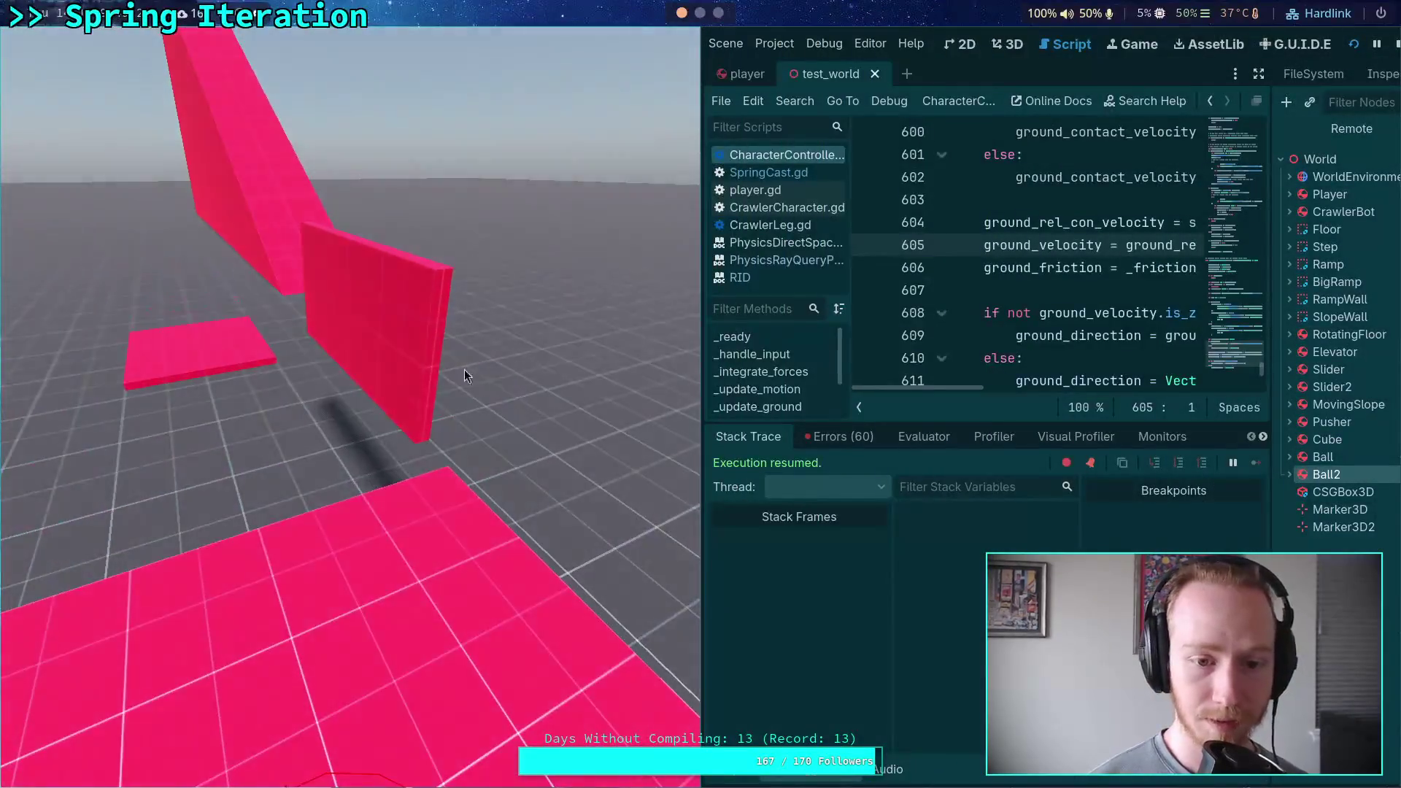
{"action": "left_click", "coordinate": [1396, 47]}
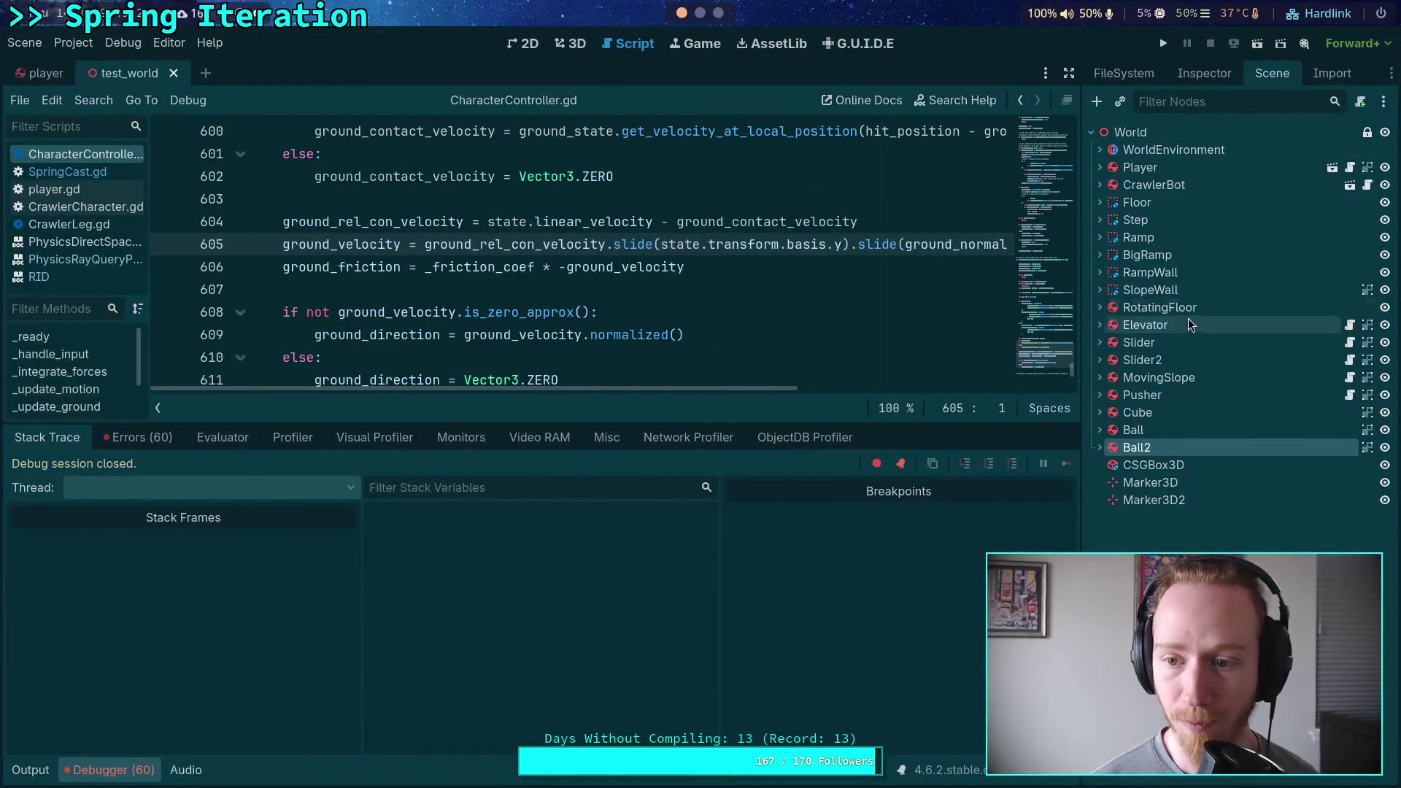
Select the Elevator node and check its Linear Damp, Extension Acceleration and Return Acceleration fields in the Inspector.
{"action": "left_click", "coordinate": [1138, 324]}
{"action": "left_click", "coordinate": [1204, 73]}
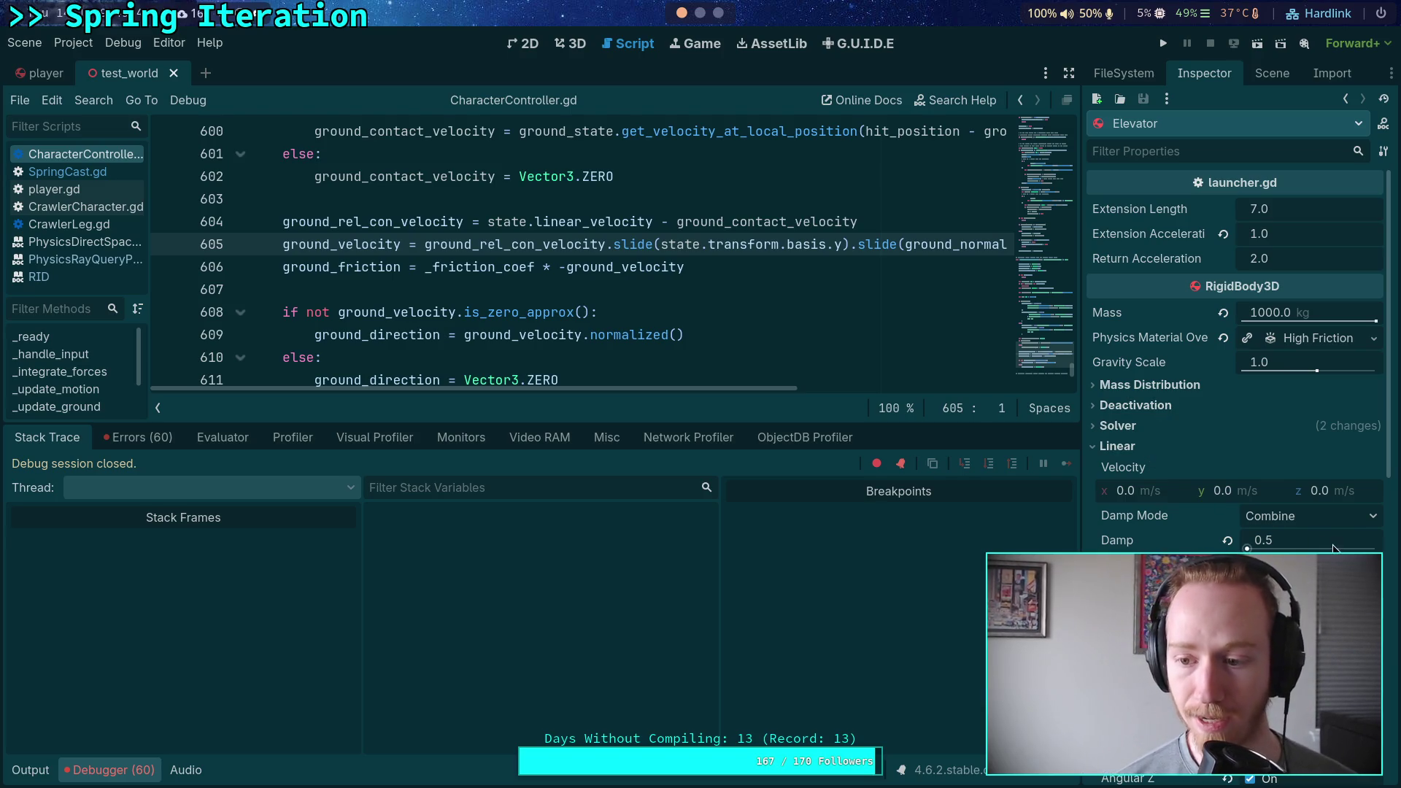
{"action": "left_click", "coordinate": [1308, 541]}
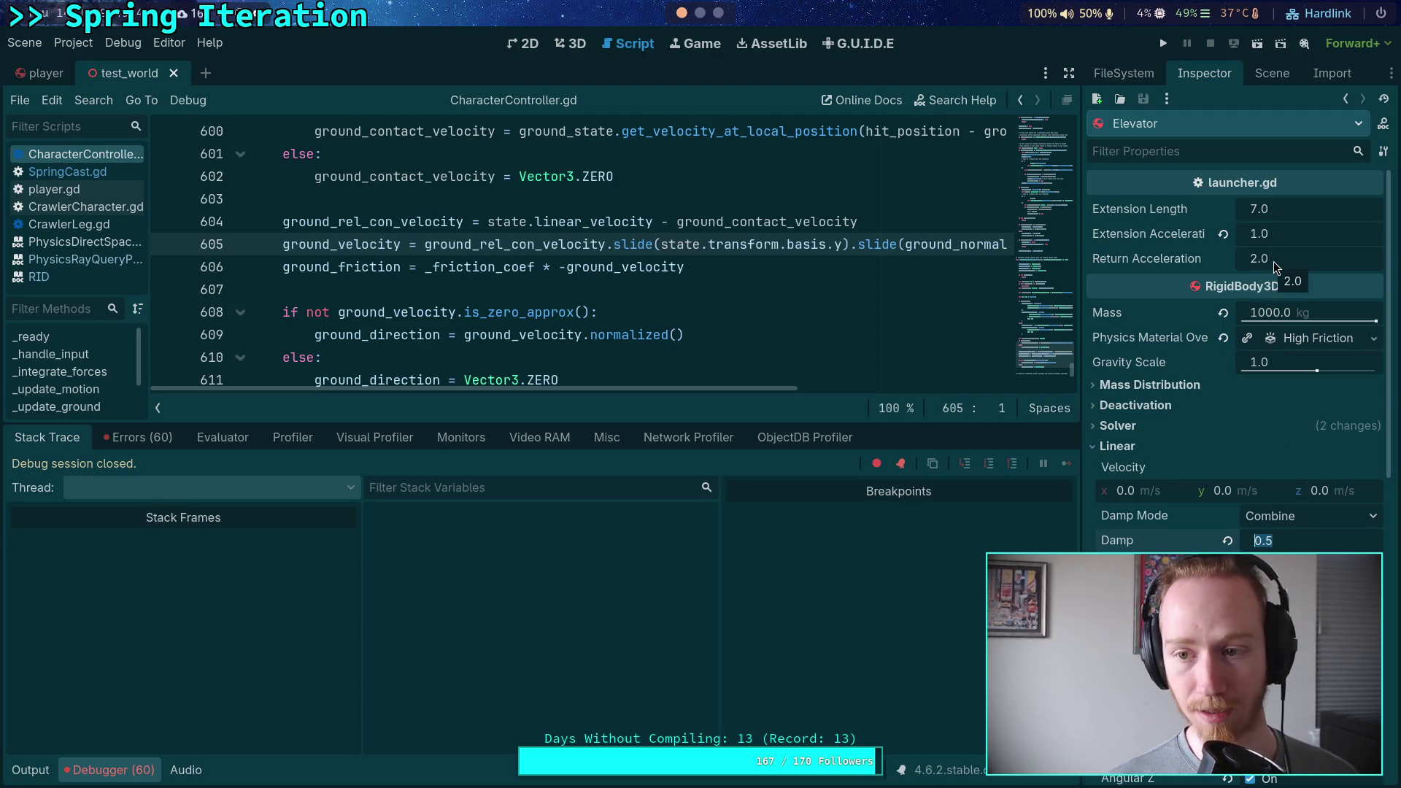
{"action": "left_click", "coordinate": [1286, 237]}
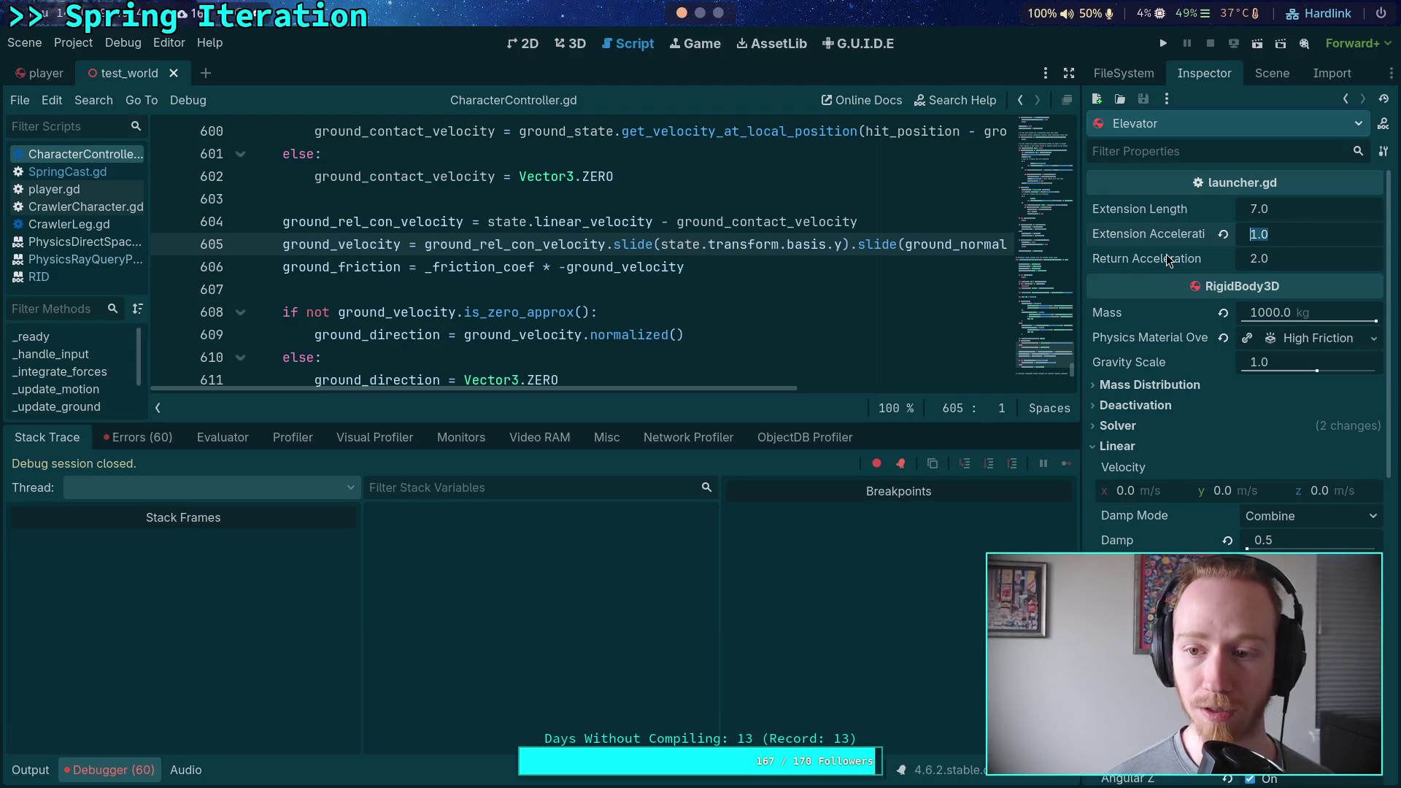
{"action": "left_click", "coordinate": [1295, 259]}
{"action": "type", "text": "1"}
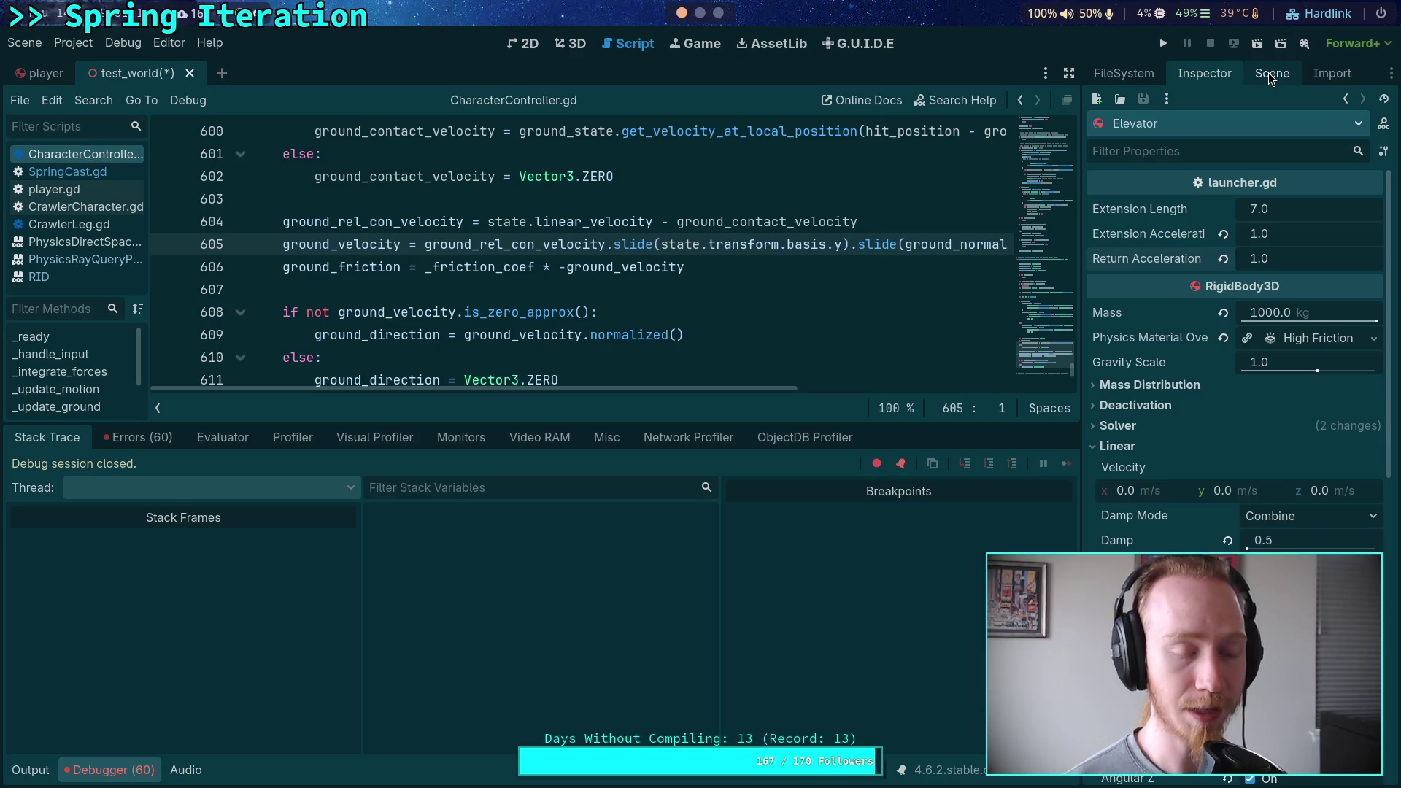
Switch the dock back to the Scene tree showing the World nodes.
{"action": "left_click", "coordinate": [1297, 74]}
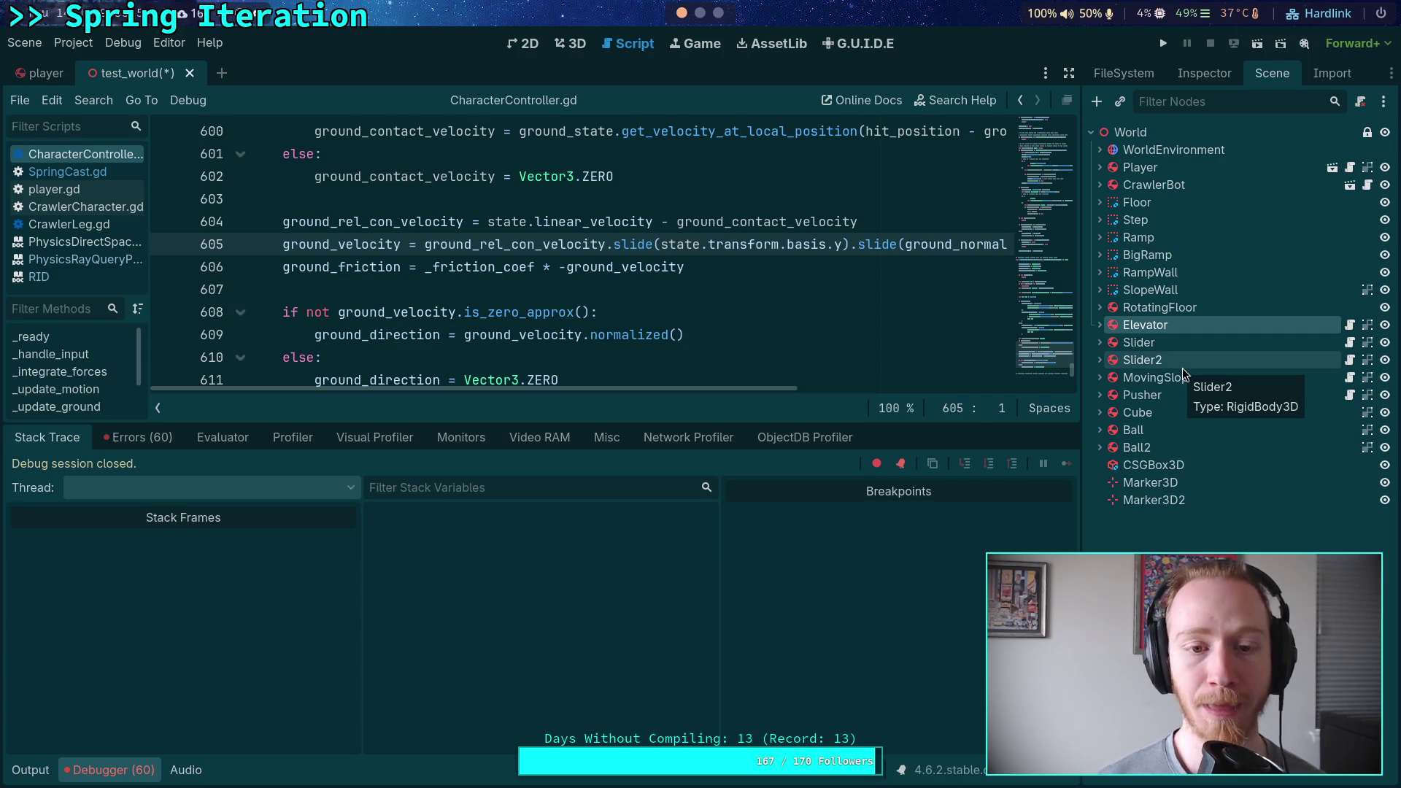
Collapse the Debugger panel so CharacterController.gd fills the editor height.
{"action": "left_click", "coordinate": [99, 768]}
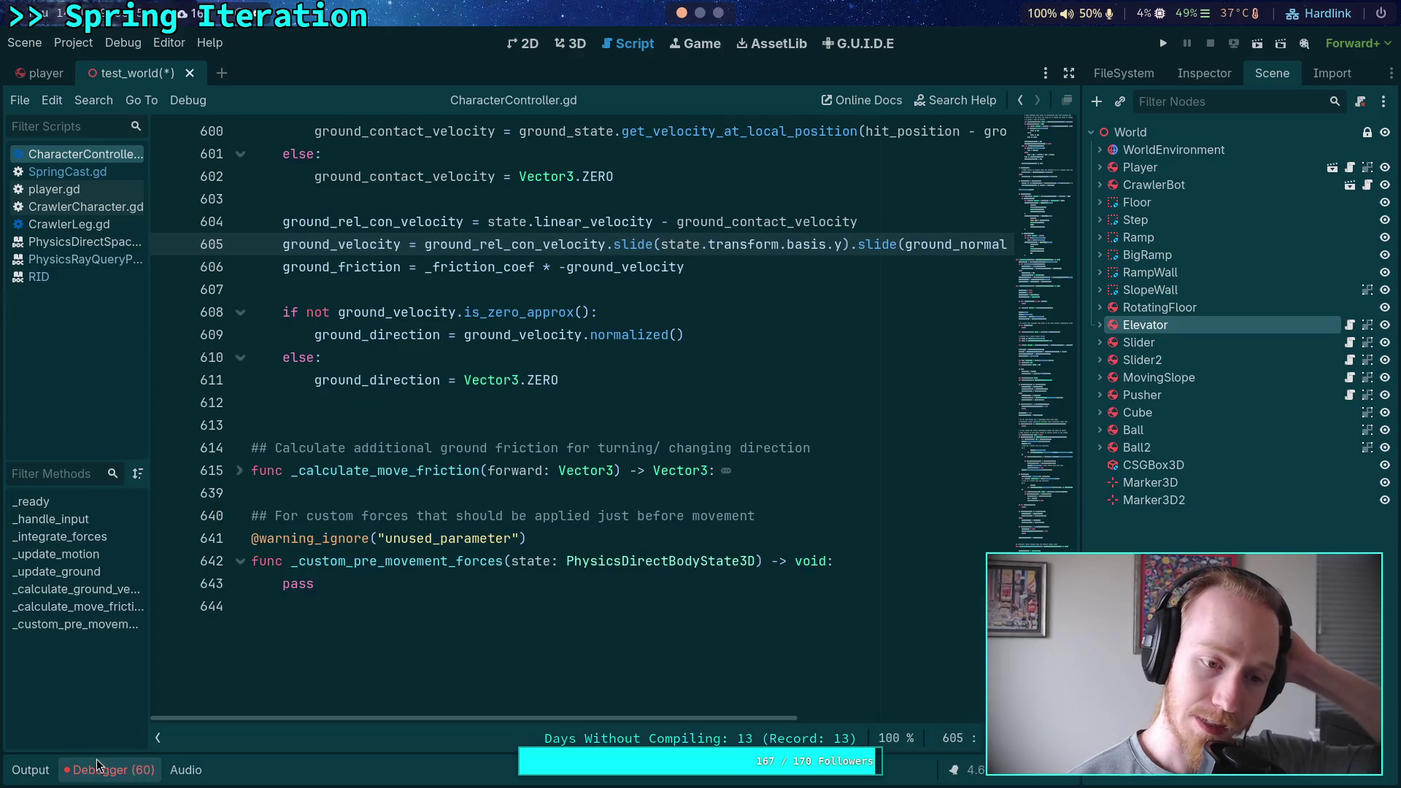
Scroll CharacterController.gd up from line 600 to _calculate_ground_vectors around line 537.
{"action": "scroll", "coordinate": [435, 552], "scroll_direction": "up", "scroll_amount": 3}
{"action": "scroll", "coordinate": [435, 552], "scroll_direction": "up", "scroll_amount": 11}
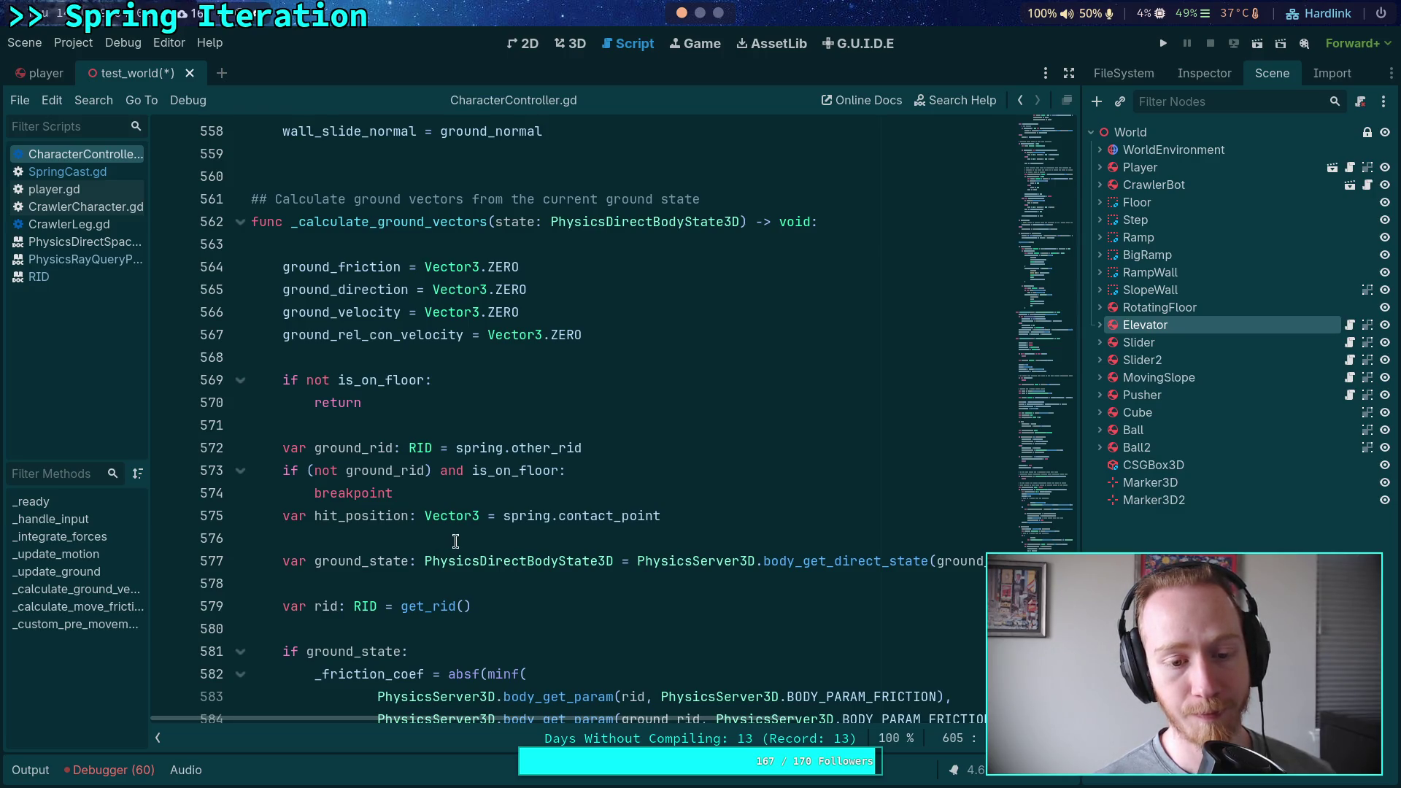
{"action": "scroll", "coordinate": [455, 541], "scroll_direction": "up", "scroll_amount": 4}
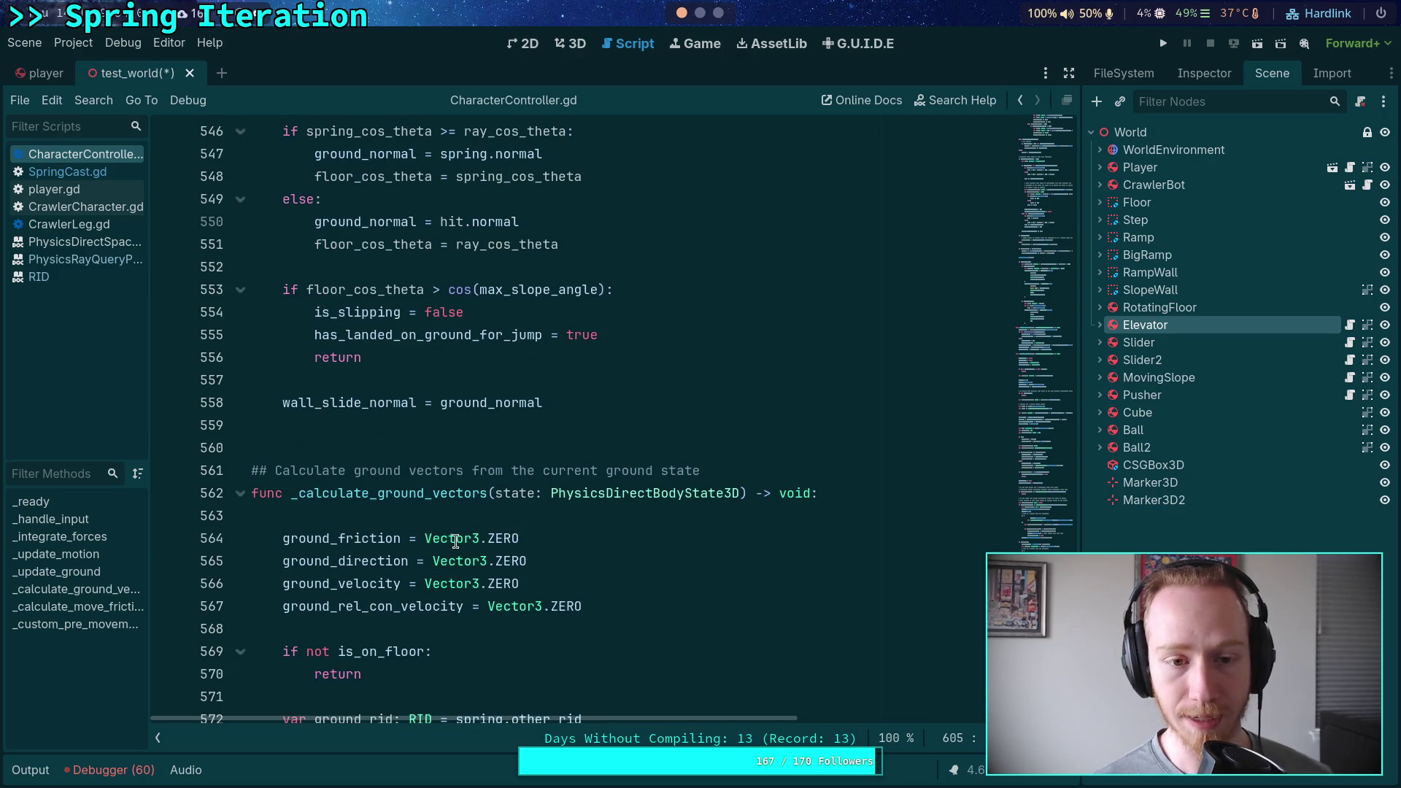
{"action": "scroll", "coordinate": [456, 541], "scroll_direction": "up", "scroll_amount": 3}
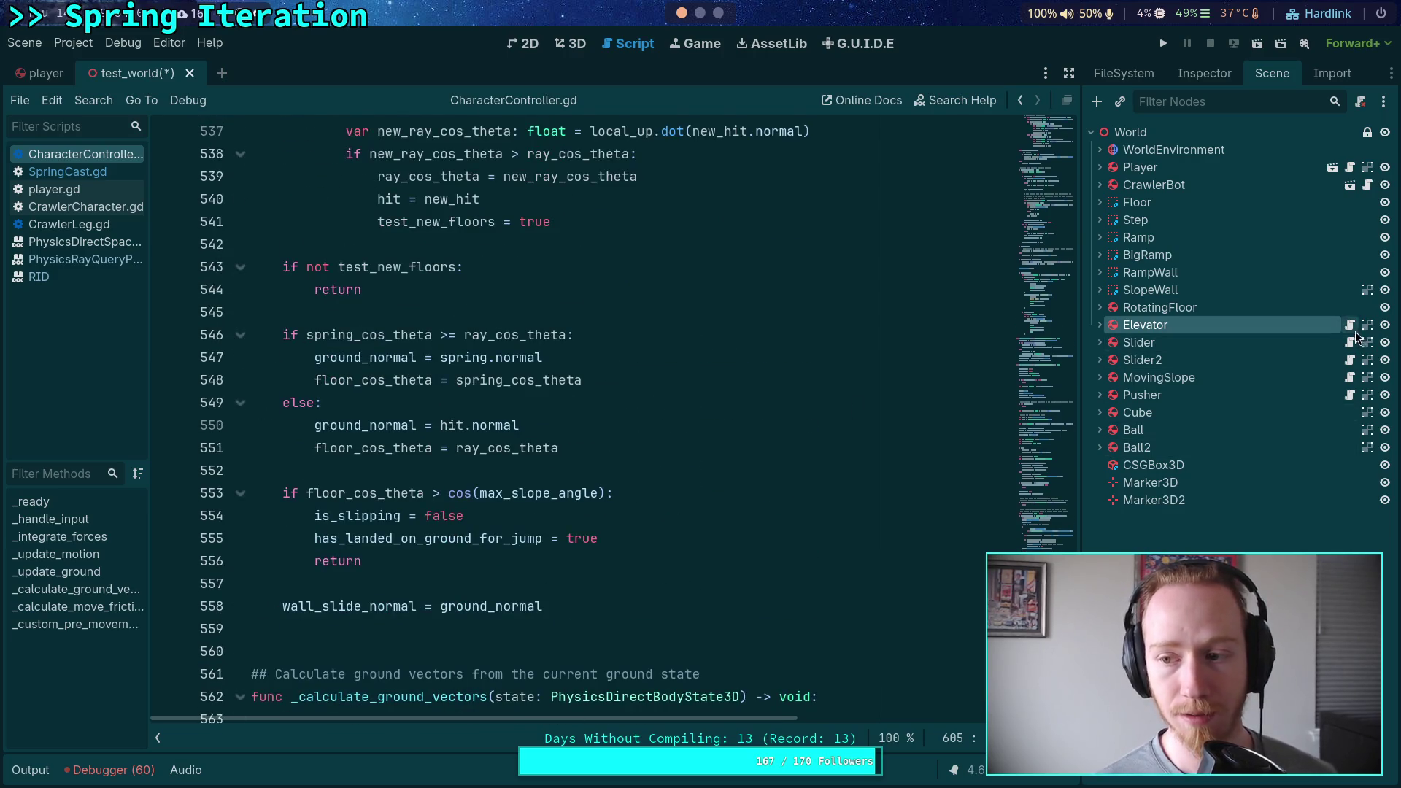
{"action": "left_click", "coordinate": [1348, 325]}
{"action": "scroll", "coordinate": [561, 513], "scroll_direction": "down", "scroll_amount": 2}
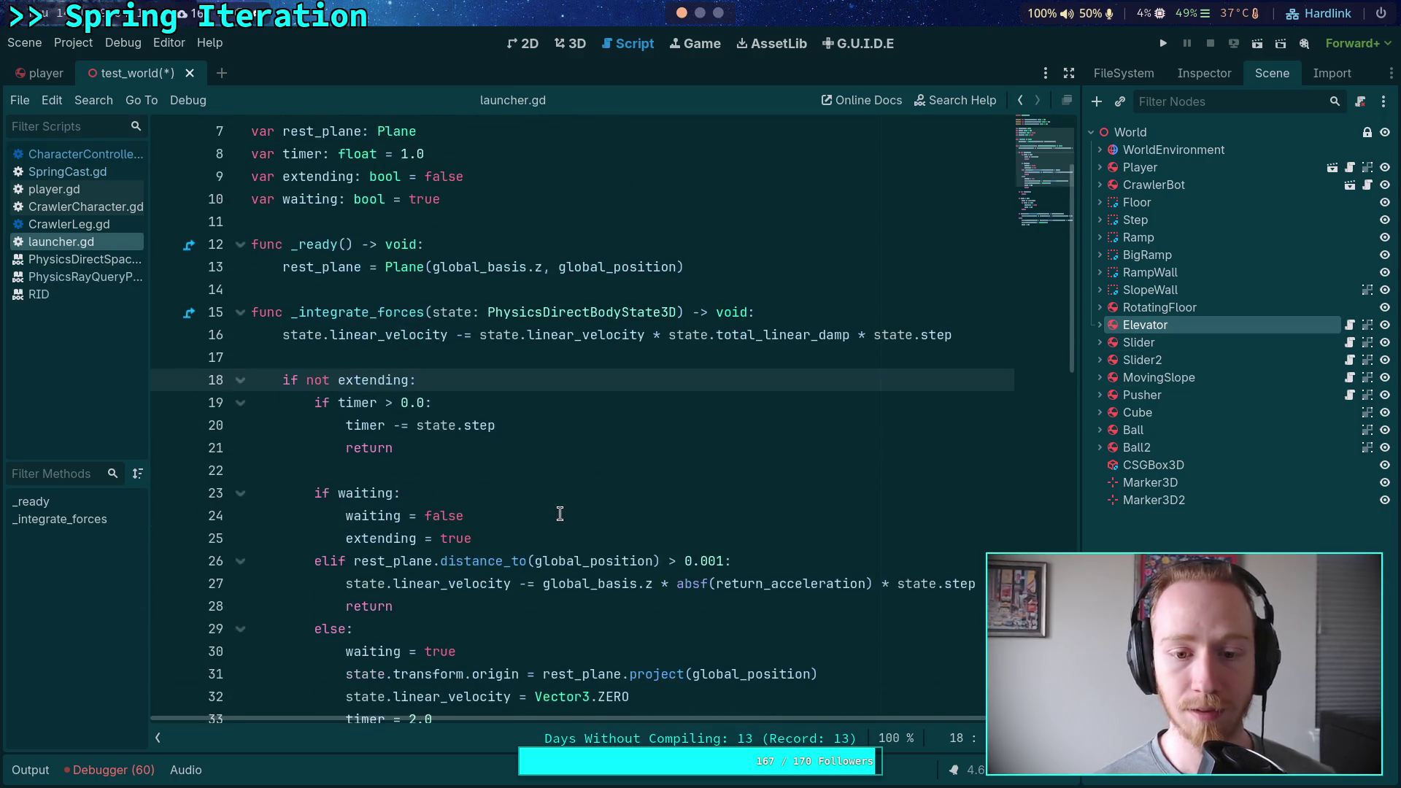
{"action": "scroll", "coordinate": [561, 511], "scroll_direction": "down", "scroll_amount": 2}
{"action": "scroll", "coordinate": [568, 497], "scroll_direction": "down", "scroll_amount": 3}
{"action": "scroll", "coordinate": [569, 493], "scroll_direction": "up", "scroll_amount": 3}
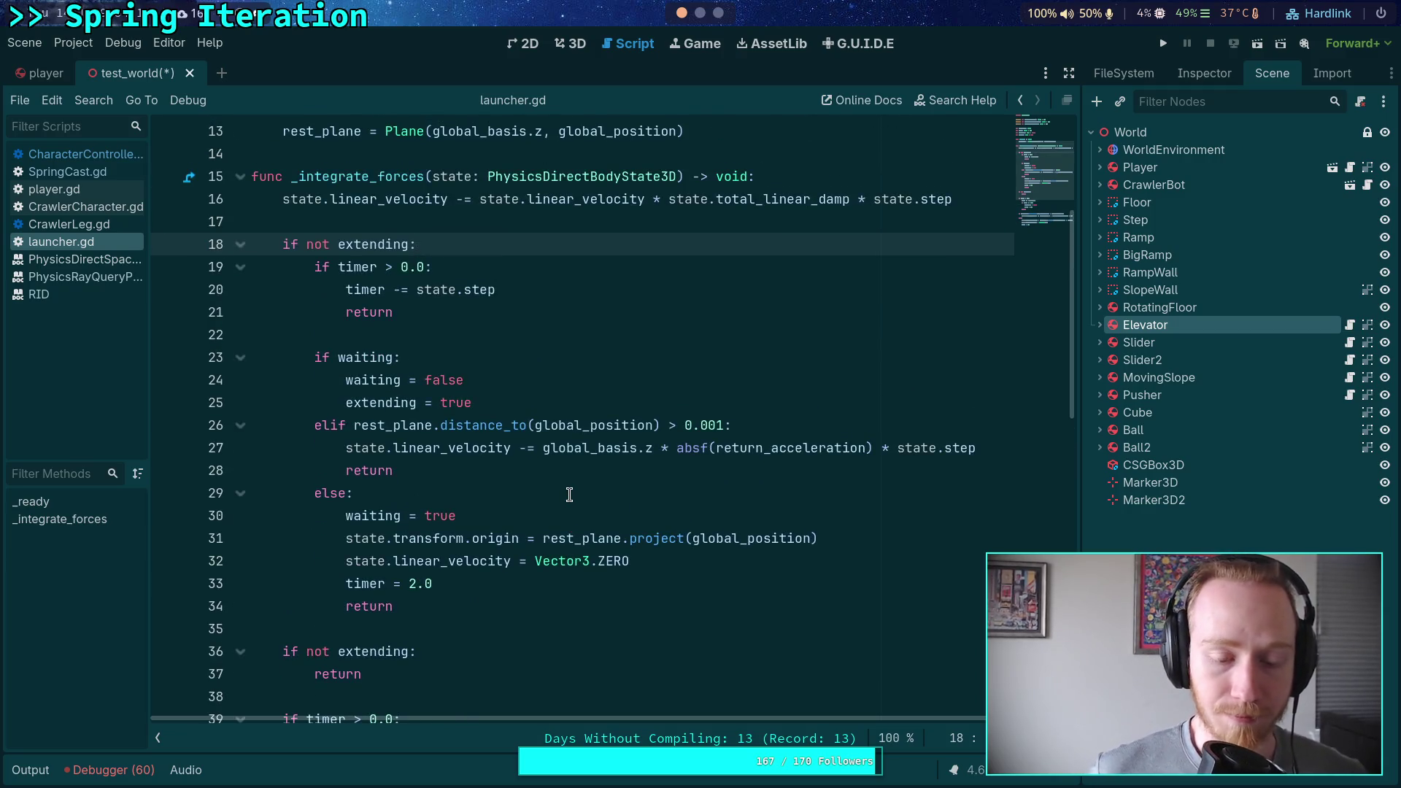
{"action": "scroll", "coordinate": [570, 495], "scroll_direction": "down", "scroll_amount": 5}
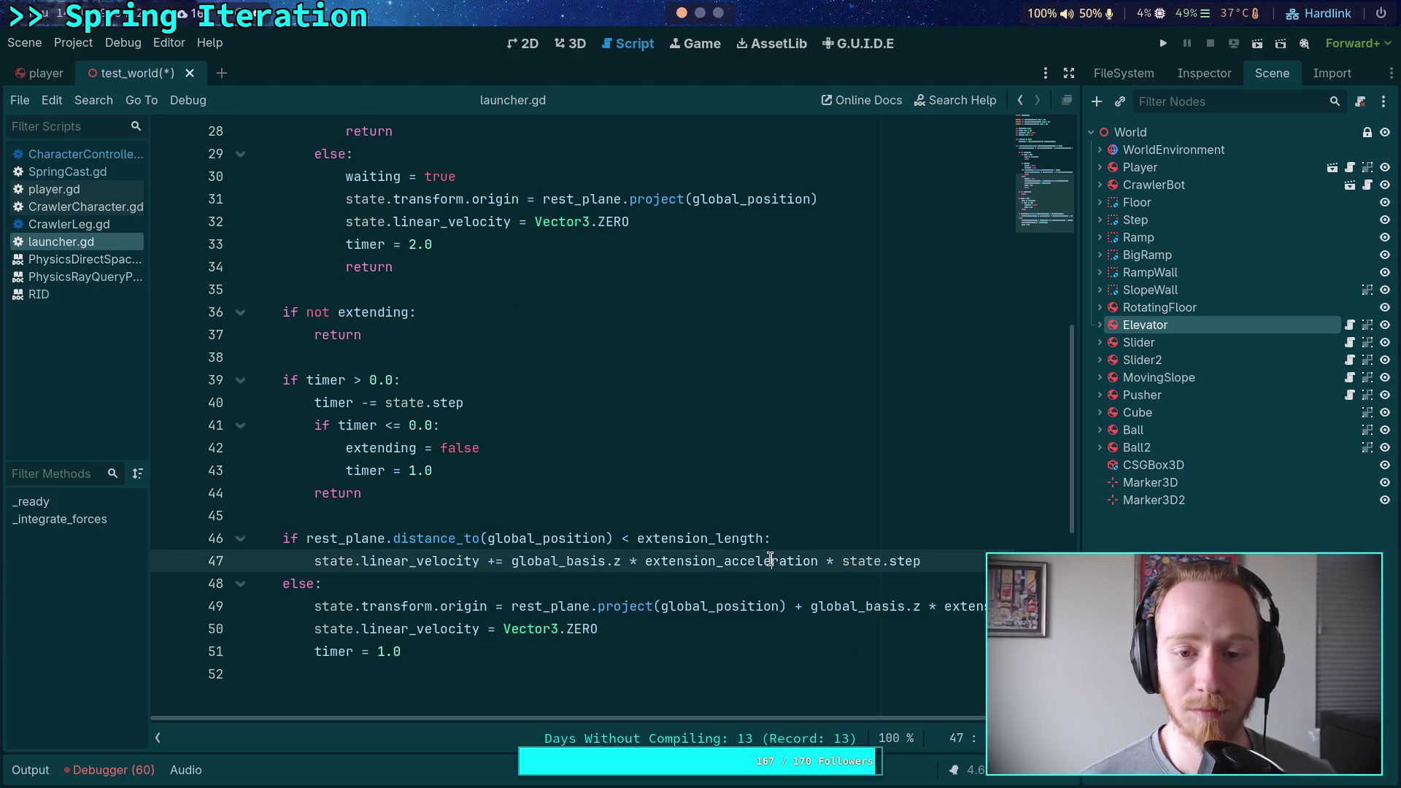
{"action": "double_click", "coordinate": [701, 561]}
{"action": "scroll", "coordinate": [704, 514], "scroll_direction": "up", "scroll_amount": 6}
{"action": "scroll", "coordinate": [704, 512], "scroll_direction": "down", "scroll_amount": 7}
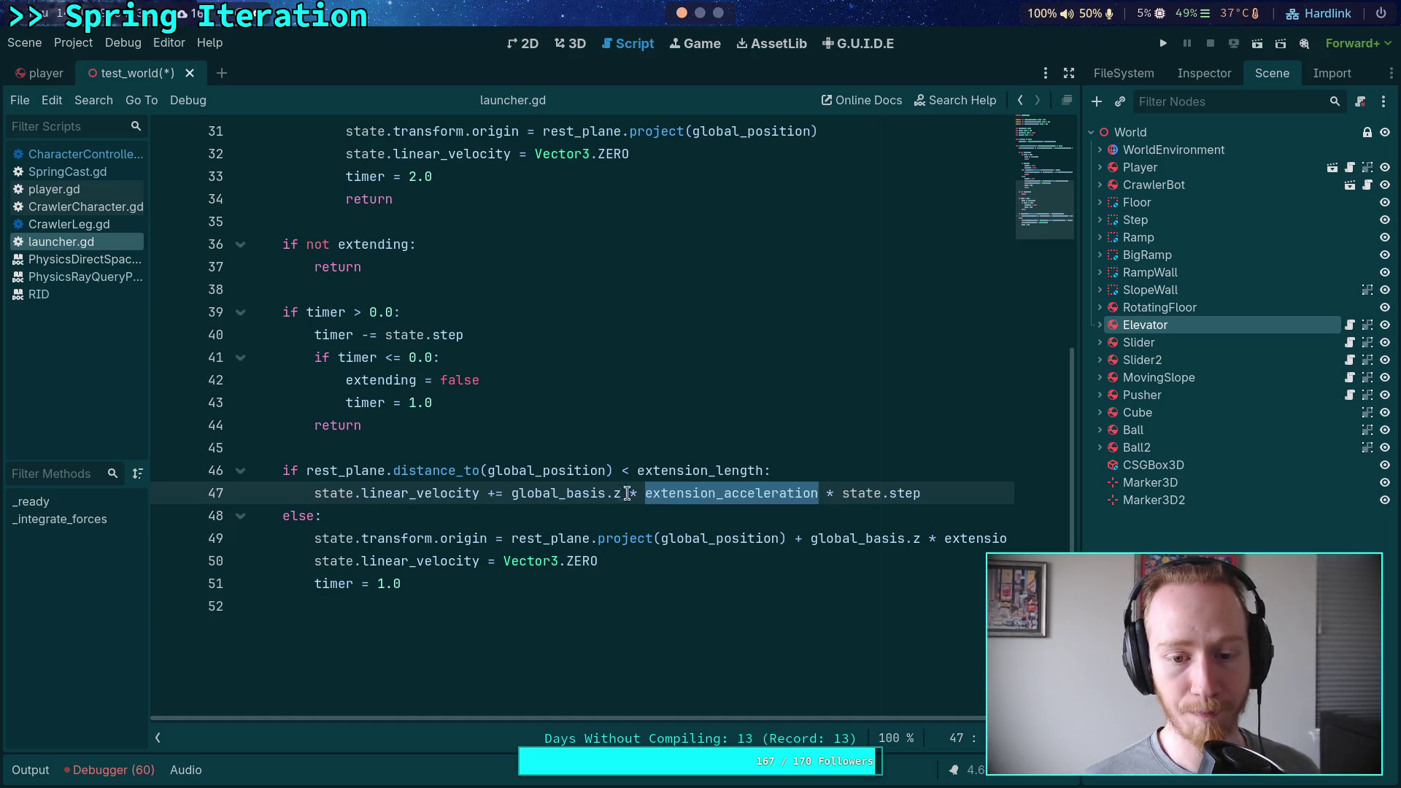
{"action": "key", "text": "F5"}
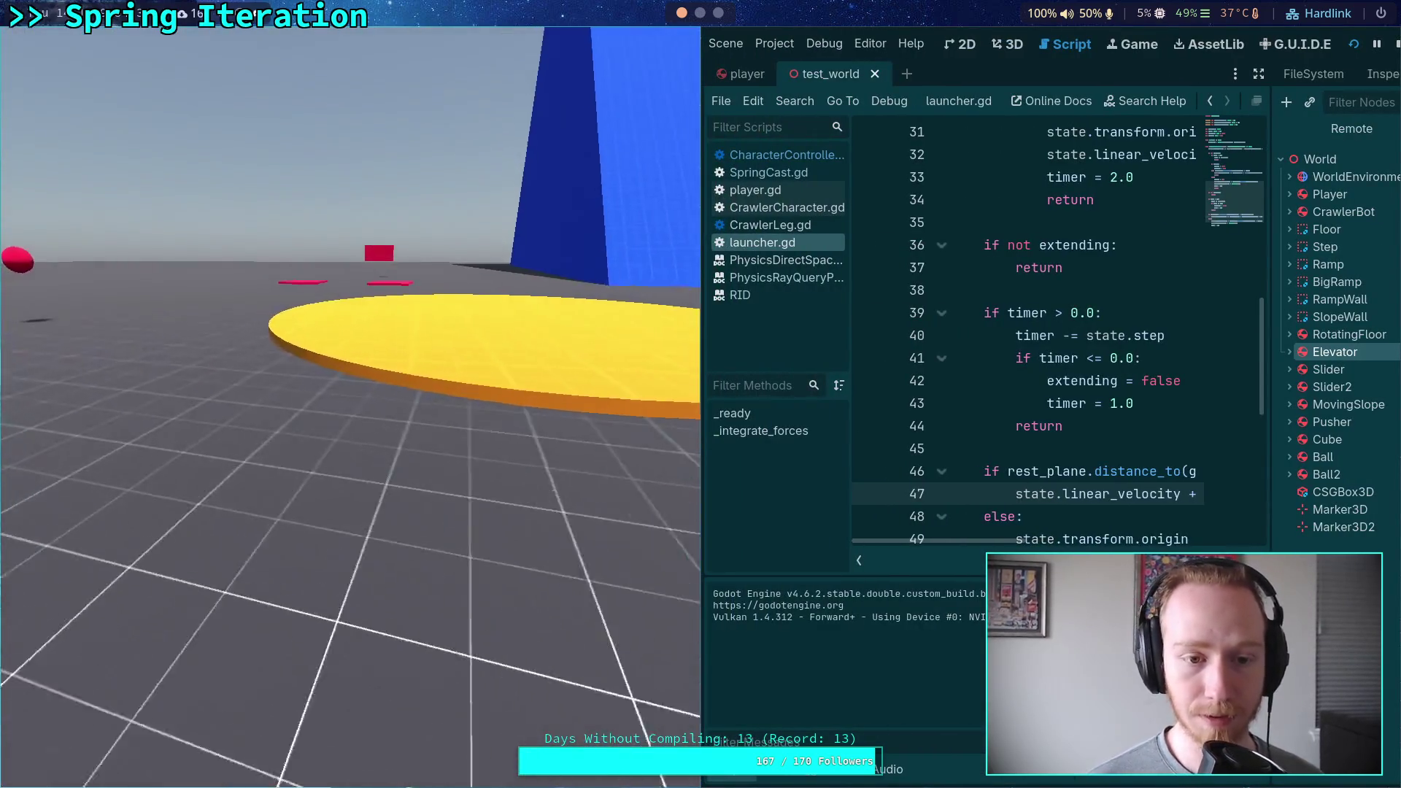
Walk the player past the yellow platform and set a breakpoint on launcher.gd line 47.
{"action": "key", "text": "w"}
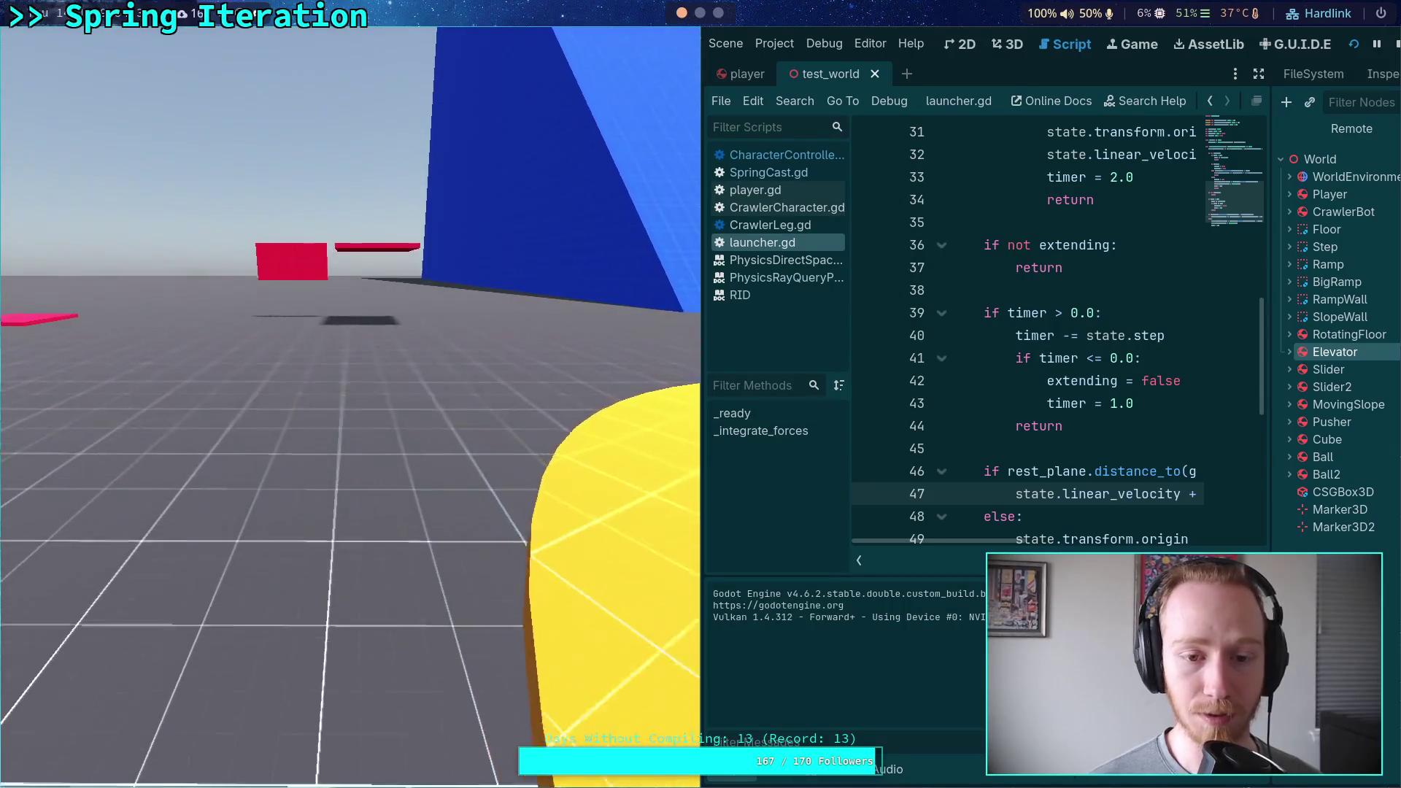
{"action": "key", "text": "w"}
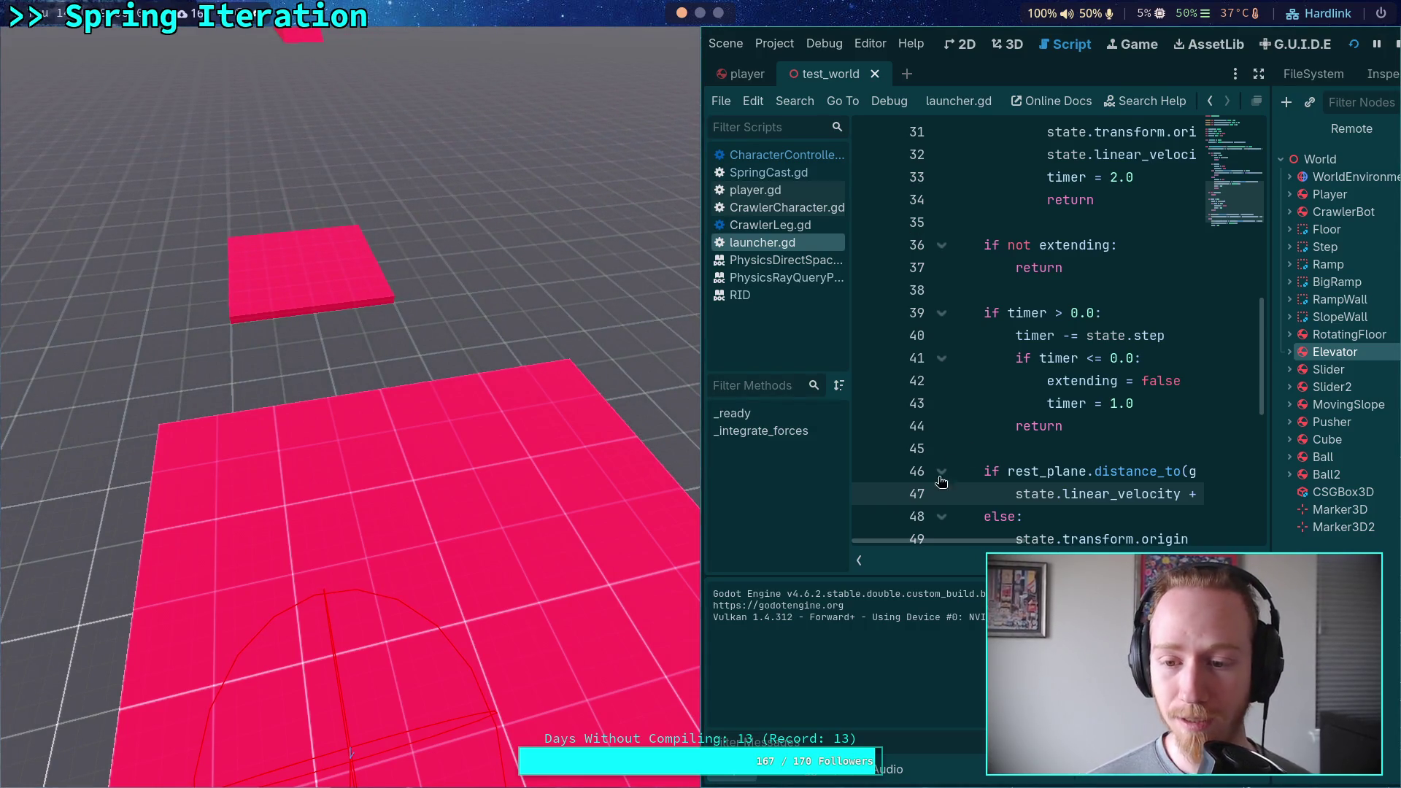
{"action": "left_click", "coordinate": [867, 494]}
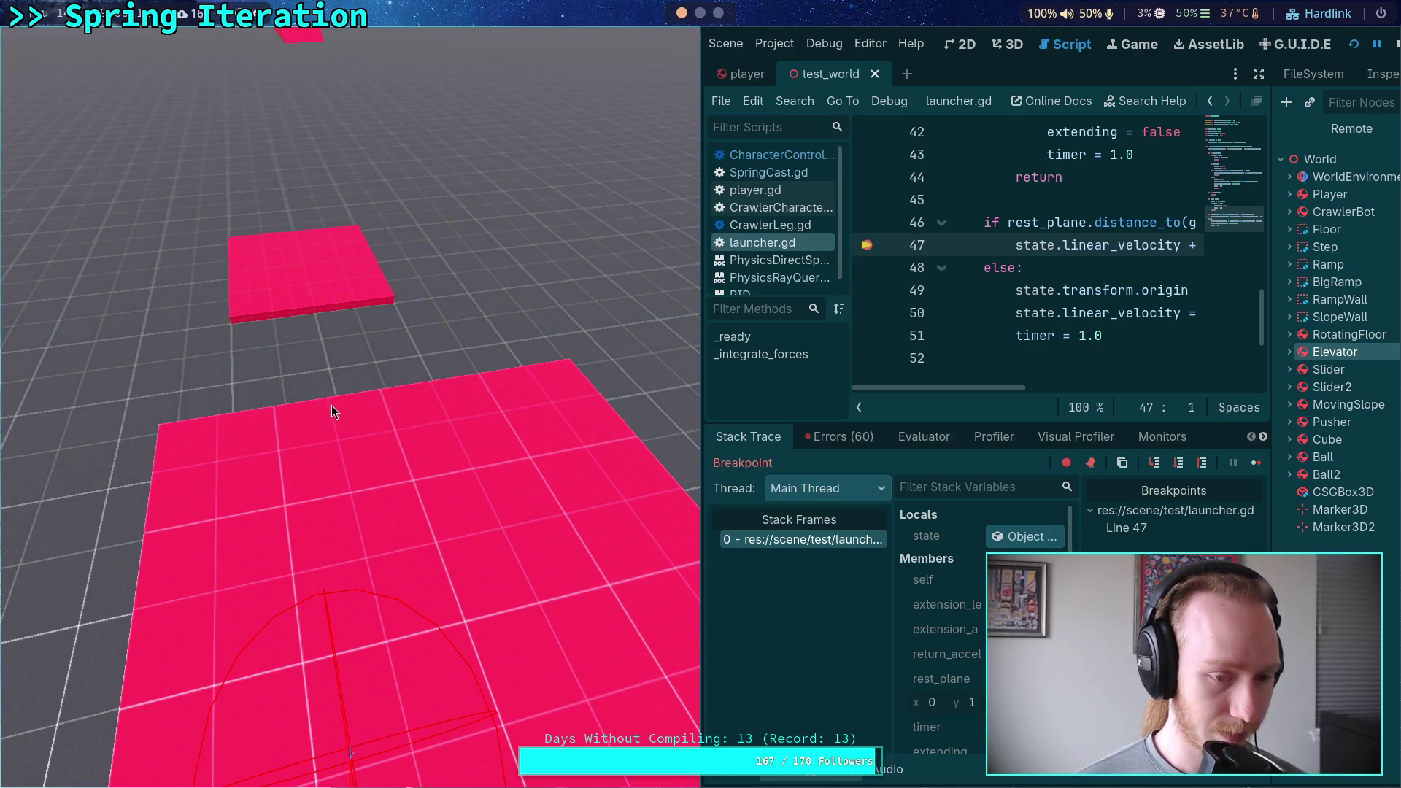
Restore the paused editor to full screen and inspect the launcher body's live properties in a widened panel.
{"action": "key", "text": "super+shift+2"}
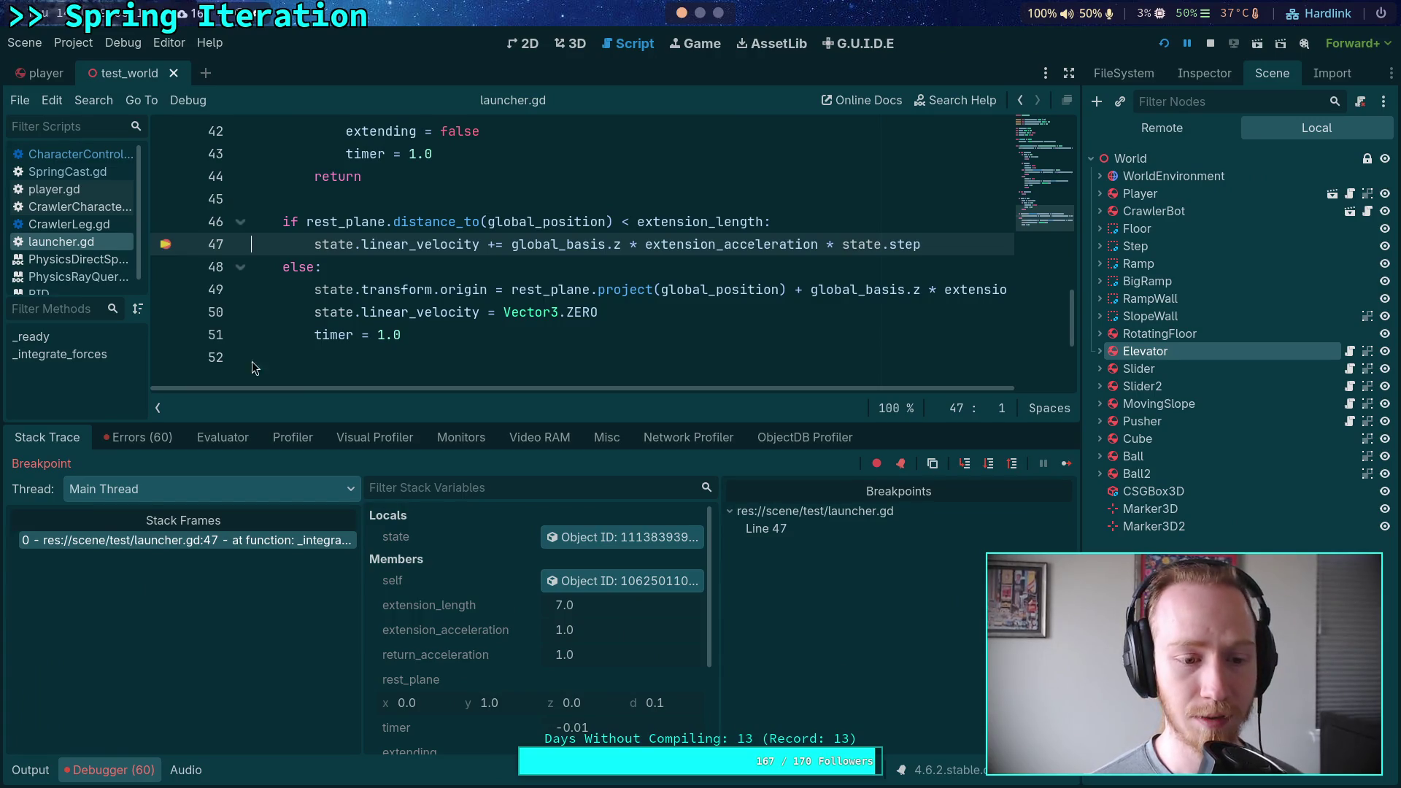
{"action": "left_click", "coordinate": [645, 581]}
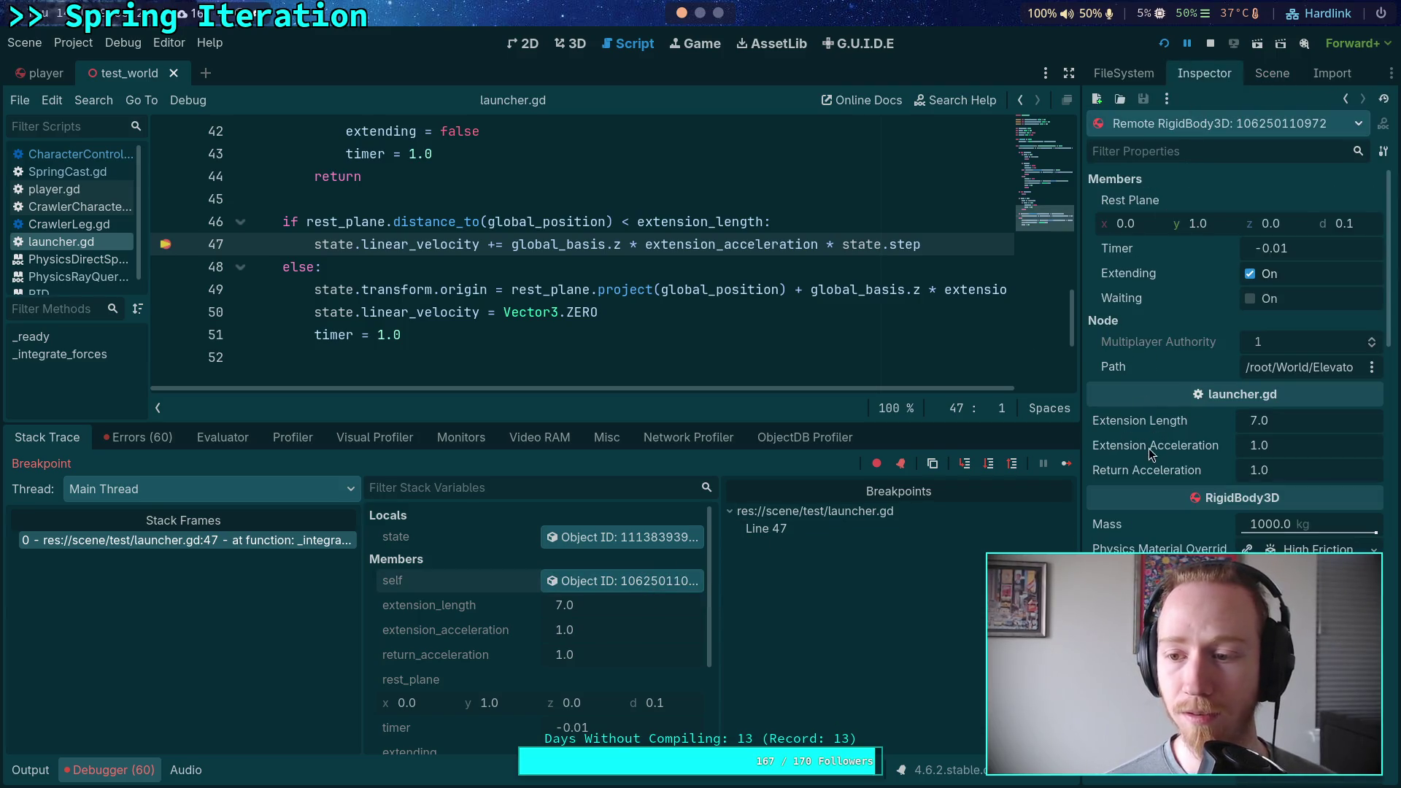
{"action": "left_click_drag", "start_coordinate": [1082, 383], "coordinate": [1053, 383]}
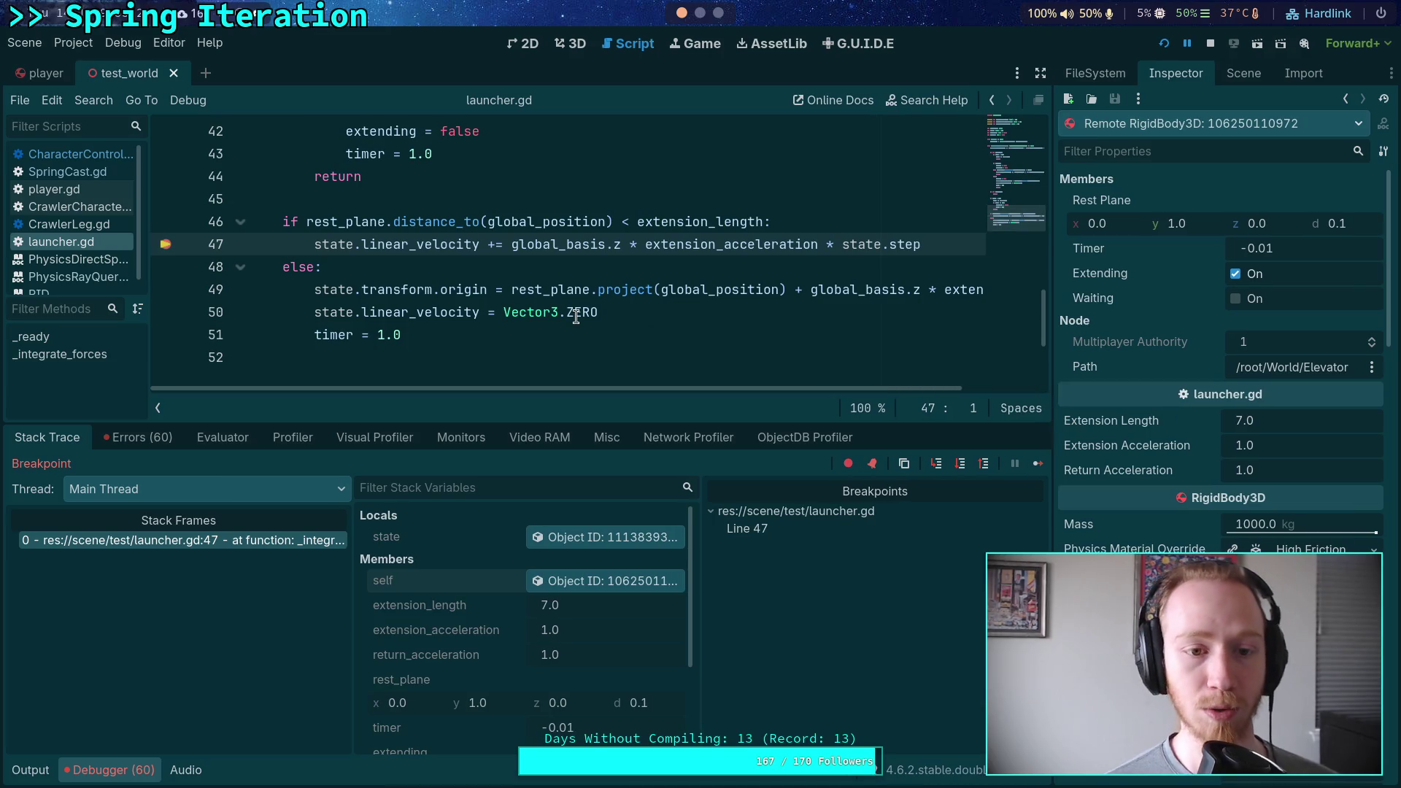
{"action": "scroll", "coordinate": [590, 319], "scroll_direction": "up", "scroll_amount": 1}
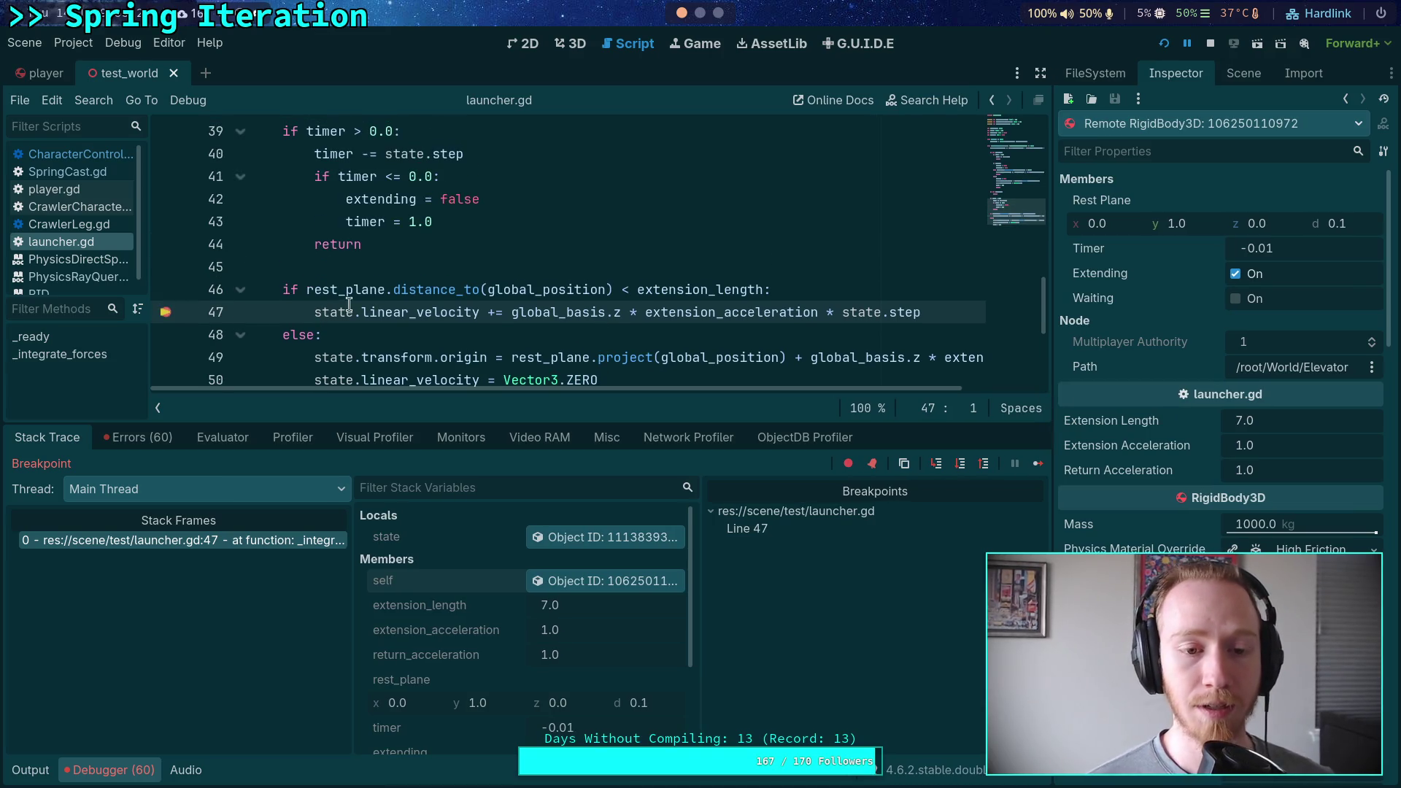
{"action": "scroll", "coordinate": [371, 305], "scroll_direction": "up", "scroll_amount": 2}
{"action": "scroll", "coordinate": [372, 305], "scroll_direction": "up", "scroll_amount": 4}
Inspect the physics state object's live properties in the debugger.
{"action": "left_click", "coordinate": [611, 537]}
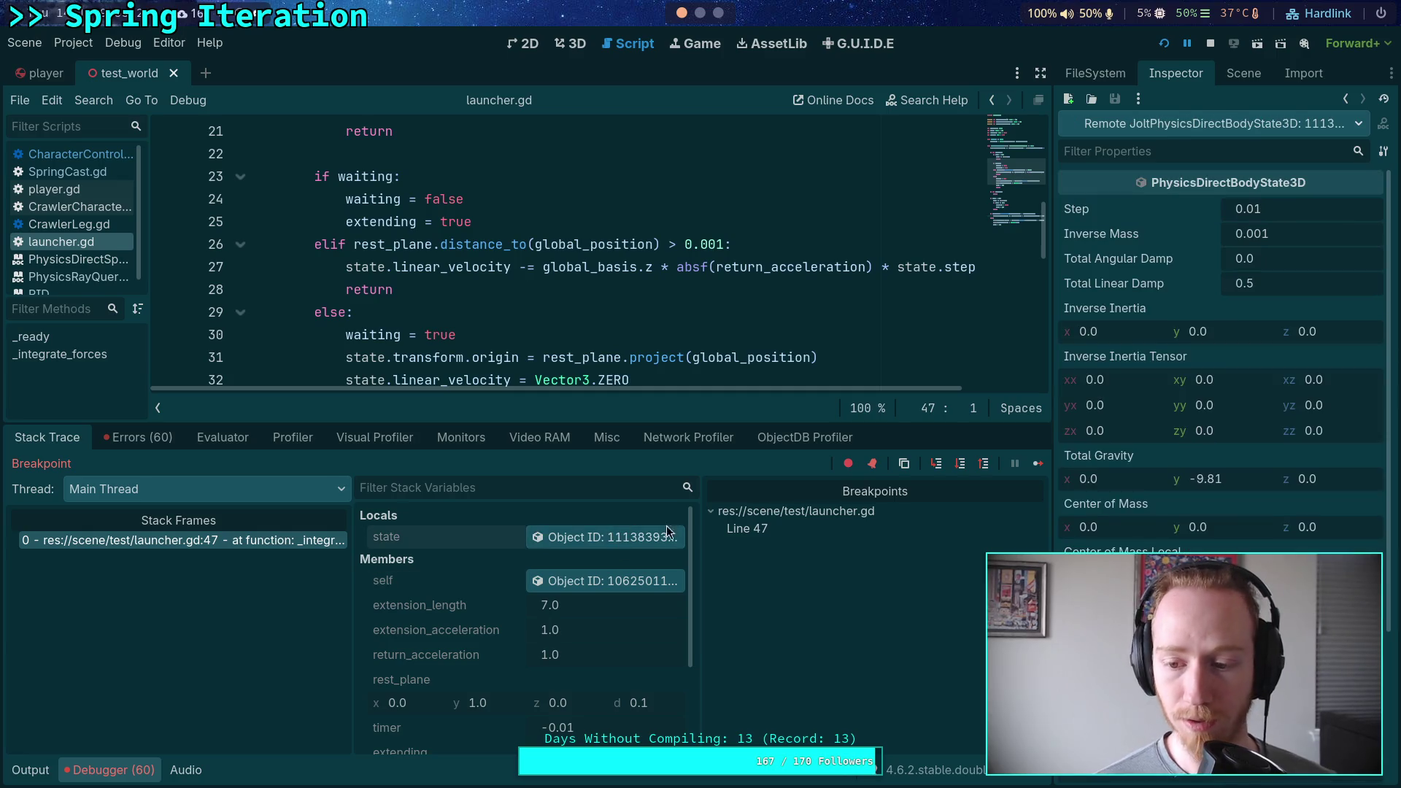
{"action": "scroll", "coordinate": [1117, 519], "scroll_direction": "down", "scroll_amount": 5}
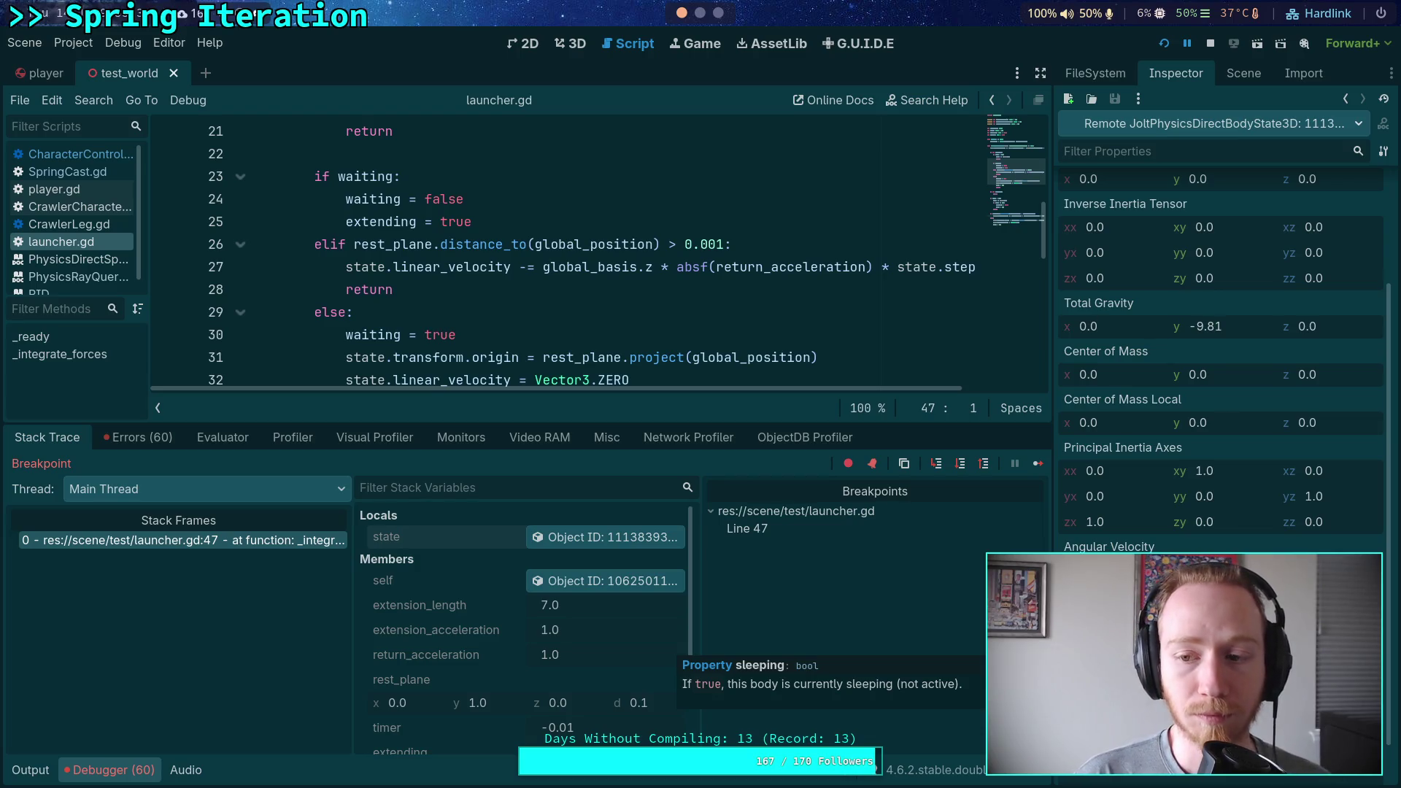
{"action": "scroll", "coordinate": [626, 303], "scroll_direction": "up", "scroll_amount": 3}
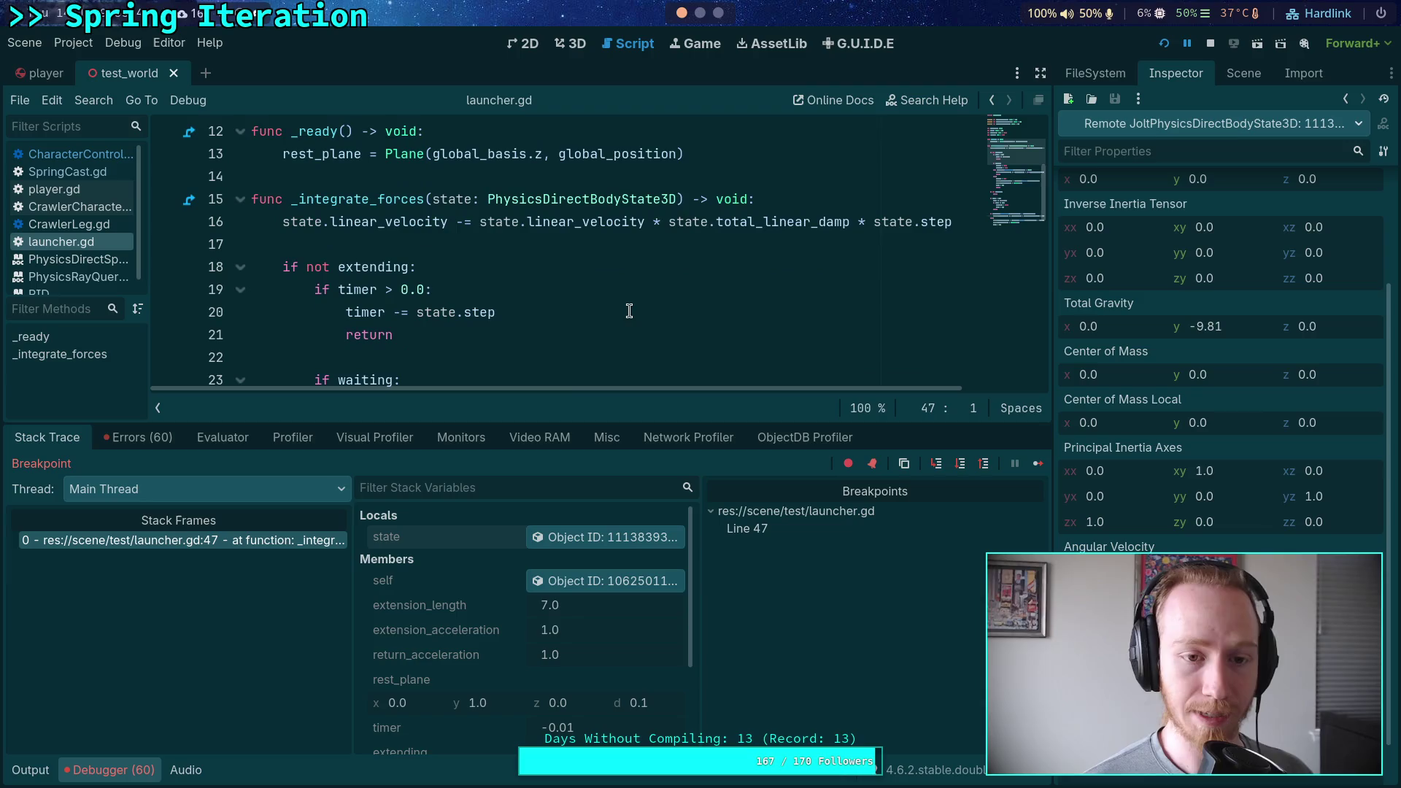
{"action": "scroll", "coordinate": [626, 304], "scroll_direction": "down", "scroll_amount": 7}
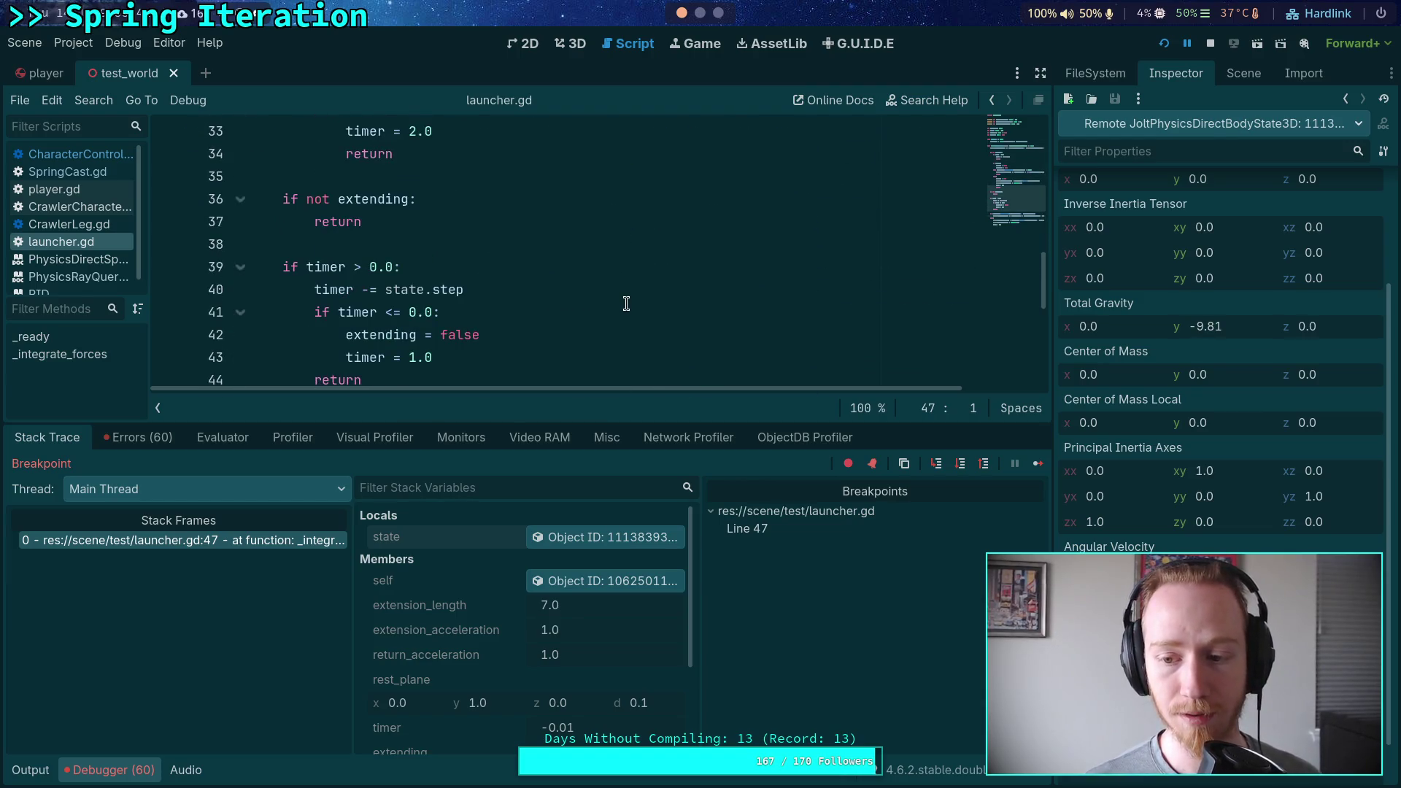
{"action": "scroll", "coordinate": [626, 304], "scroll_direction": "up", "scroll_amount": 3}
{"action": "scroll", "coordinate": [626, 304], "scroll_direction": "down", "scroll_amount": 7}
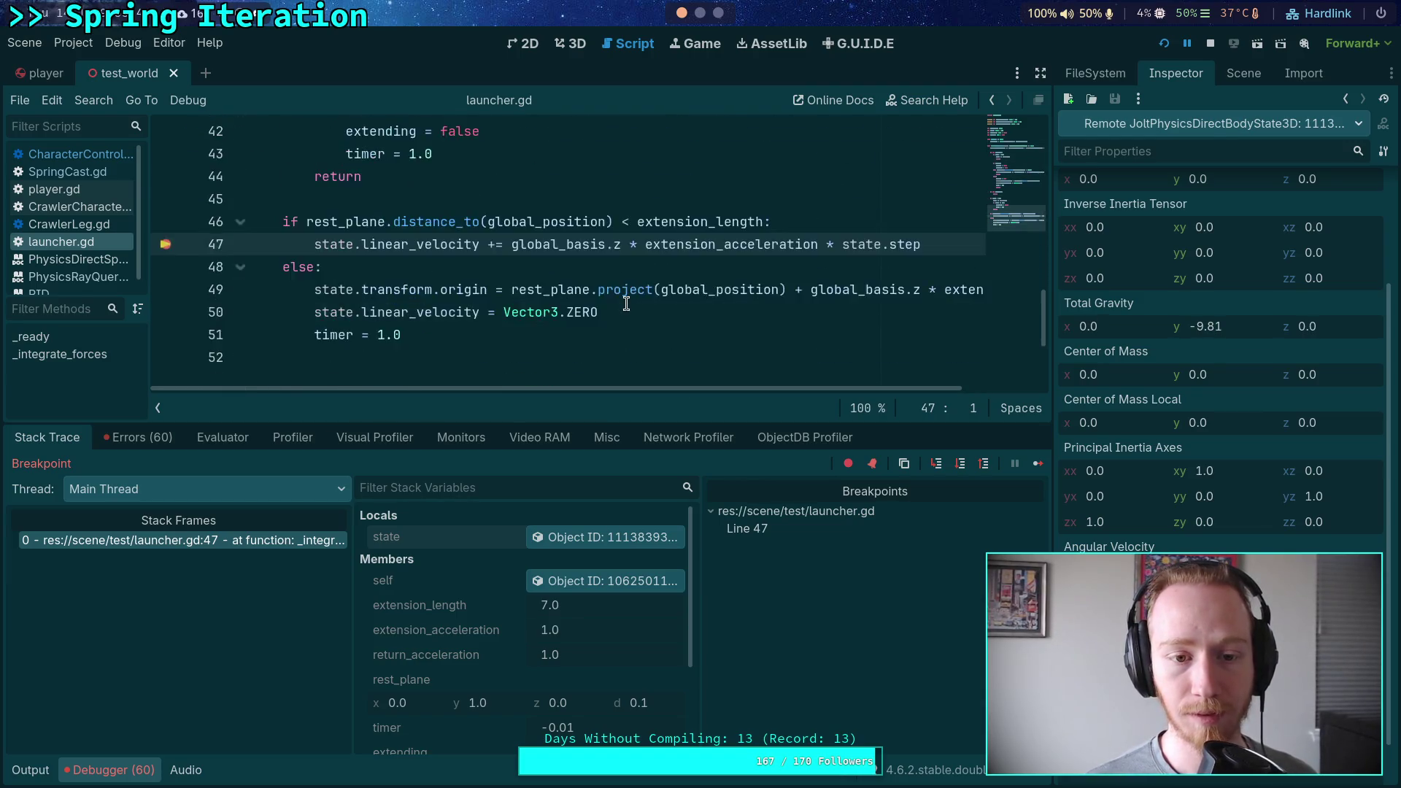
{"action": "scroll", "coordinate": [626, 304], "scroll_direction": "up", "scroll_amount": 1}
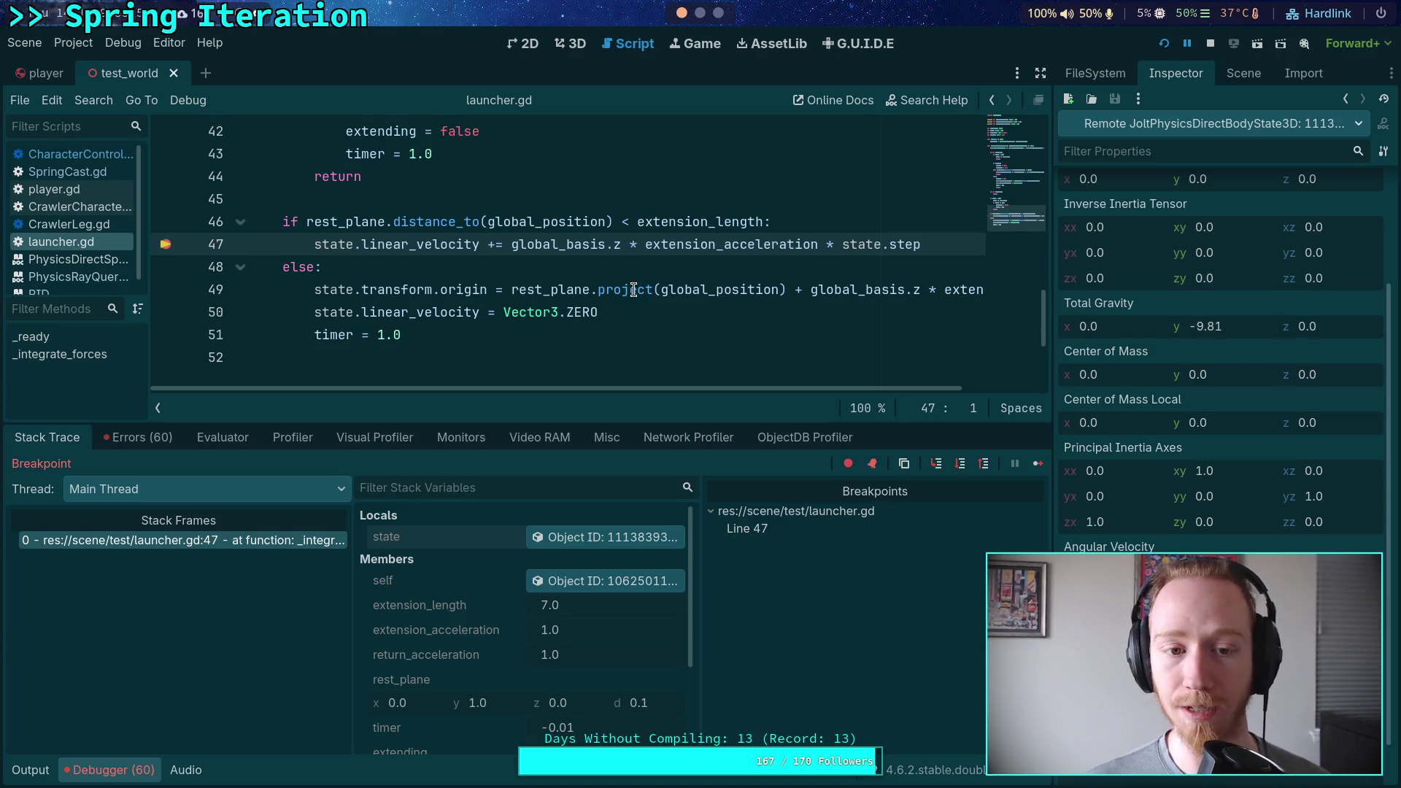
{"action": "mouse_move", "coordinate": [634, 290]}
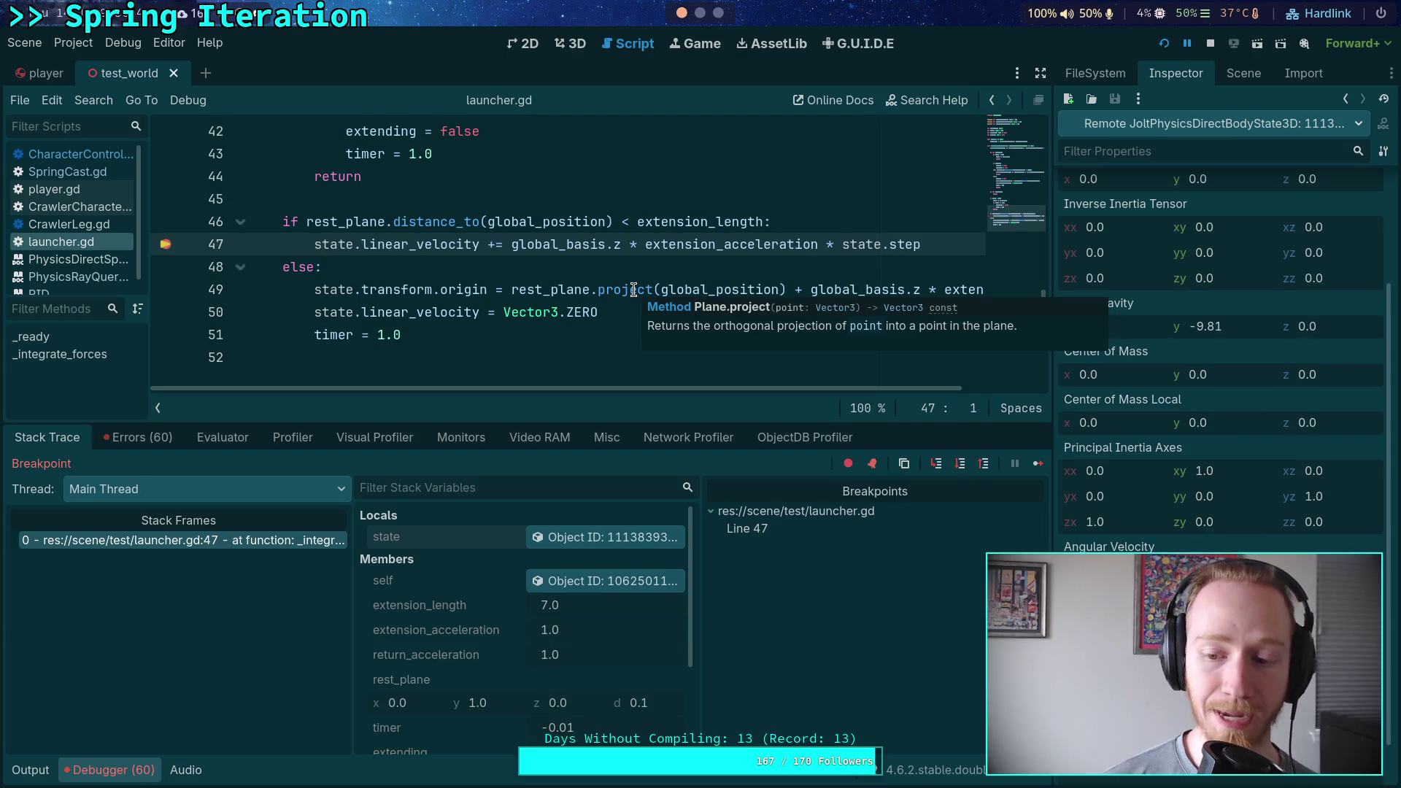
{"action": "scroll", "coordinate": [1145, 384], "scroll_direction": "up", "scroll_amount": 3}
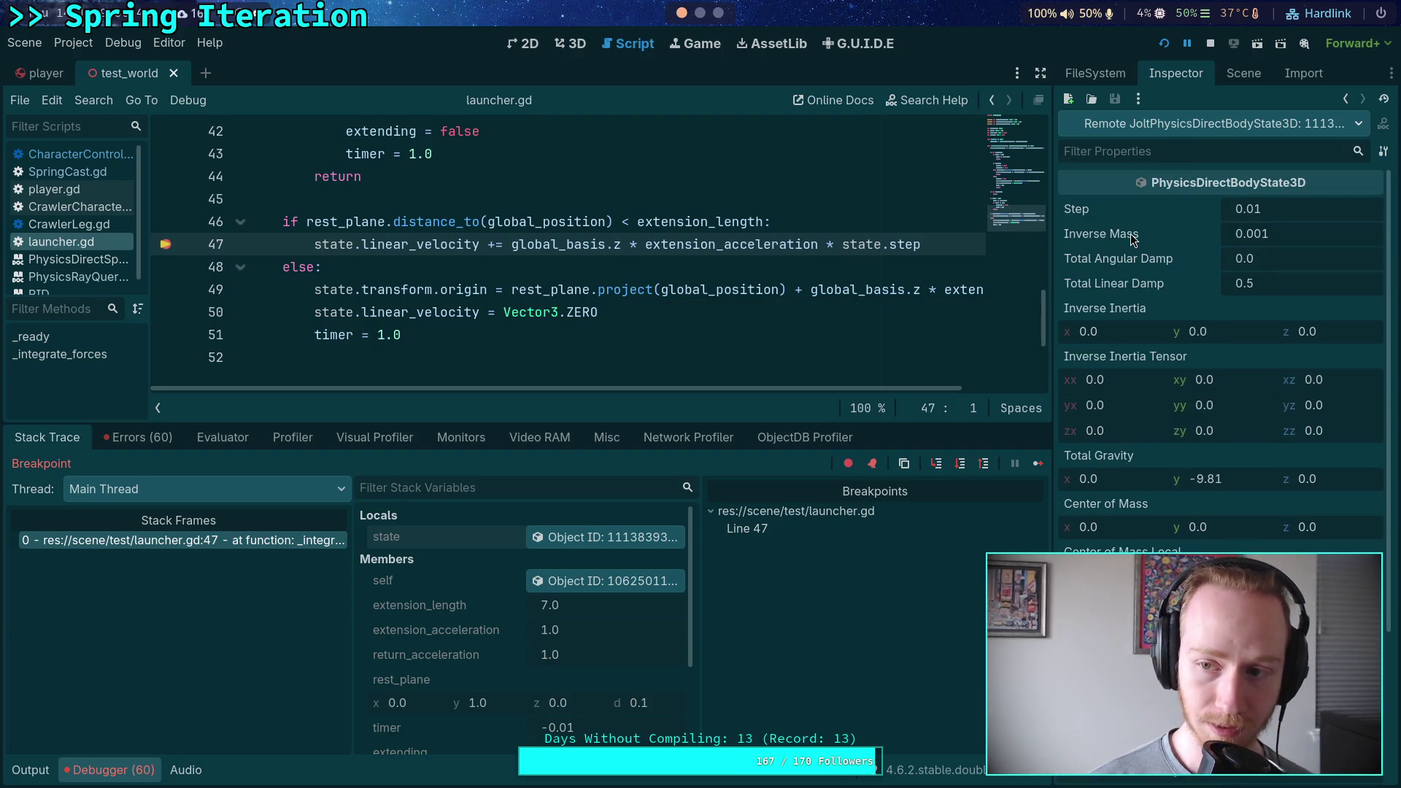
{"action": "mouse_move", "coordinate": [613, 251]}
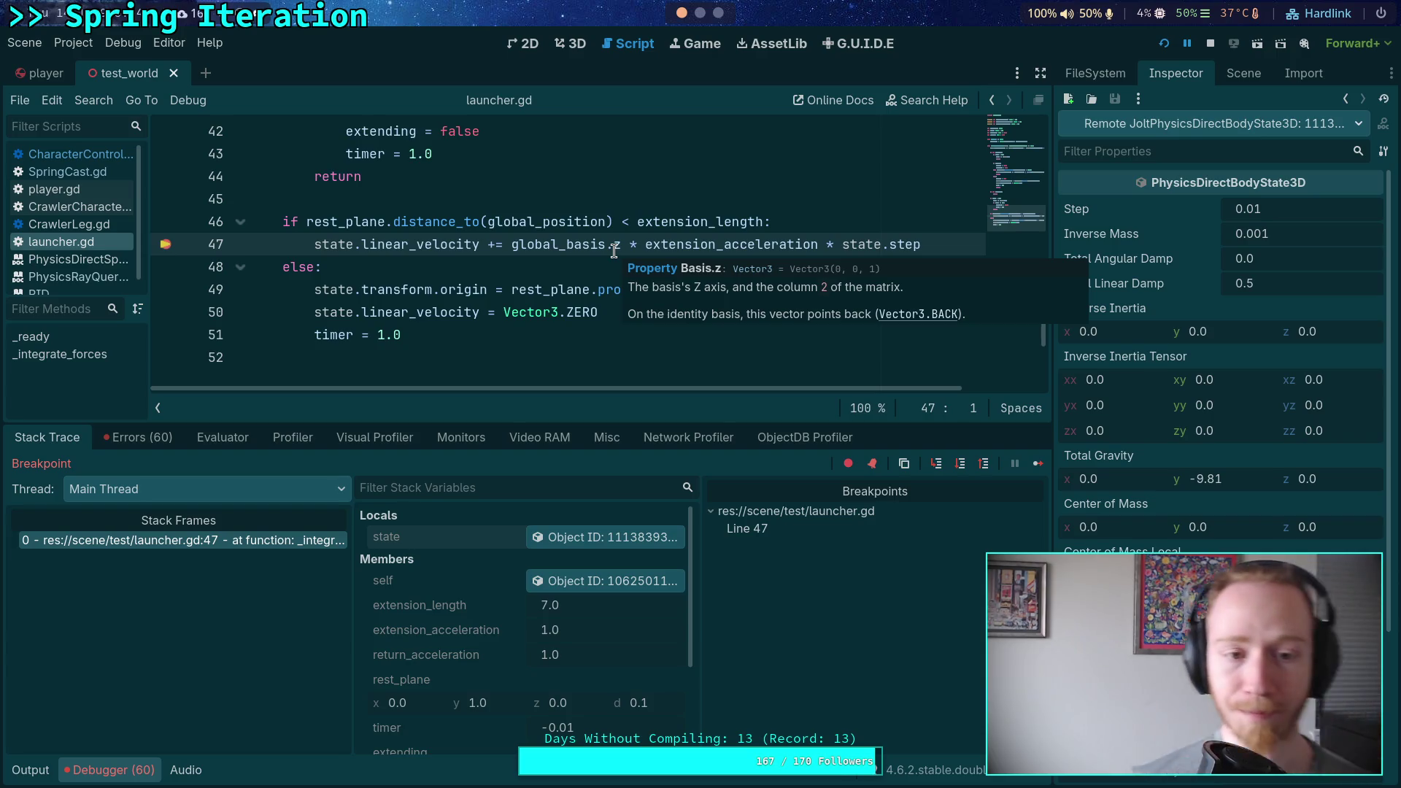
Switch over to the Python terminal workspace.
{"action": "left_click", "coordinate": [706, 14]}
{"action": "scroll", "coordinate": [708, 15], "scroll_direction": "down", "scroll_amount": 1}
{"action": "scroll", "coordinate": [707, 15], "scroll_direction": "up", "scroll_amount": 1}
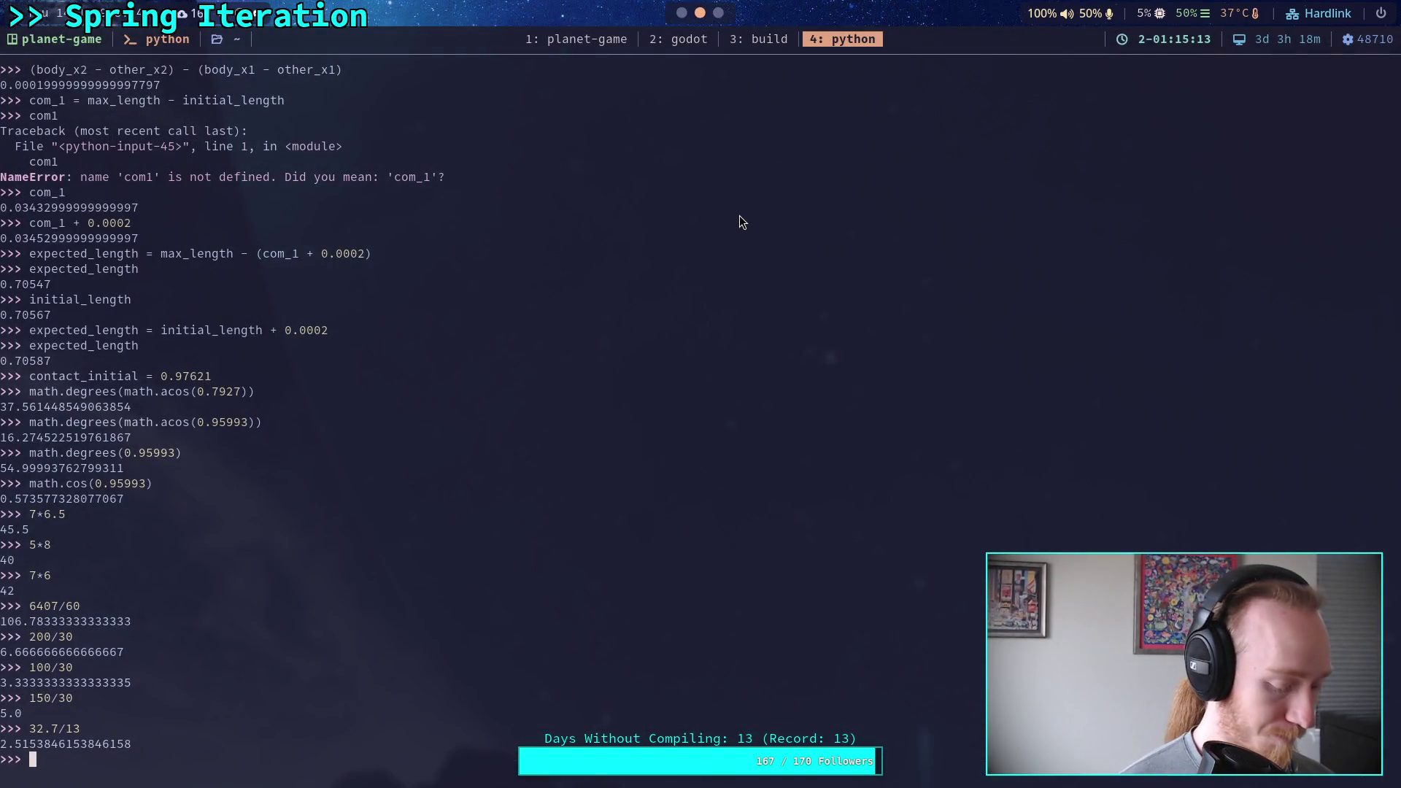
Move to an empty workspace and launch Obsidian from the app launcher with 'obsi'.
{"action": "key", "text": "super+3"}
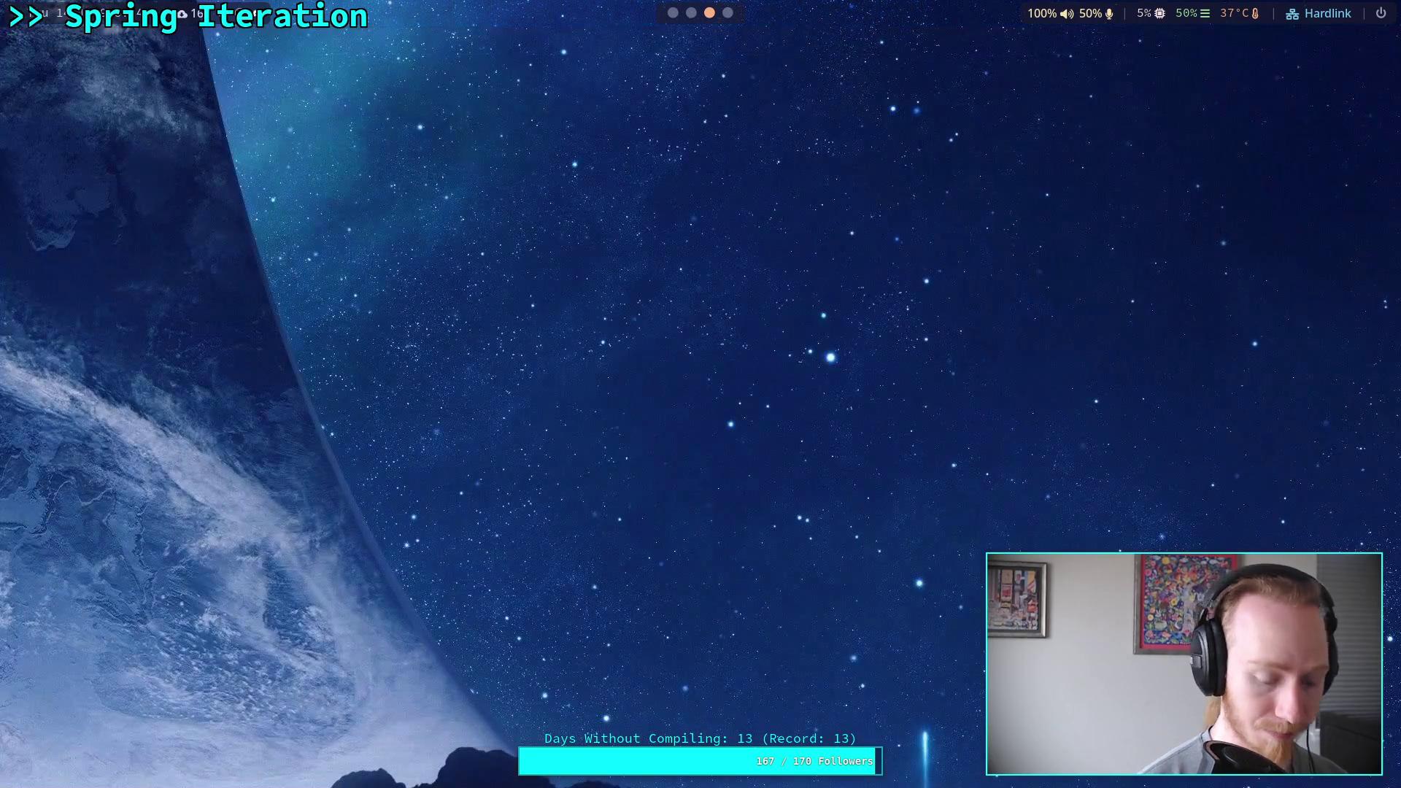
{"action": "key", "text": "super+d"}
{"action": "type", "text": "obsi"}
{"action": "key", "text": "Return"}
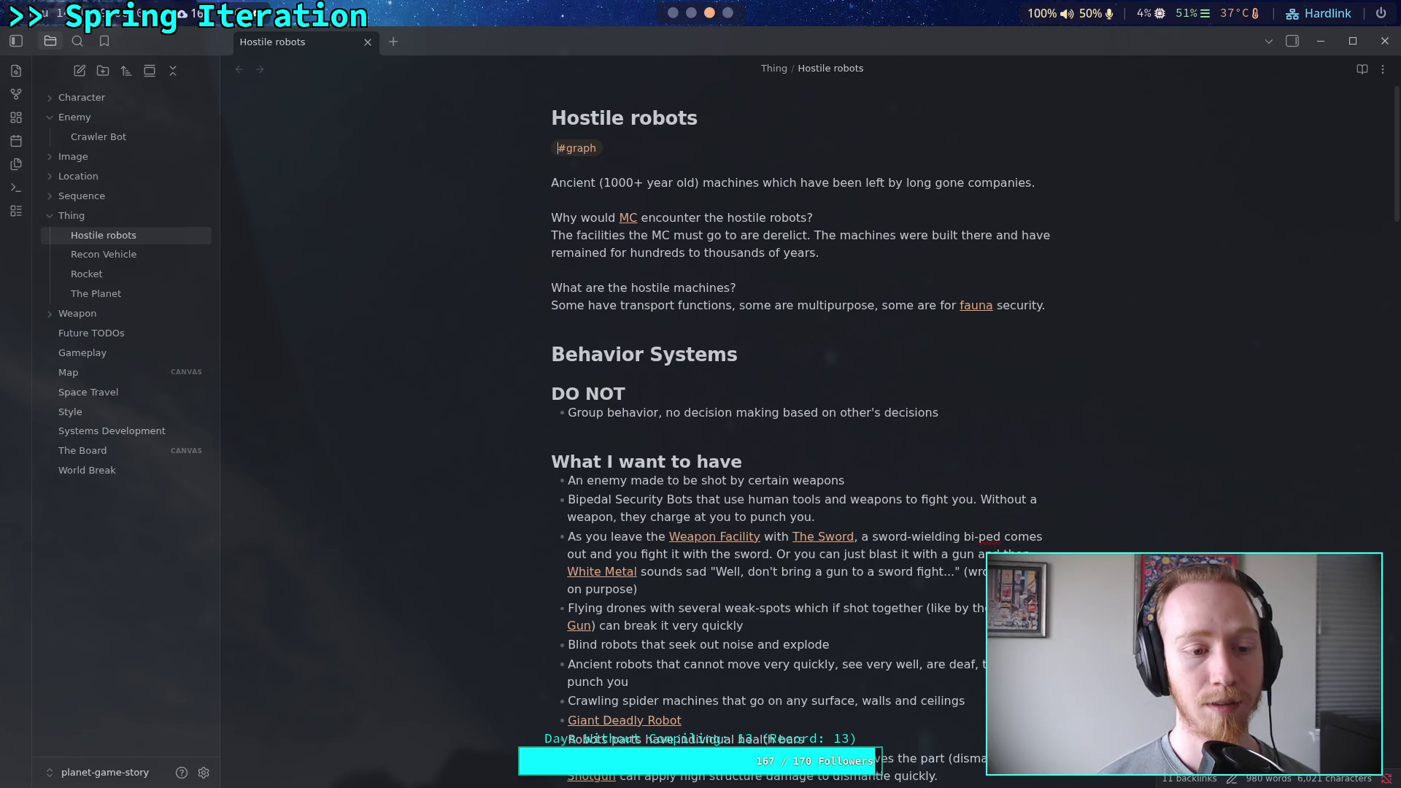
Open the Future TODOs note from the sidebar and click off its first task line.
{"action": "left_click", "coordinate": [196, 333]}
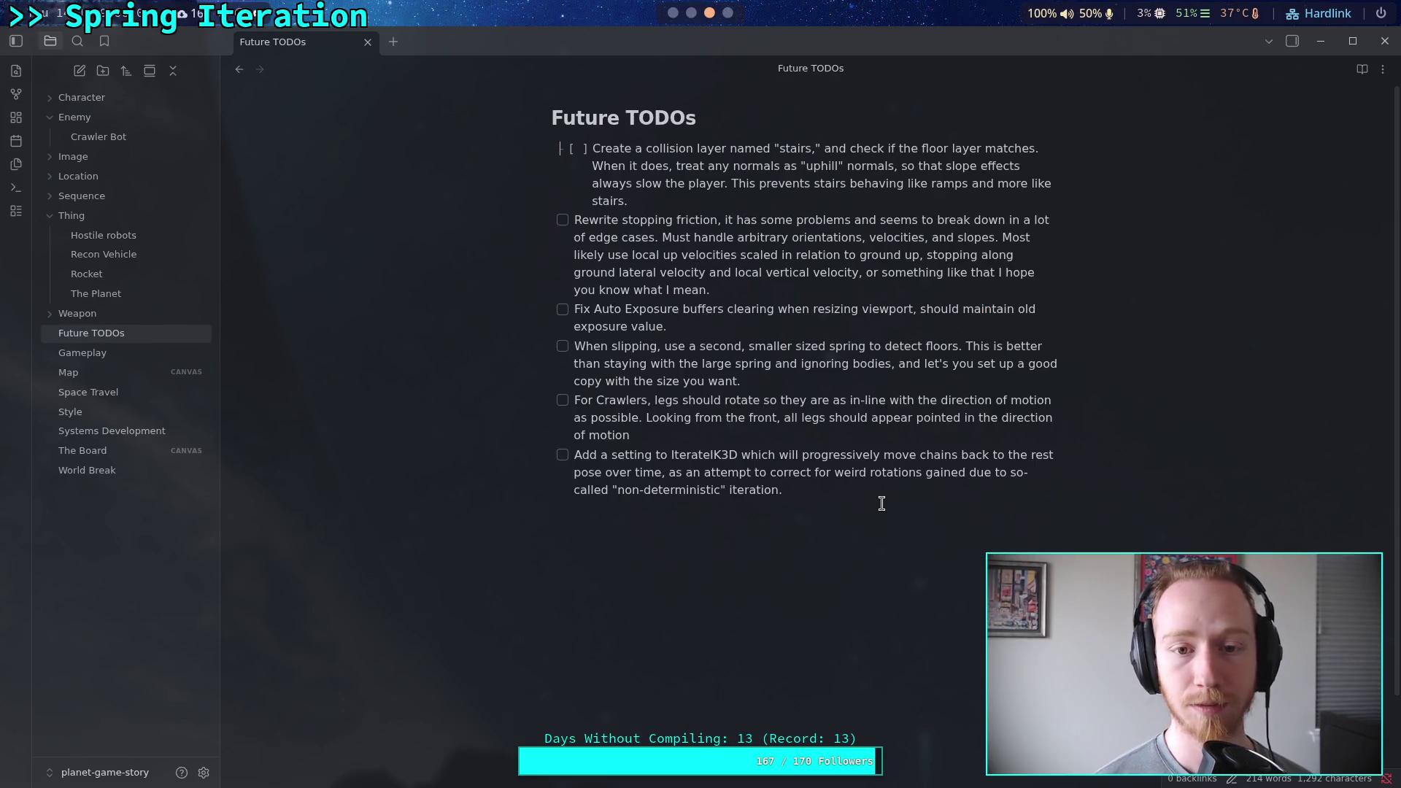
{"action": "left_click", "coordinate": [850, 456]}
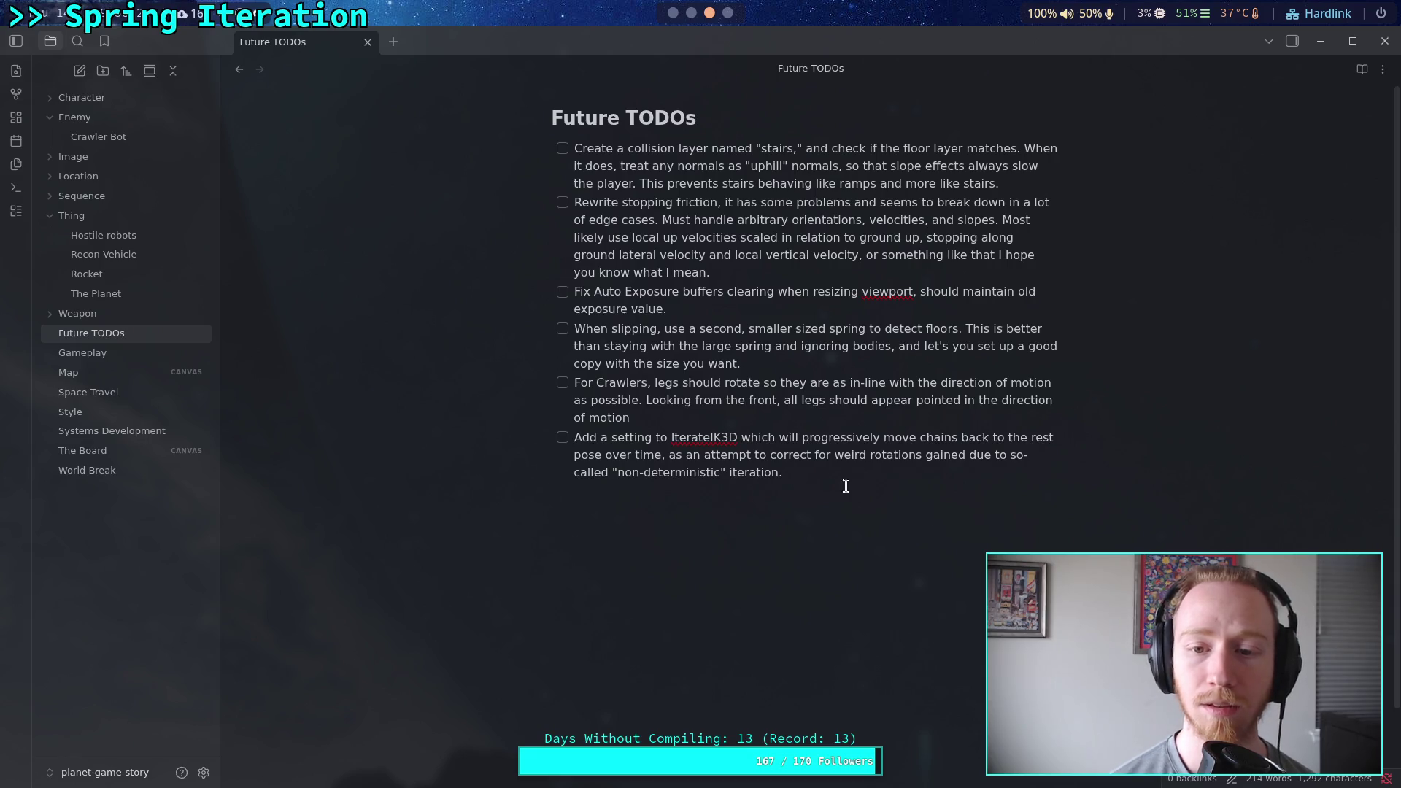
{"action": "left_click_drag", "start_coordinate": [807, 268], "coordinate": [886, 254]}
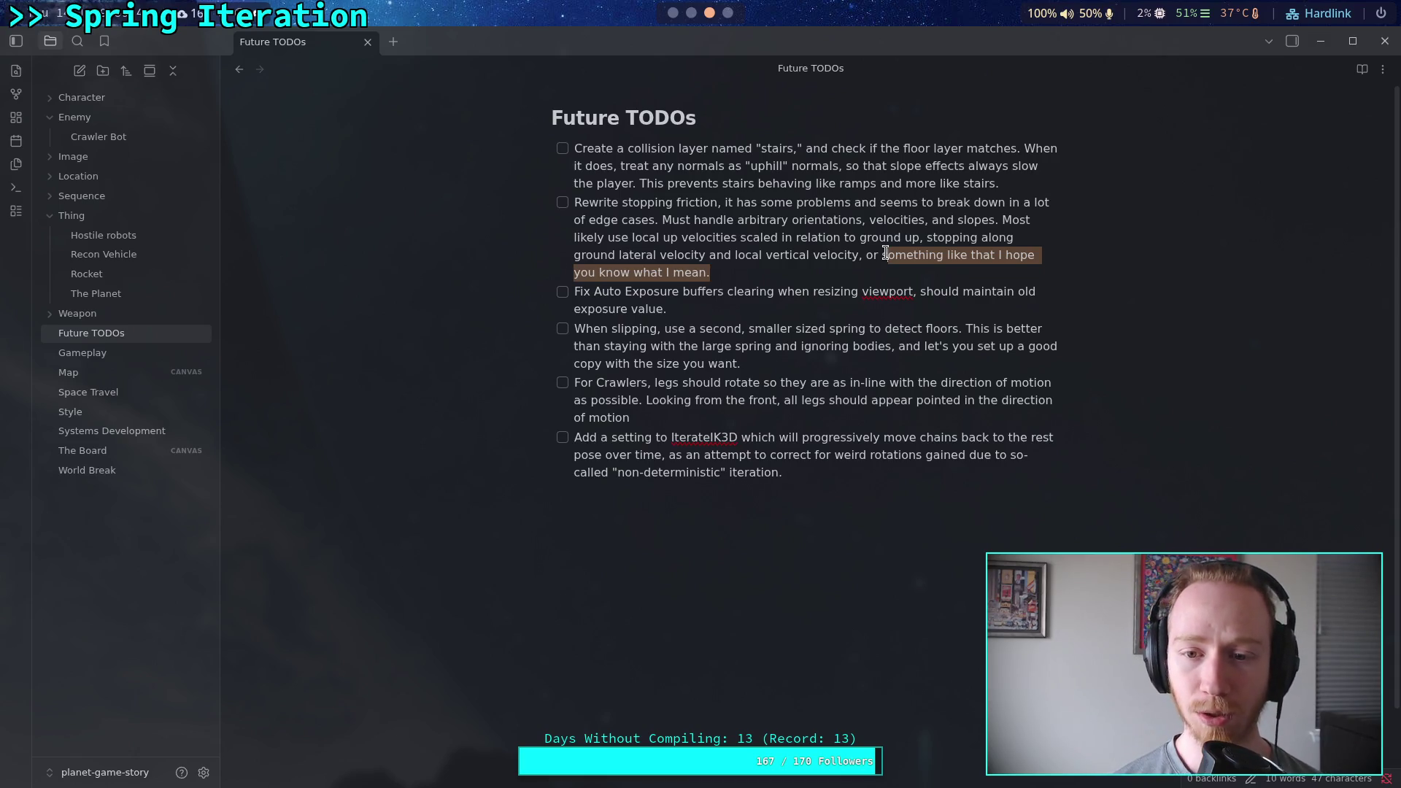
{"action": "left_click", "coordinate": [755, 274]}
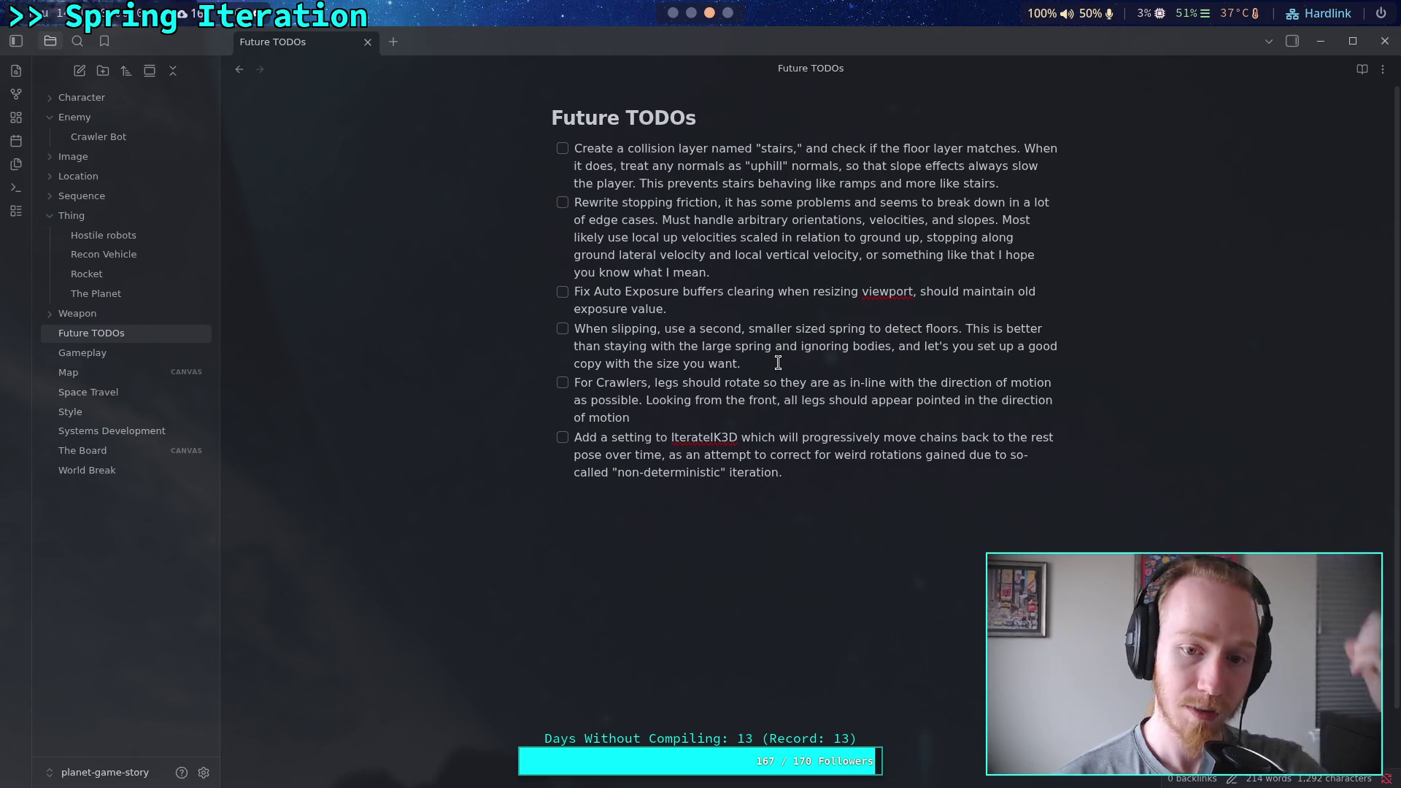
Tick off the slipping-spring to-do and the stopping-friction rewrite to-do.
{"action": "mouse_move", "coordinate": [787, 358]}
{"action": "left_mouse_down"}
{"action": "mouse_move", "coordinate": [803, 348]}
{"action": "mouse_move", "coordinate": [576, 329]}
{"action": "left_mouse_up"}
{"action": "left_click", "coordinate": [576, 332]}
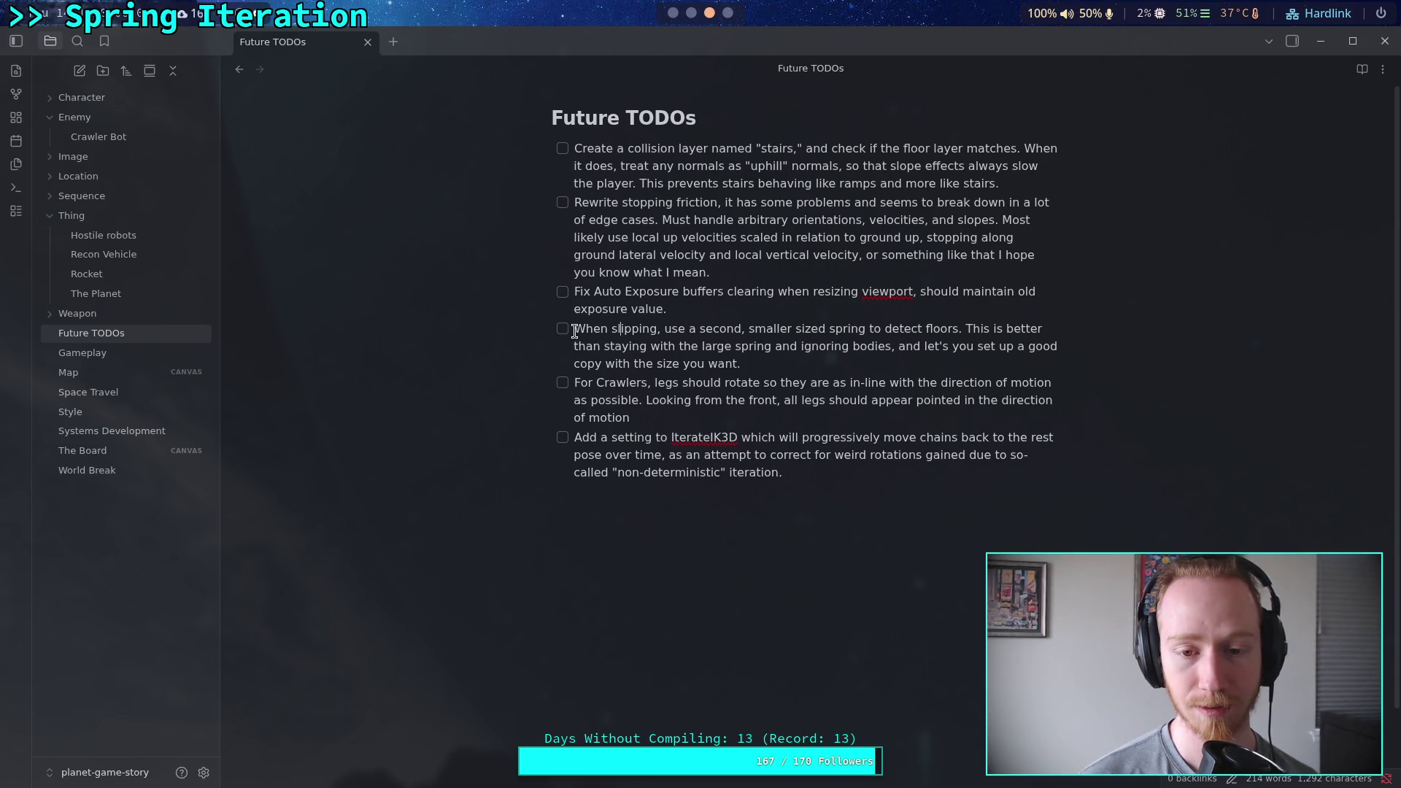
{"action": "left_click", "coordinate": [562, 328]}
{"action": "left_click", "coordinate": [822, 365]}
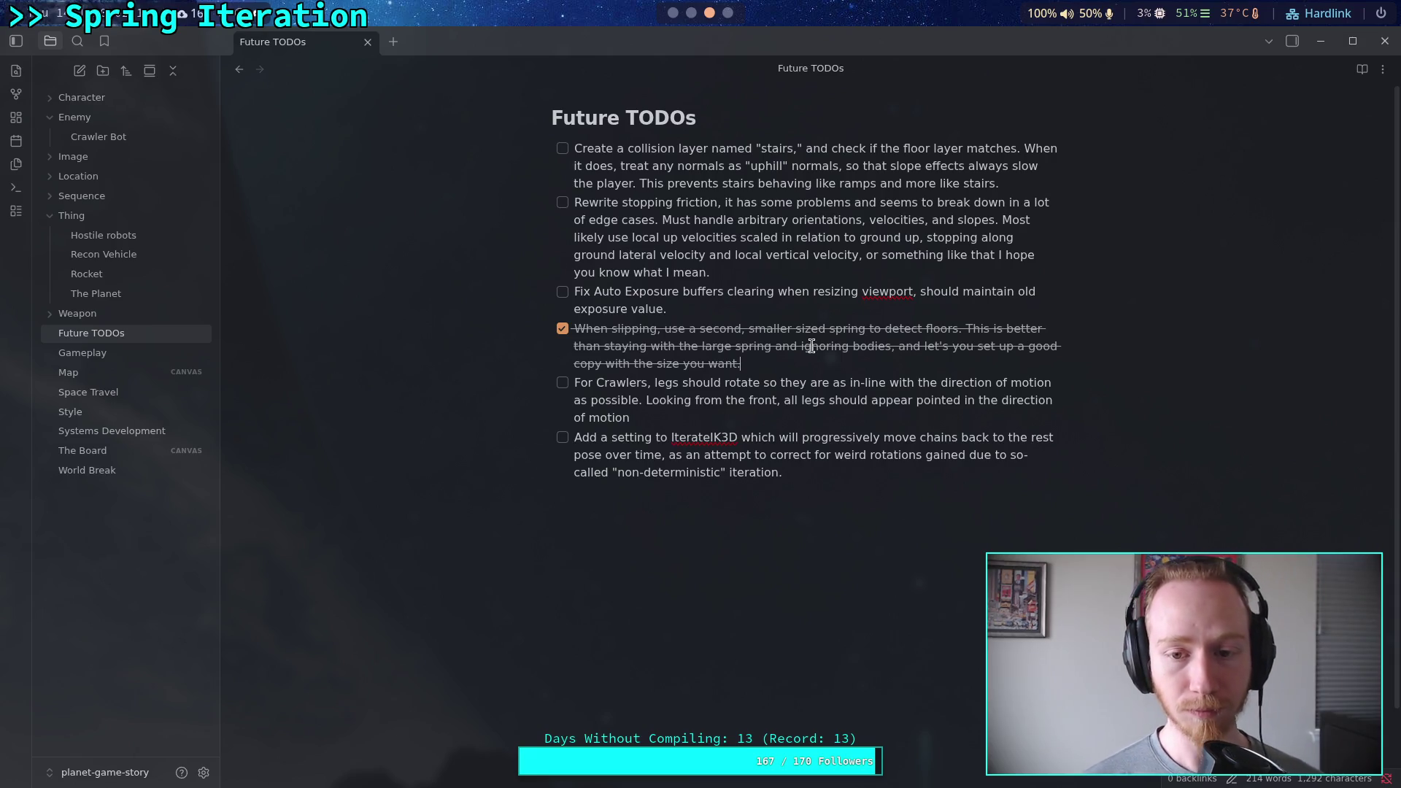
{"action": "left_click", "coordinate": [563, 203]}
Delete the completed stopping-friction and slipping-spring to-dos.
{"action": "left_click_drag", "start_coordinate": [743, 273], "coordinate": [461, 200]}
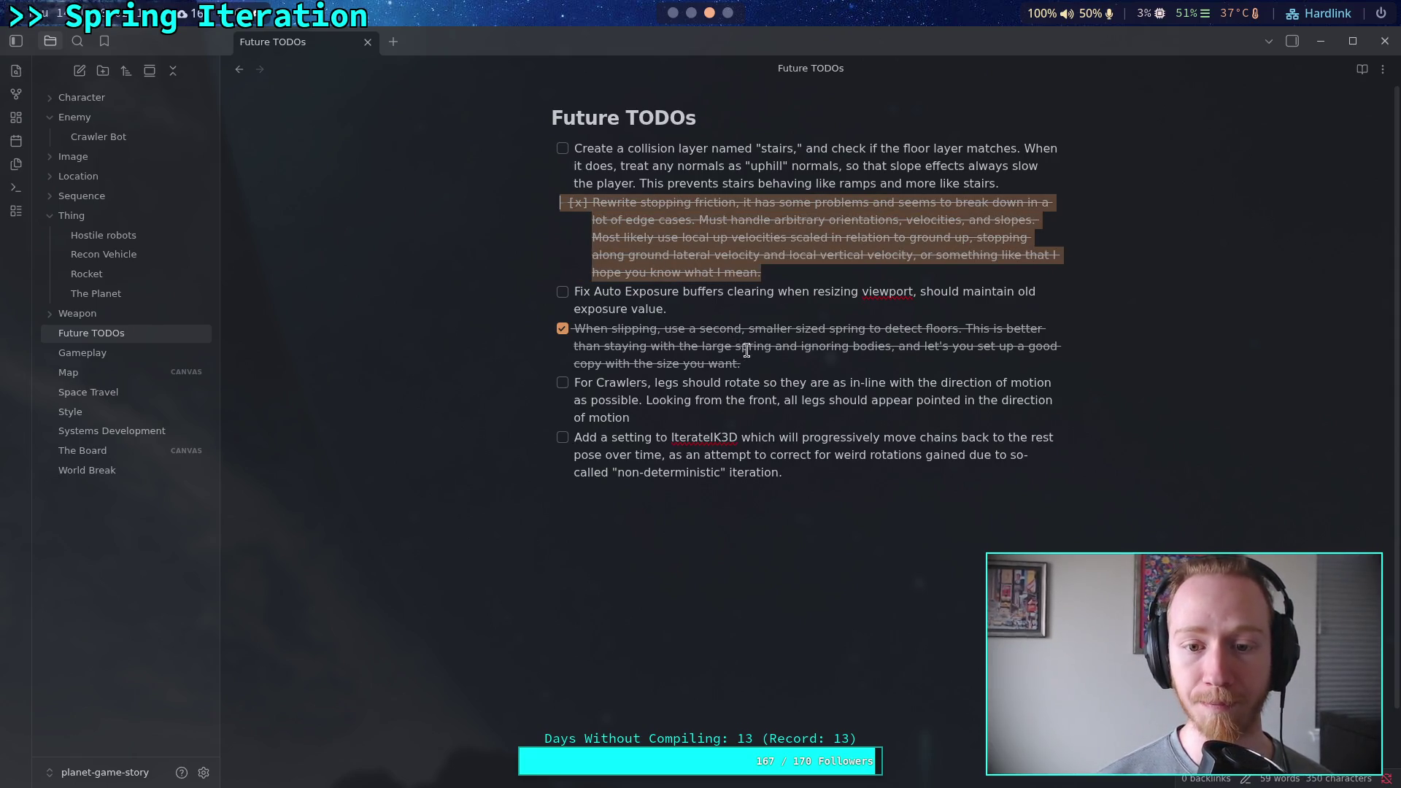
{"action": "key", "text": "BackSpace"}
{"action": "key", "text": "BackSpace"}
{"action": "left_click_drag", "start_coordinate": [771, 257], "coordinate": [614, 254]}
{"action": "left_click_drag", "start_coordinate": [782, 269], "coordinate": [479, 250]}
{"action": "key", "text": "BackSpace"}
{"action": "key", "text": "BackSpace"}
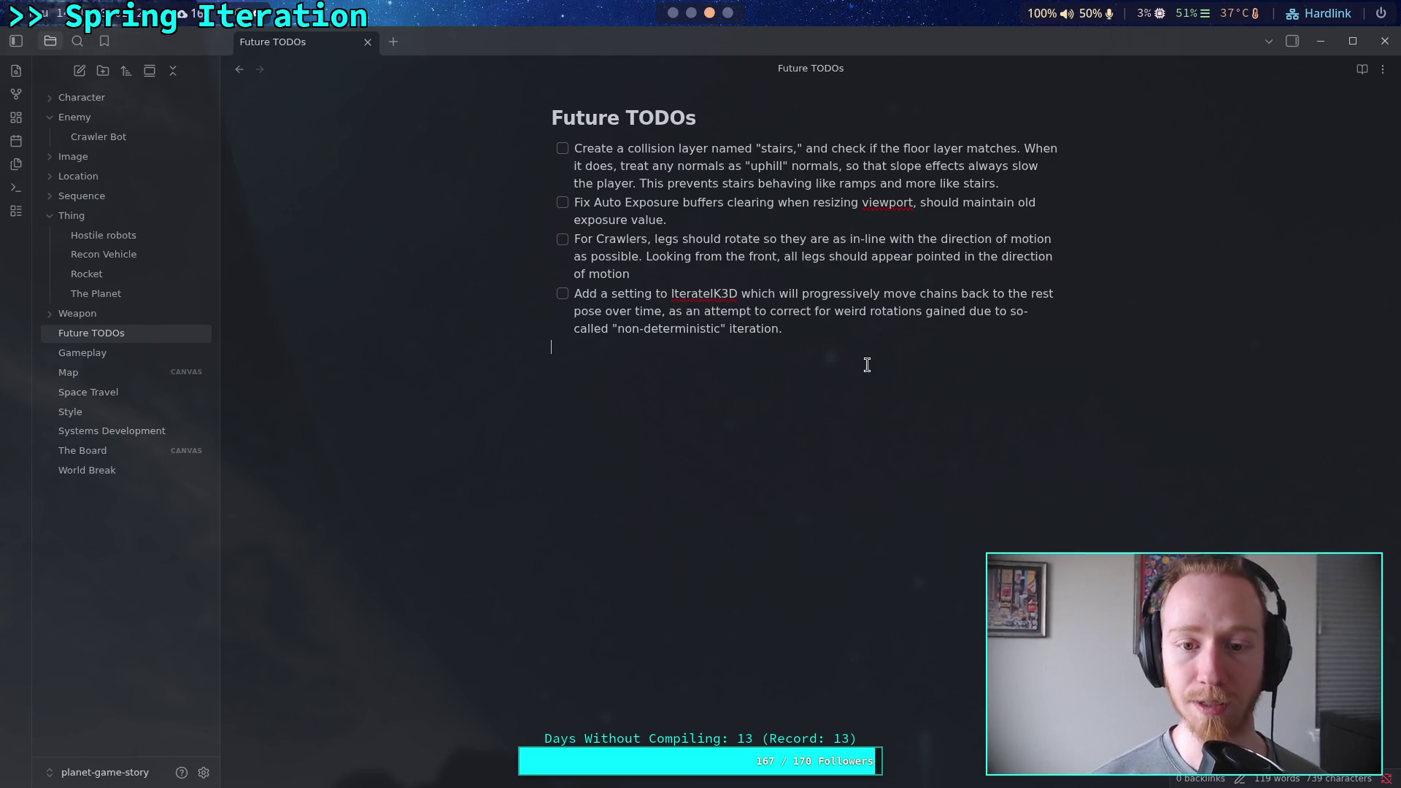
Start a new empty to-do at the end of the list and select the IterateIK3D rest-pose item.
{"action": "left_click", "coordinate": [880, 329]}
{"action": "key", "text": "Return"}
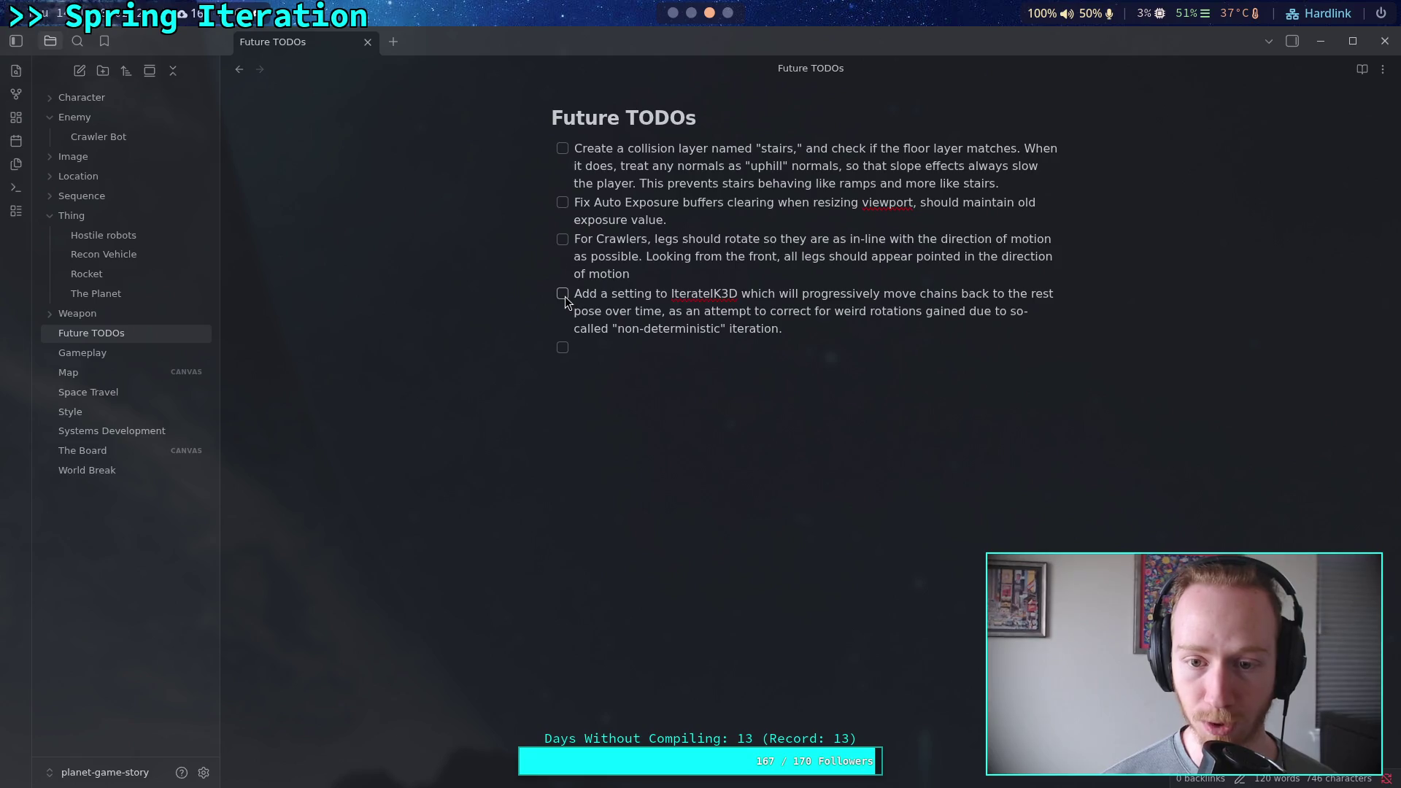
{"action": "left_click_drag", "start_coordinate": [803, 326], "coordinate": [454, 296]}
Delete the IterateIK3D rest-pose to-do and start a new to-do reading 'Make lau'.
{"action": "key", "text": "BackSpace"}
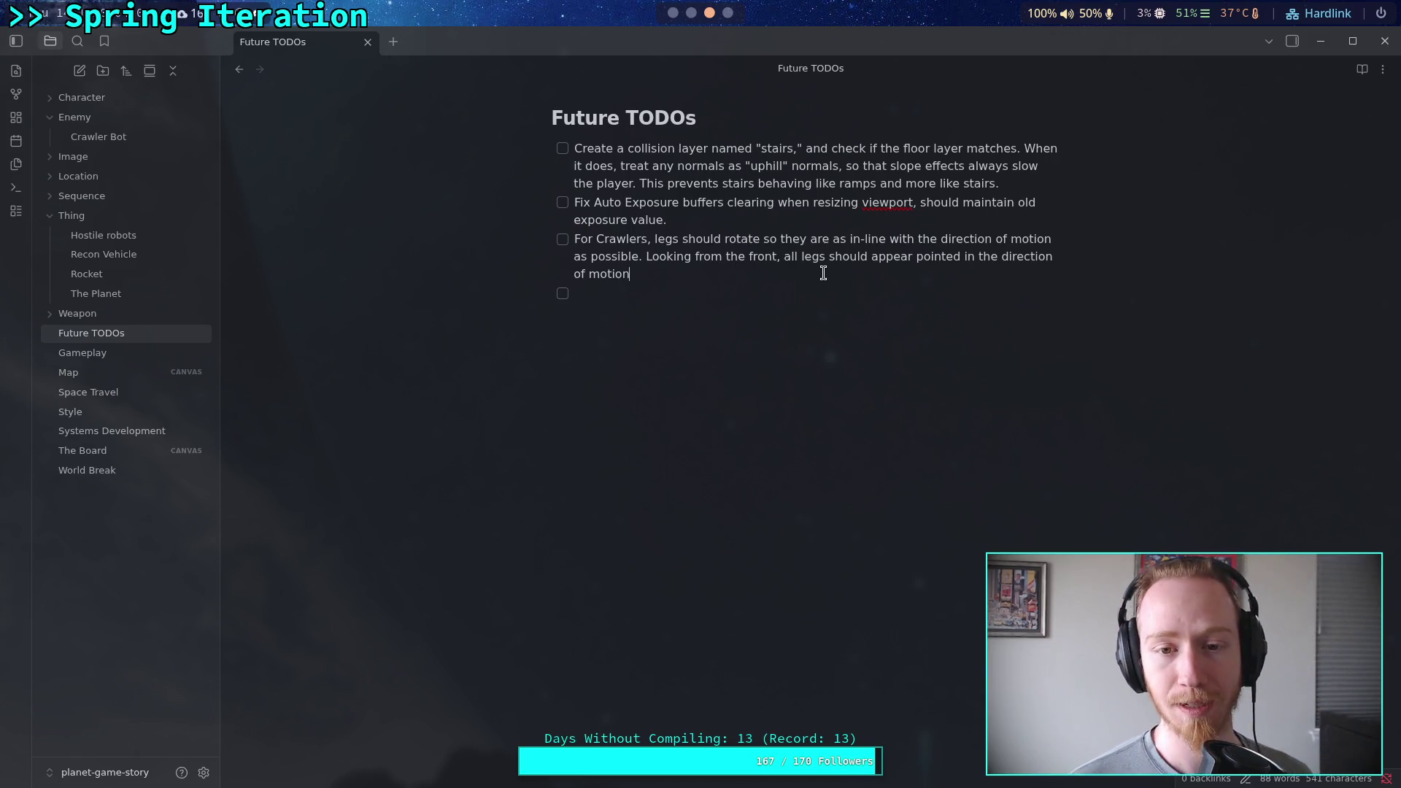
{"action": "left_click", "coordinate": [824, 300]}
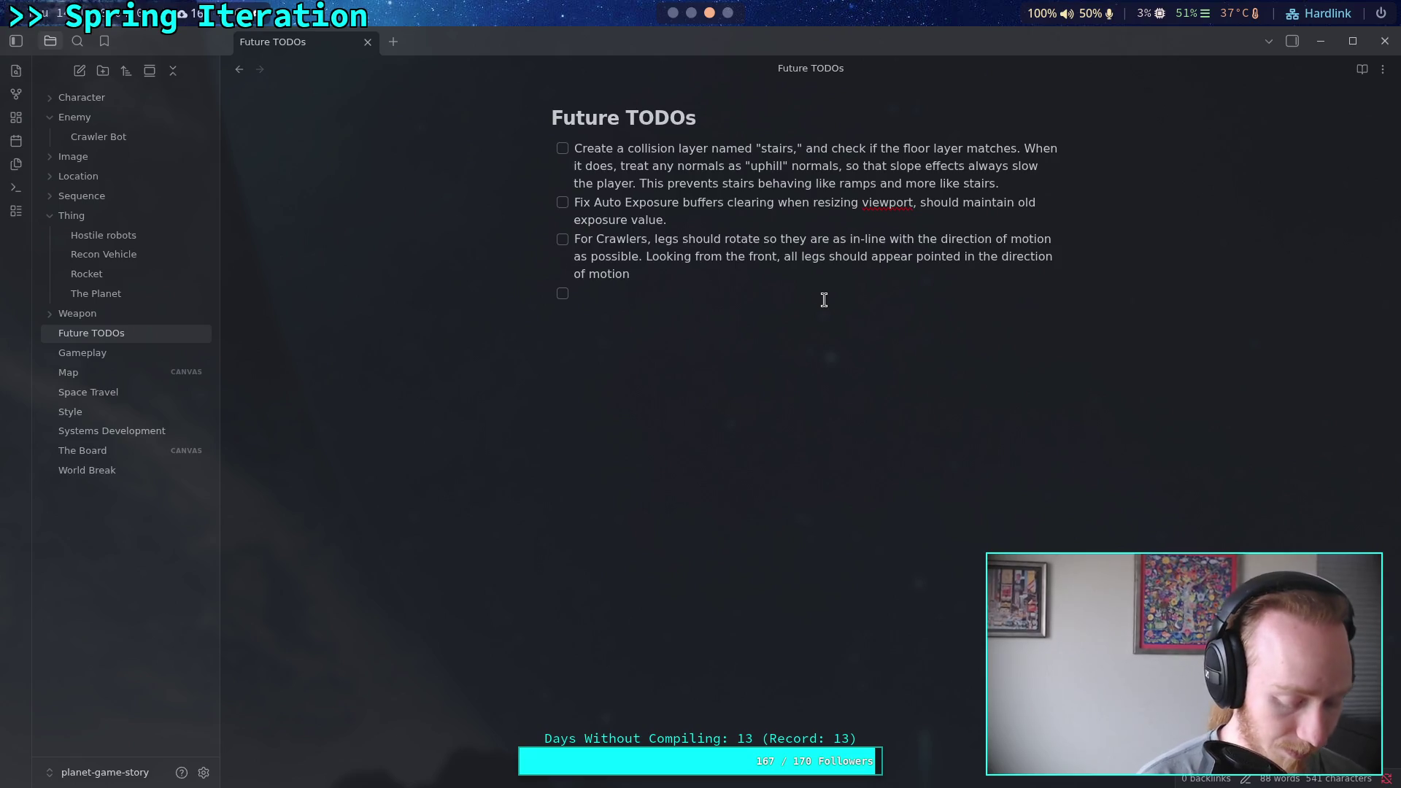
{"action": "type", "text": "Make lau"}
Write the to-do making launchers a generic "mover" that travels an axis or path, correcting position deviations.
{"action": "key", "text": "BackSpace"}
{"action": "key", "text": "BackSpace"}
{"action": "type", "text": "aunchers "}
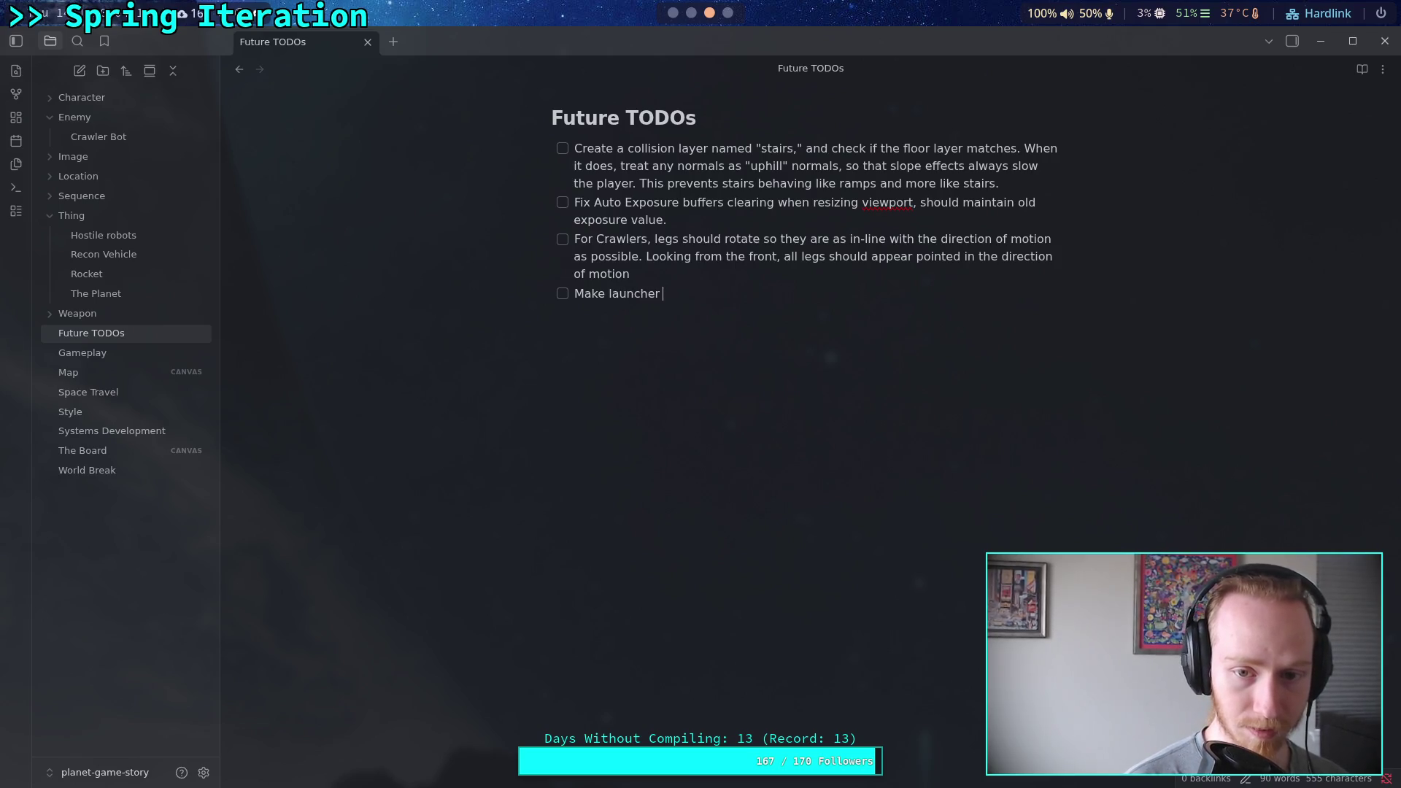
{"action": "type", "text": "a more generic"}
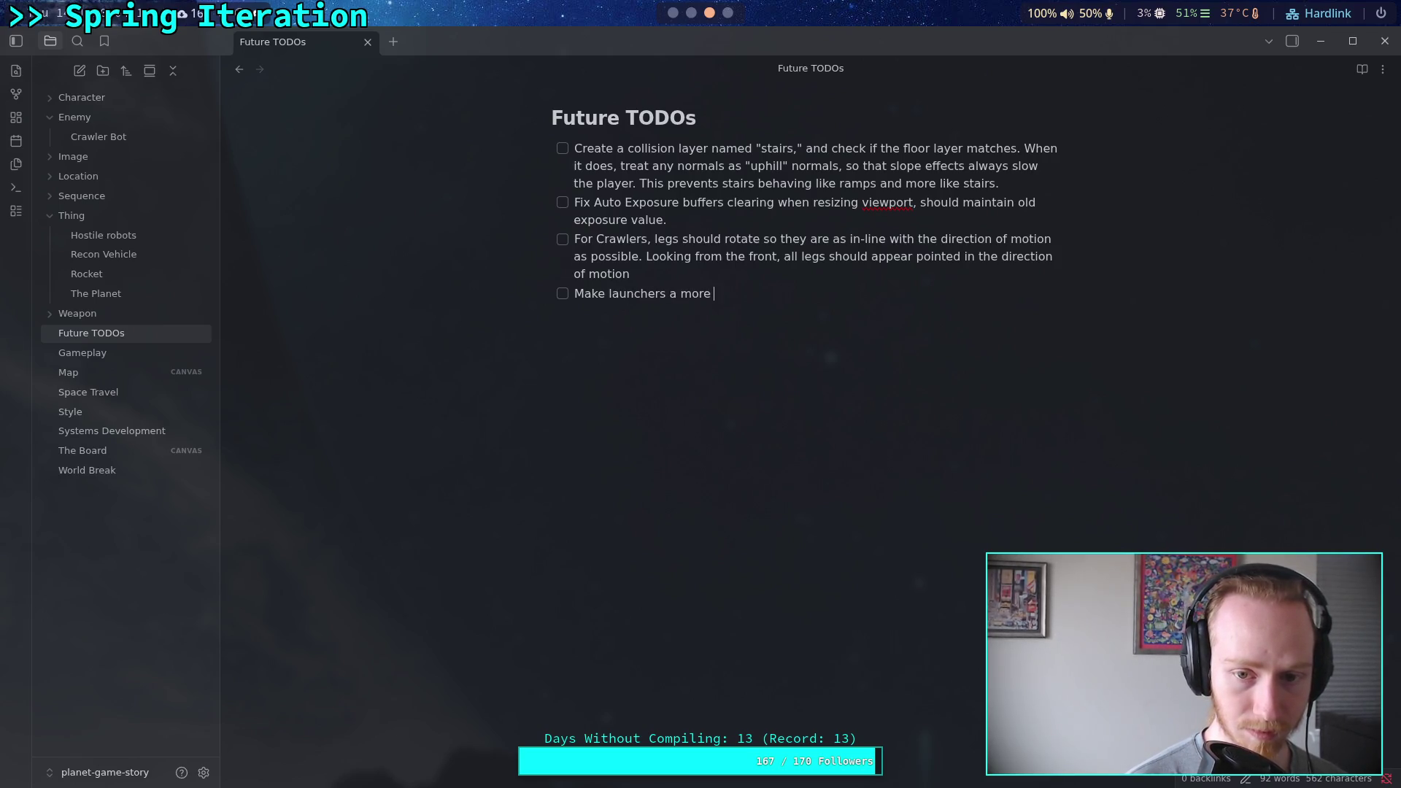
{"action": "type", "text": "and "}
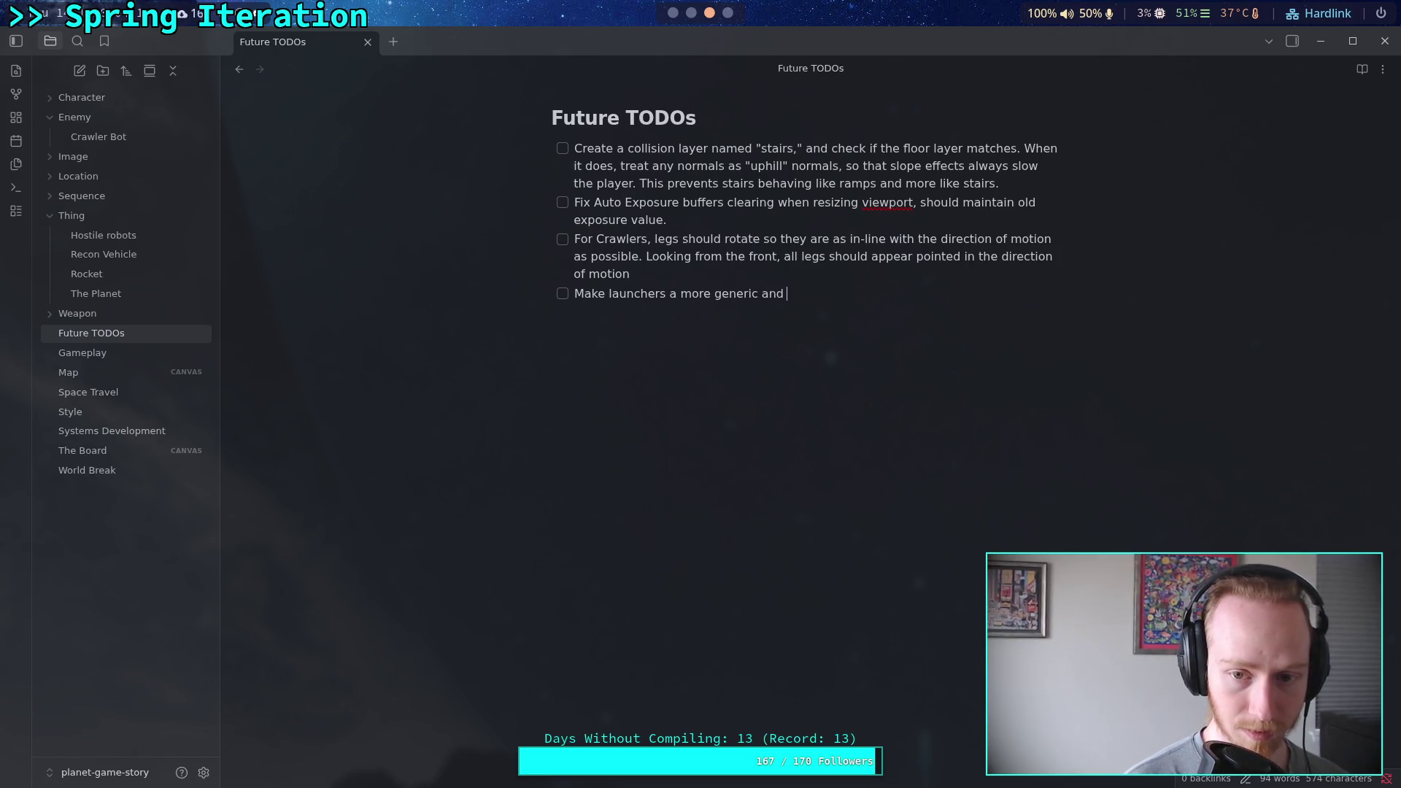
{"action": "type", "text": "usable \"moving\" "}
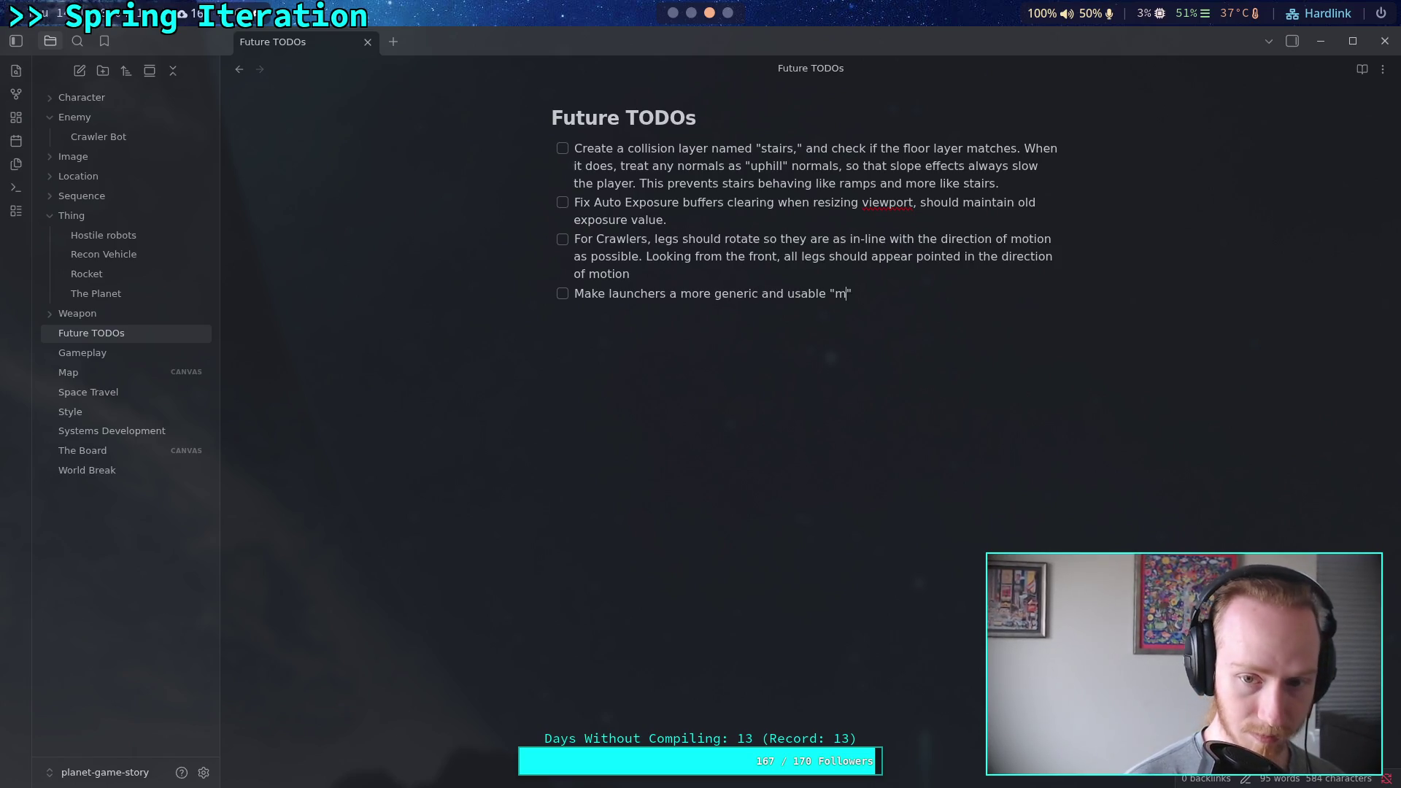
{"action": "type", "text": "body"}
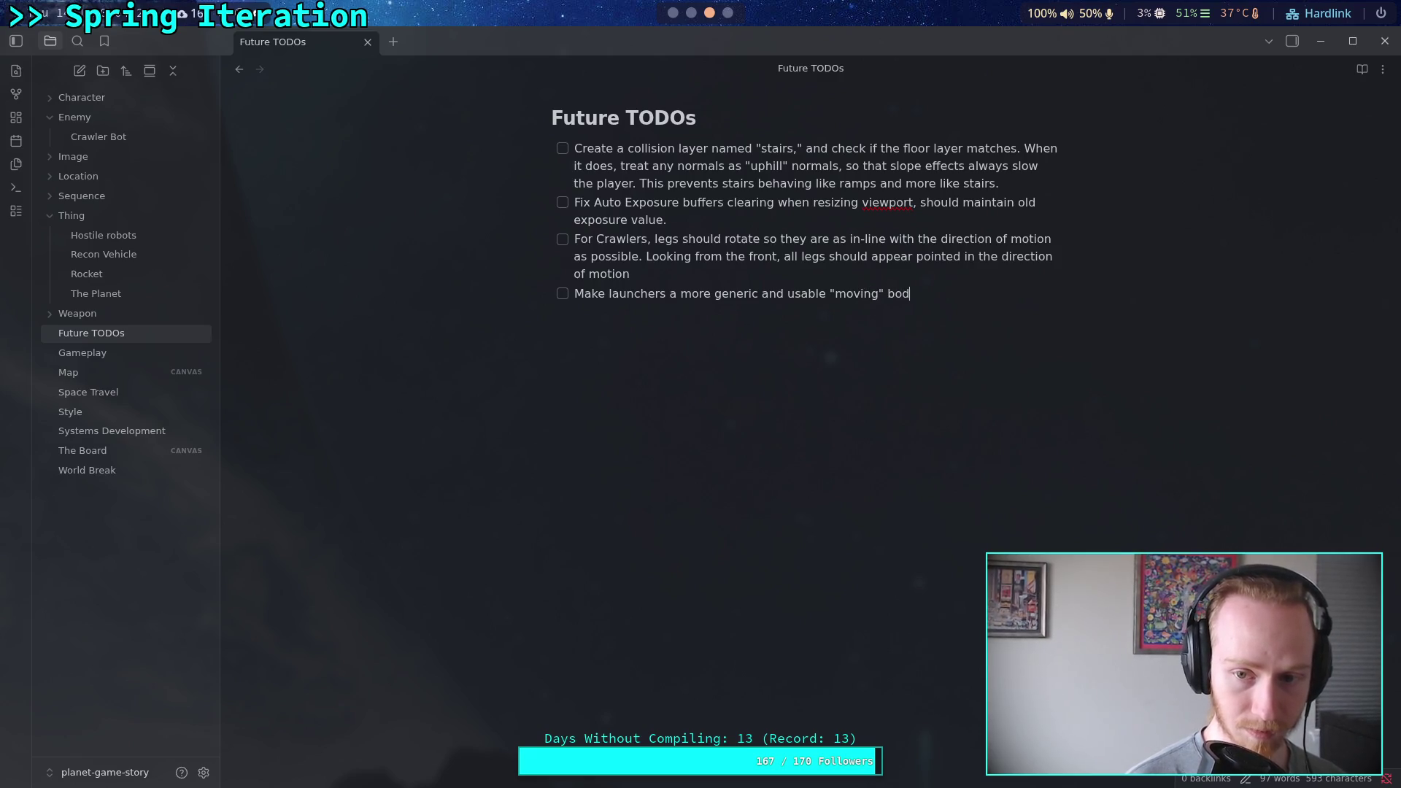
{"action": "key", "text": "BackSpace"}
{"action": "key", "text": "BackSpace"}
{"action": "key", "text": "BackSpace"}
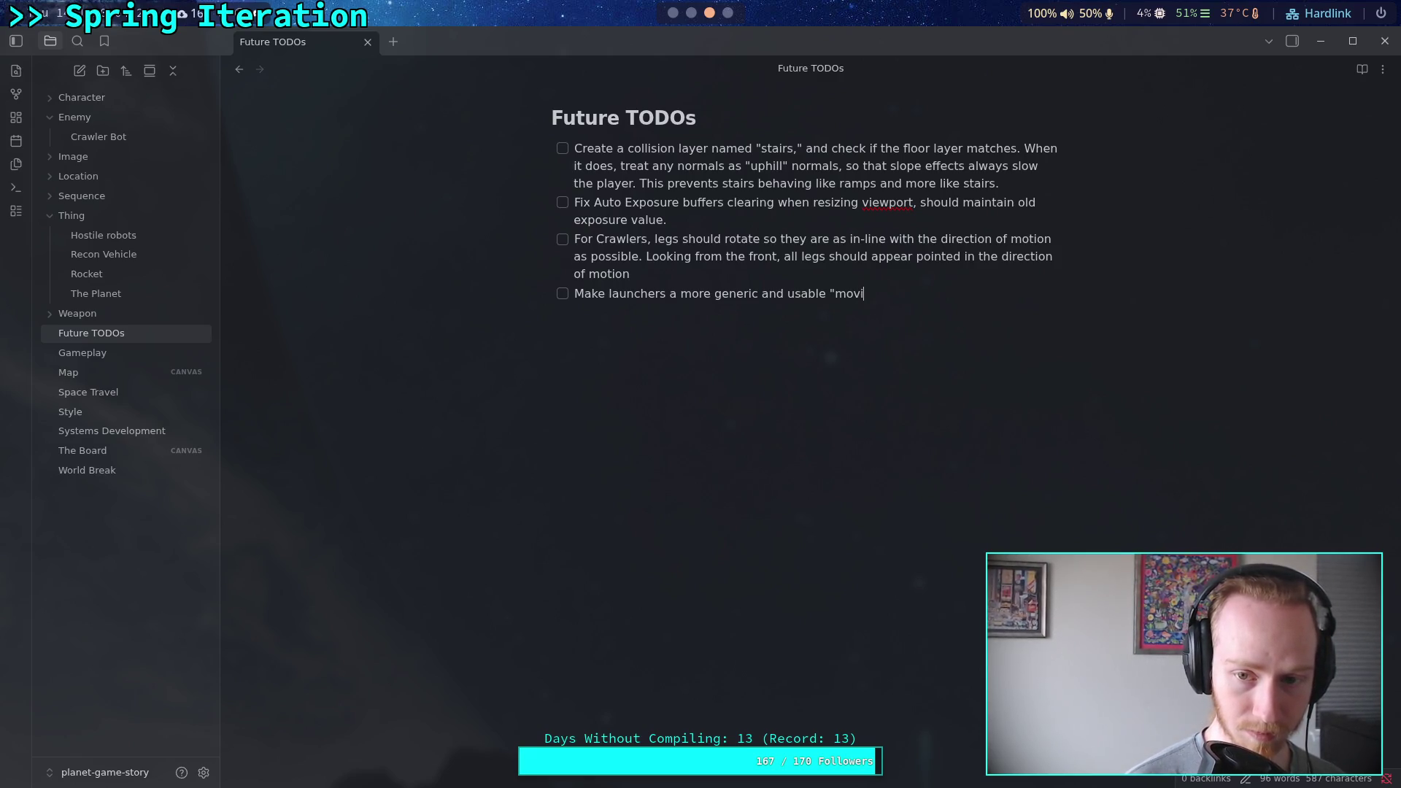
{"action": "type", "text": "er\" which "}
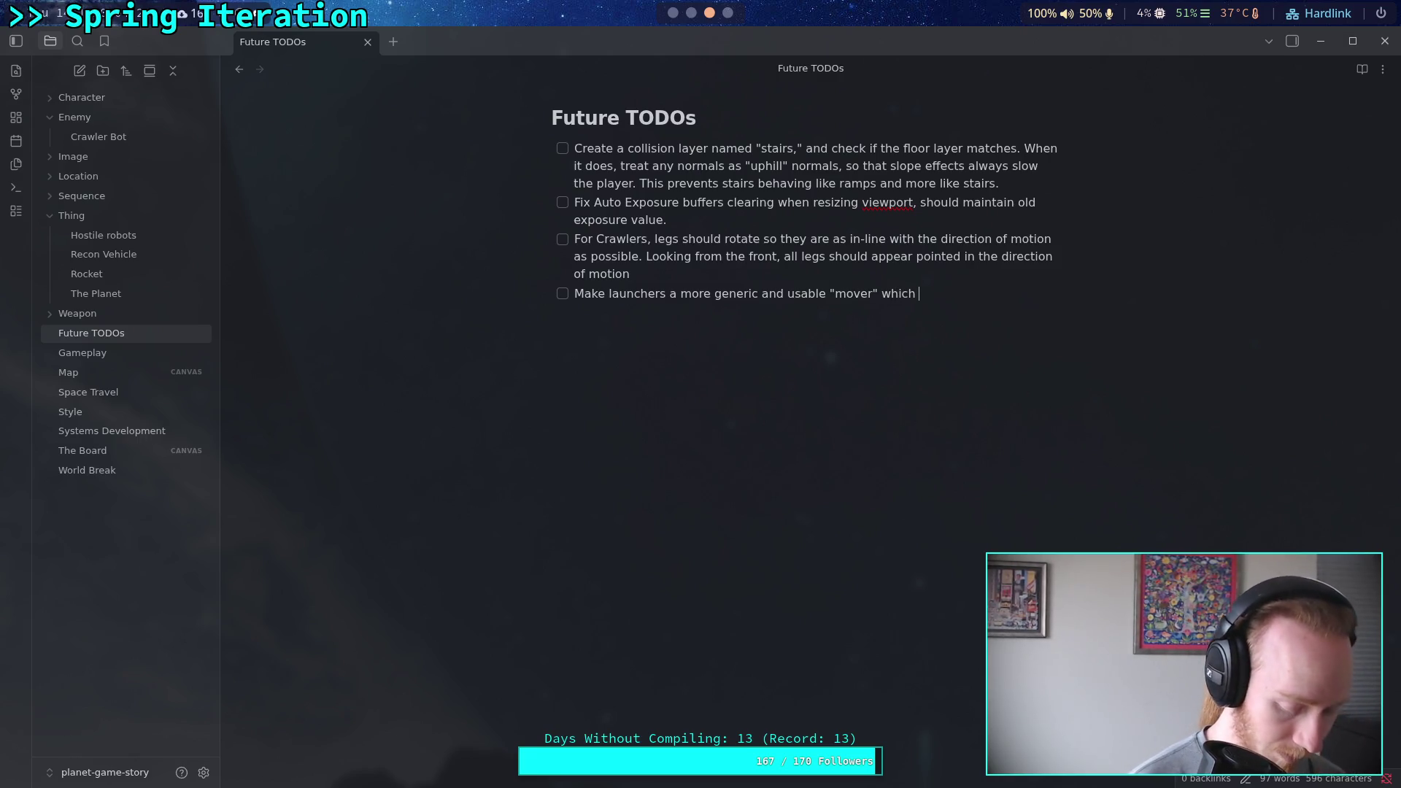
{"action": "type", "text": "ca"}
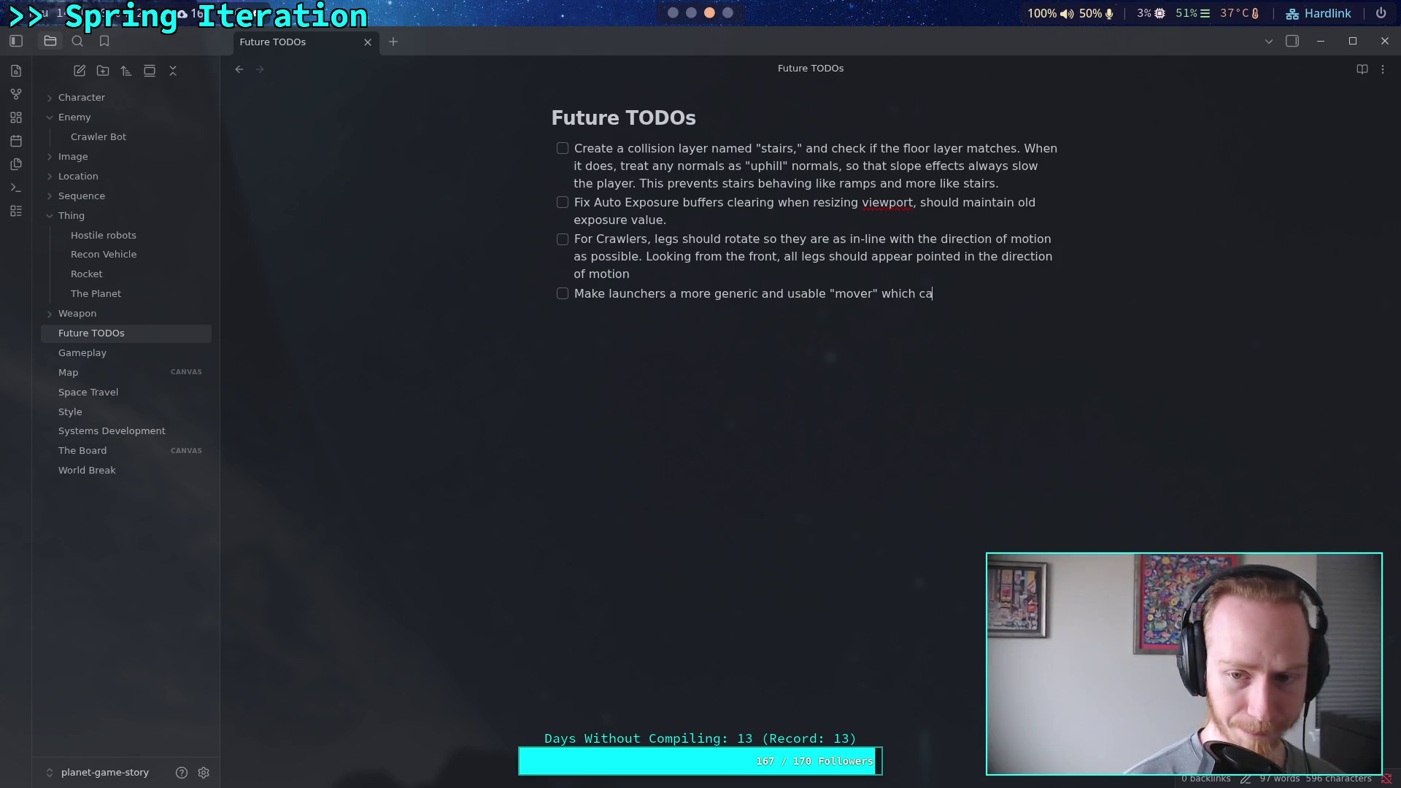
{"action": "type", "text": "n be given an axis o"}
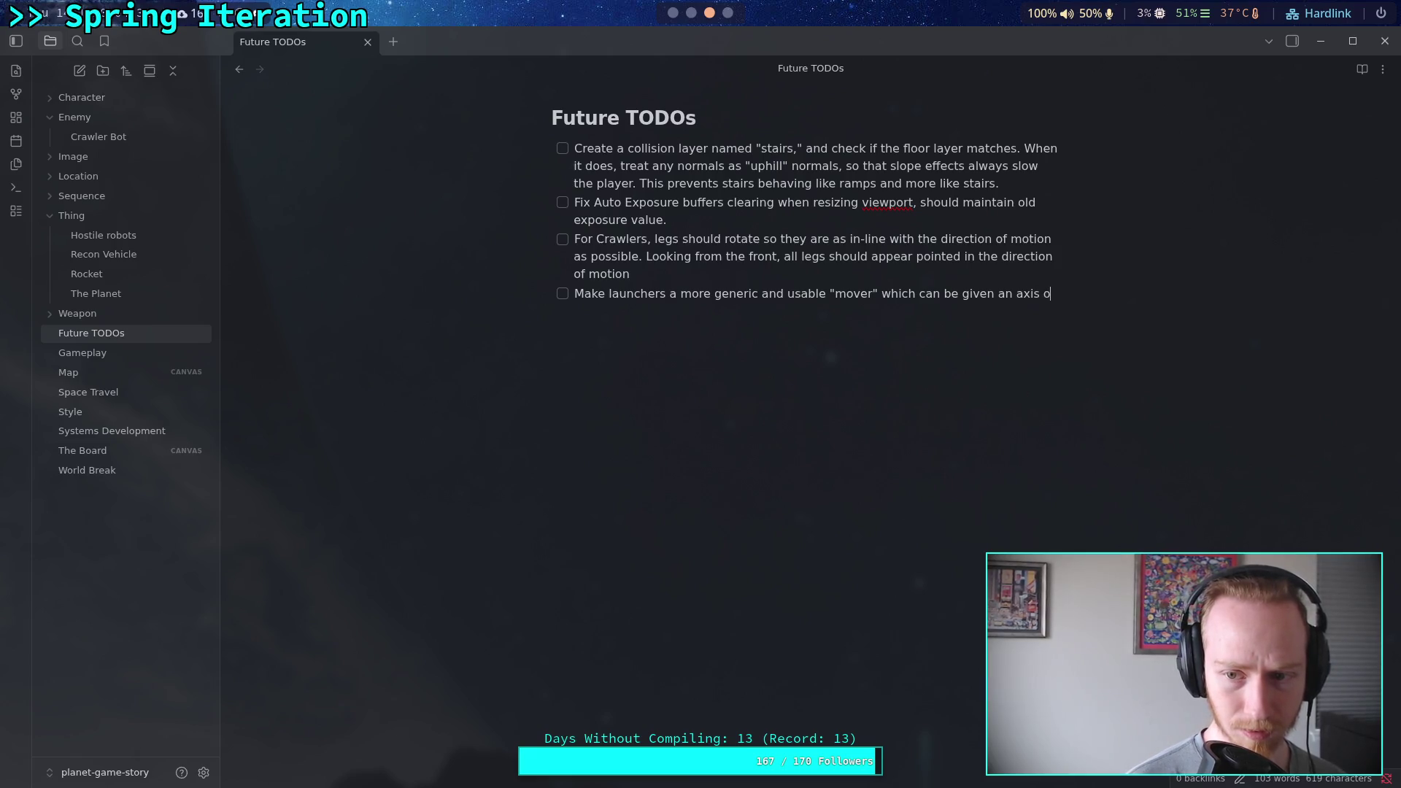
{"action": "type", "text": "f moti"}
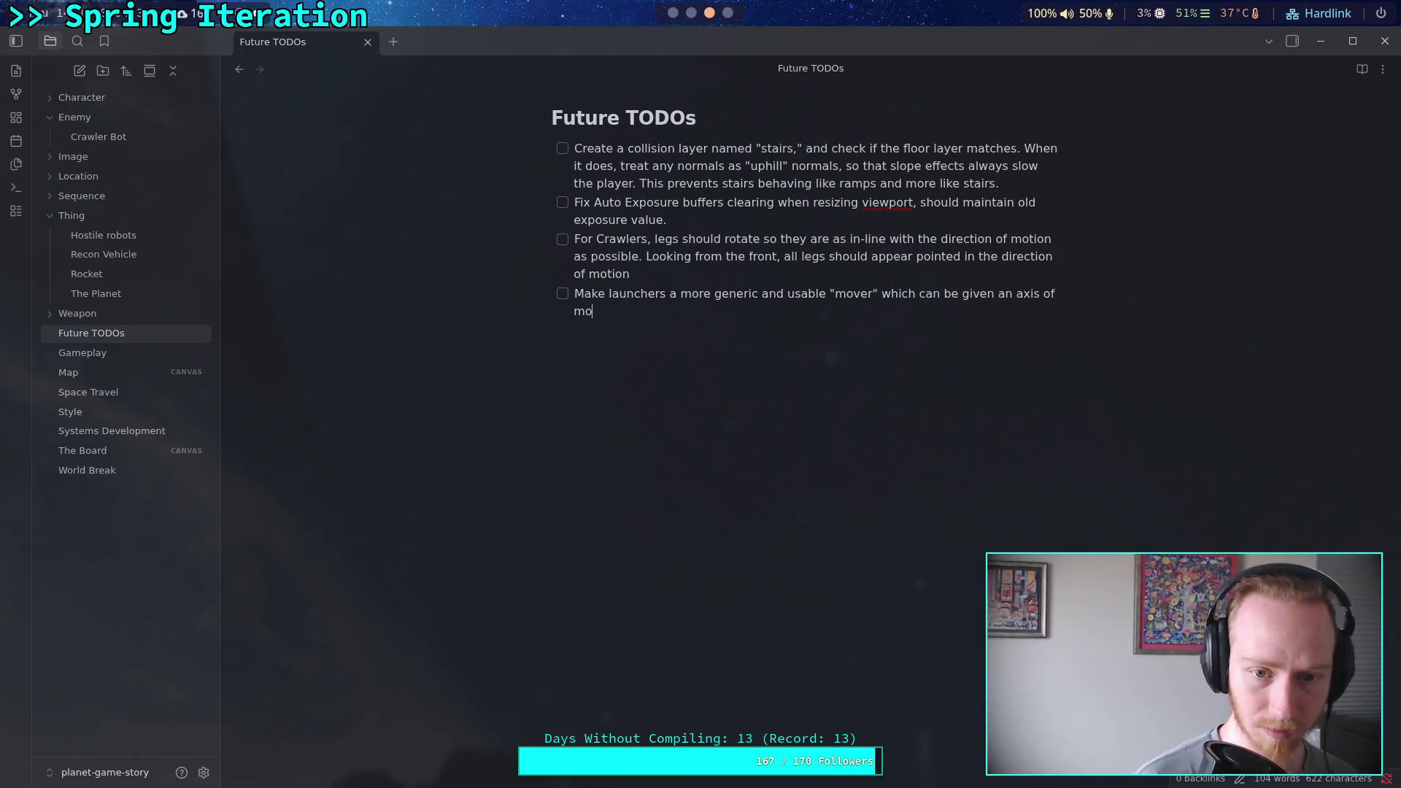
{"action": "key", "text": "BackSpace"}
{"action": "key", "text": "BackSpace"}
{"action": "type", "text": "ve"}
{"action": "key", "text": "BackSpace"}
{"action": "type", "text": "ment or a path."}
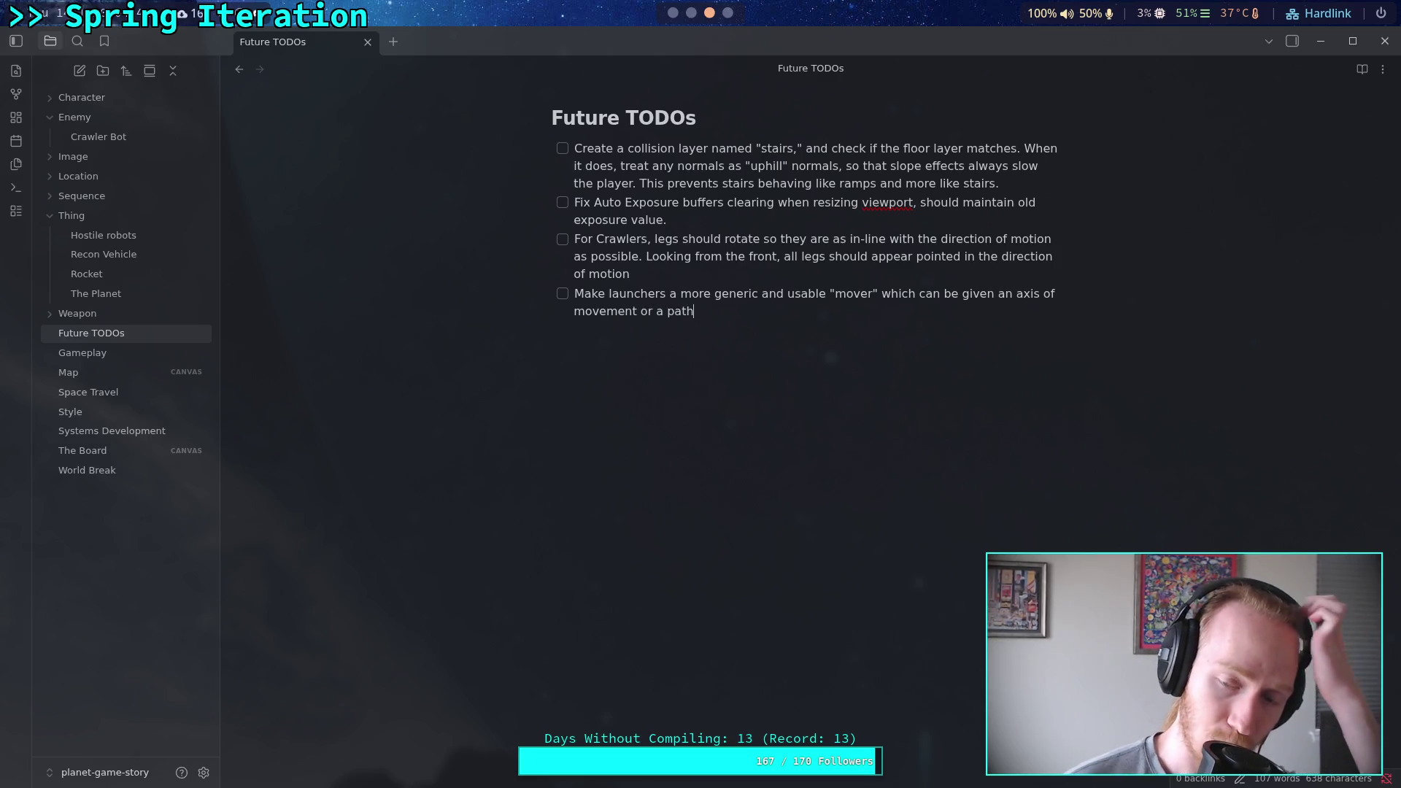
{"action": "type", "text": " It will travel along the path, "}
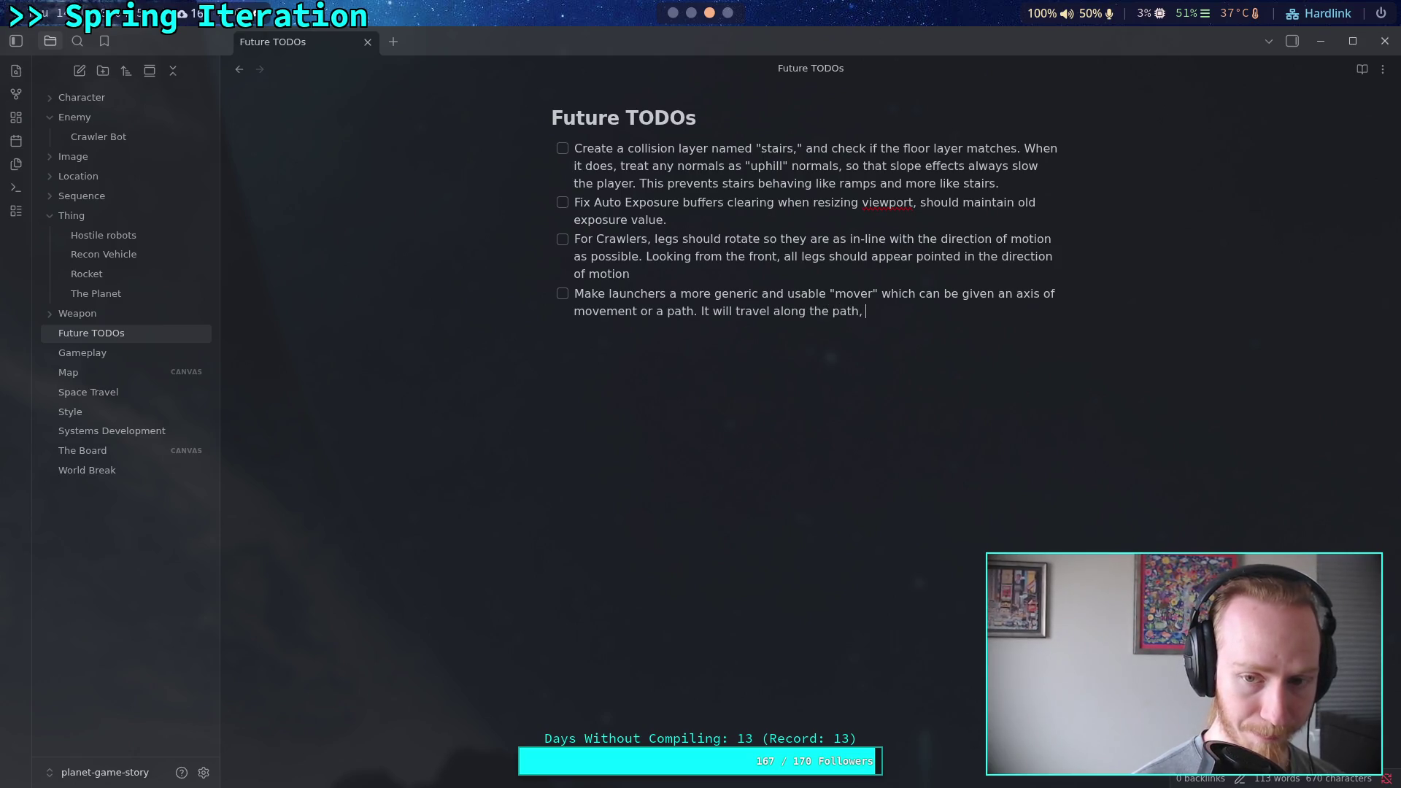
{"action": "type", "text": "correcti"}
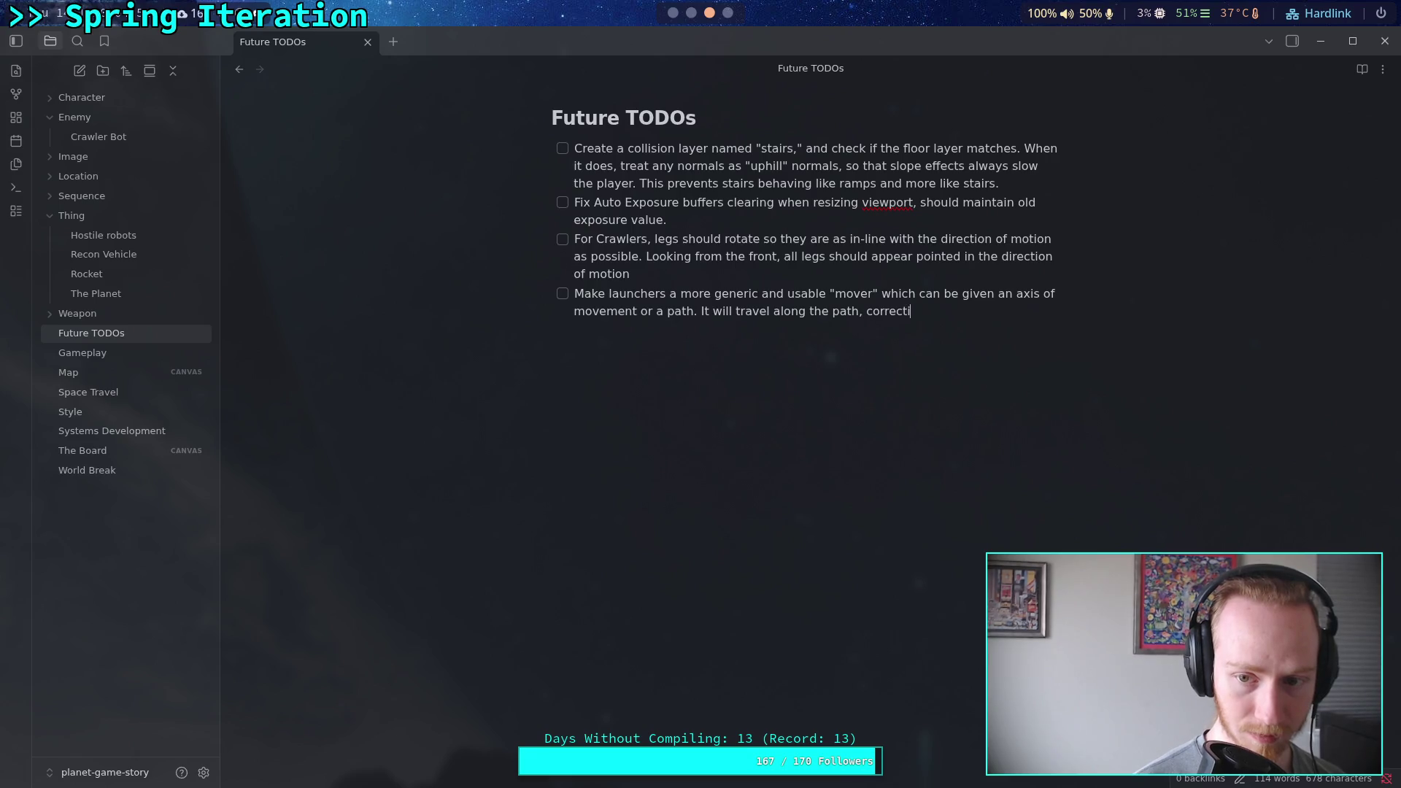
{"action": "type", "text": "ng deviations o"}
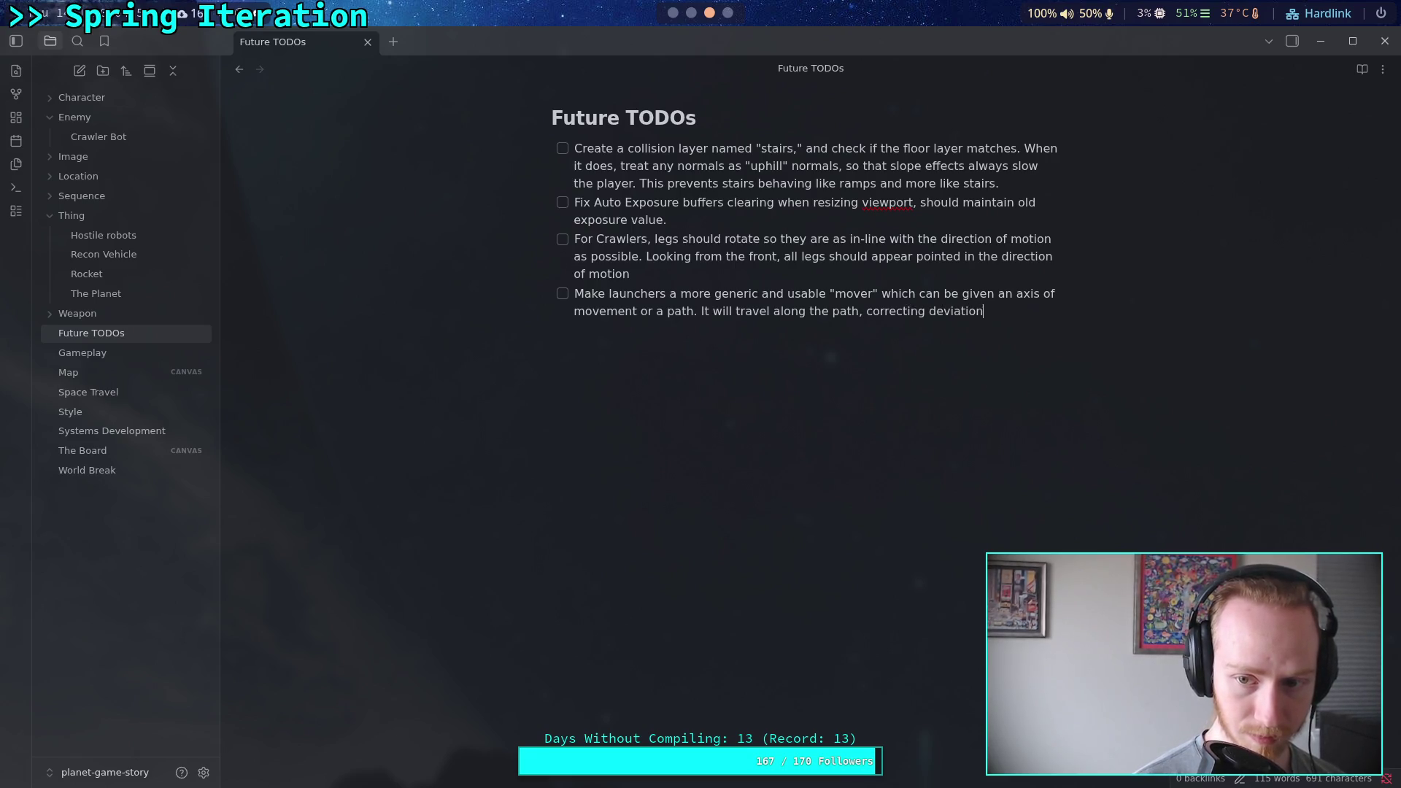
{"action": "key", "text": "BackSpace"}
{"action": "type", "text": "in position"}
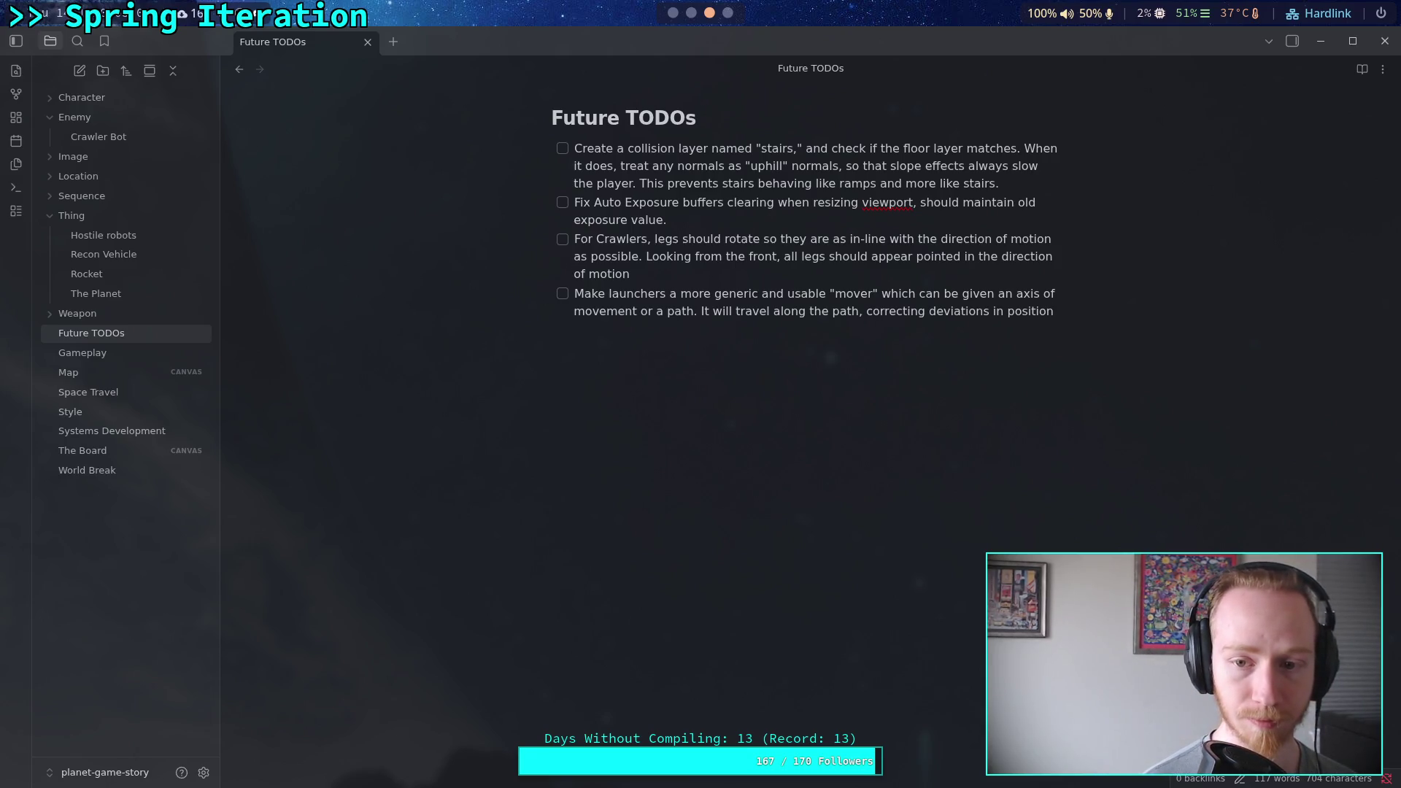
Add 'using some max-force value' and remembering last iteration's velocity against massive bodies pushing back.
{"action": "type", "text": "esing"}
{"action": "key", "text": "BackSpace"}
{"action": "key", "text": "BackSpace"}
{"action": "key", "text": "BackSpace"}
{"action": "type", "text": "using some max-force value."}
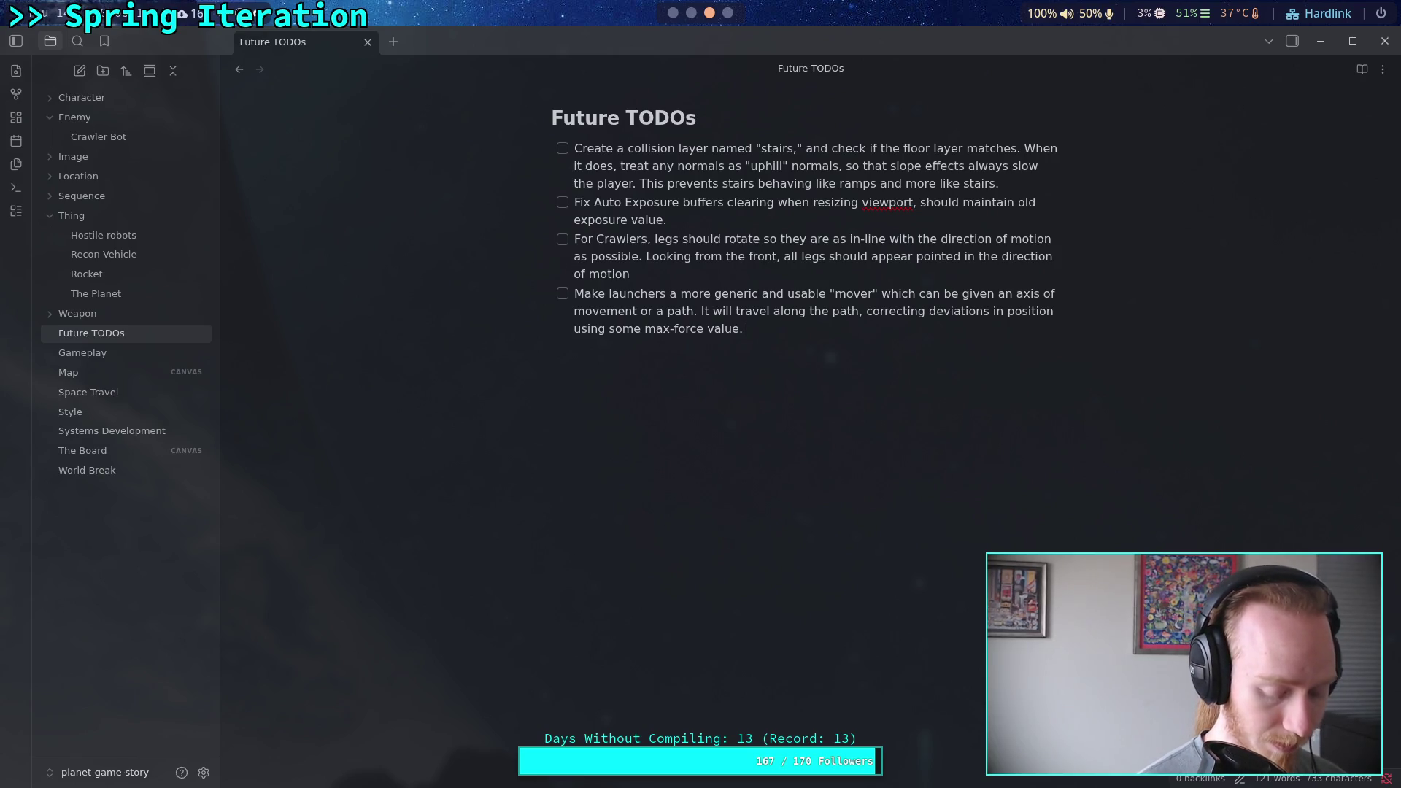
{"action": "type", "text": " Use a def"}
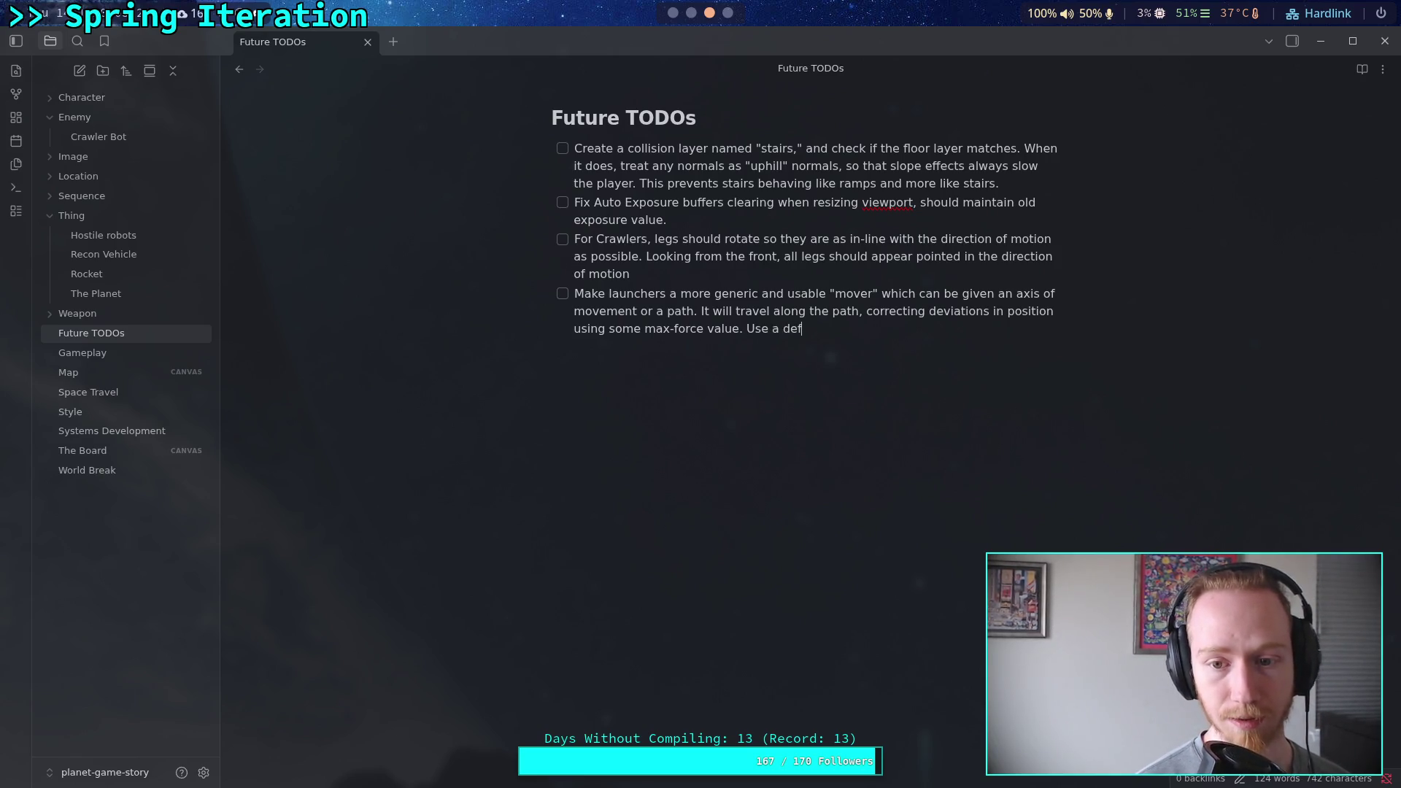
{"action": "type", "text": "erred"}
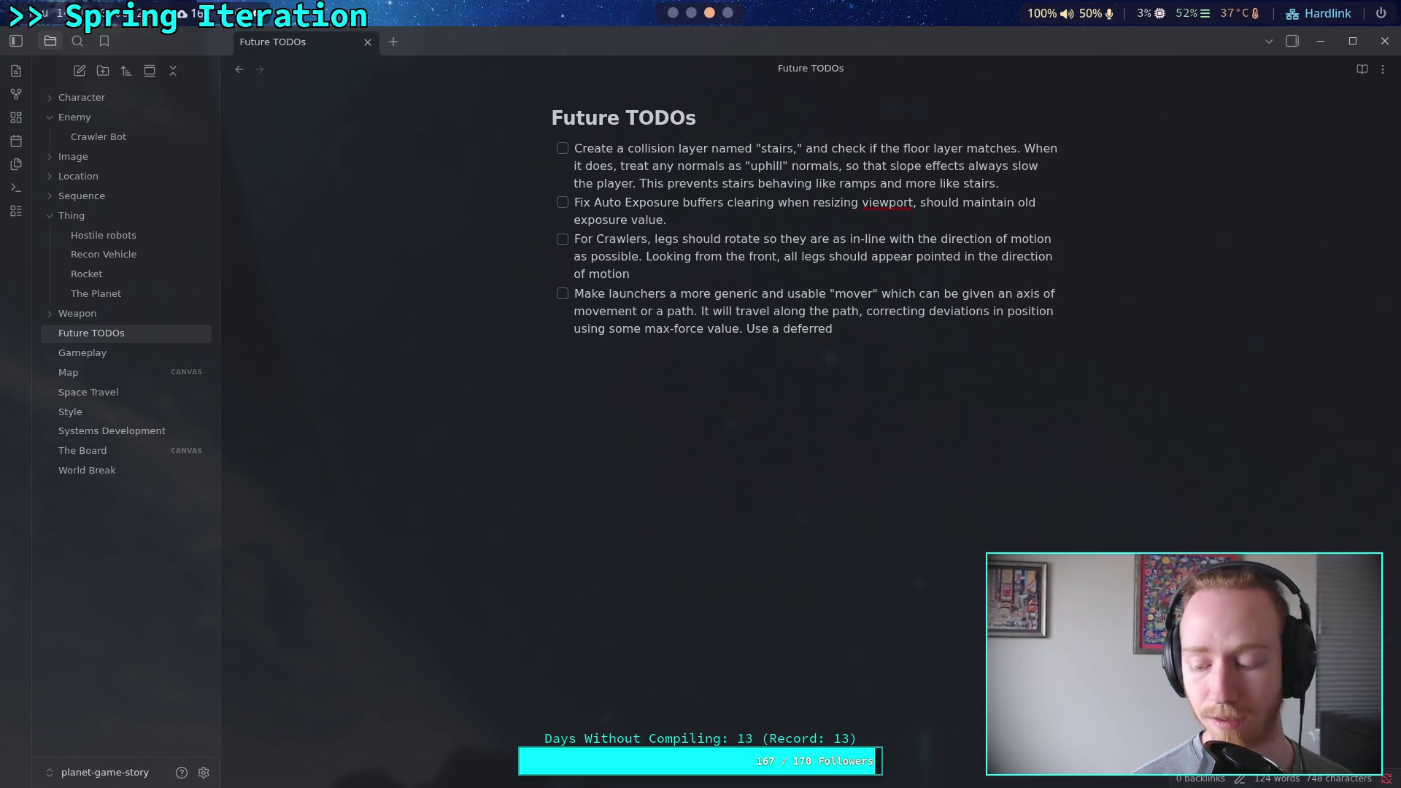
{"action": "key", "text": "BackSpace"}
{"action": "key", "text": "BackSpace"}
{"action": "key", "text": "BackSpace"}
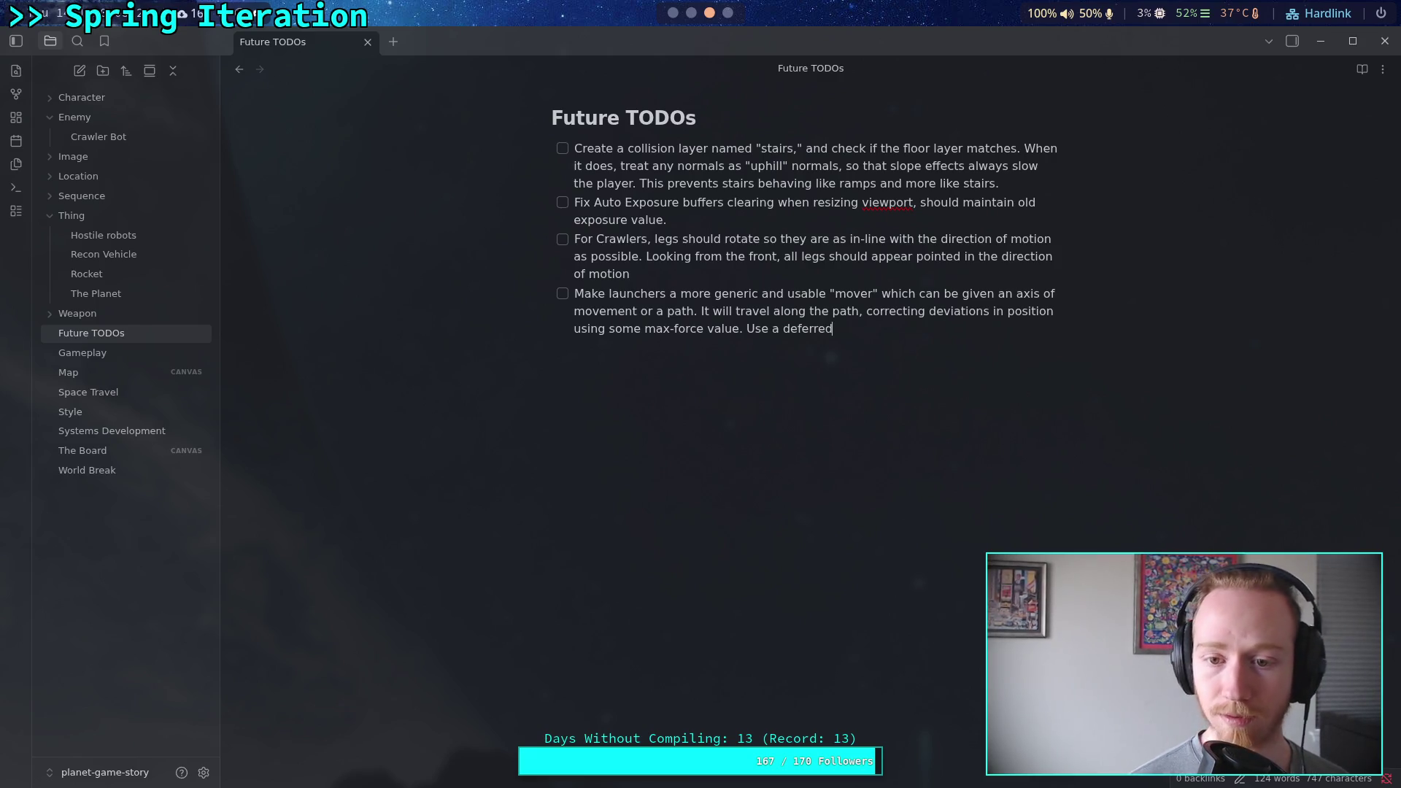
{"action": "type", "text": "Rememb"}
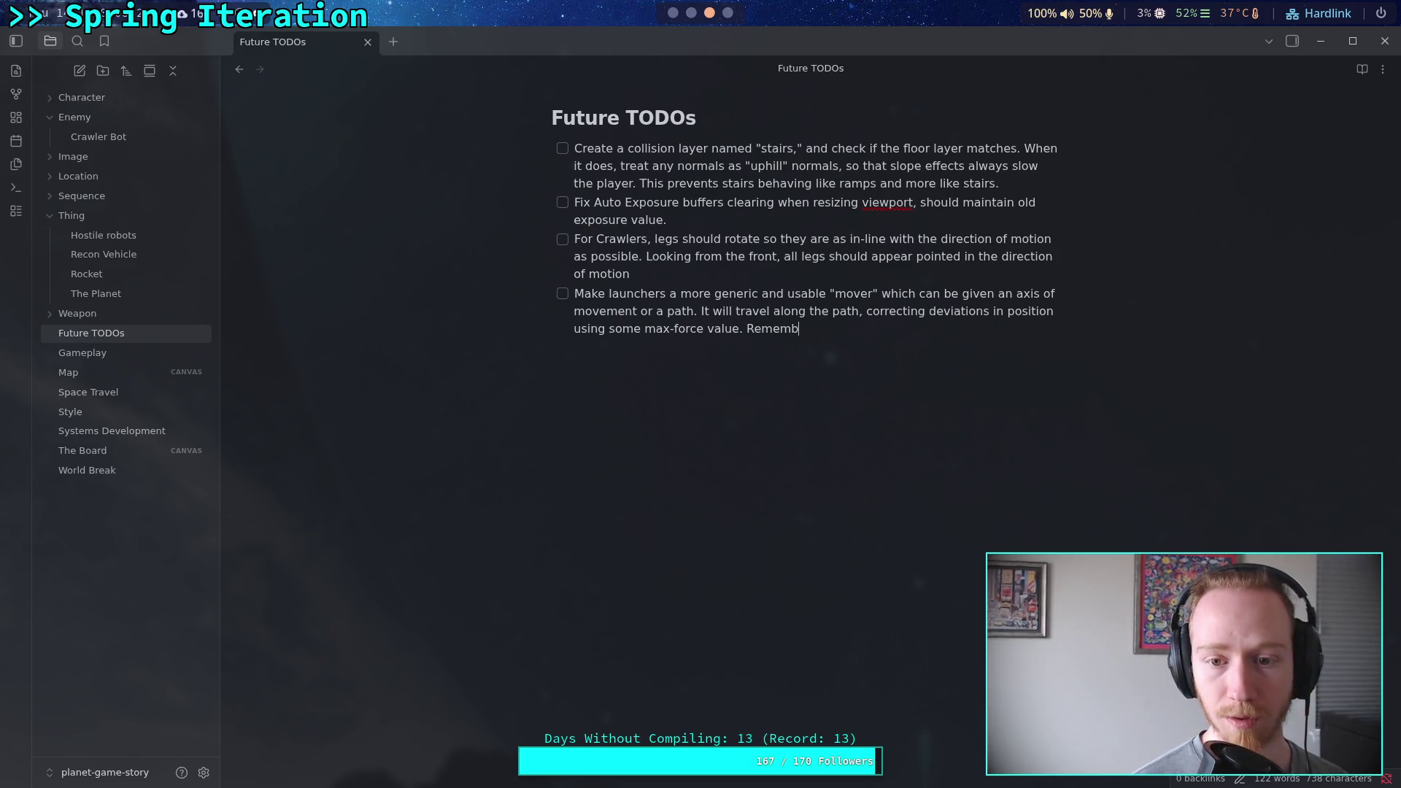
{"action": "type", "text": "er last "}
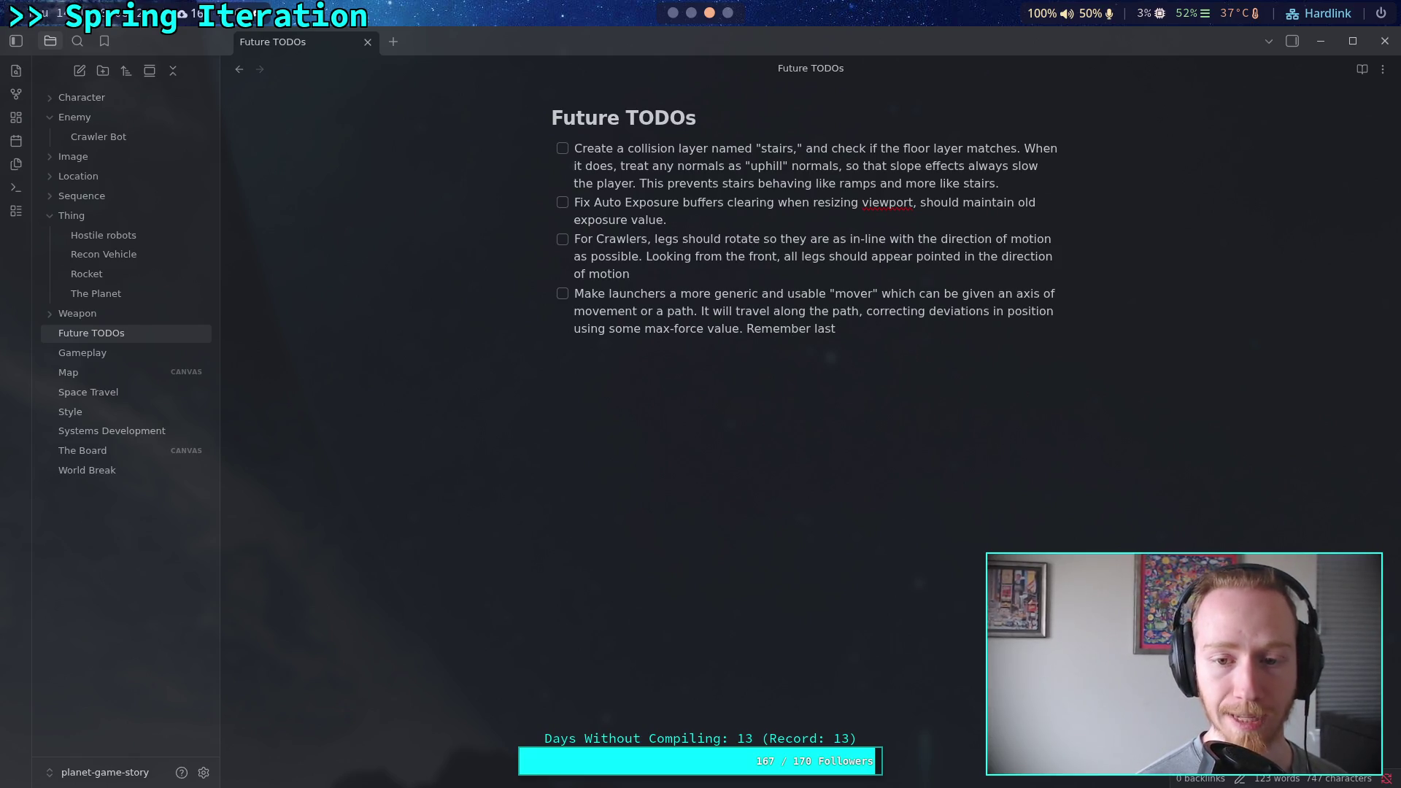
{"action": "type", "text": "iterations"}
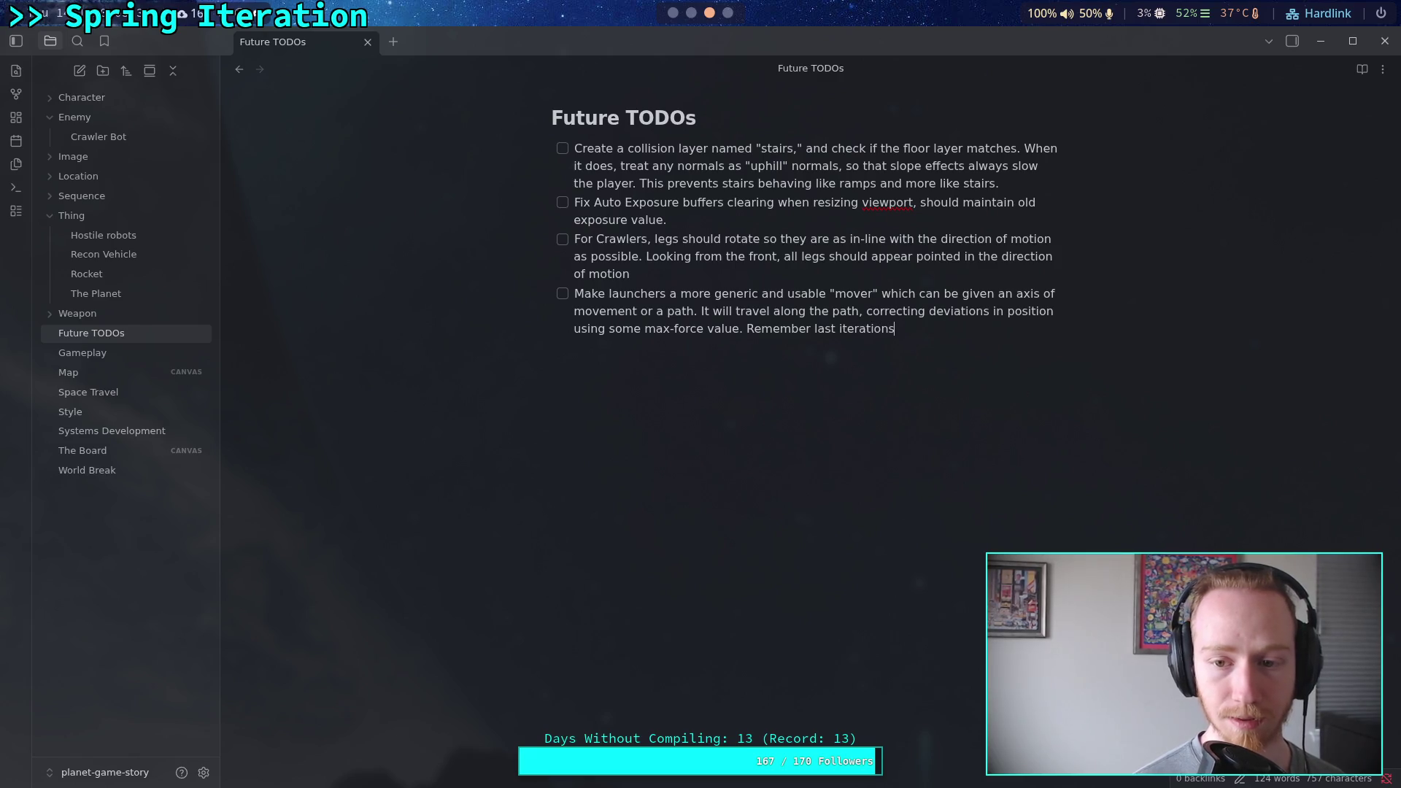
{"action": "key", "text": "BackSpace"}
{"action": "type", "text": "'s v"}
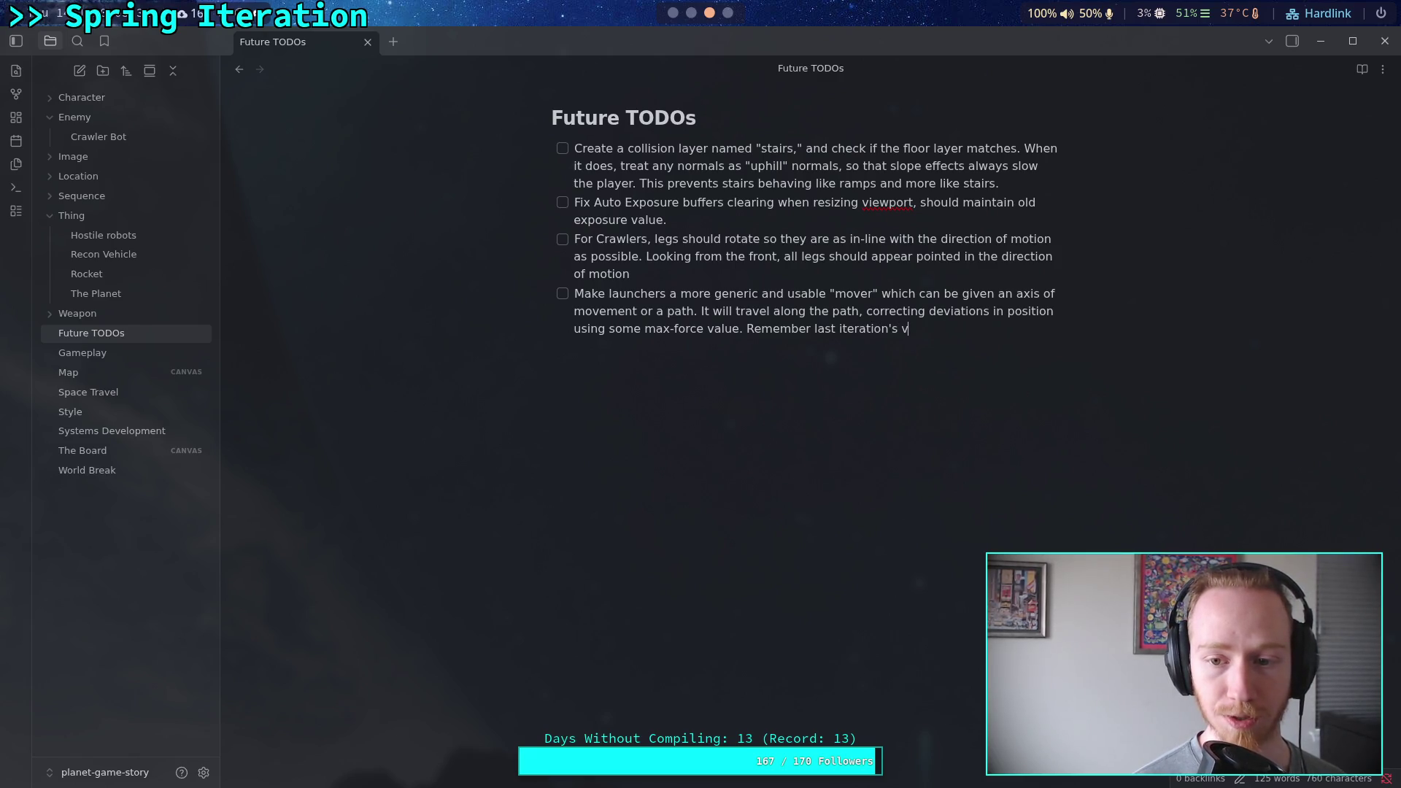
{"action": "type", "text": "elocity and a"}
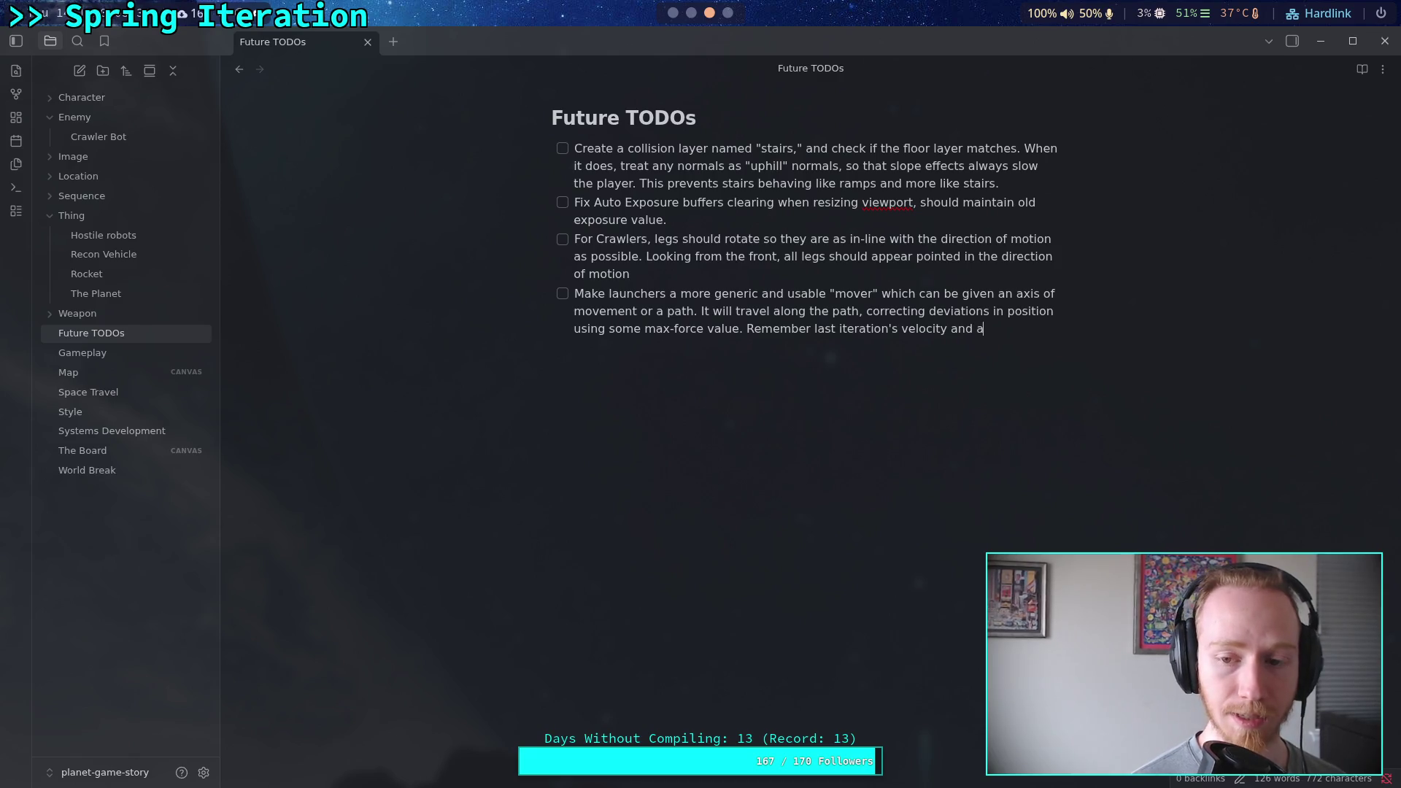
{"action": "type", "text": "ttempt to "}
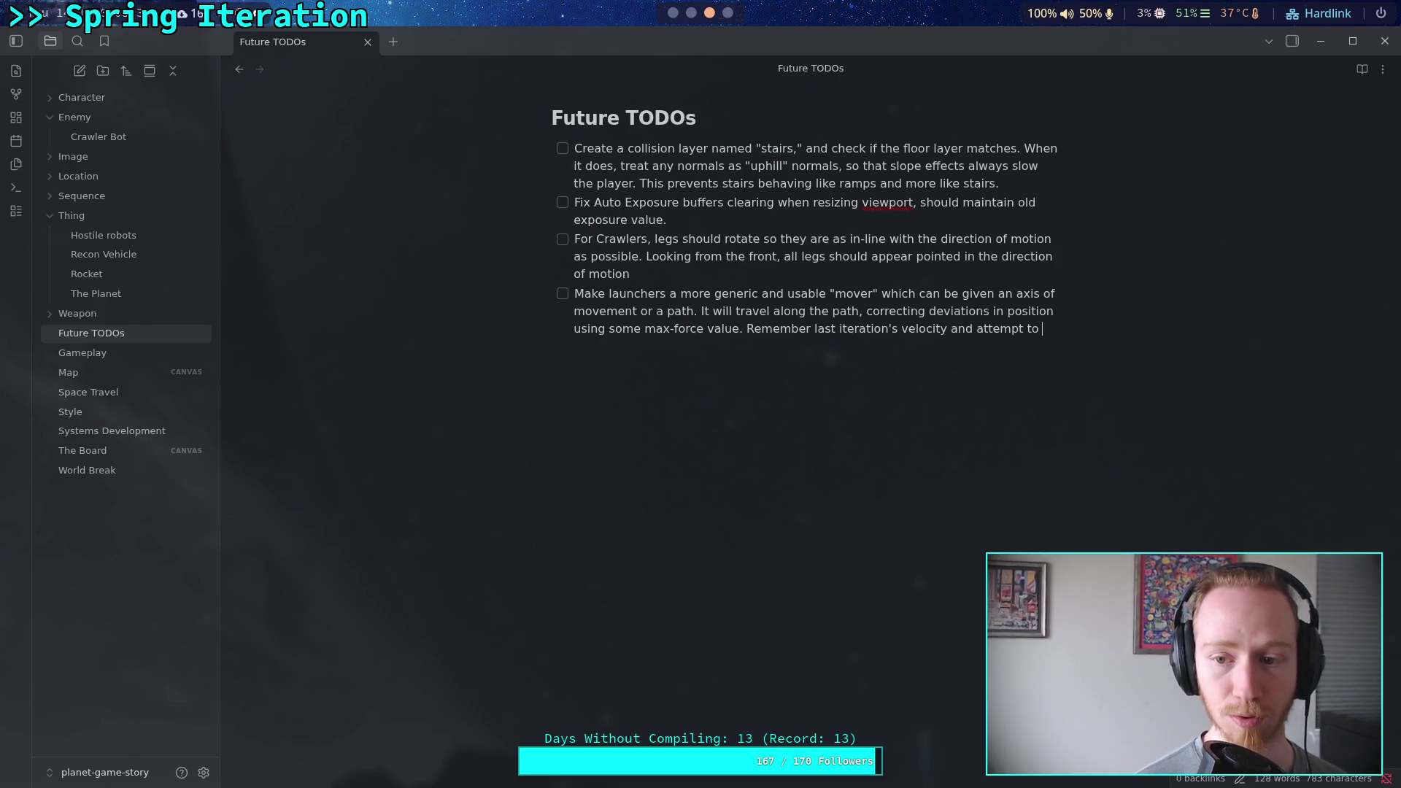
{"action": "type", "text": "correct "}
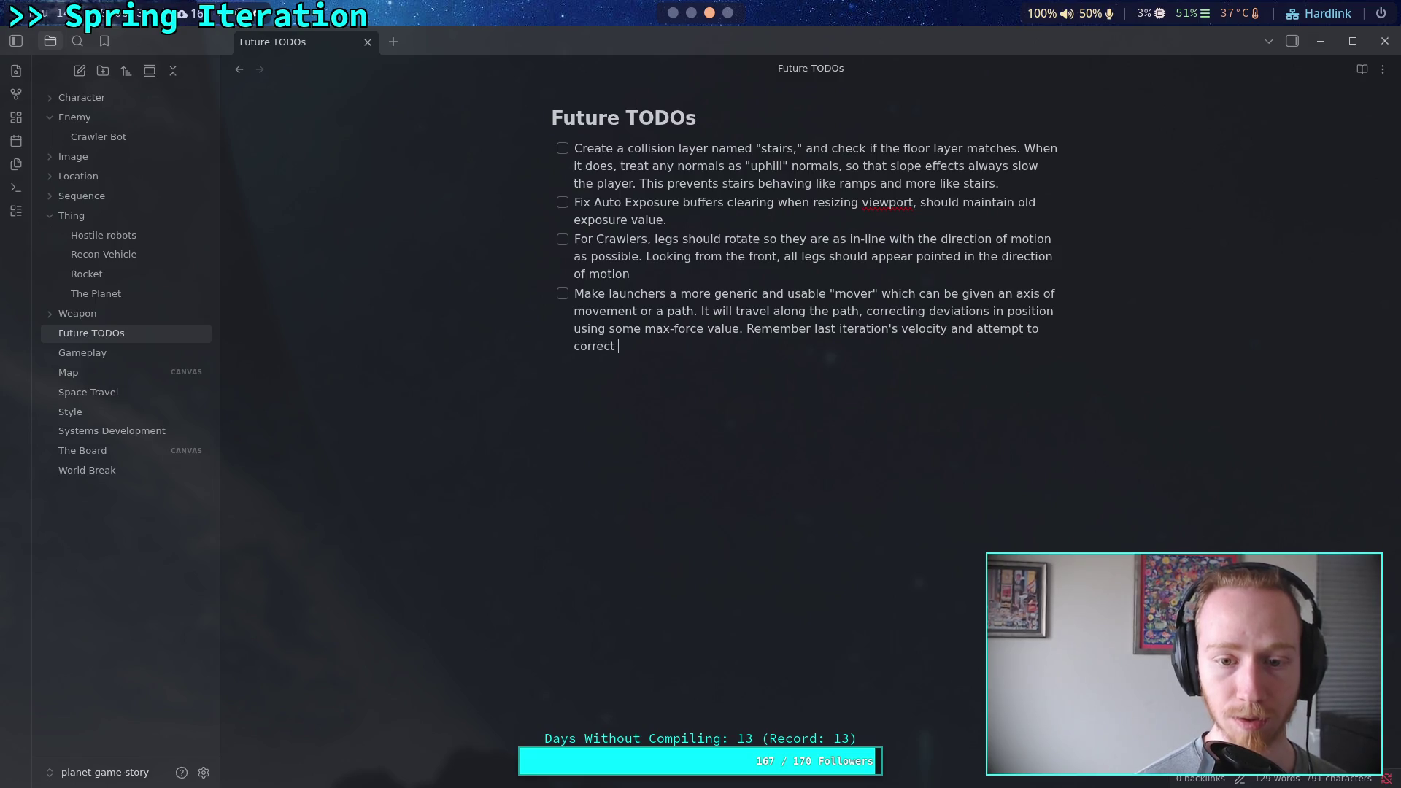
{"action": "type", "text": "for any chang"}
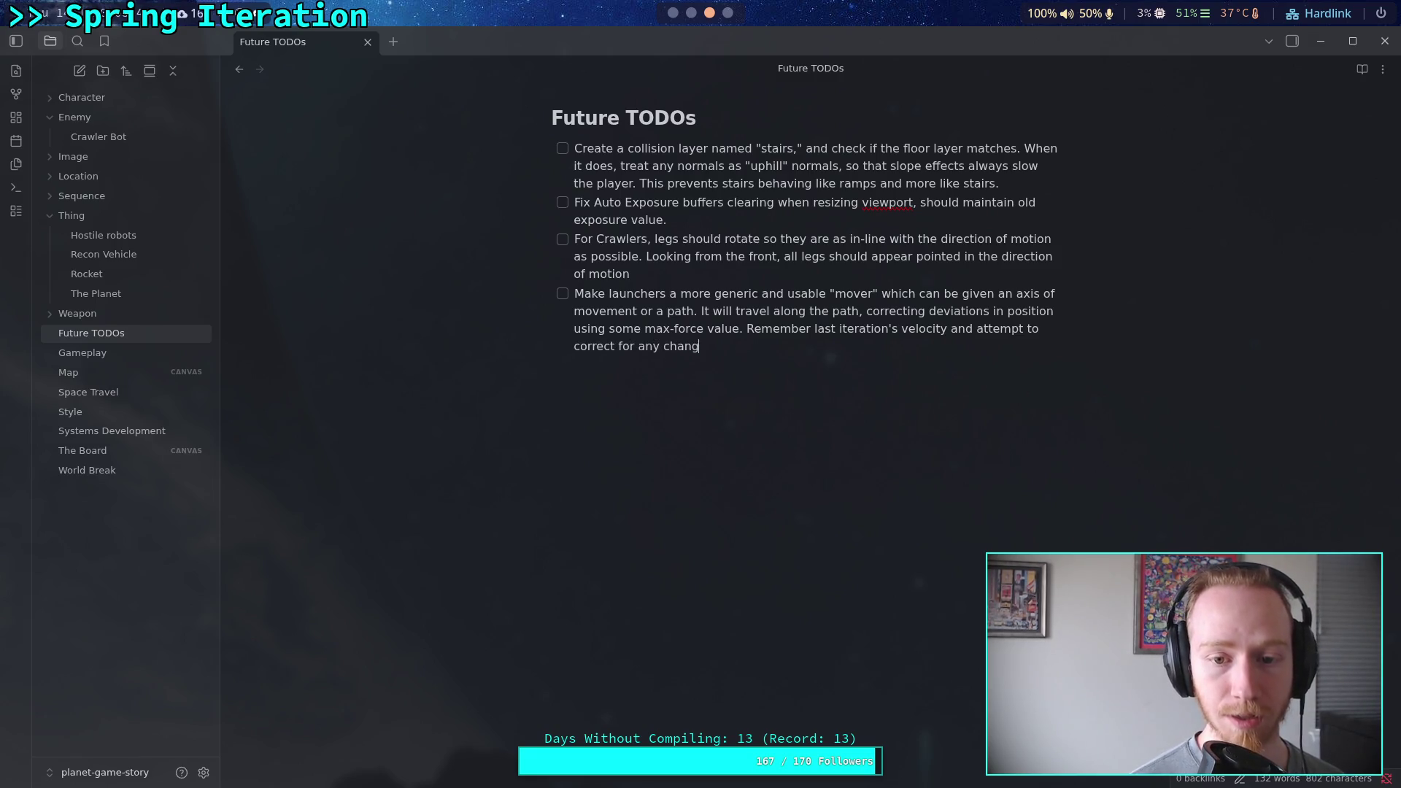
{"action": "type", "text": "es using "}
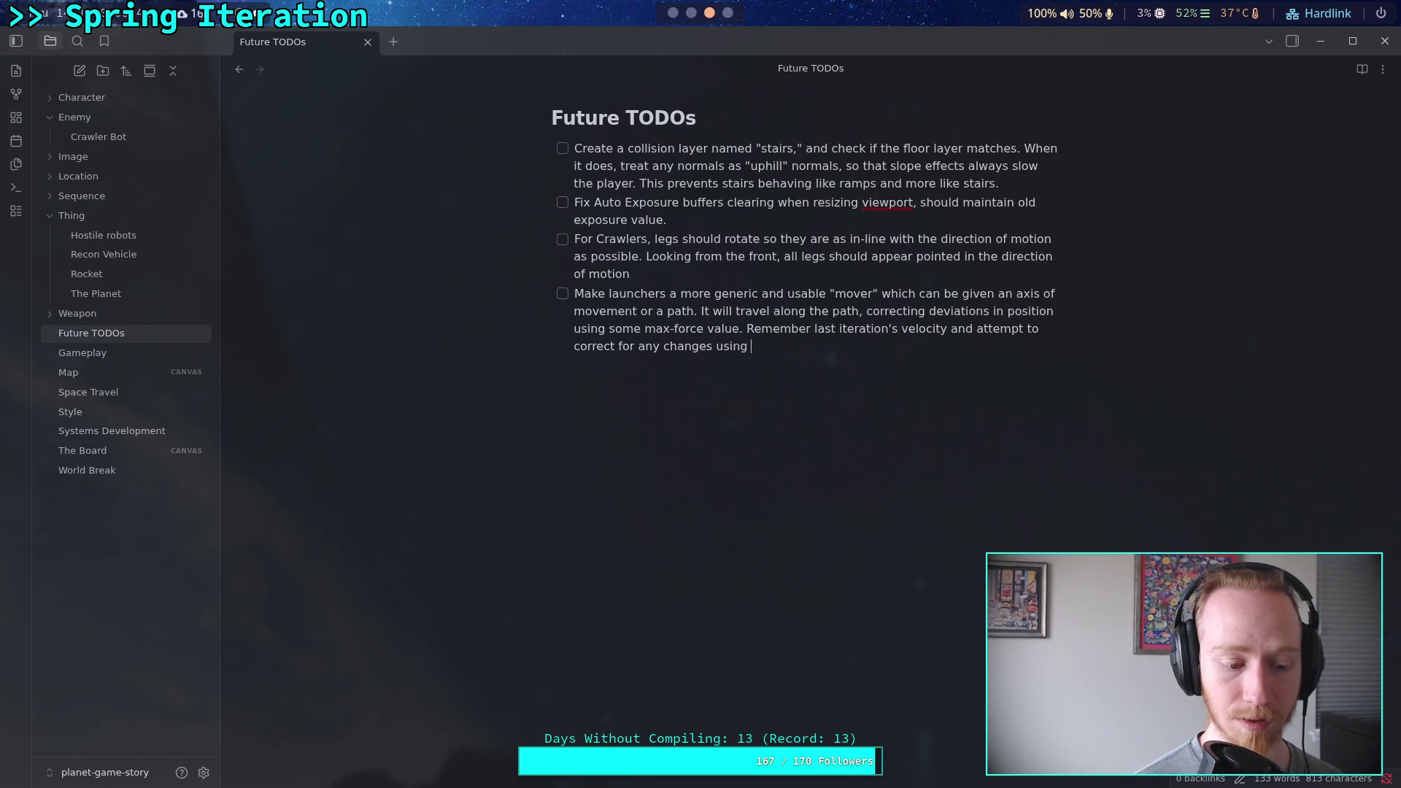
{"action": "type", "text": "a max "}
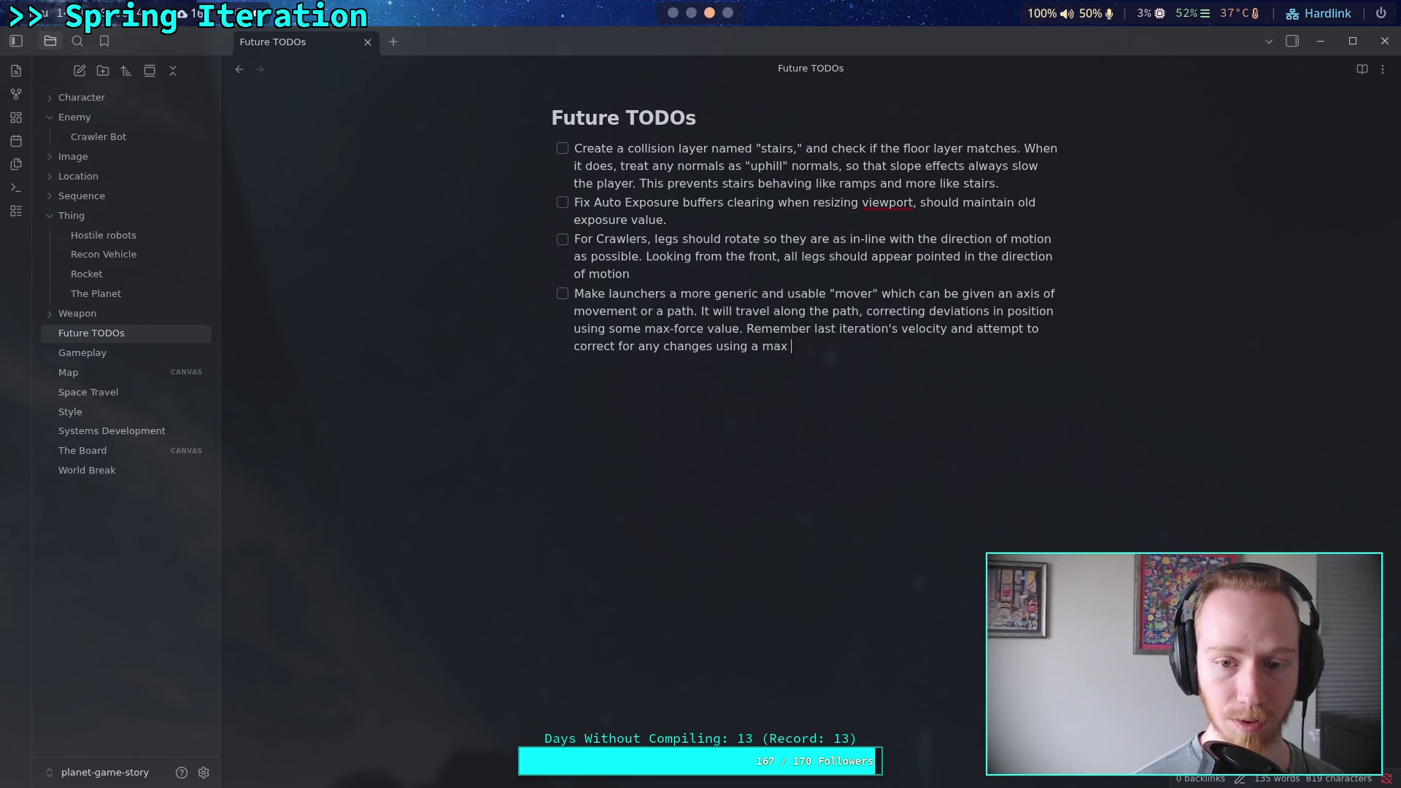
{"action": "type", "text": "force value"}
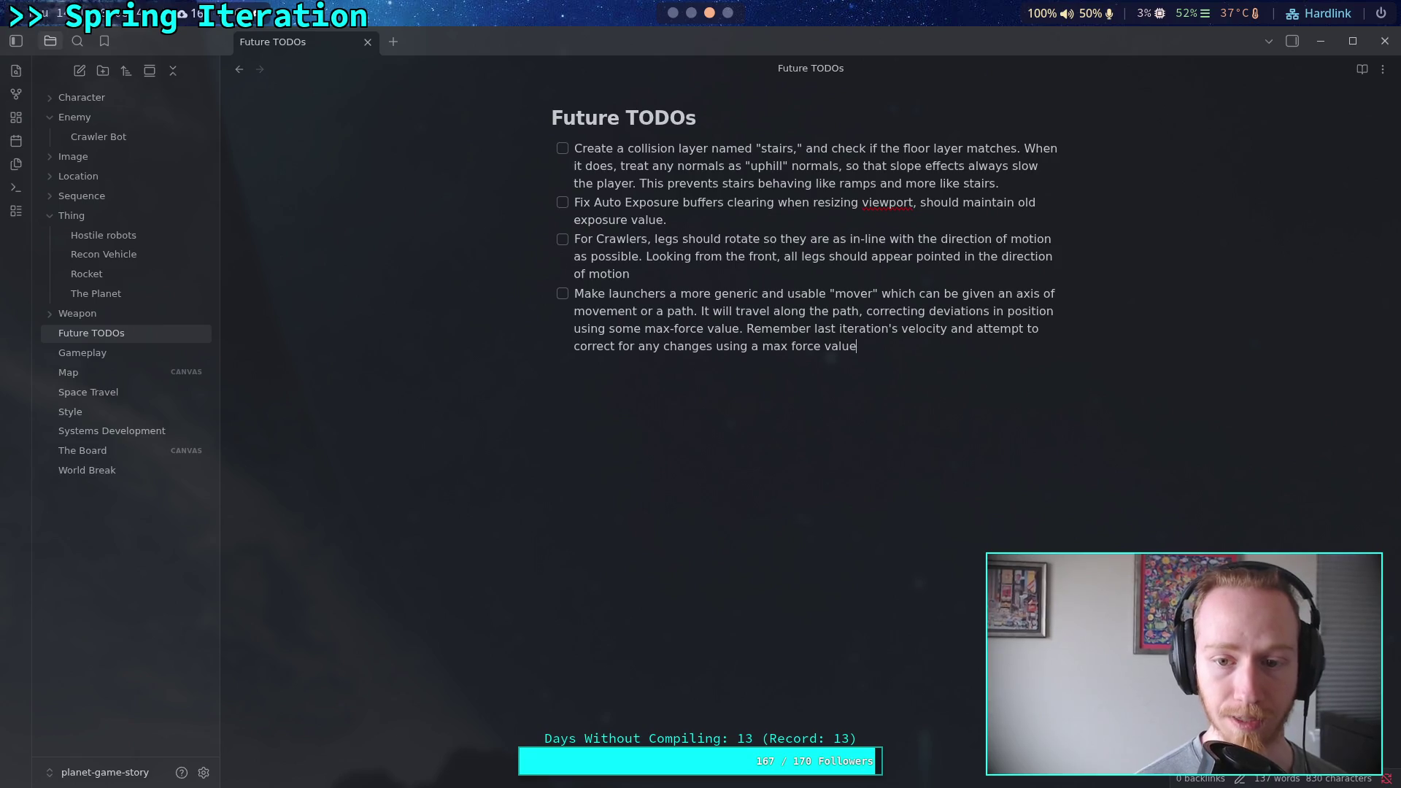
{"action": "type", "text": ", this a"}
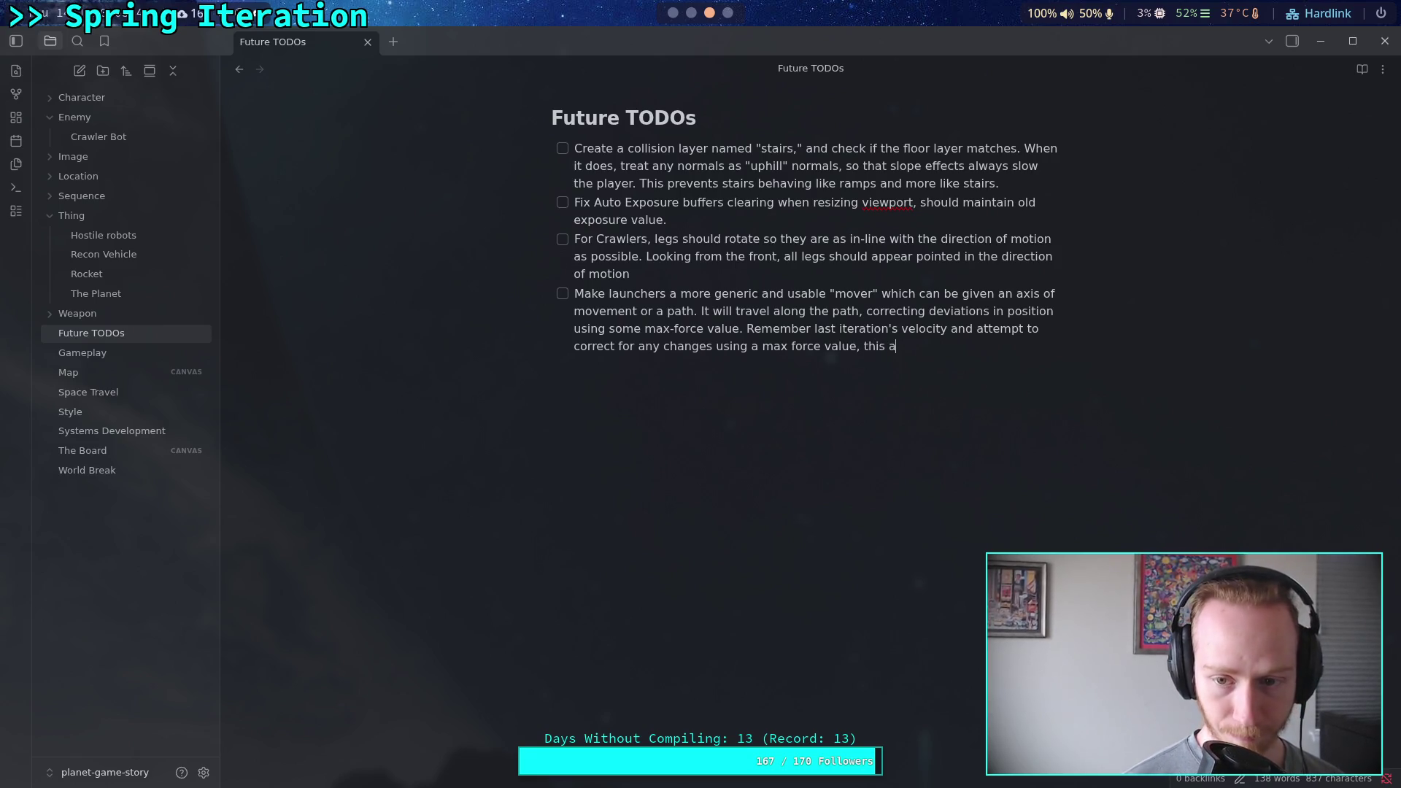
{"action": "type", "text": "llows it"}
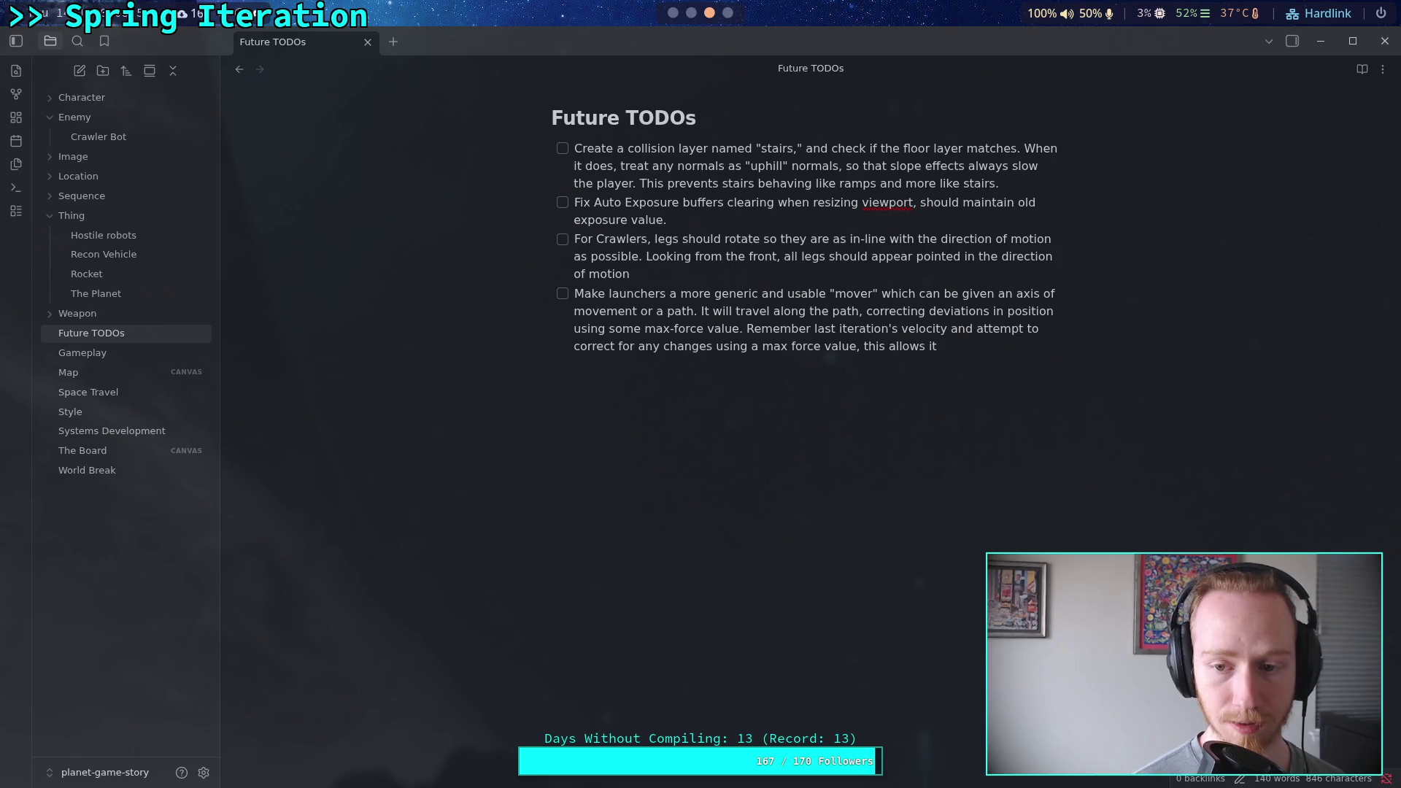
{"action": "type", "text": " to acce"}
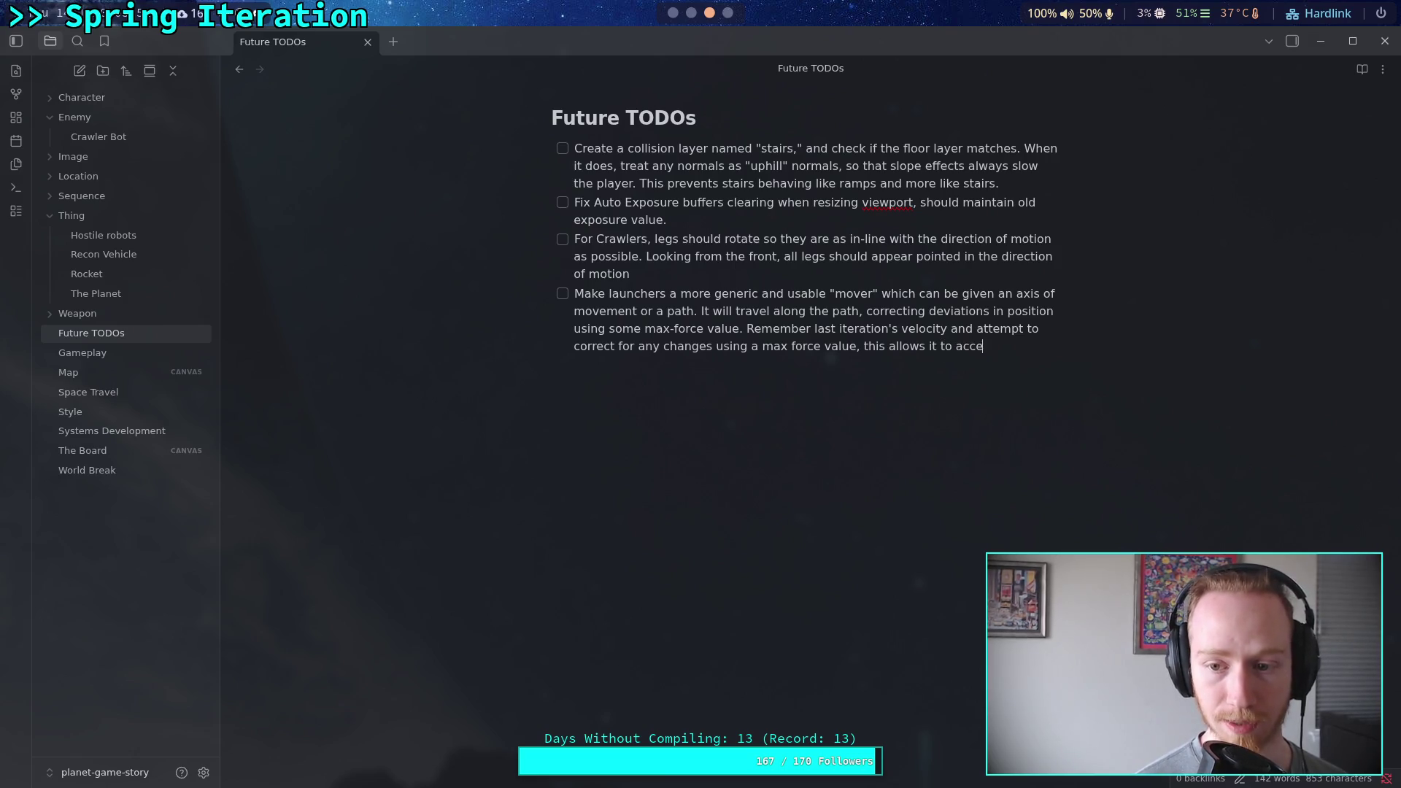
{"action": "type", "text": "lerate agains"}
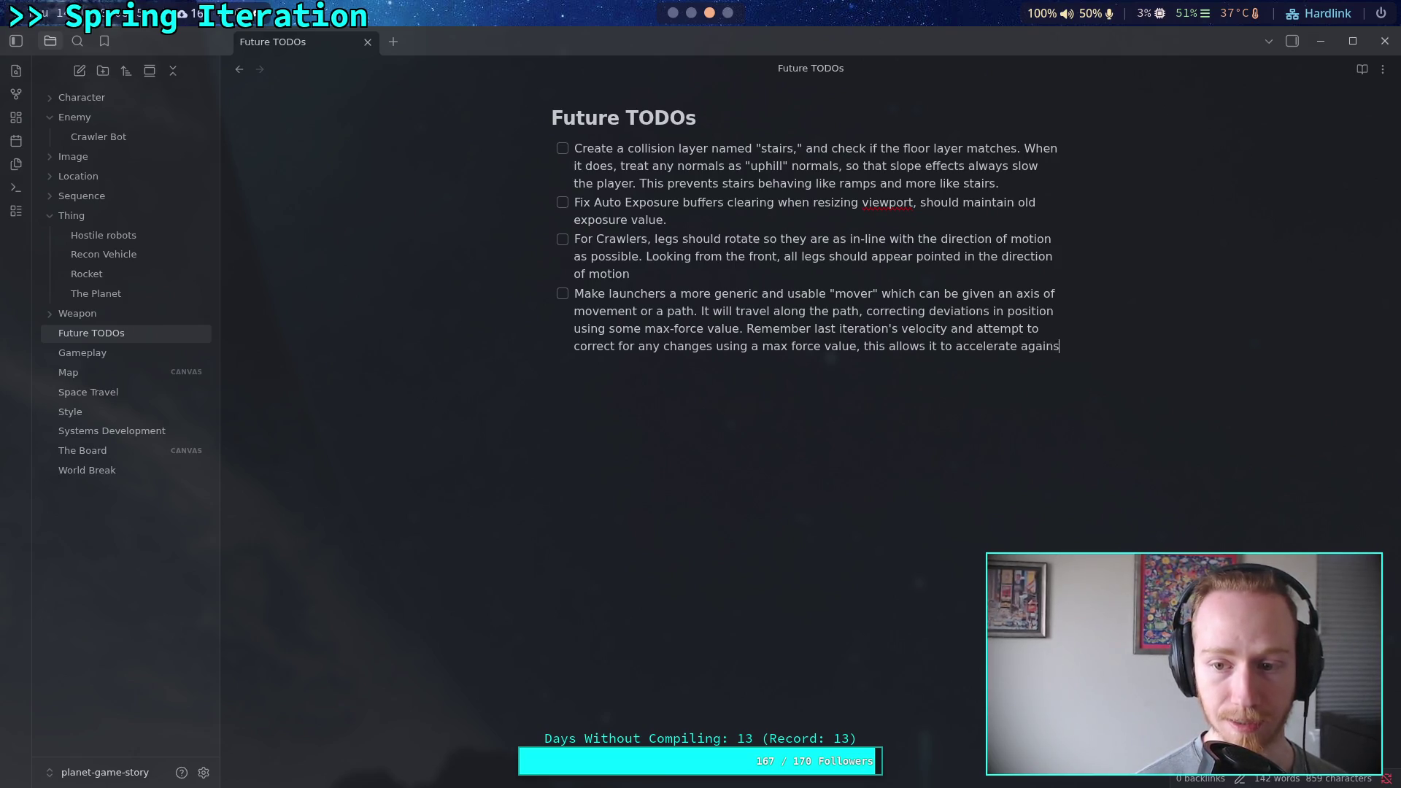
{"action": "type", "text": "t bodies"}
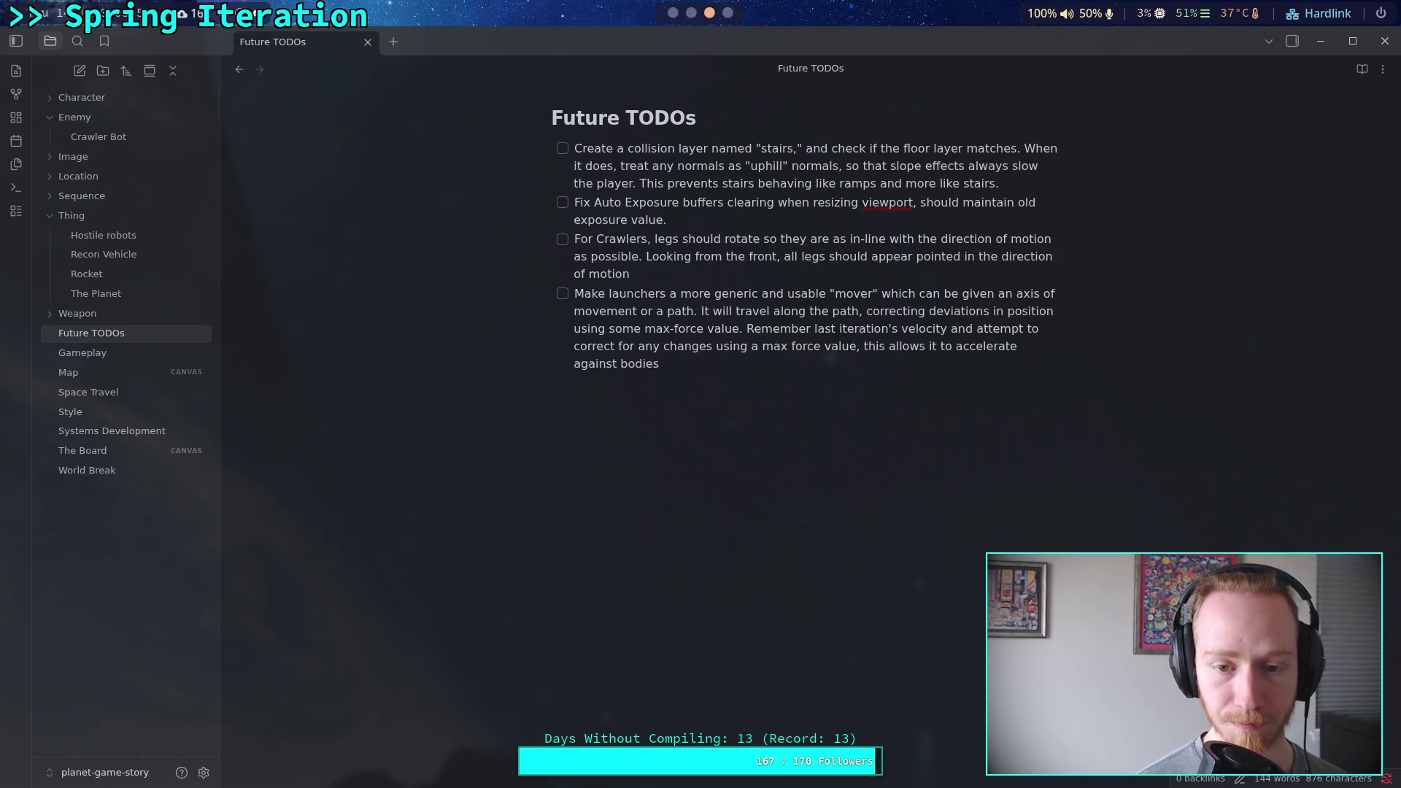
{"action": "key", "text": "BackSpace"}
{"action": "key", "text": "BackSpace"}
{"action": "key", "text": "BackSpace"}
{"action": "key", "text": "BackSpace"}
{"action": "key", "text": "BackSpace"}
{"action": "key", "text": "BackSpace"}
{"action": "type", "text": "massize"}
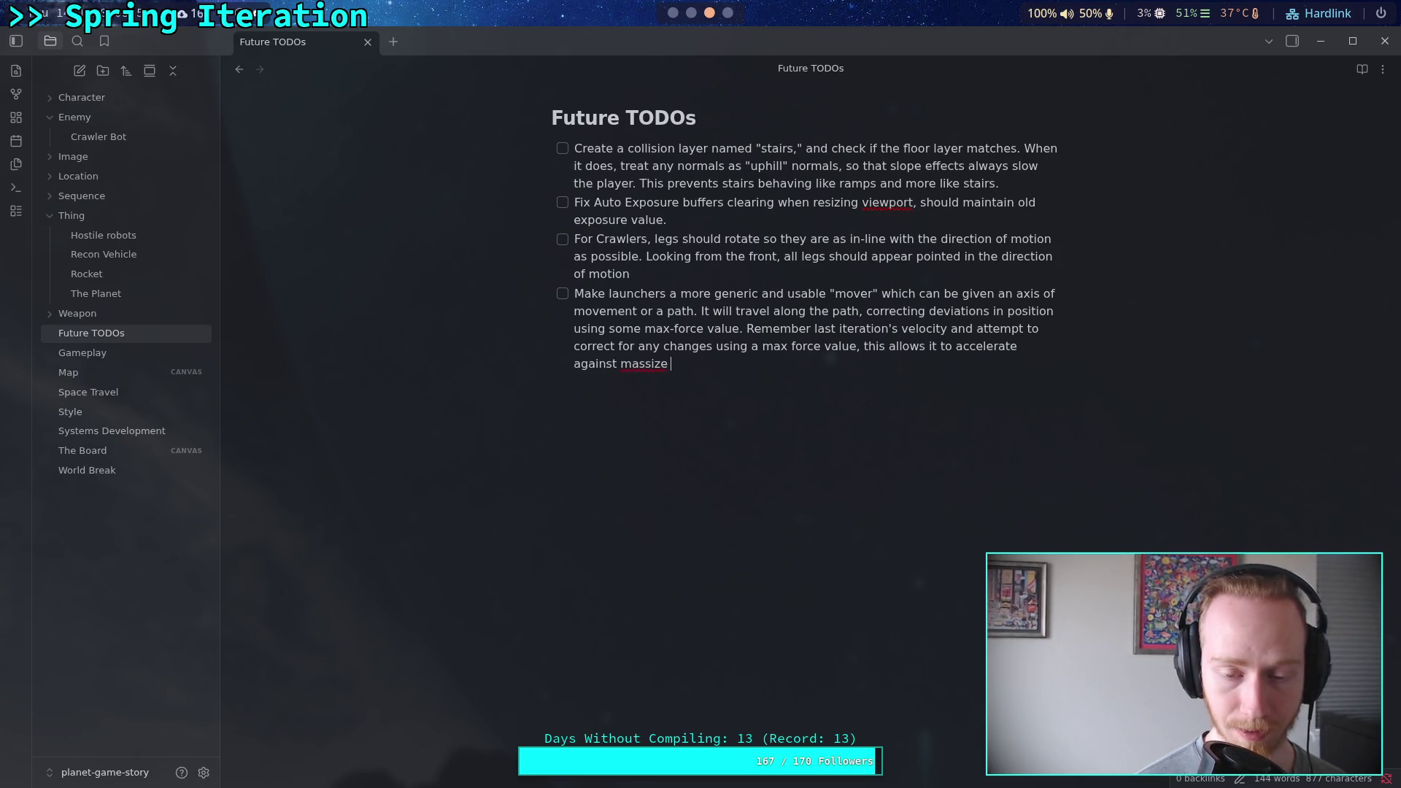
{"action": "key", "text": "BackSpace"}
{"action": "key", "text": "BackSpace"}
{"action": "type", "text": "ve bod"}
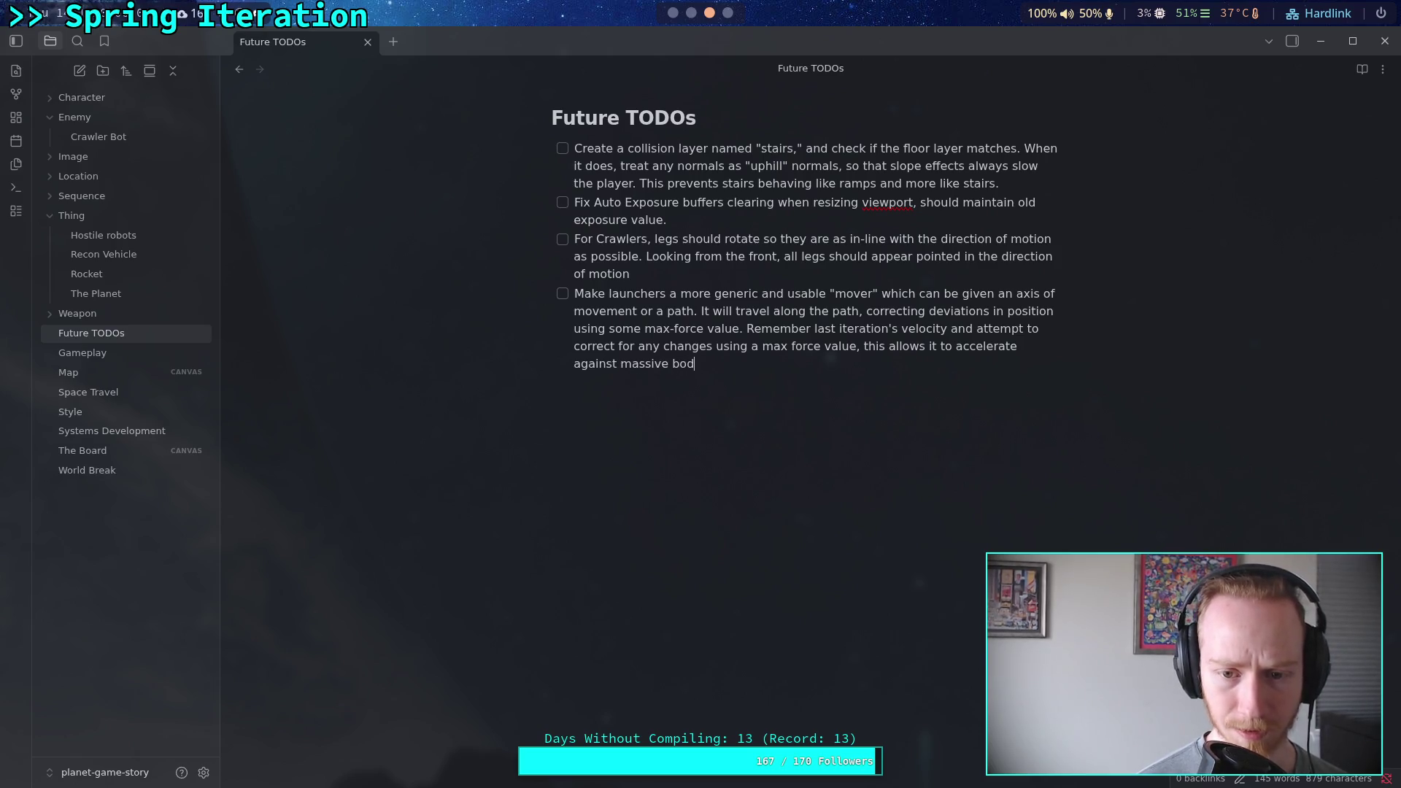
{"action": "type", "text": "ies pushing "}
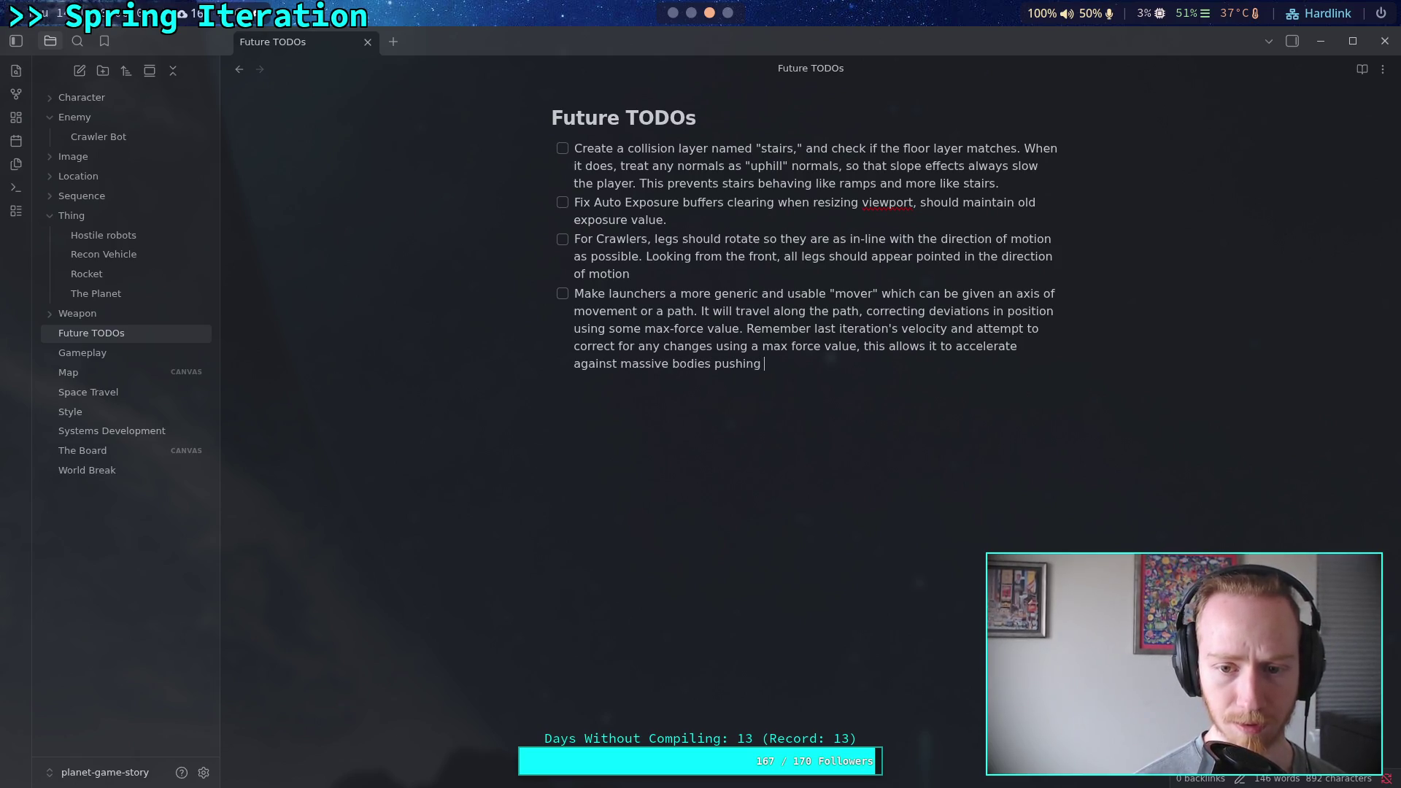
{"action": "type", "text": "back on it."}
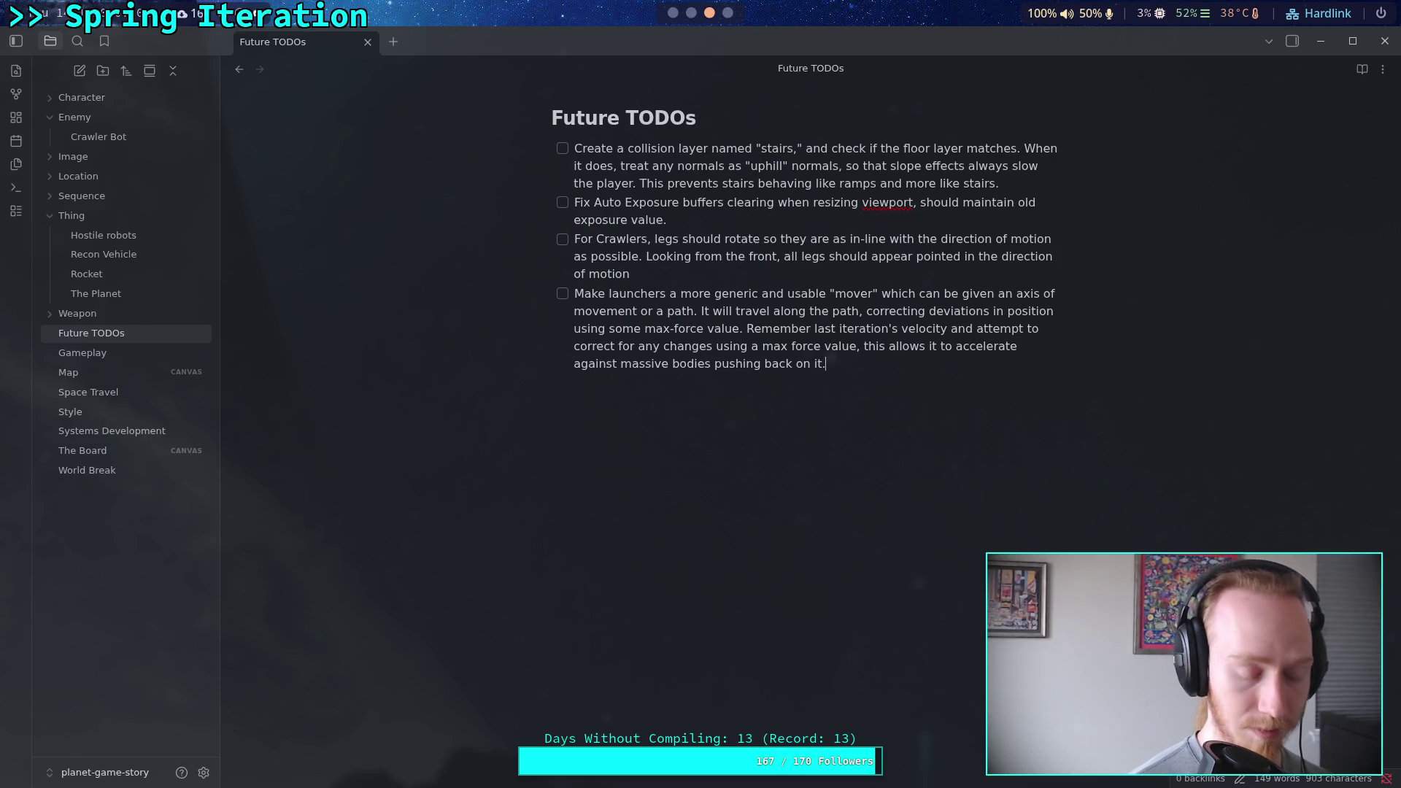
Rework the sentence ending and begin the next sentence with 'It should determine'.
{"action": "key", "text": "BackSpace"}
{"action": "type", "text": "which "}
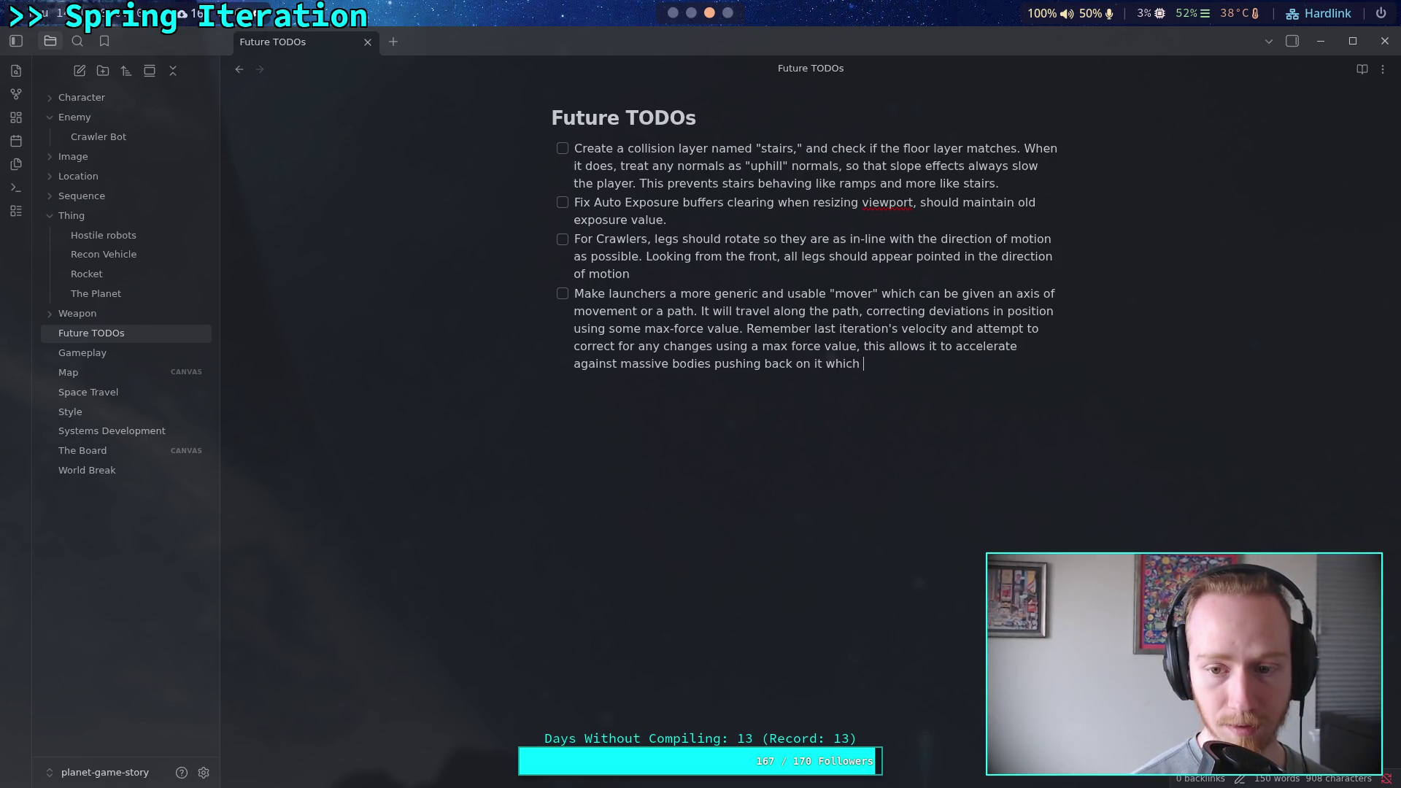
{"action": "type", "text": "may have pushed it at some time in the fram"}
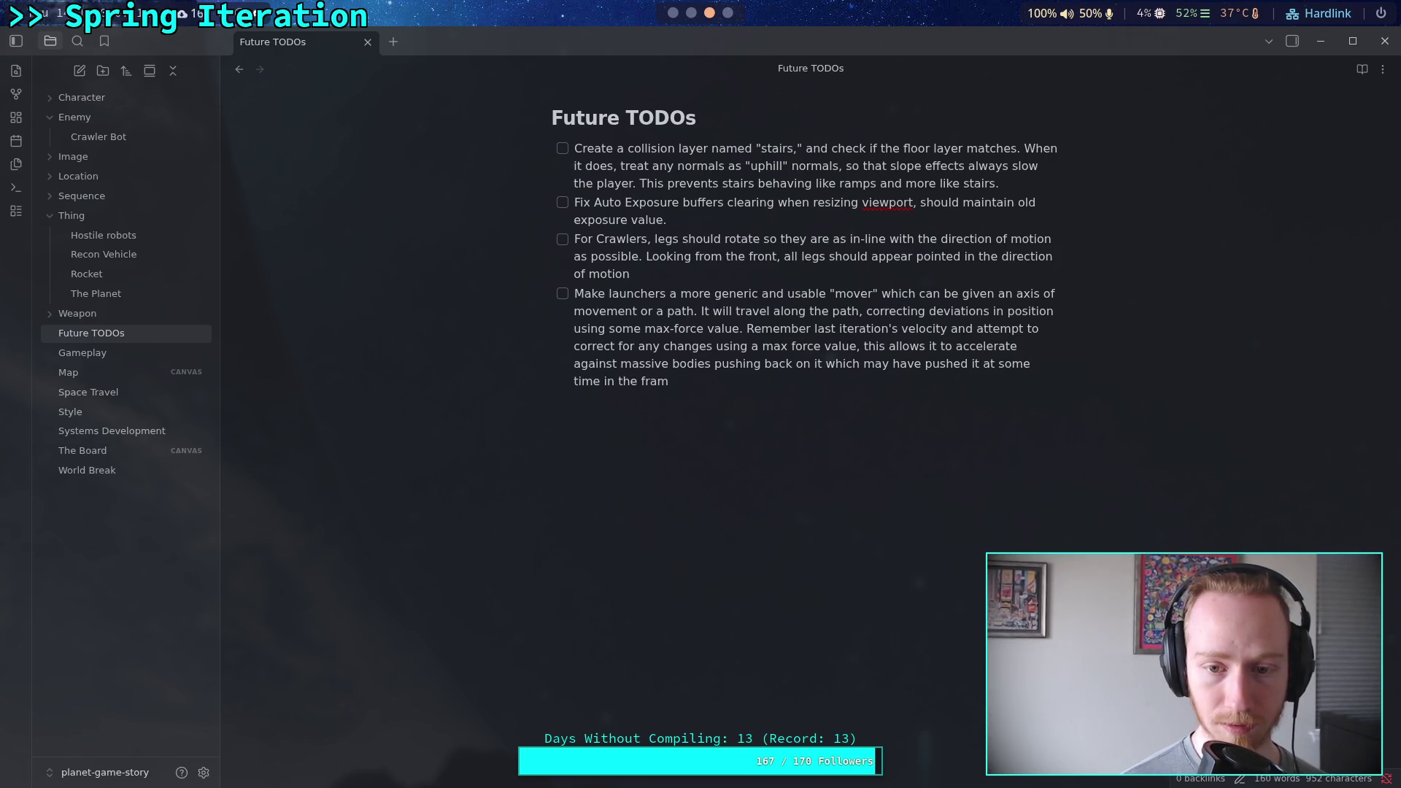
{"action": "key", "text": "BackSpace"}
{"action": "key", "text": "BackSpace"}
{"action": "key", "text": "BackSpace"}
{"action": "type", "text": "e last frame."}
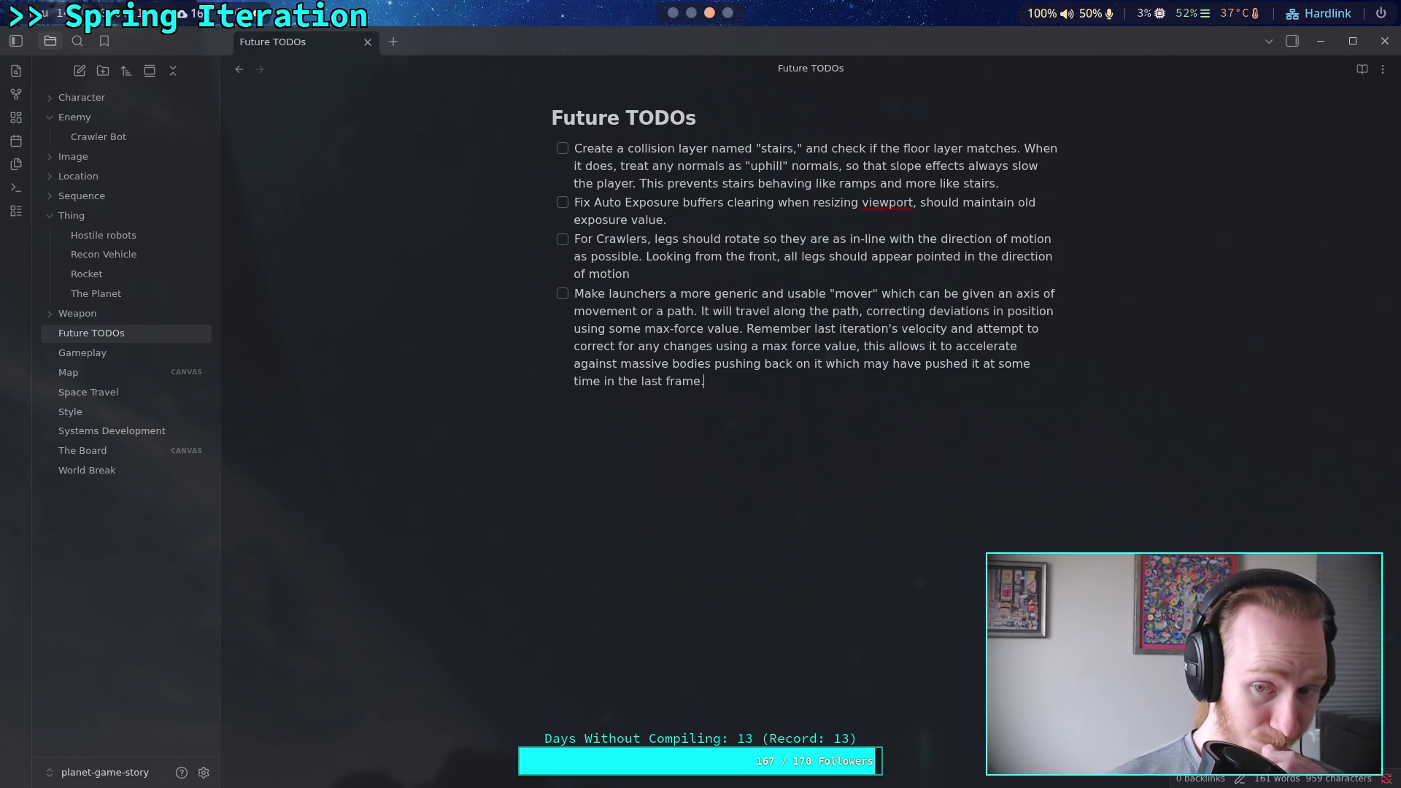
{"action": "key", "text": "ctrl+BackSpace"}
{"action": "key", "text": "ctrl+BackSpace"}
{"action": "key", "text": "ctrl+BackSpace"}
{"action": "type", "text": "."}
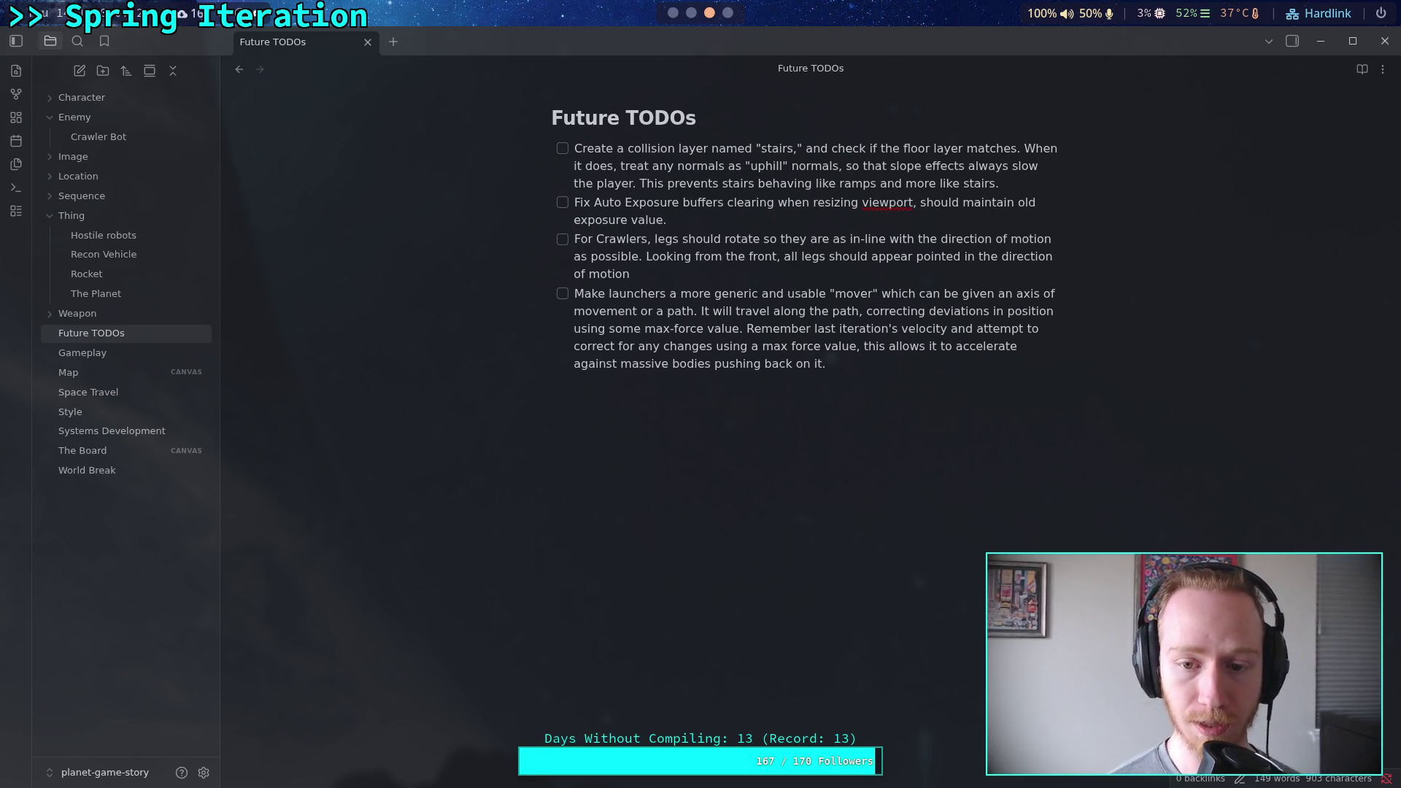
{"action": "type", "text": " It s"}
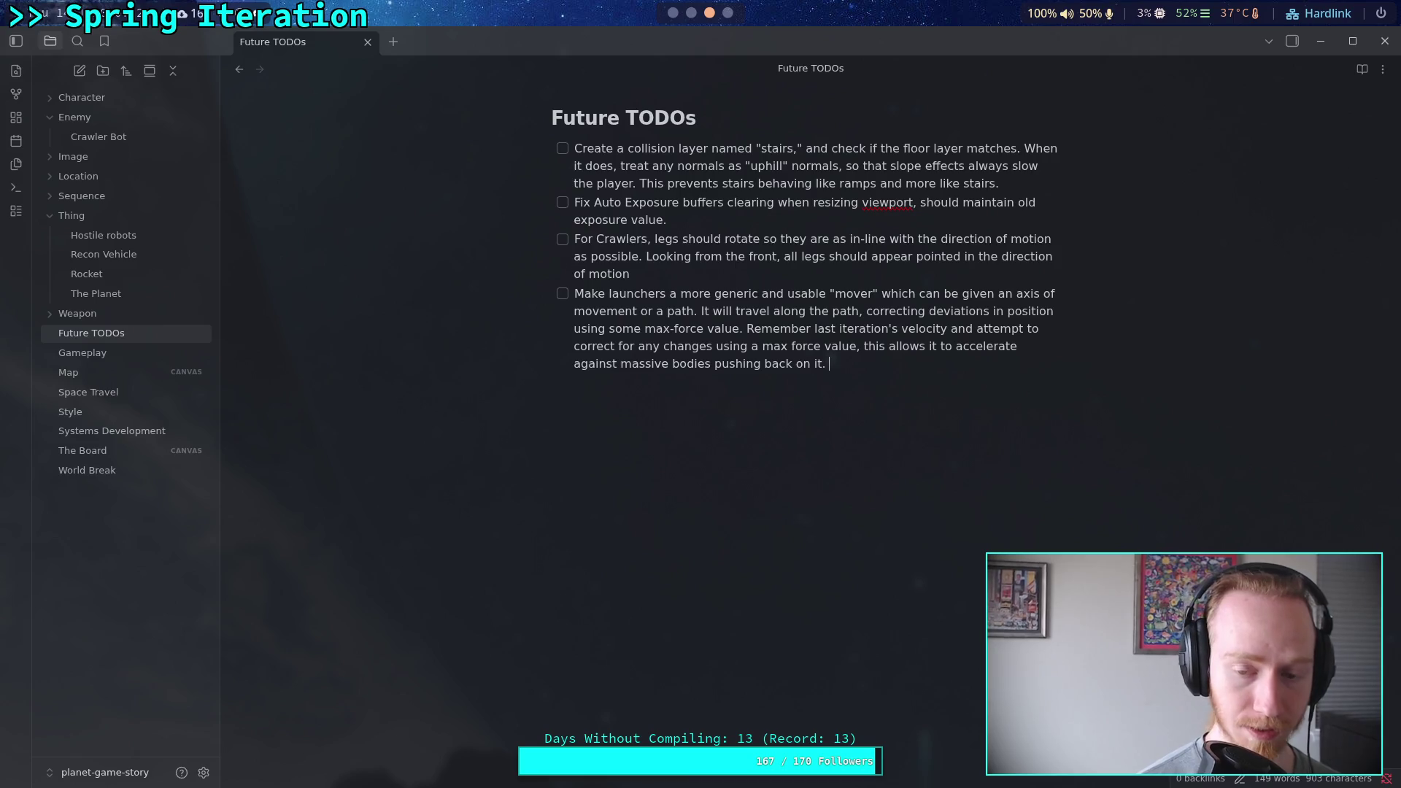
{"action": "type", "text": "hould dete"}
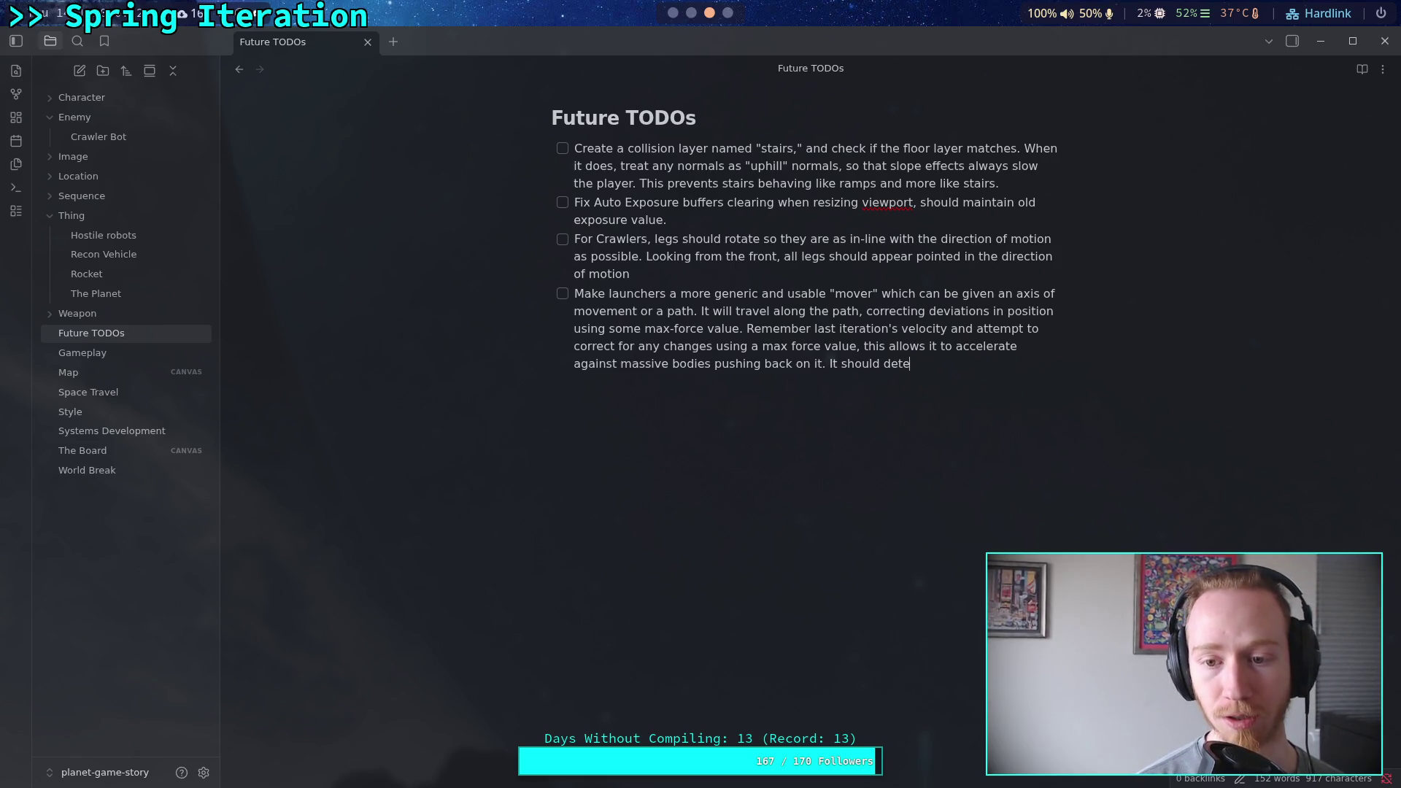
{"action": "type", "text": "rmine"}
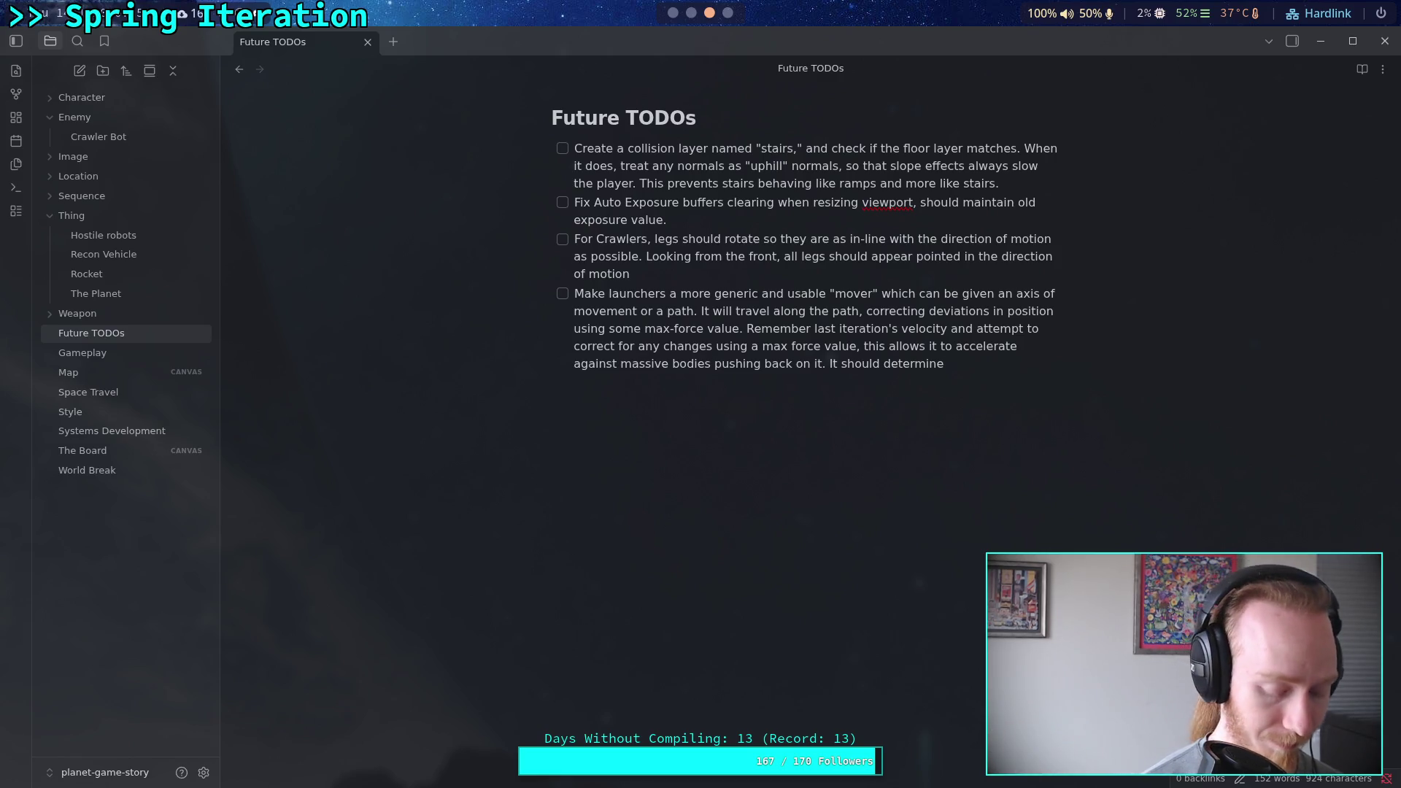
Continue the mover to-do about acceleration from its own mass and max force, ending with move_toward().
{"action": "type", "text": "how much to accelerate by"}
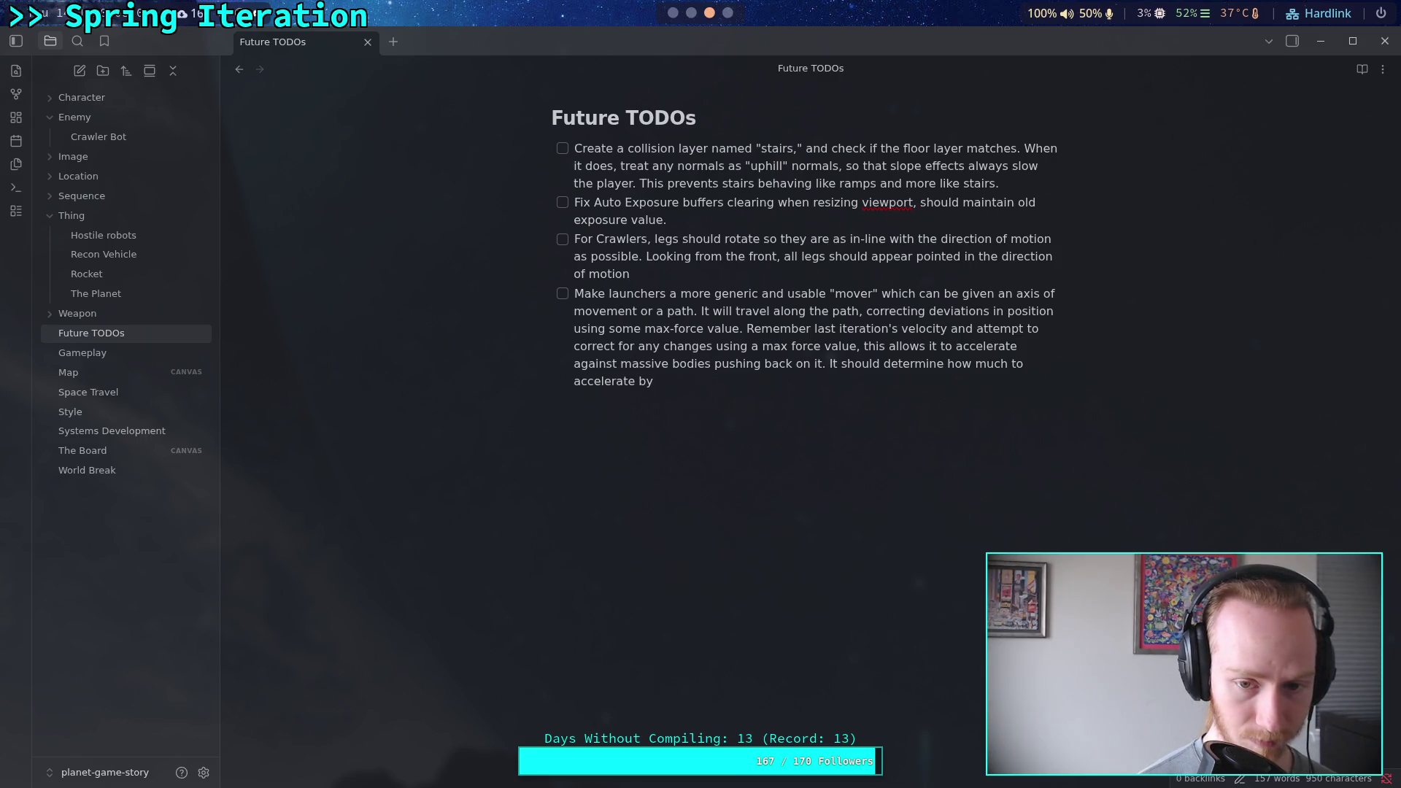
{"action": "key", "text": "BackSpace"}
{"action": "key", "text": "BackSpace"}
{"action": "key", "text": "BackSpace"}
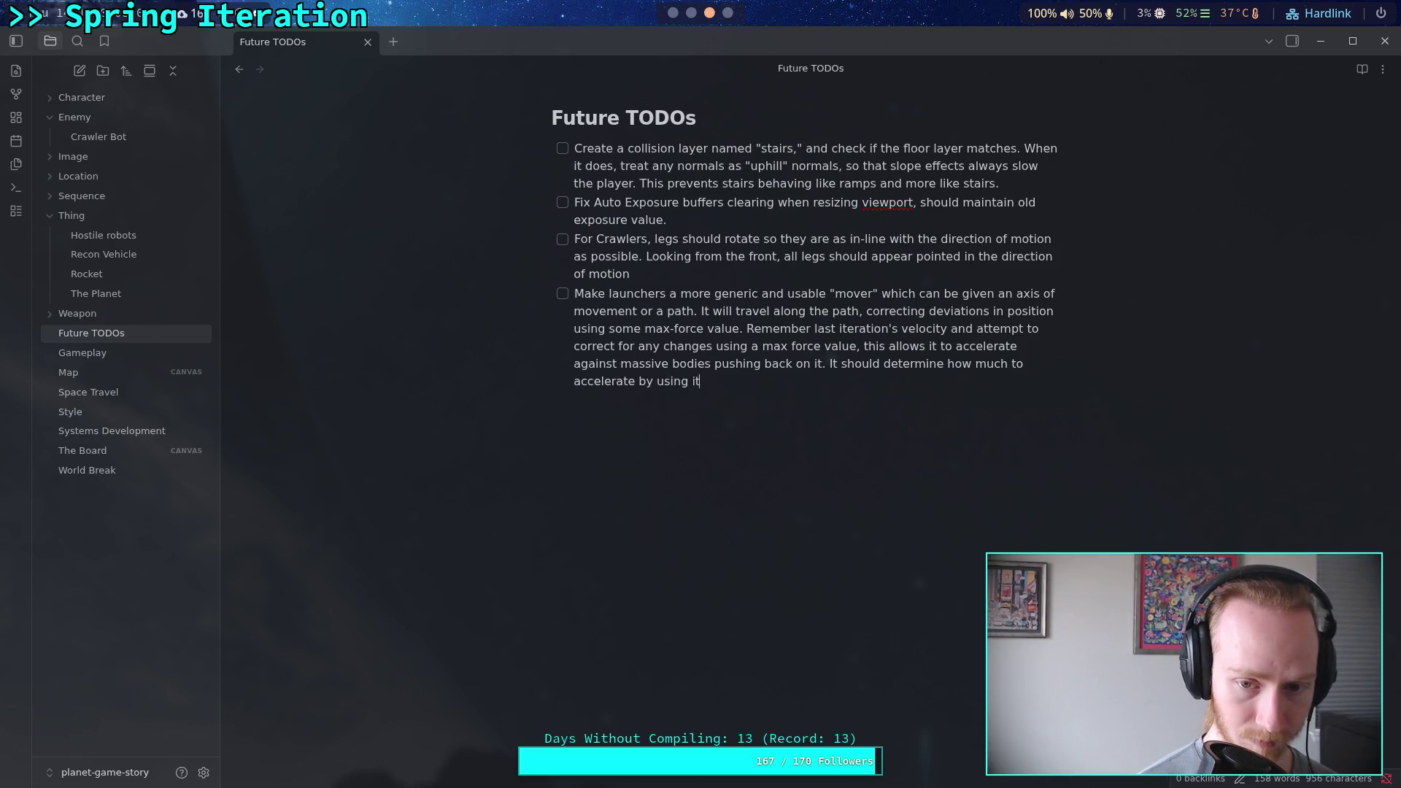
{"action": "type", "text": "'s own mass a"}
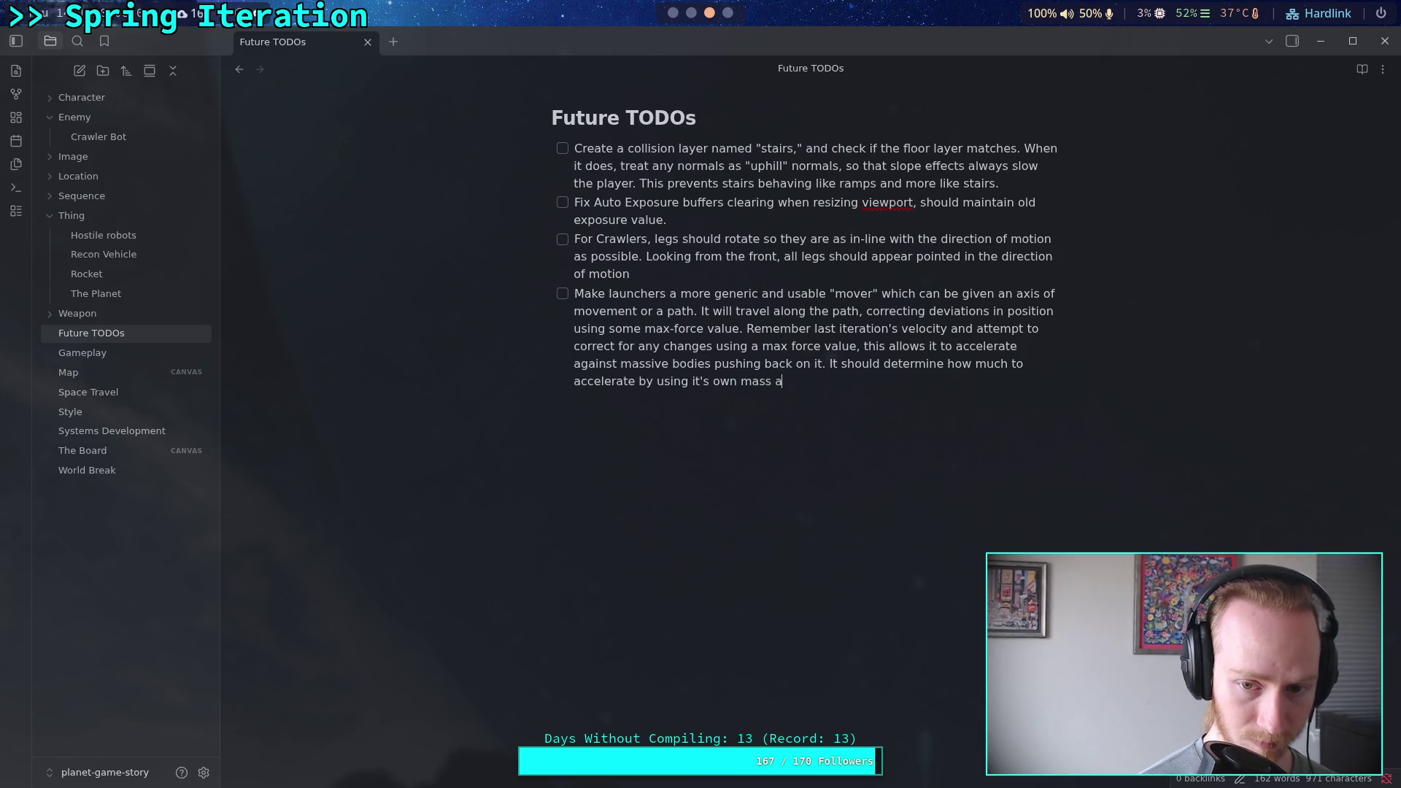
{"action": "type", "text": "nd the max for"}
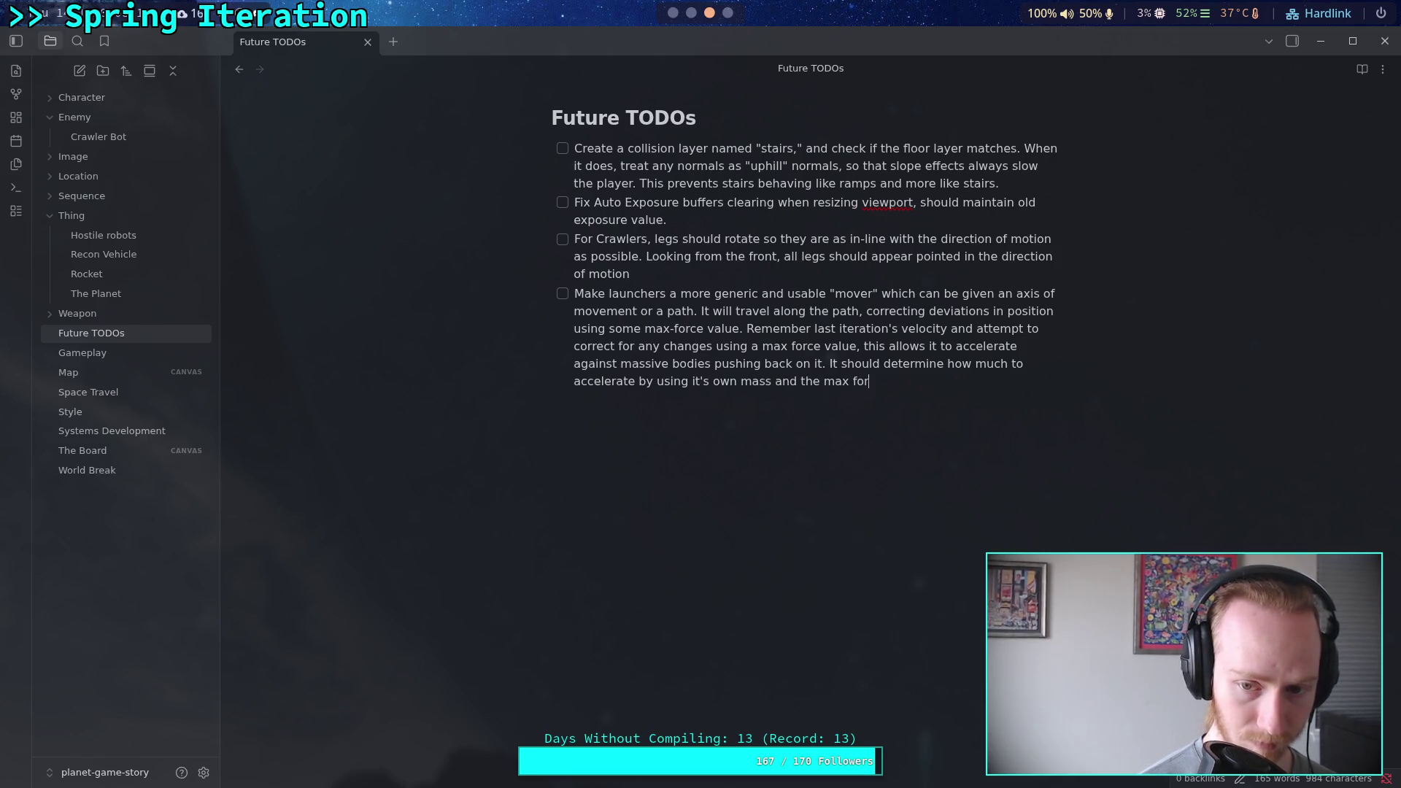
{"action": "type", "text": "ce parameter"}
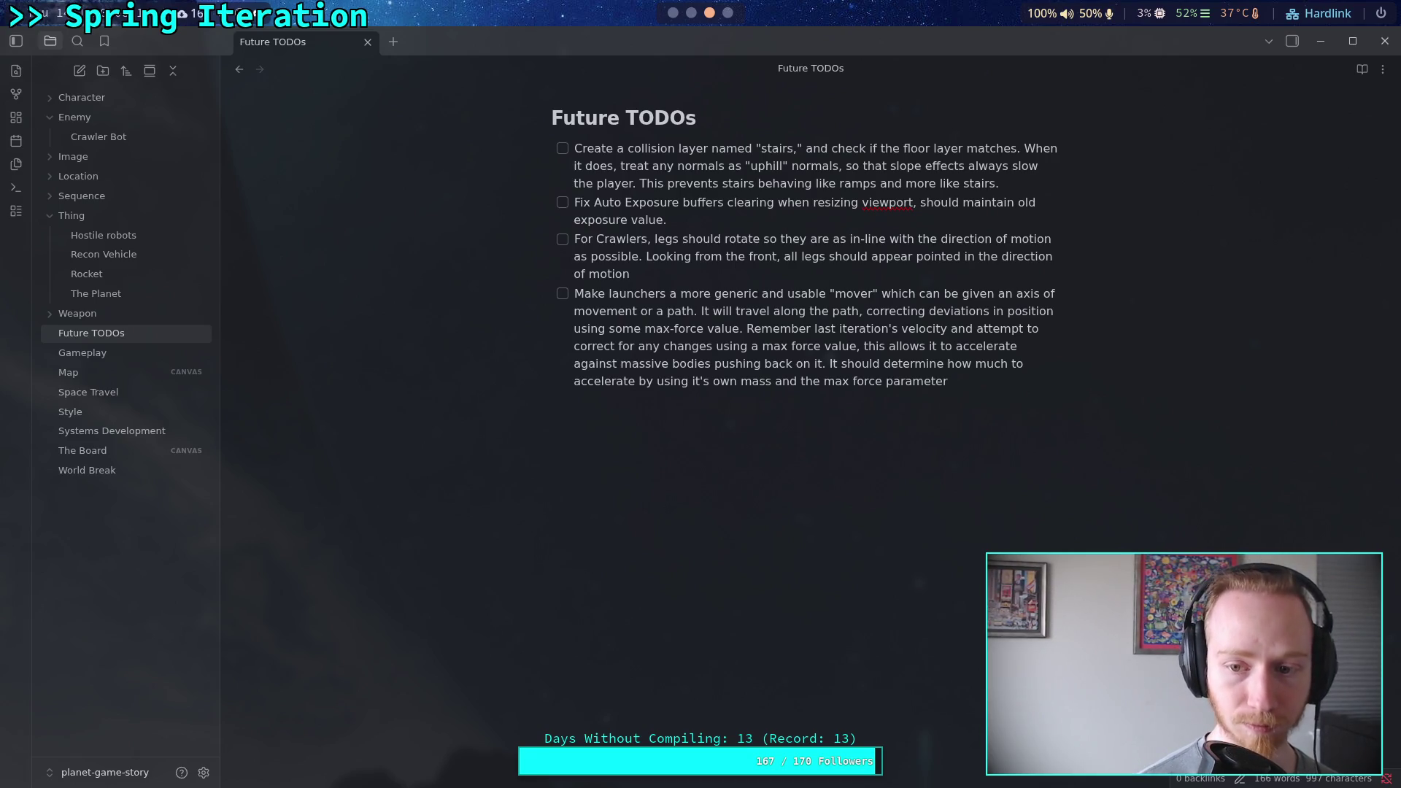
{"action": "type", "text": ", and not"}
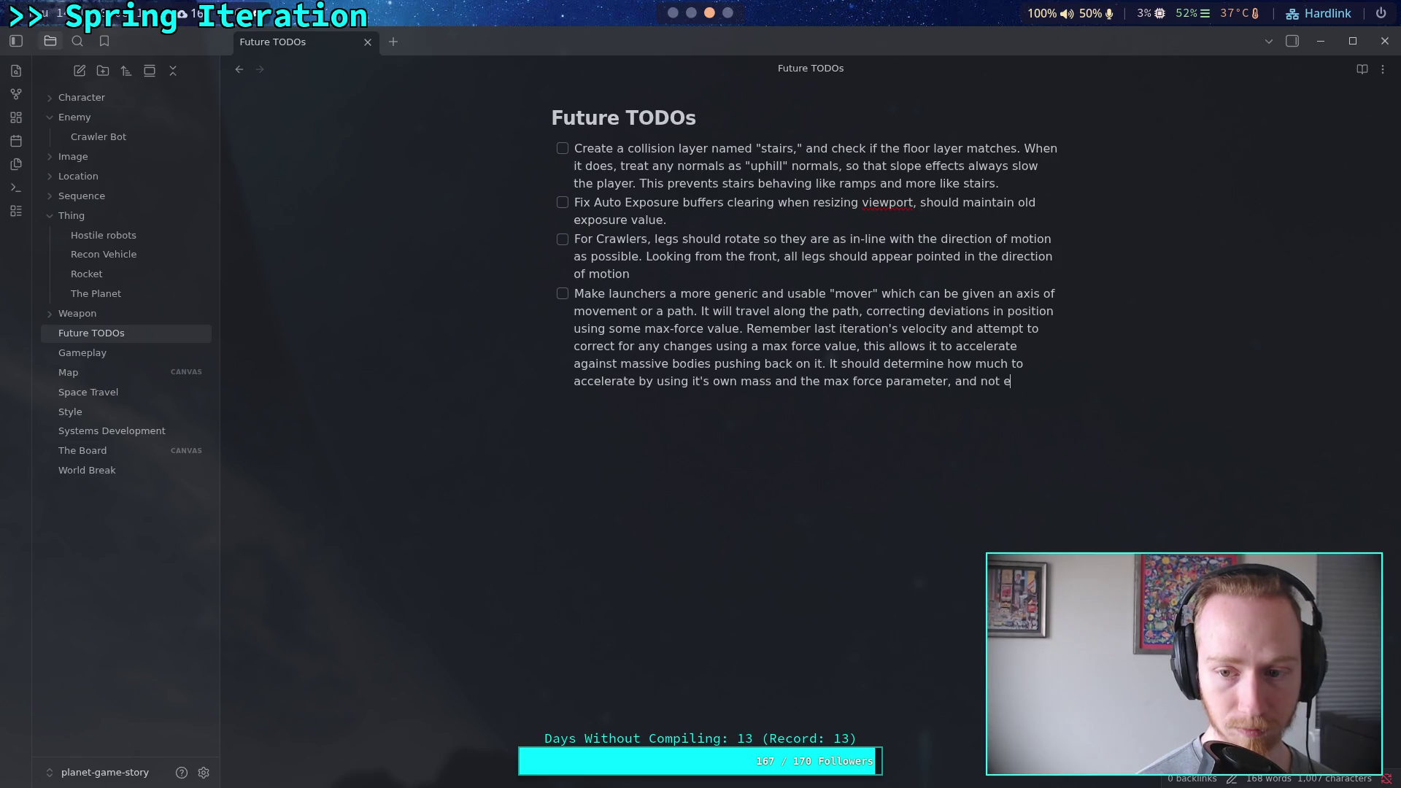
{"action": "type", "text": "eed "}
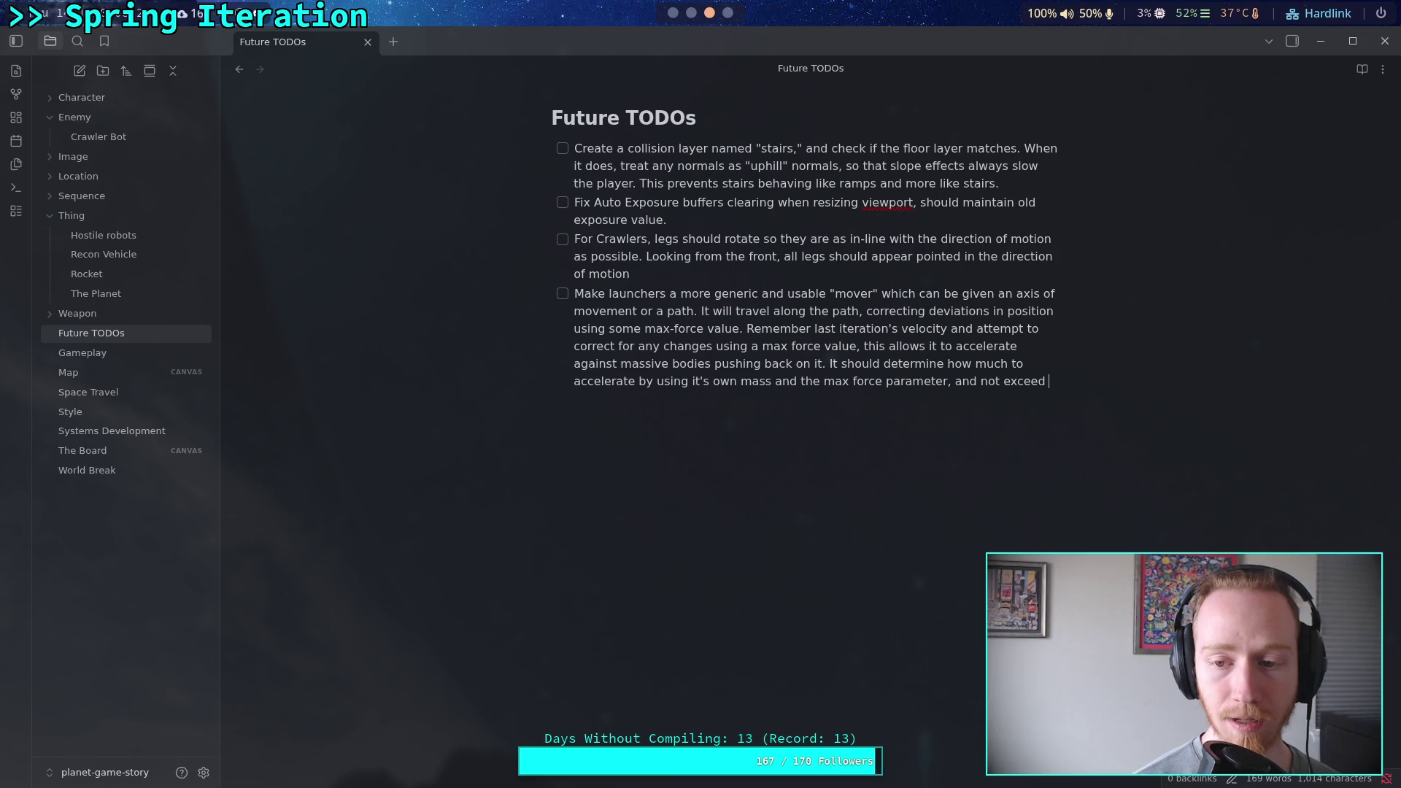
{"action": "type", "text": "the prio"}
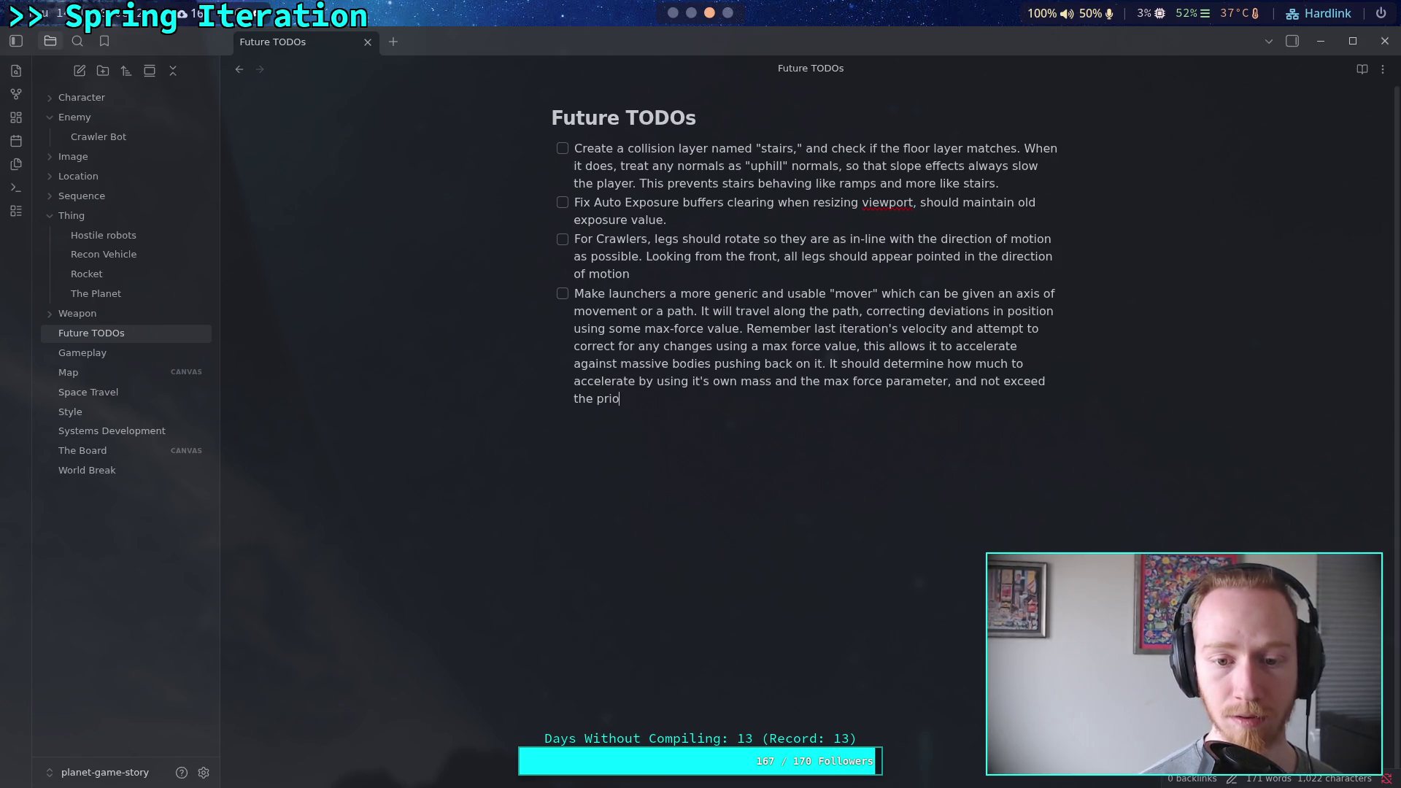
{"action": "type", "text": "r frame's"}
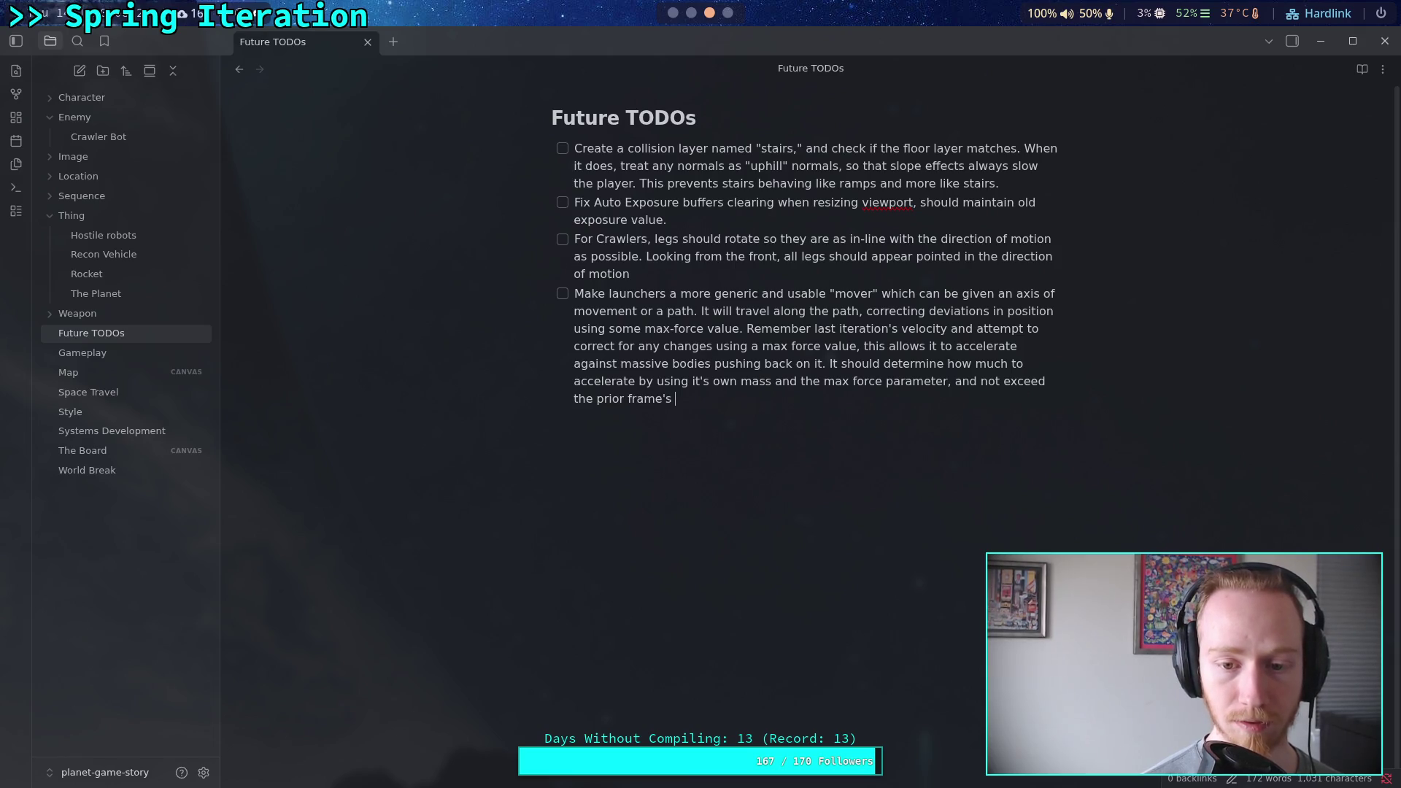
{"action": "type", "text": "(move toward"}
{"action": "key", "text": "BackSpace"}
{"action": "key", "text": "BackSpace"}
{"action": "key", "text": "BackSpace"}
{"action": "type", "text": "ward"}
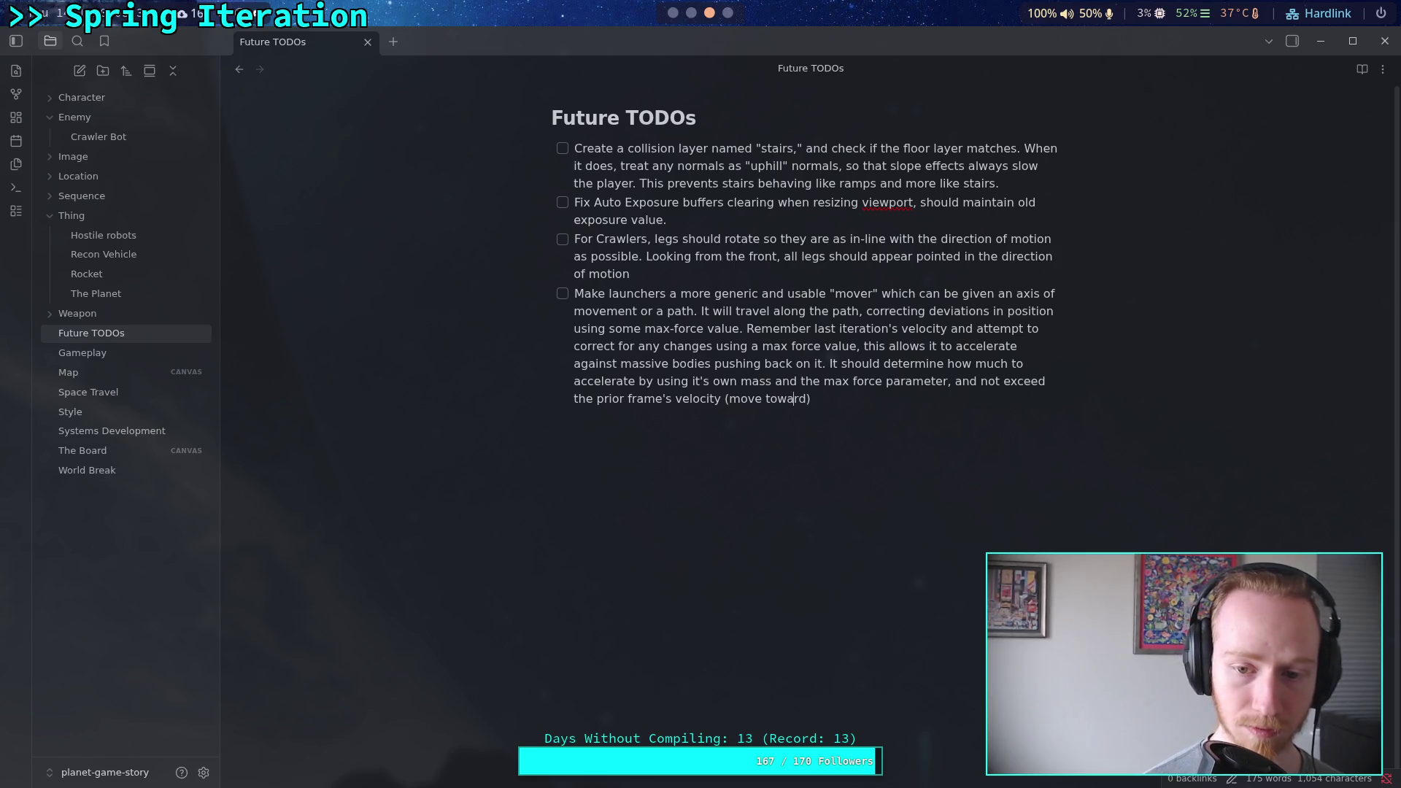
{"action": "key", "text": "BackSpace"}
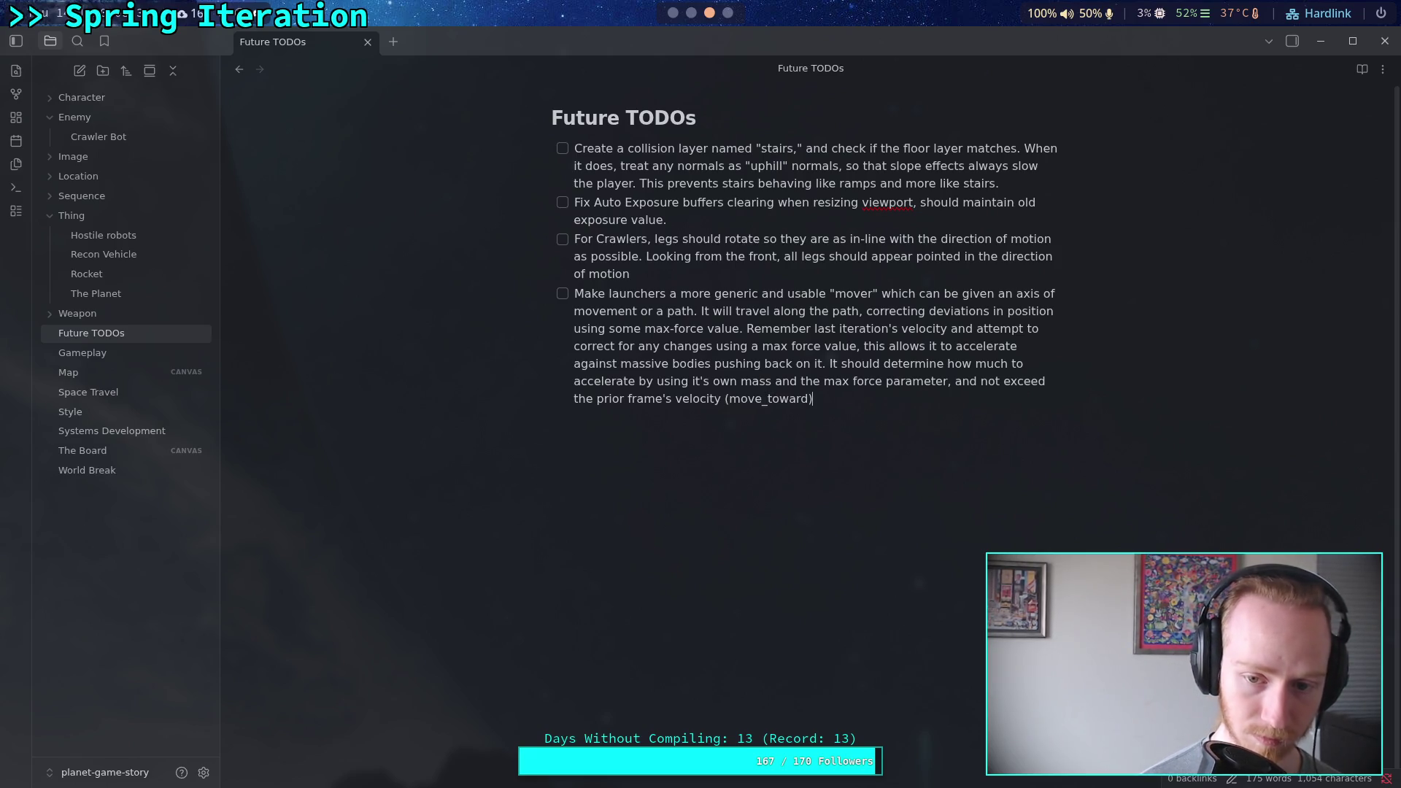
{"action": "type", "text": "()"}
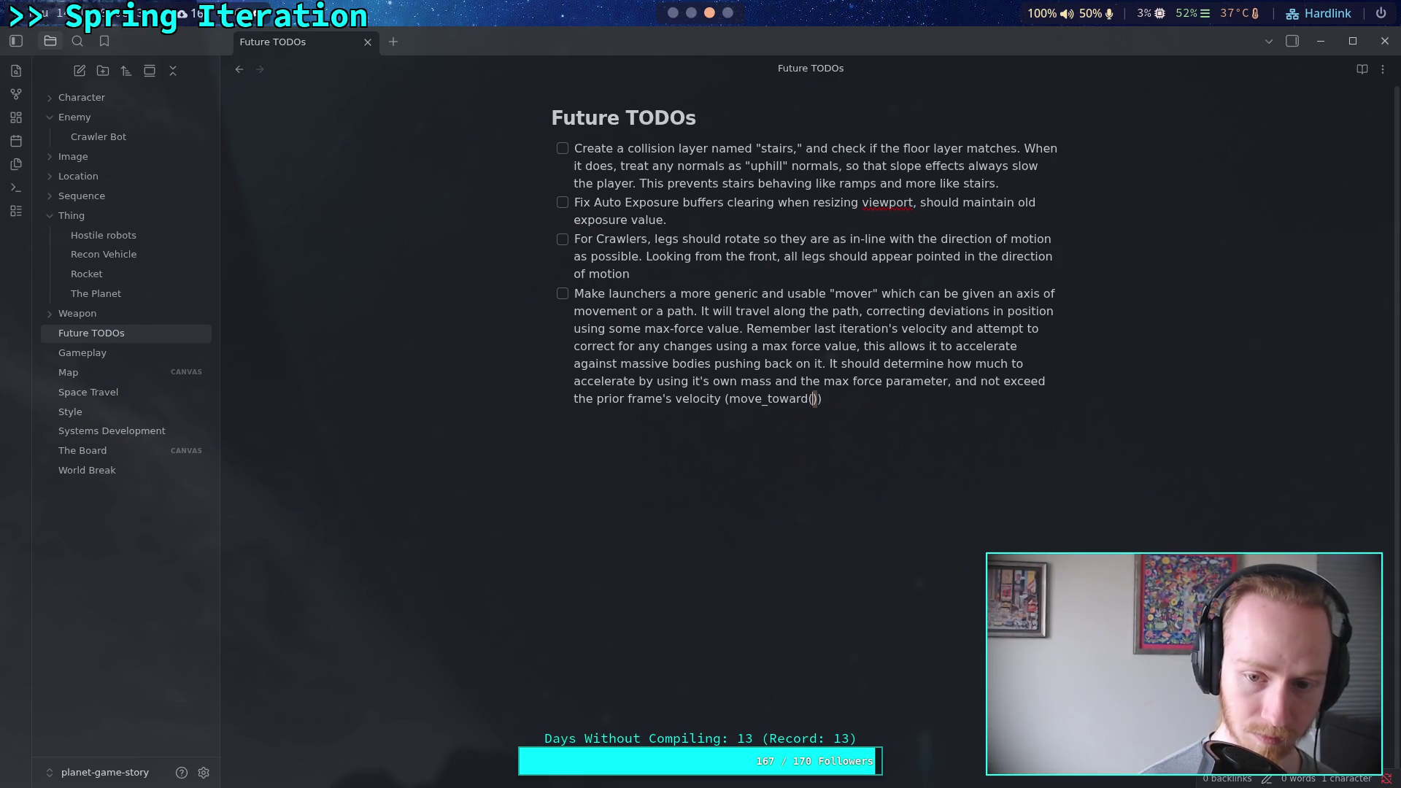
Format move_toward() as inline code after ', probably using', end the item with a period, and return to Godot.
{"action": "key", "text": "ctrl+shift+Left"}
{"action": "key", "text": "ctrl+shift+Left"}
{"action": "type", "text": "`"}
{"action": "key", "text": "End"}
{"action": "key", "text": "BackSpace"}
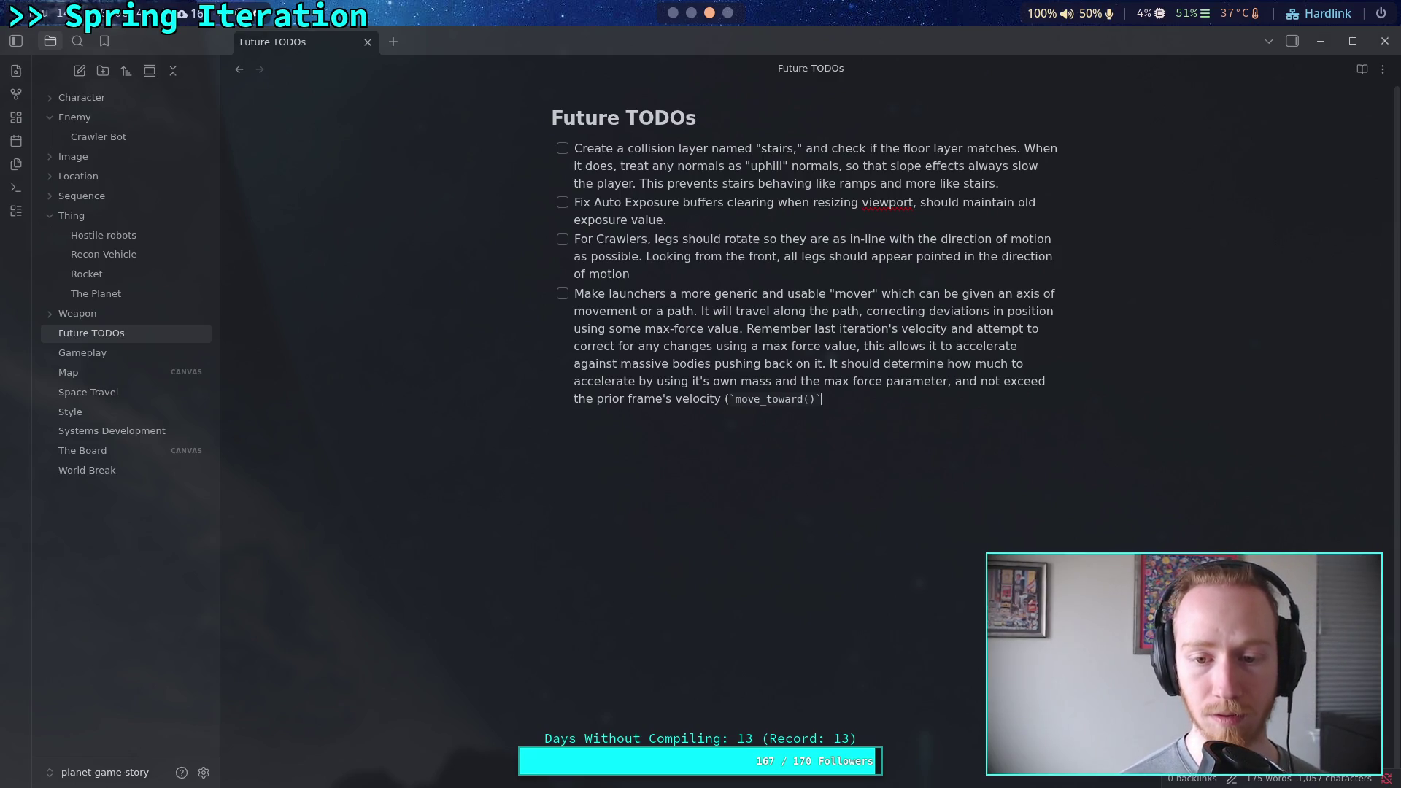
{"action": "key", "text": "BackSpace"}
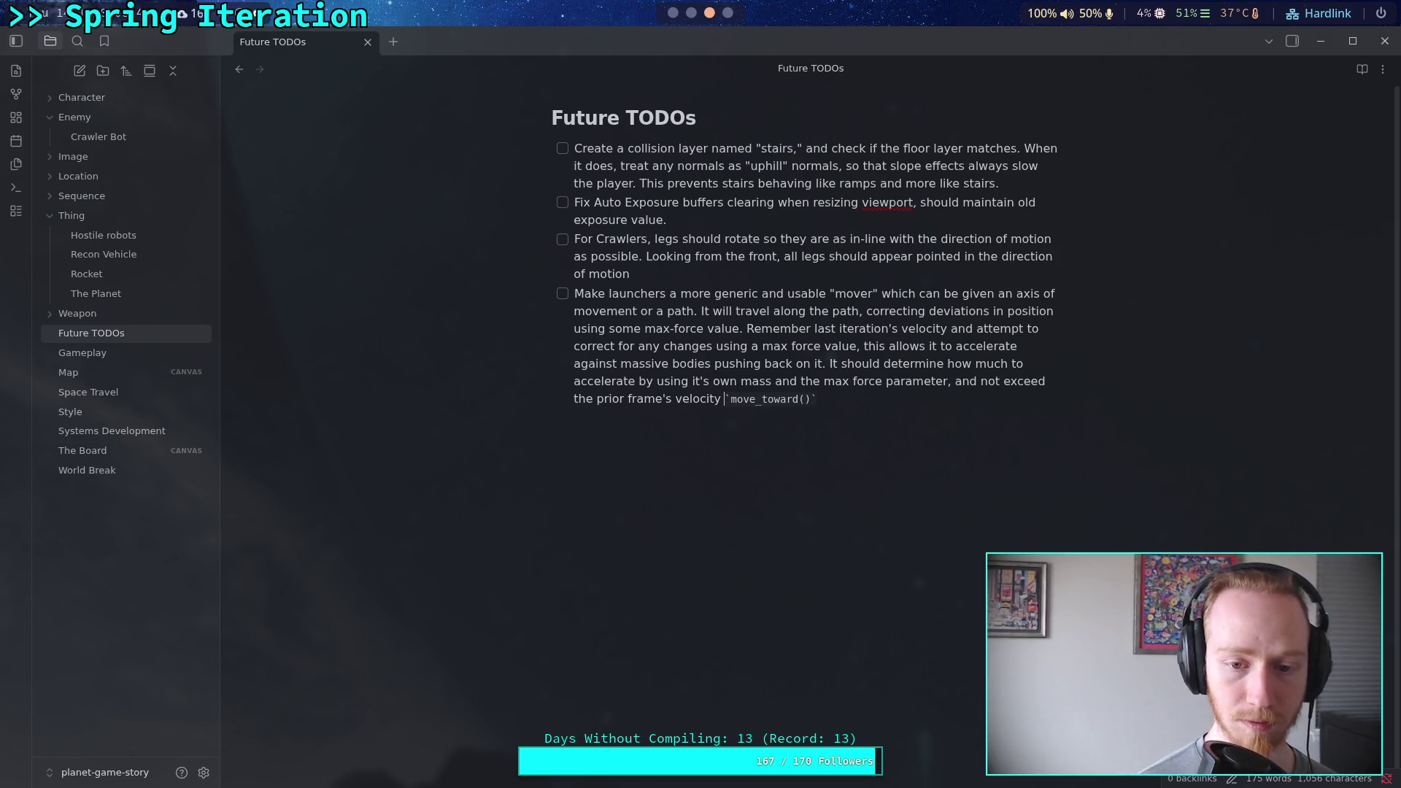
{"action": "type", "text": ", probably u"}
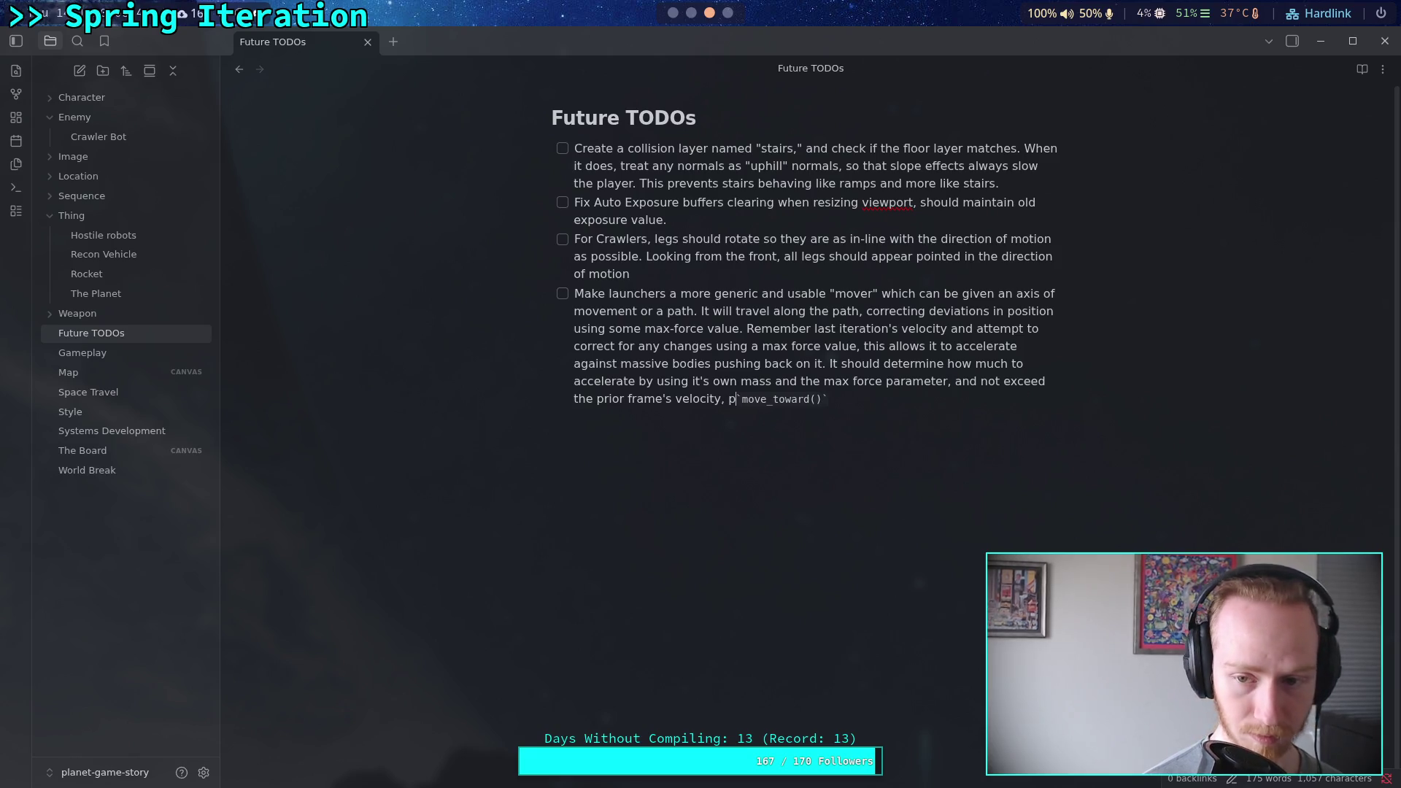
{"action": "type", "text": "sing"}
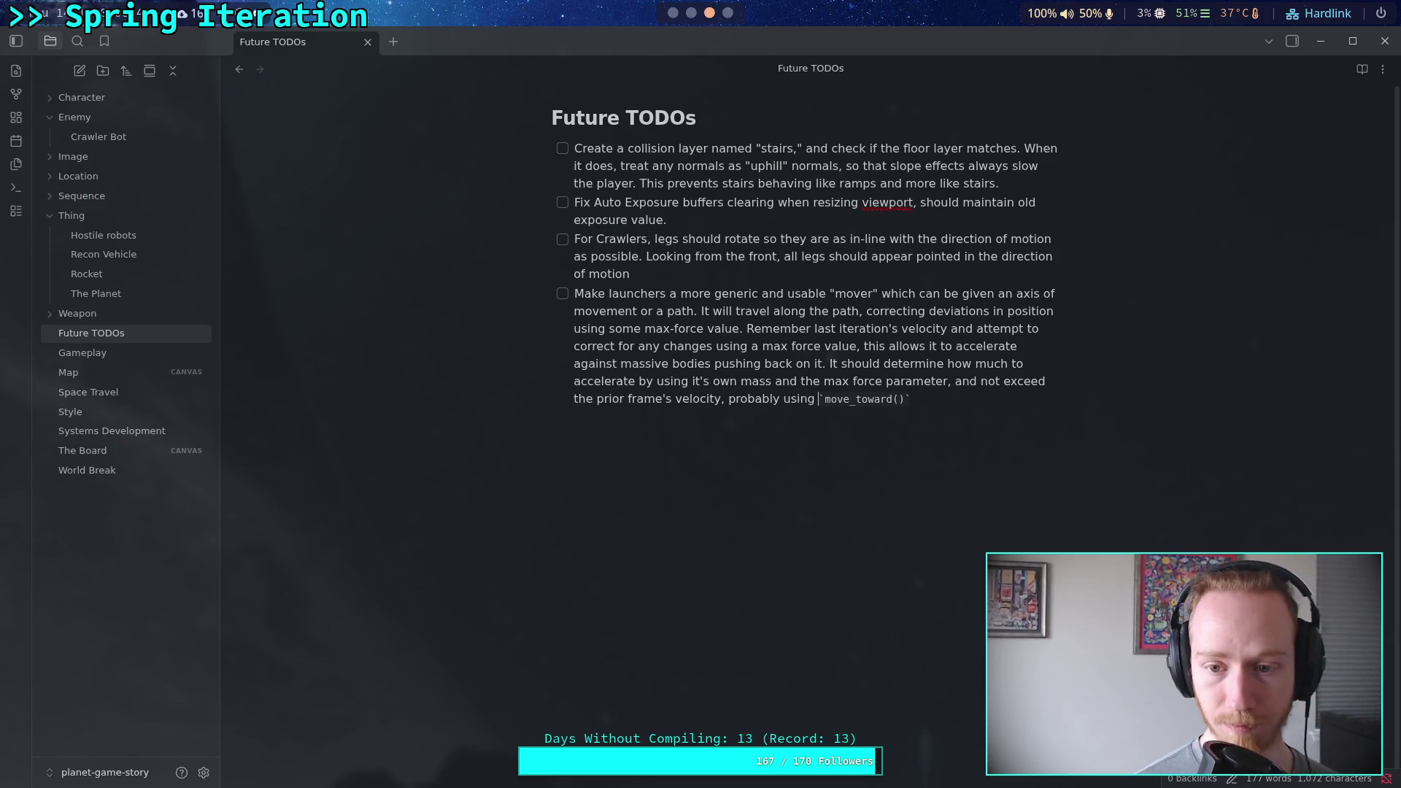
{"action": "key", "text": "End"}
{"action": "type", "text": "."}
{"action": "left_click", "coordinate": [969, 346]}
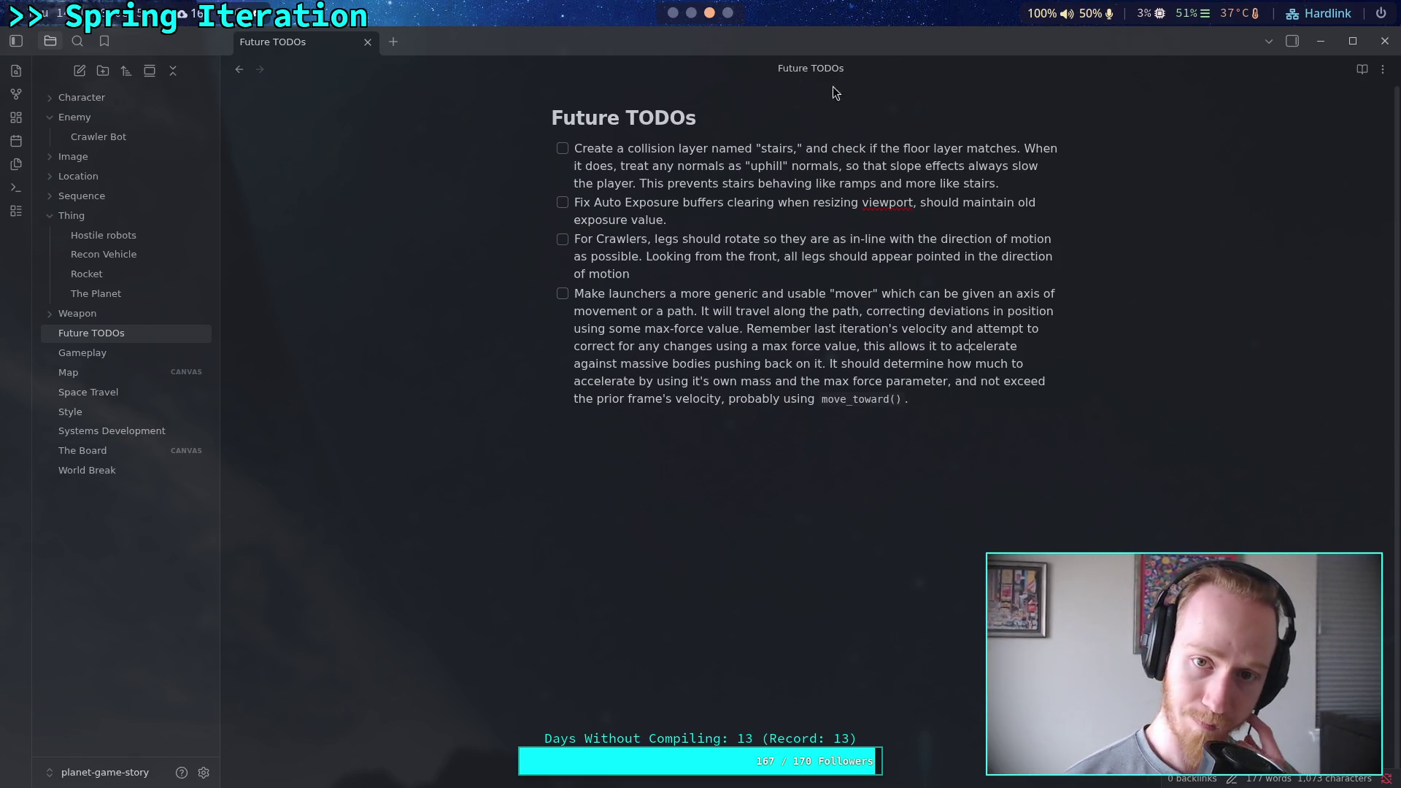
{"action": "left_click", "coordinate": [673, 14]}
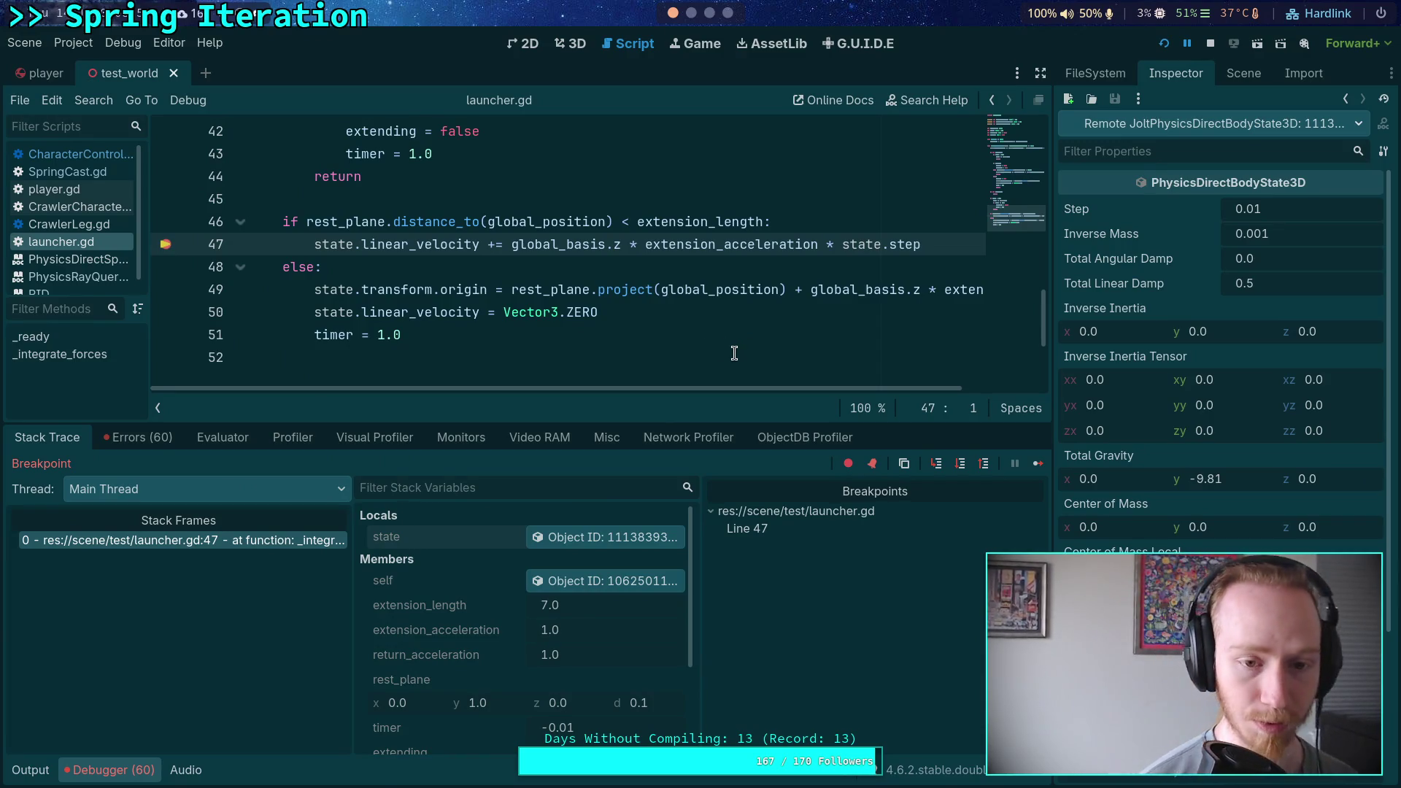
Hide the Debugger panel and close launcher.gd from the script list.
{"action": "left_click", "coordinate": [109, 769]}
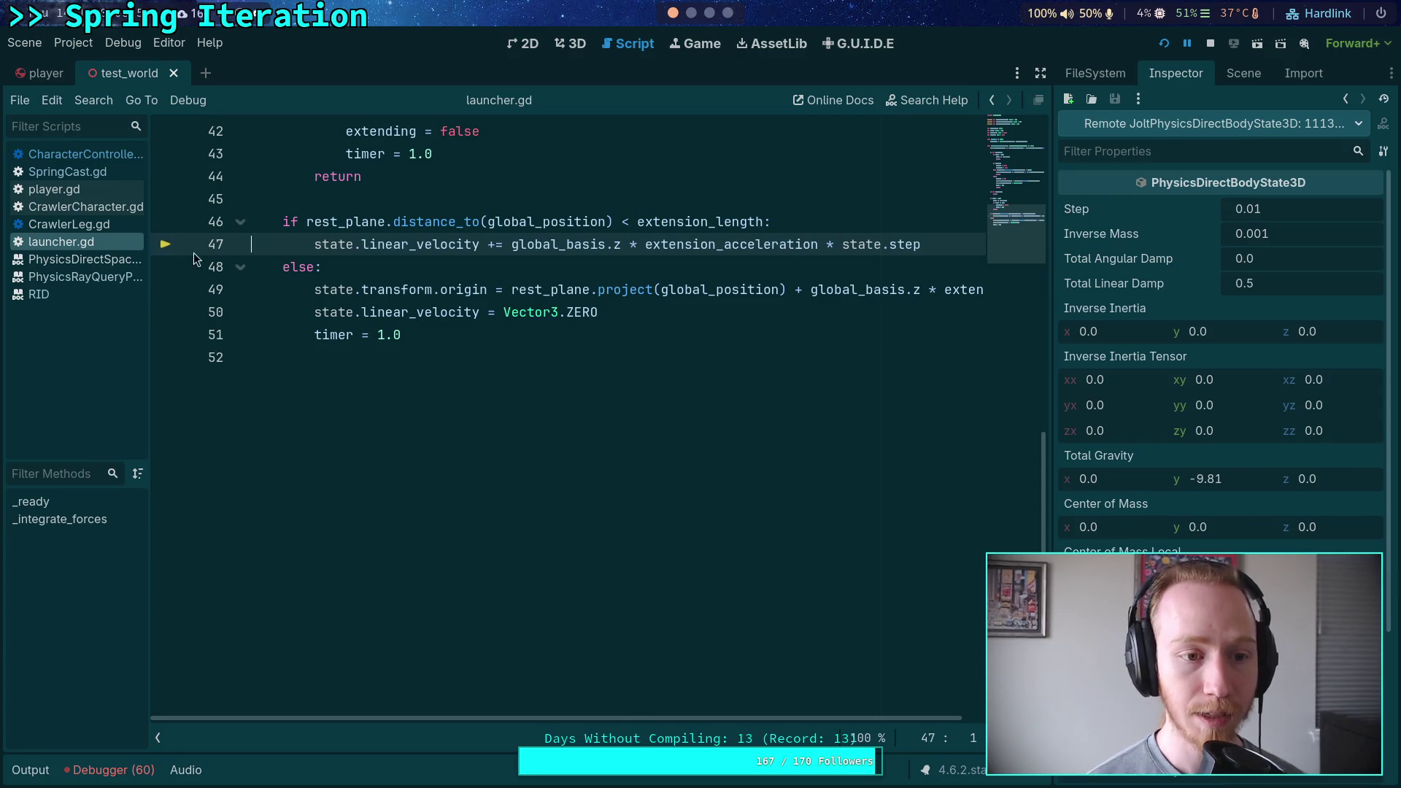
{"action": "left_click", "coordinate": [470, 313]}
{"action": "scroll", "coordinate": [475, 314], "scroll_direction": "up", "scroll_amount": 3}
{"action": "left_click", "coordinate": [516, 398]}
{"action": "scroll", "coordinate": [569, 427], "scroll_direction": "up", "scroll_amount": 10}
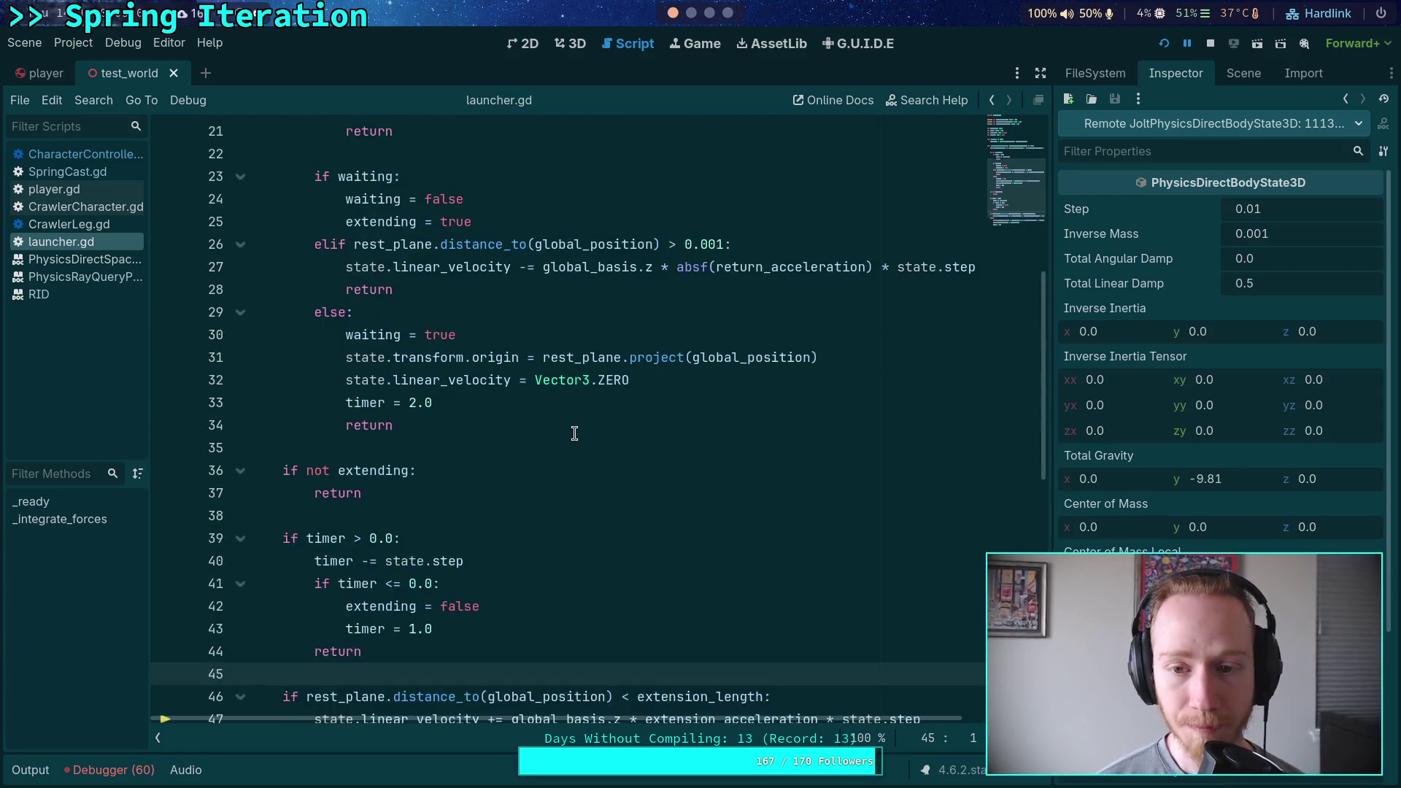
{"action": "right_click", "coordinate": [69, 248]}
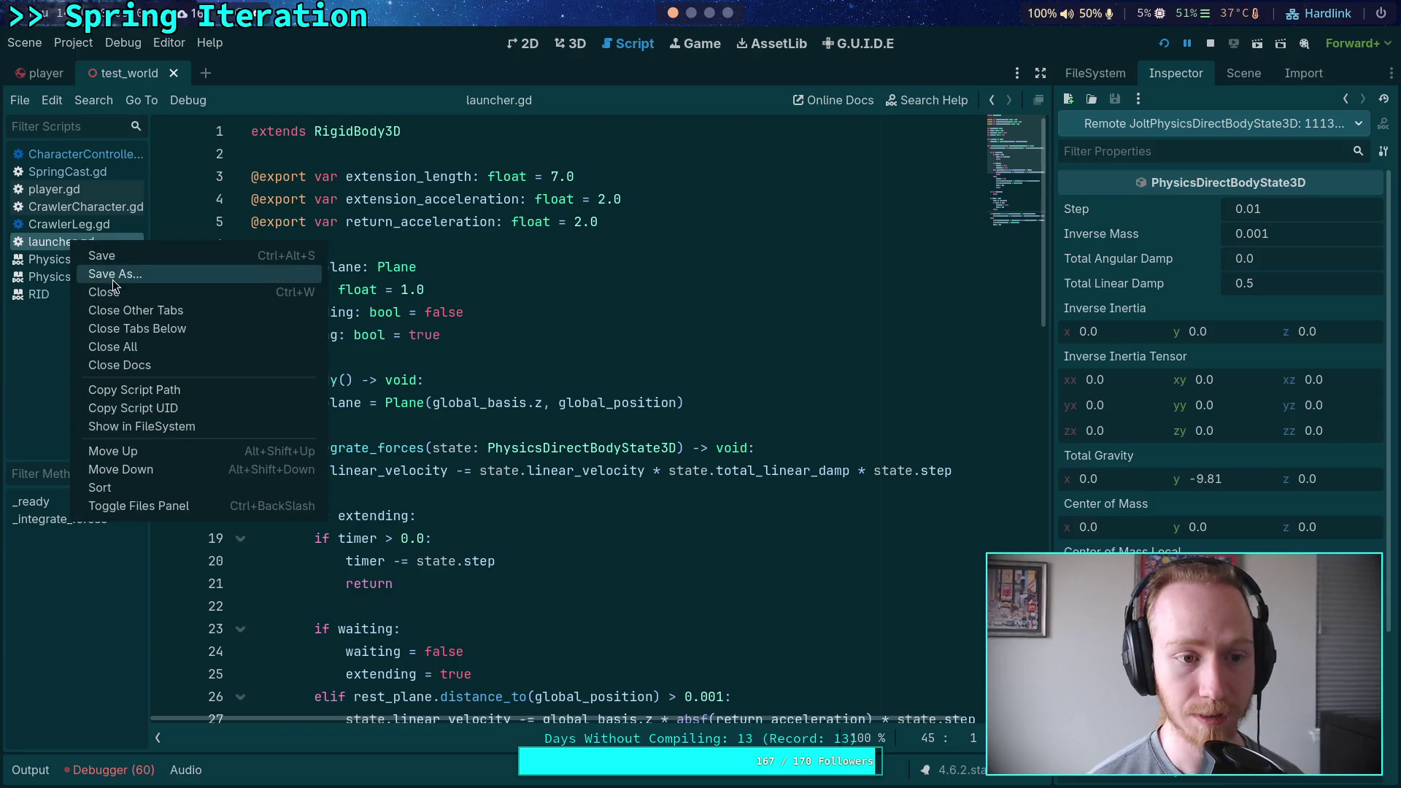
{"action": "left_click", "coordinate": [94, 294]}
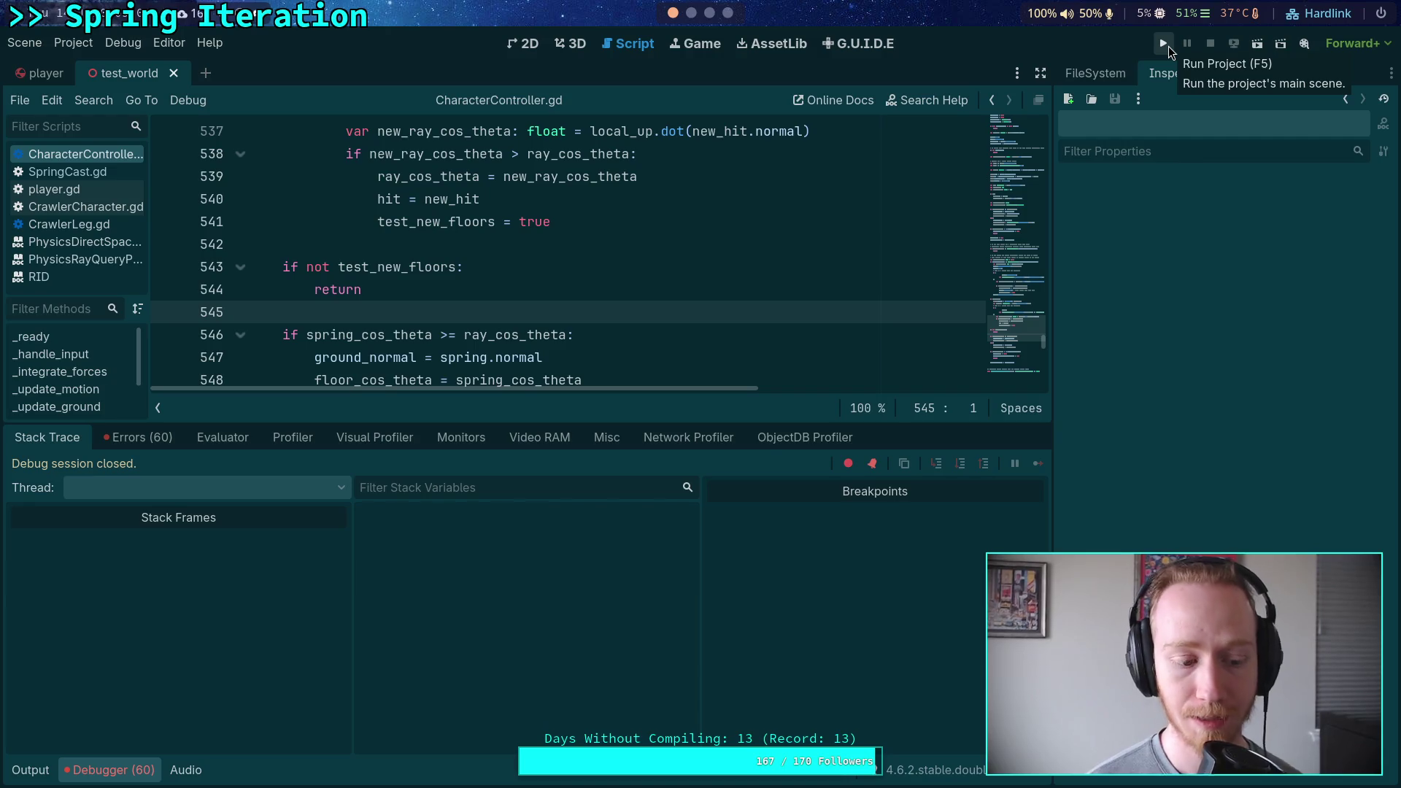
Run the project again and capture the mouse in the game window.
{"action": "left_click", "coordinate": [1167, 46]}
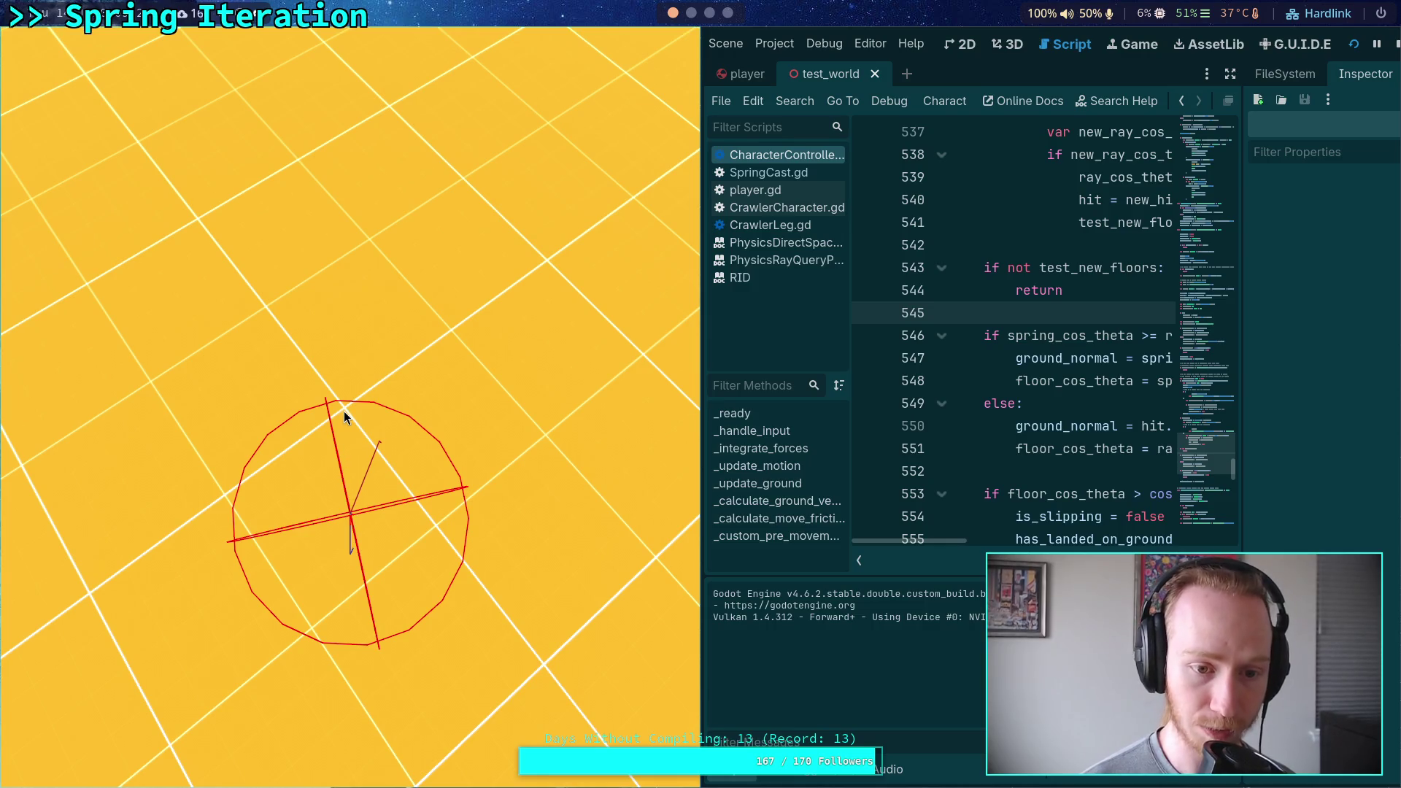
{"action": "left_click", "coordinate": [355, 457]}
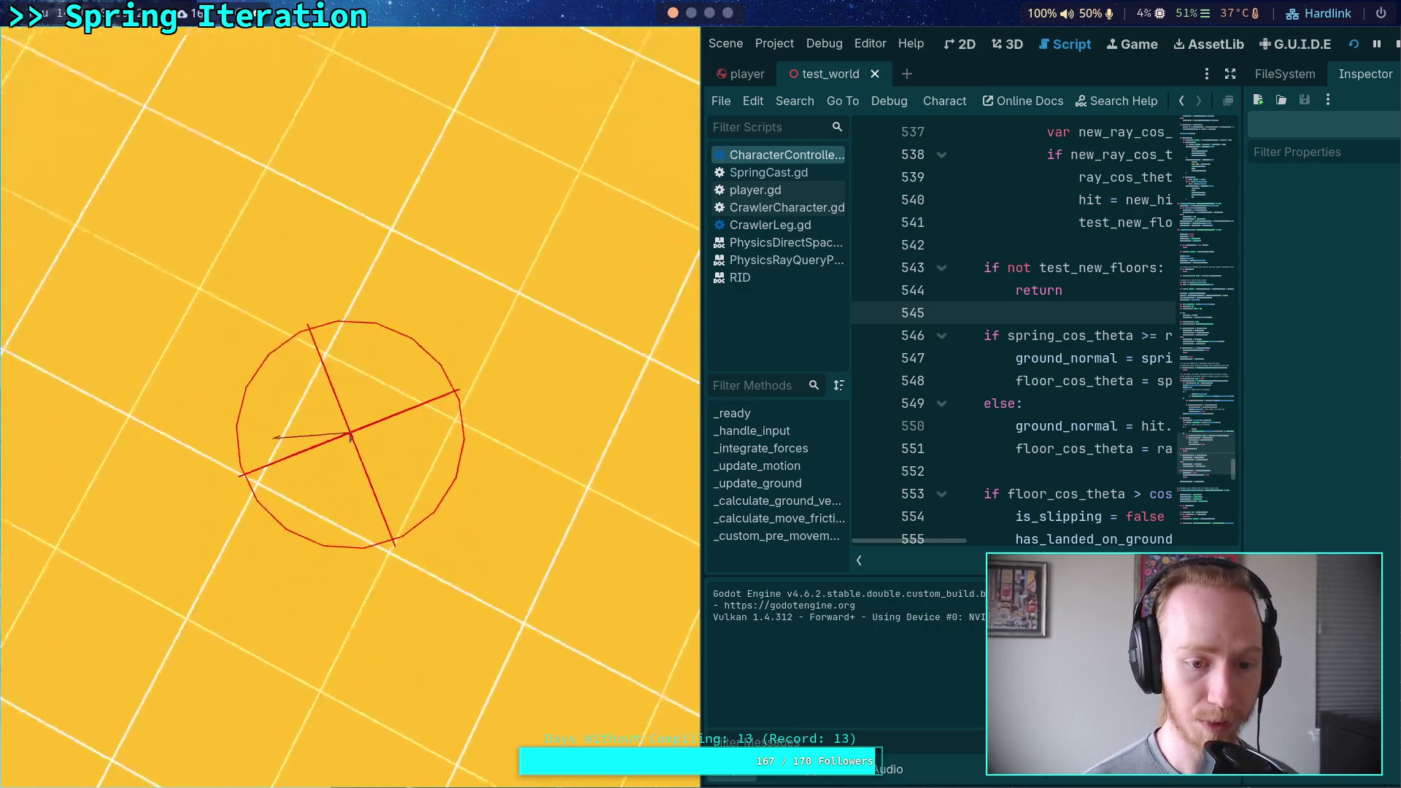
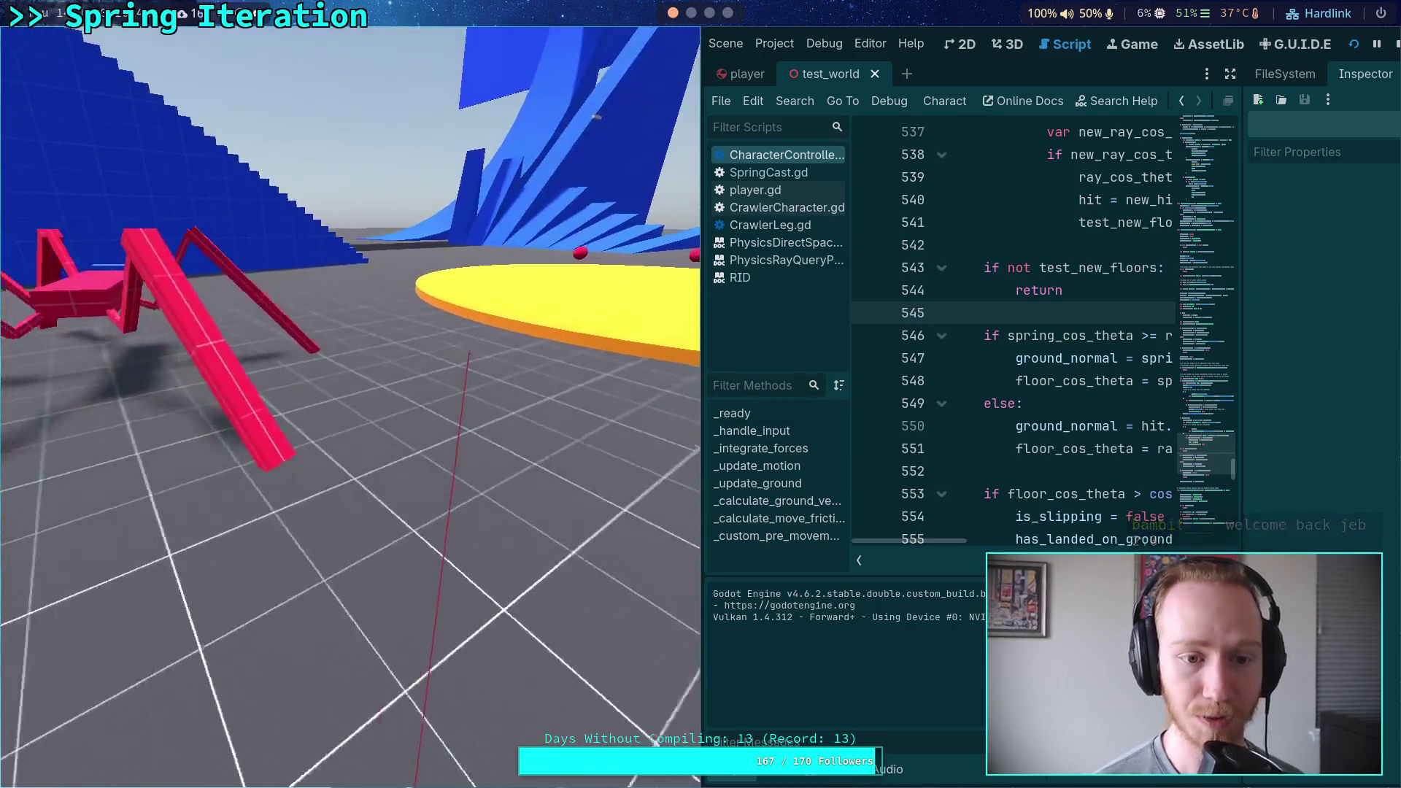
Stop the running game, hide the output log and bring up the 3D view near the ramps.
{"action": "left_click", "coordinate": [1394, 45]}
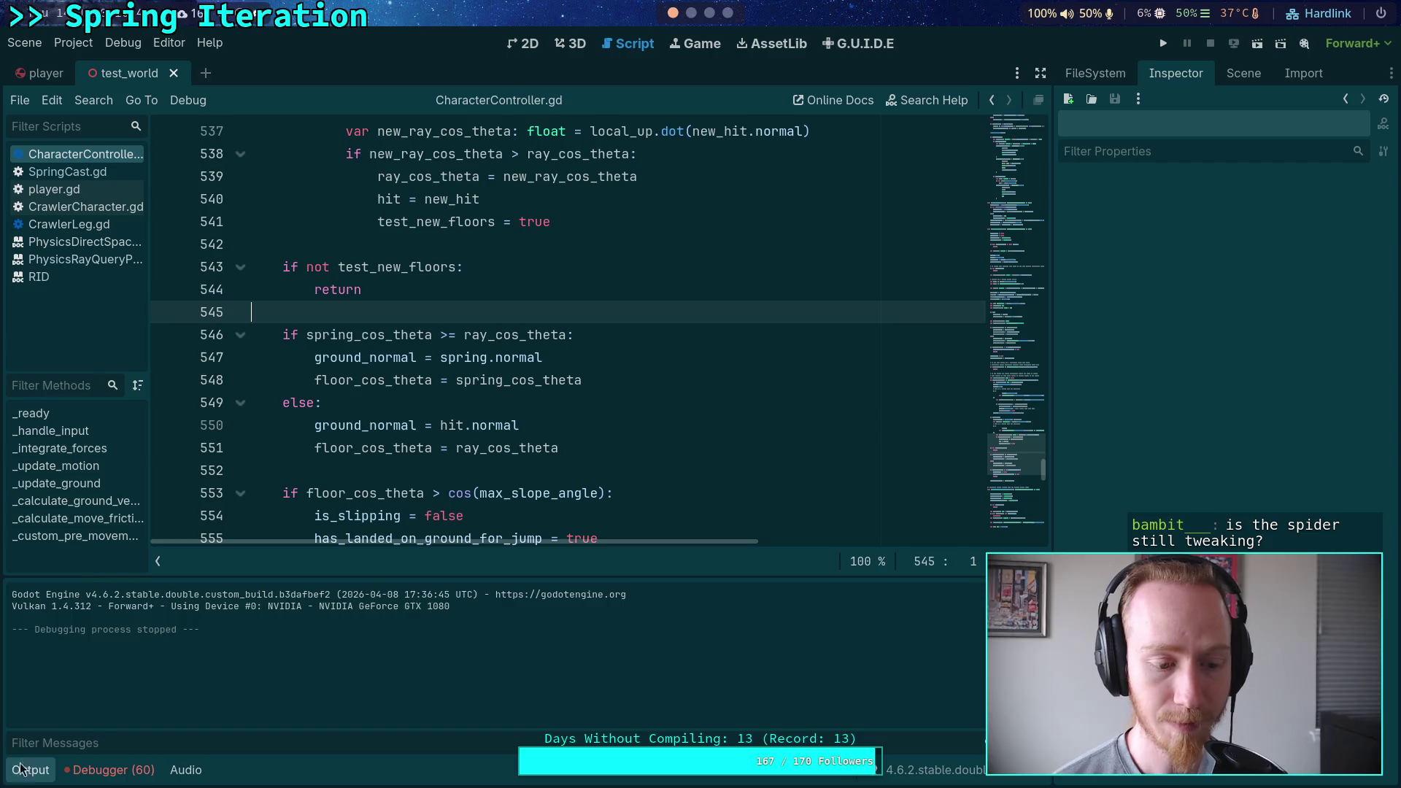
{"action": "key", "text": "ctrl+j"}
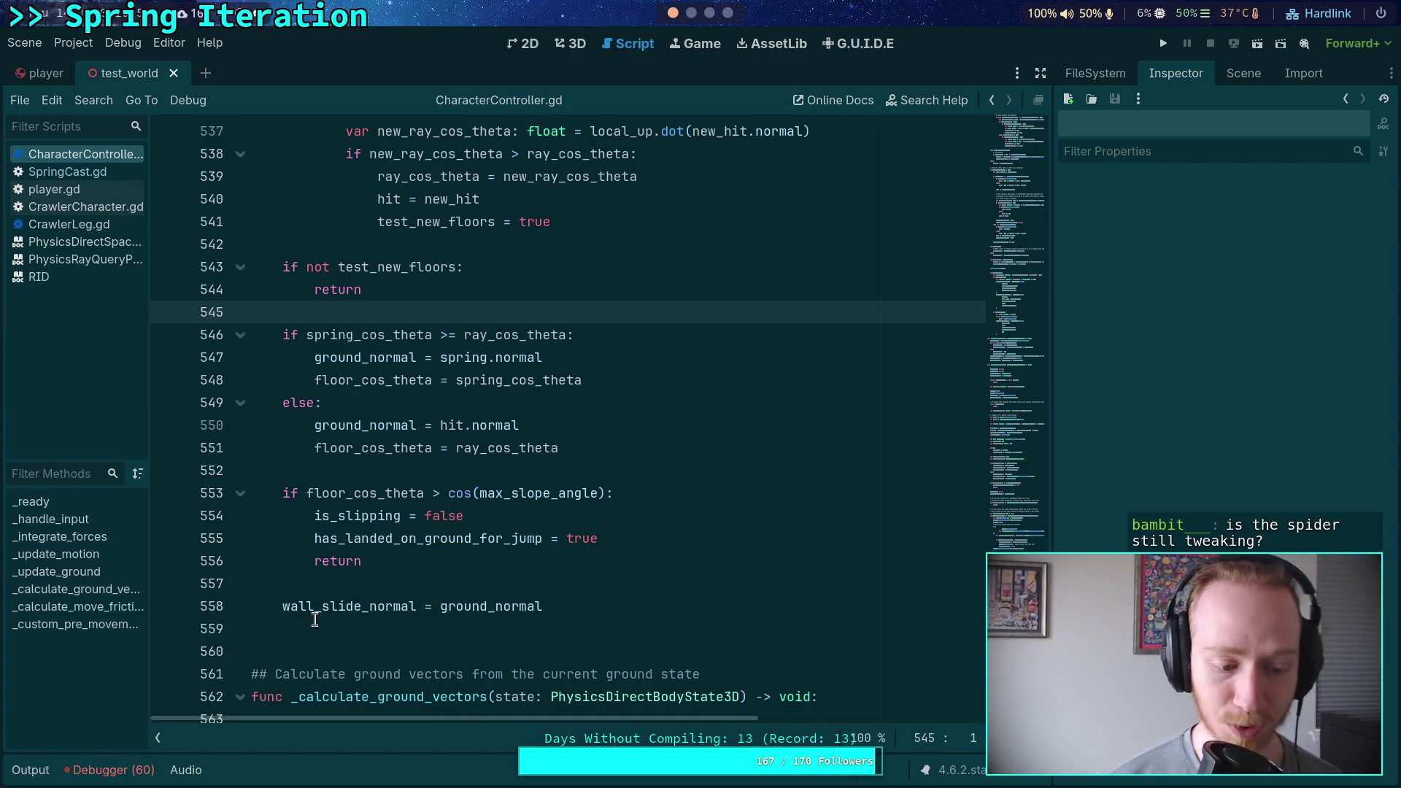
{"action": "left_click", "coordinate": [562, 43]}
{"action": "mouse_move", "coordinate": [407, 335]}
{"action": "left_mouse_down"}
{"action": "mouse_move", "coordinate": [601, 343]}
{"action": "mouse_move", "coordinate": [489, 360]}
{"action": "left_mouse_up"}
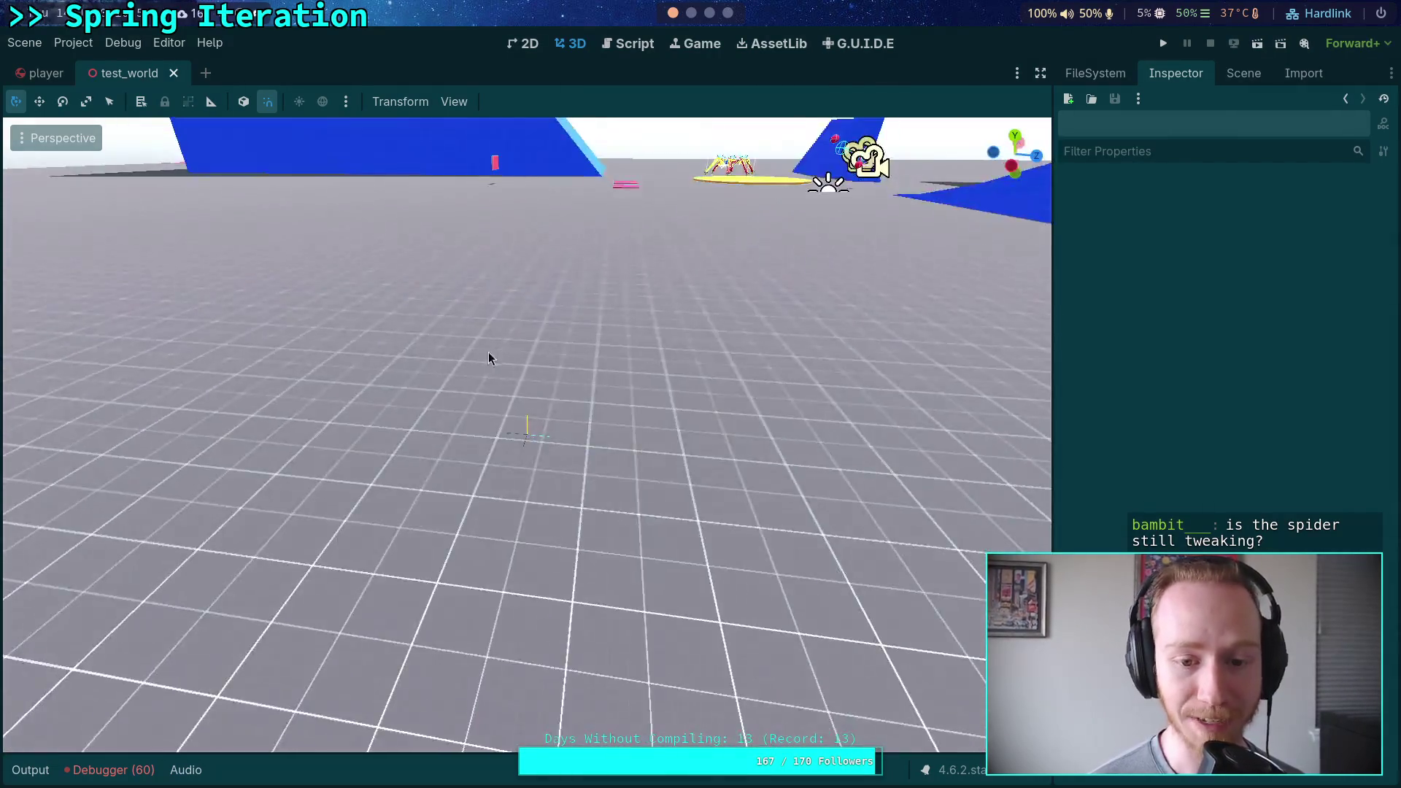
{"action": "key", "text": "w"}
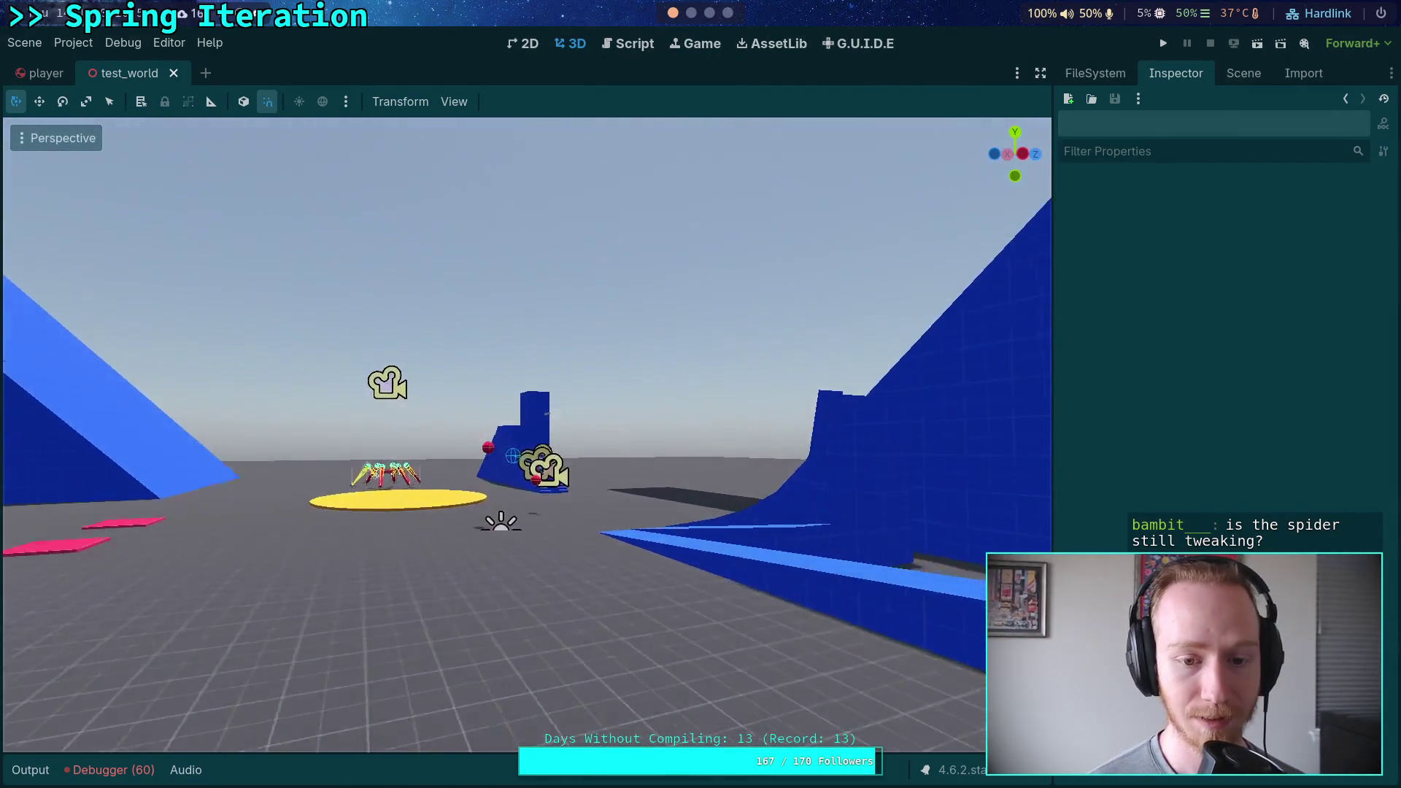
Move the Player over the red ball Ball2 in top-down view, nudging it slightly along X.
{"action": "left_click", "coordinate": [528, 415]}
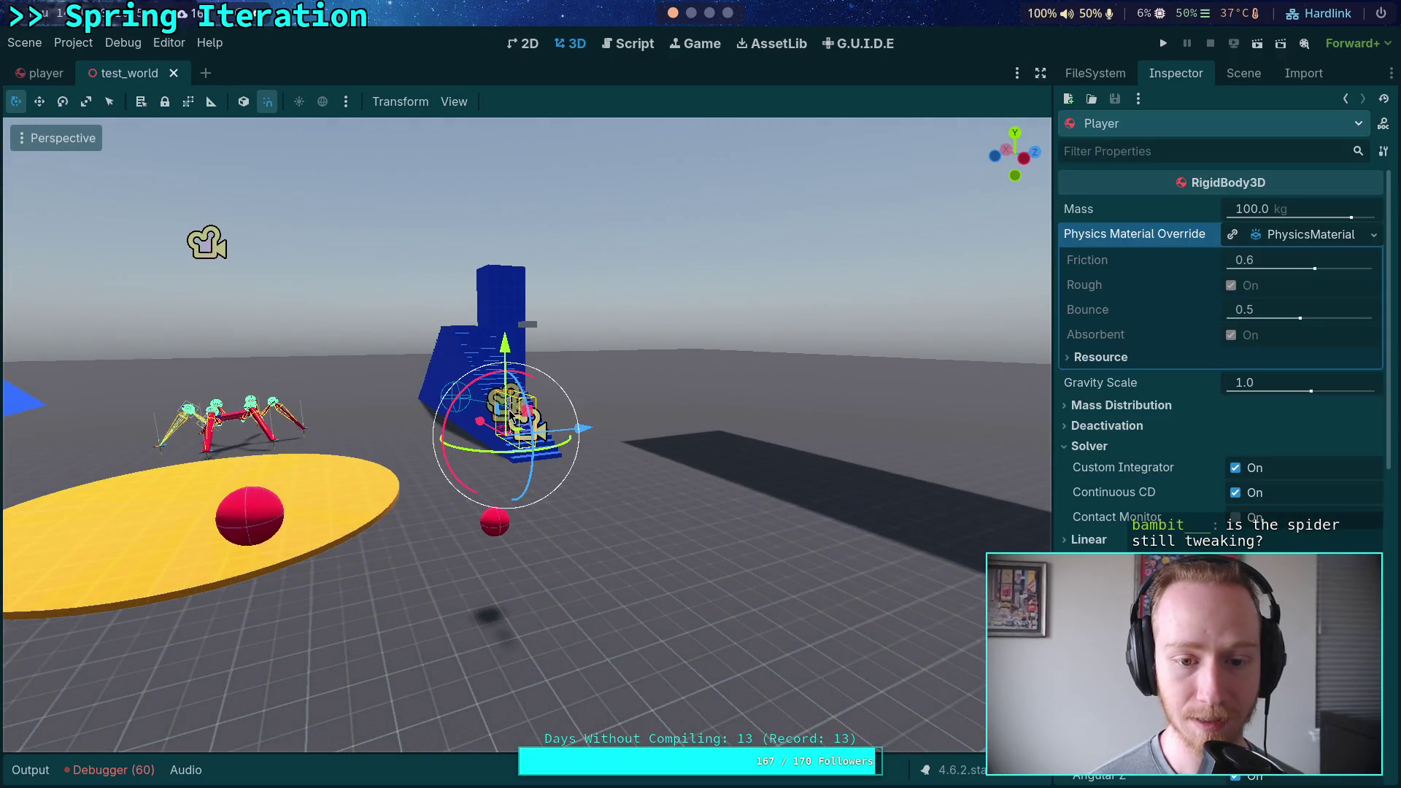
{"action": "mouse_move", "coordinate": [498, 430]}
{"action": "left_mouse_down"}
{"action": "mouse_move", "coordinate": [650, 496]}
{"action": "mouse_move", "coordinate": [540, 521]}
{"action": "mouse_move", "coordinate": [543, 540]}
{"action": "left_mouse_up"}
{"action": "left_click", "coordinate": [1012, 137]}
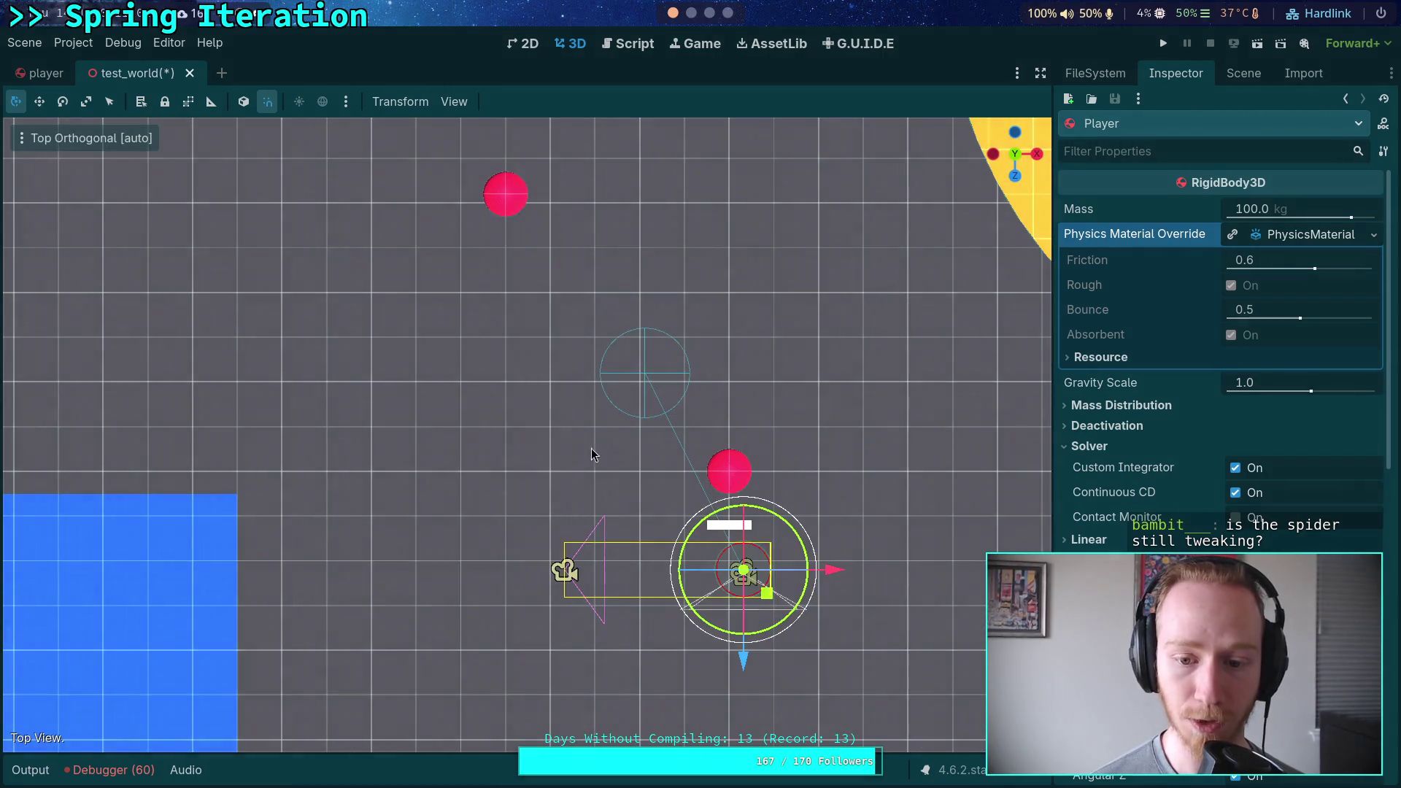
{"action": "left_click_drag", "start_coordinate": [772, 602], "coordinate": [759, 510]}
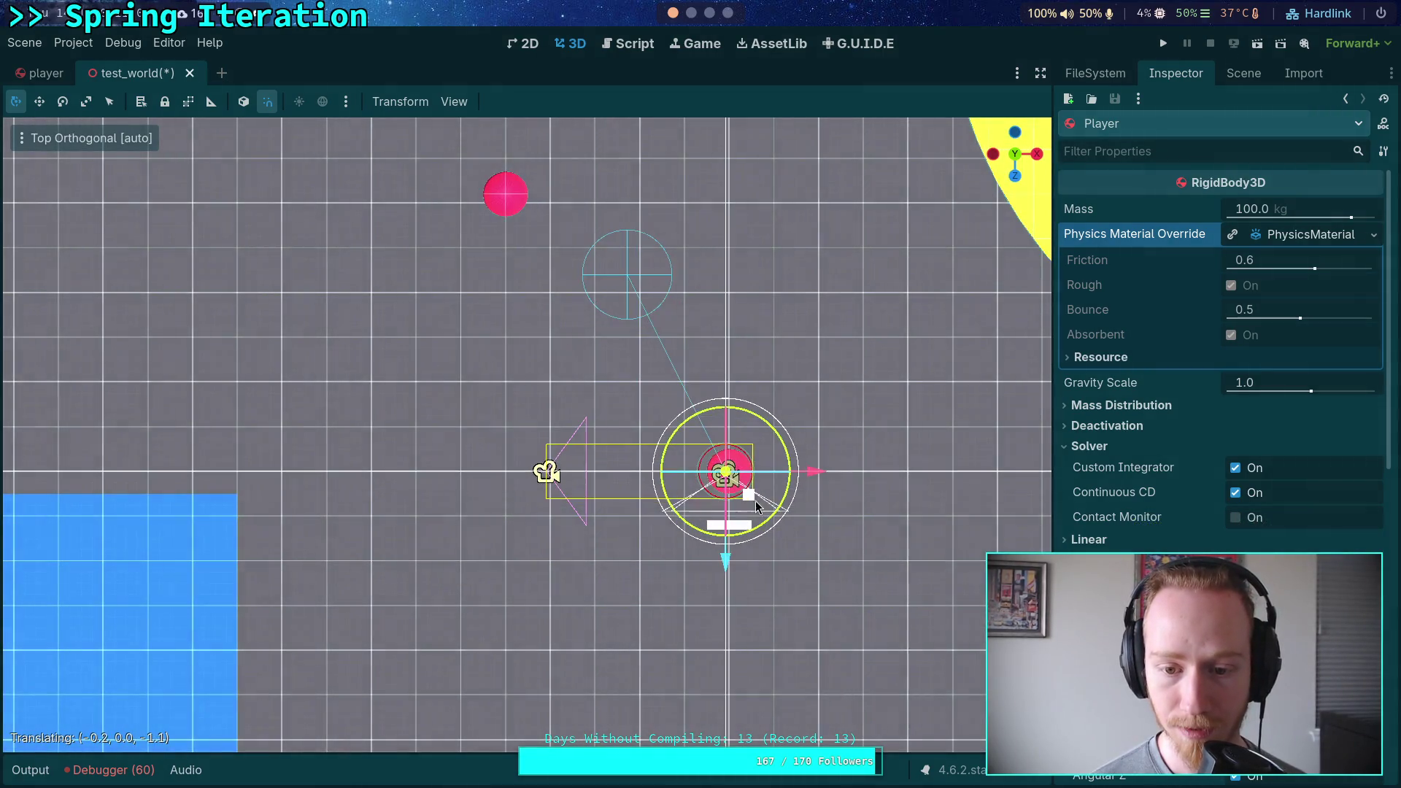
{"action": "scroll", "coordinate": [880, 498], "scroll_direction": "up", "scroll_amount": 5}
{"action": "key", "text": "f"}
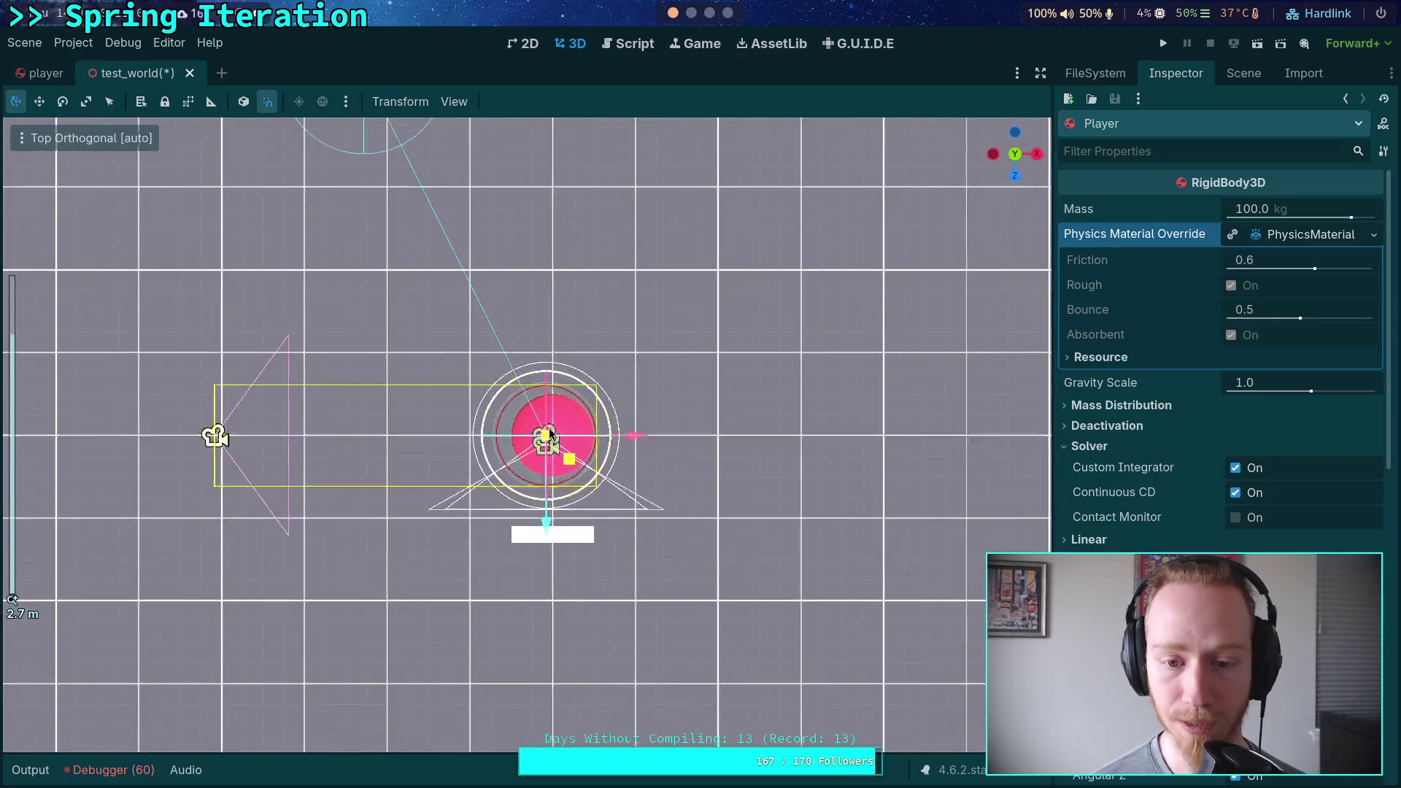
{"action": "left_click_drag", "start_coordinate": [645, 435], "coordinate": [661, 441]}
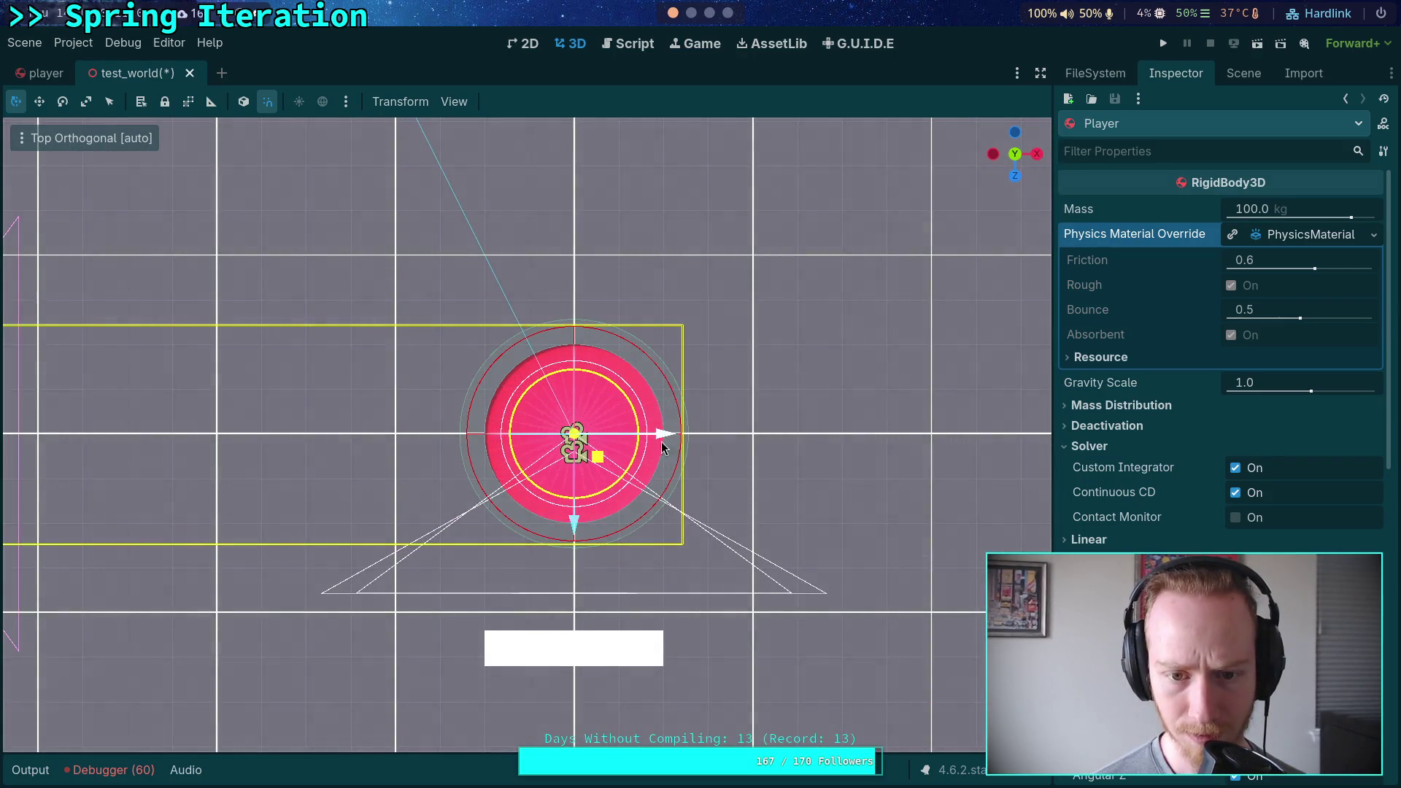
{"action": "scroll", "coordinate": [673, 489], "scroll_direction": "down", "scroll_amount": 5}
Raise the Player high above Ball2, then lift Ball2 slightly toward it.
{"action": "left_click_drag", "start_coordinate": [673, 489], "coordinate": [514, 491]}
{"action": "mouse_move", "coordinate": [529, 628]}
{"action": "left_mouse_down"}
{"action": "mouse_move", "coordinate": [604, 569]}
{"action": "mouse_move", "coordinate": [597, 476]}
{"action": "mouse_move", "coordinate": [593, 493]}
{"action": "left_mouse_up"}
{"action": "left_click_drag", "start_coordinate": [530, 538], "coordinate": [518, 321]}
{"action": "left_click", "coordinate": [533, 665]}
{"action": "left_click_drag", "start_coordinate": [529, 584], "coordinate": [518, 329]}
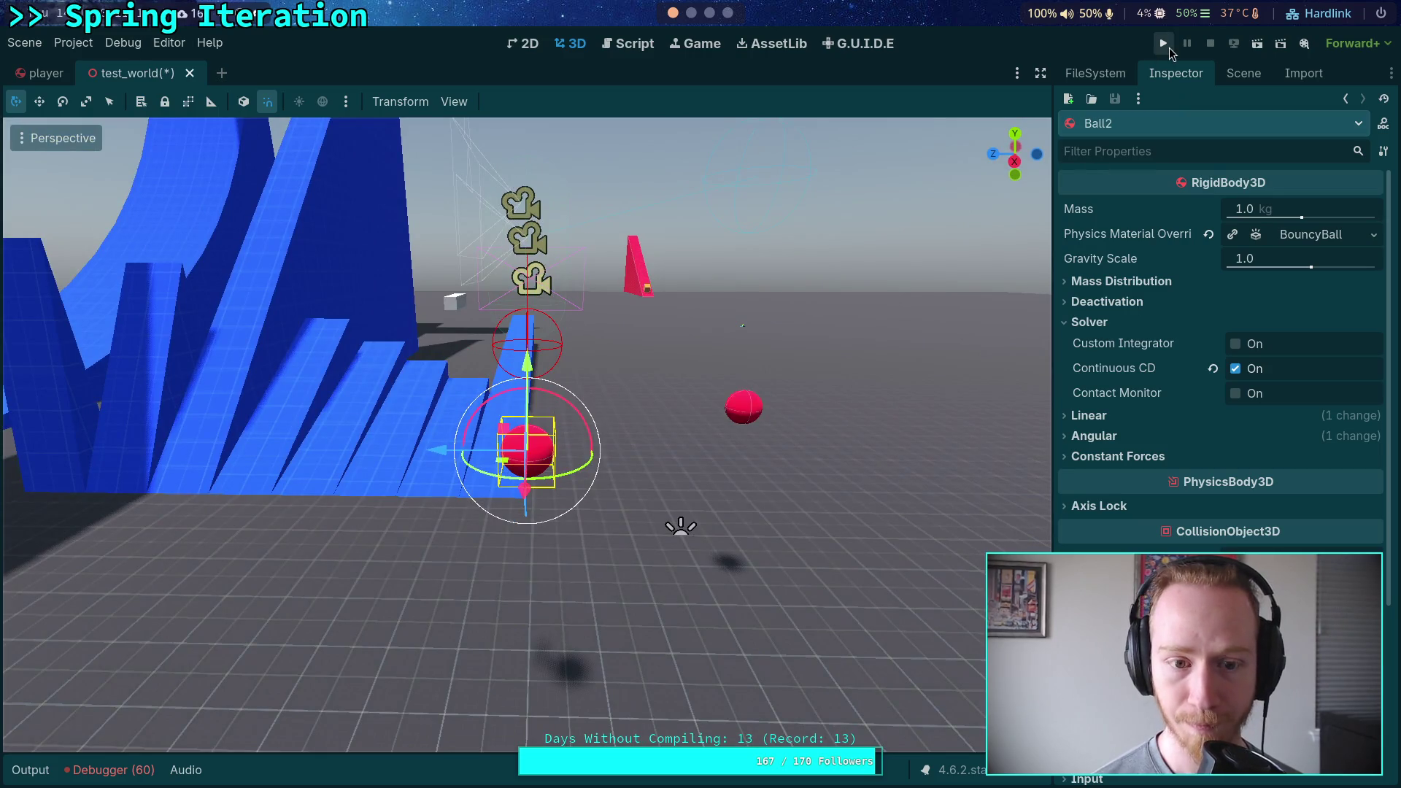
In right-side view, shift the small CSGBox3D up along Y and along Z, then launch the game.
{"action": "left_click", "coordinate": [458, 305]}
{"action": "left_click", "coordinate": [1014, 162]}
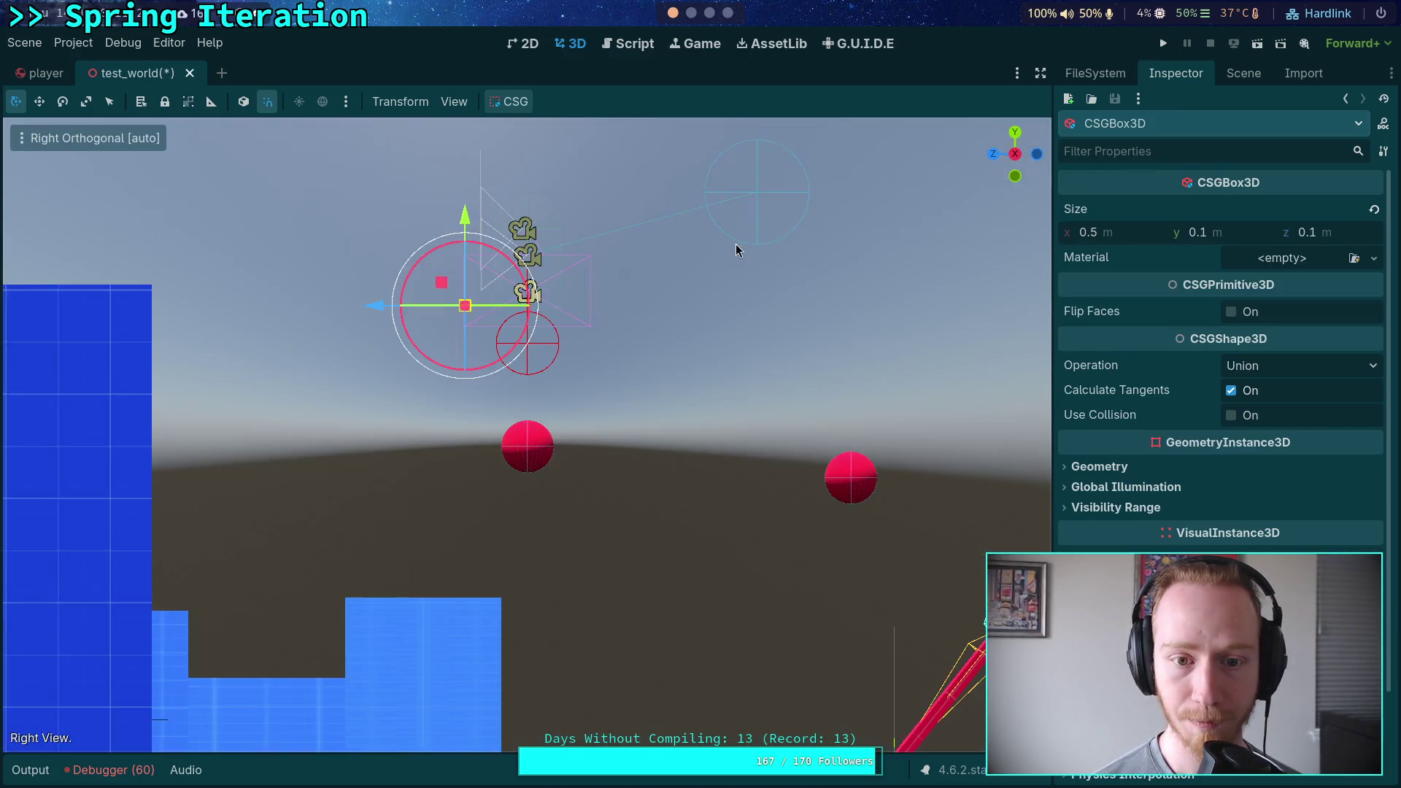
{"action": "left_click_drag", "start_coordinate": [526, 209], "coordinate": [612, 514]}
{"action": "mouse_move", "coordinate": [480, 392]}
{"action": "left_mouse_down"}
{"action": "mouse_move", "coordinate": [481, 238]}
{"action": "mouse_move", "coordinate": [475, 273]}
{"action": "mouse_move", "coordinate": [479, 254]}
{"action": "left_mouse_up"}
{"action": "scroll", "coordinate": [483, 245], "scroll_direction": "up", "scroll_amount": 5}
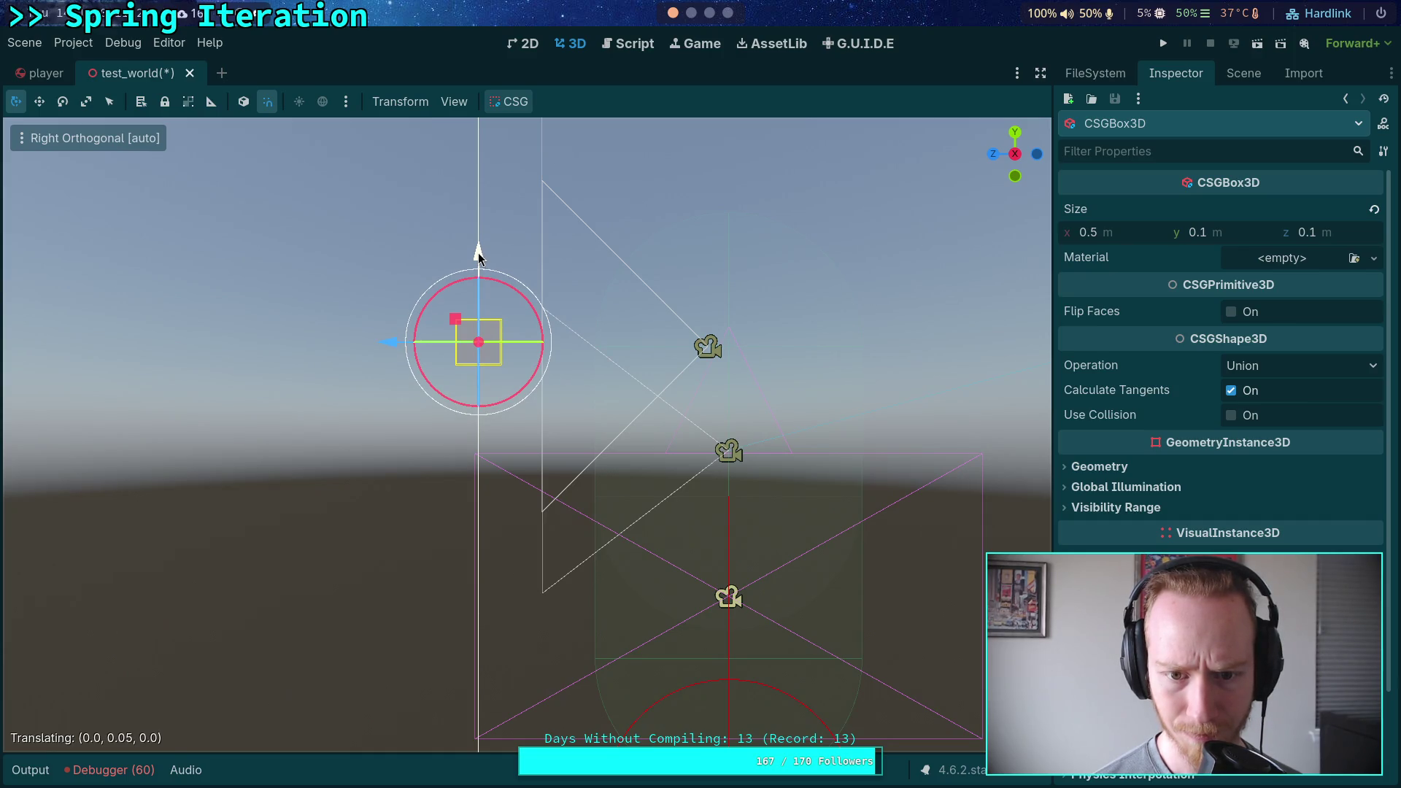
{"action": "left_click_drag", "start_coordinate": [401, 346], "coordinate": [516, 341]}
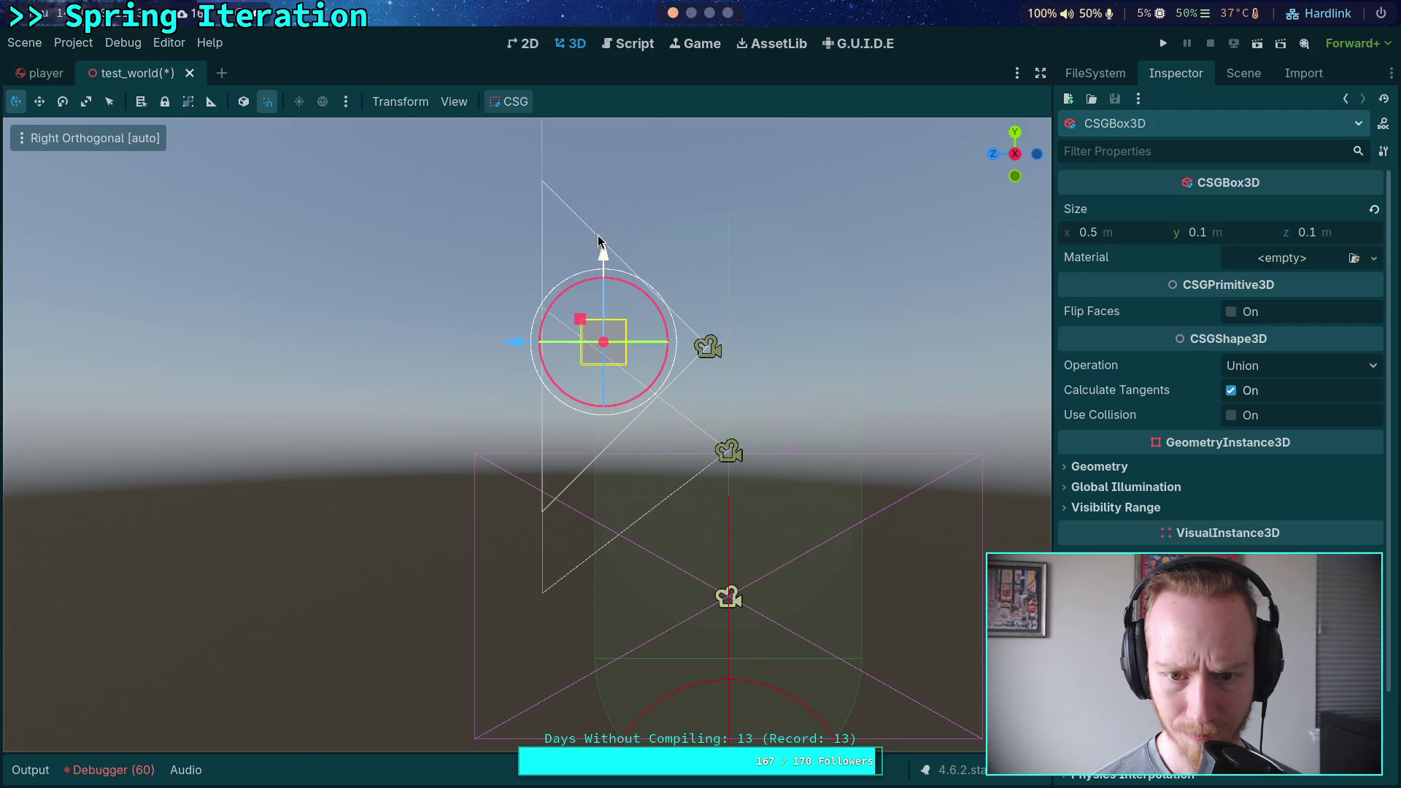
{"action": "left_click_drag", "start_coordinate": [604, 251], "coordinate": [603, 255]}
{"action": "left_click_drag", "start_coordinate": [510, 348], "coordinate": [350, 343]}
{"action": "left_click", "coordinate": [1164, 45]}
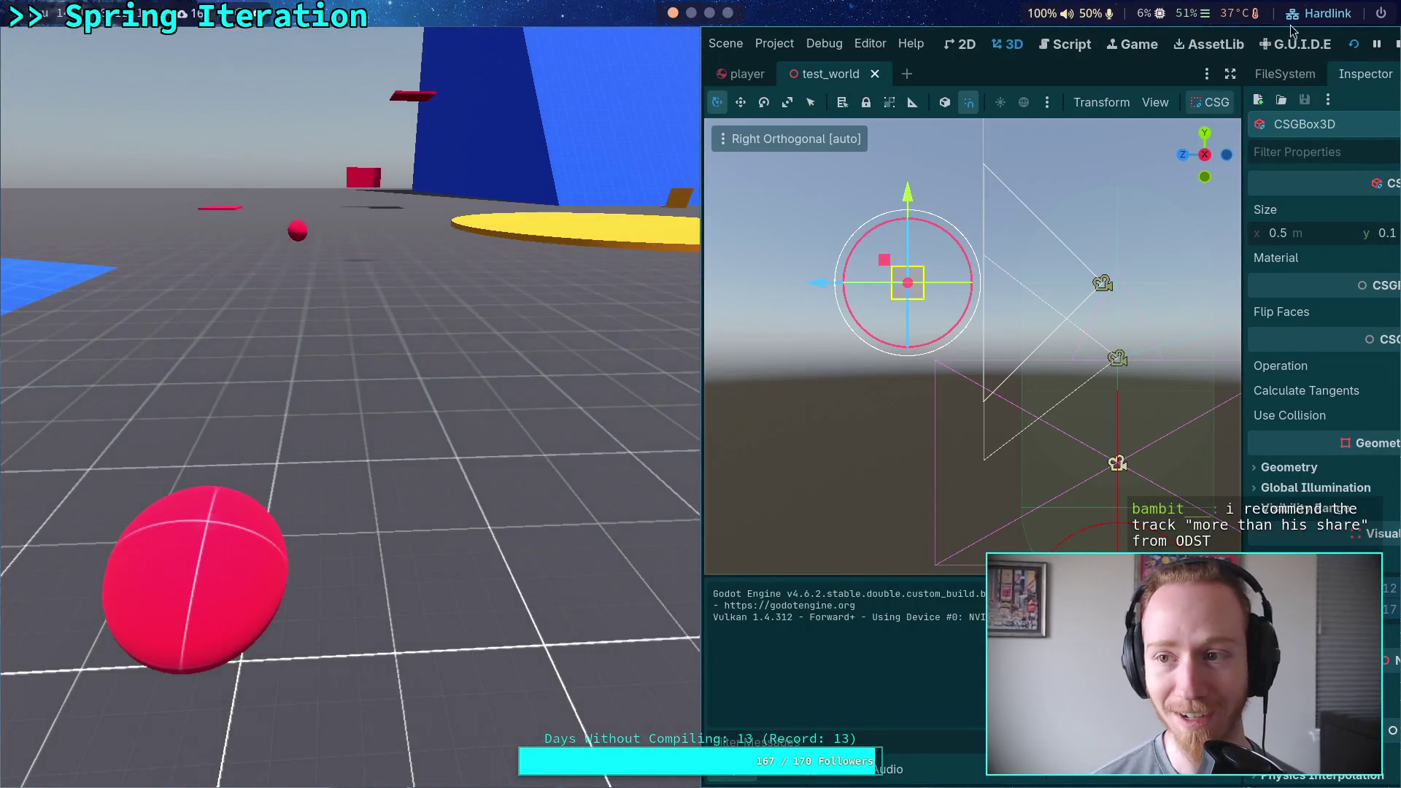
Stop the test run and orbit the editor view around the CSGBox3D.
{"action": "left_click", "coordinate": [1395, 46]}
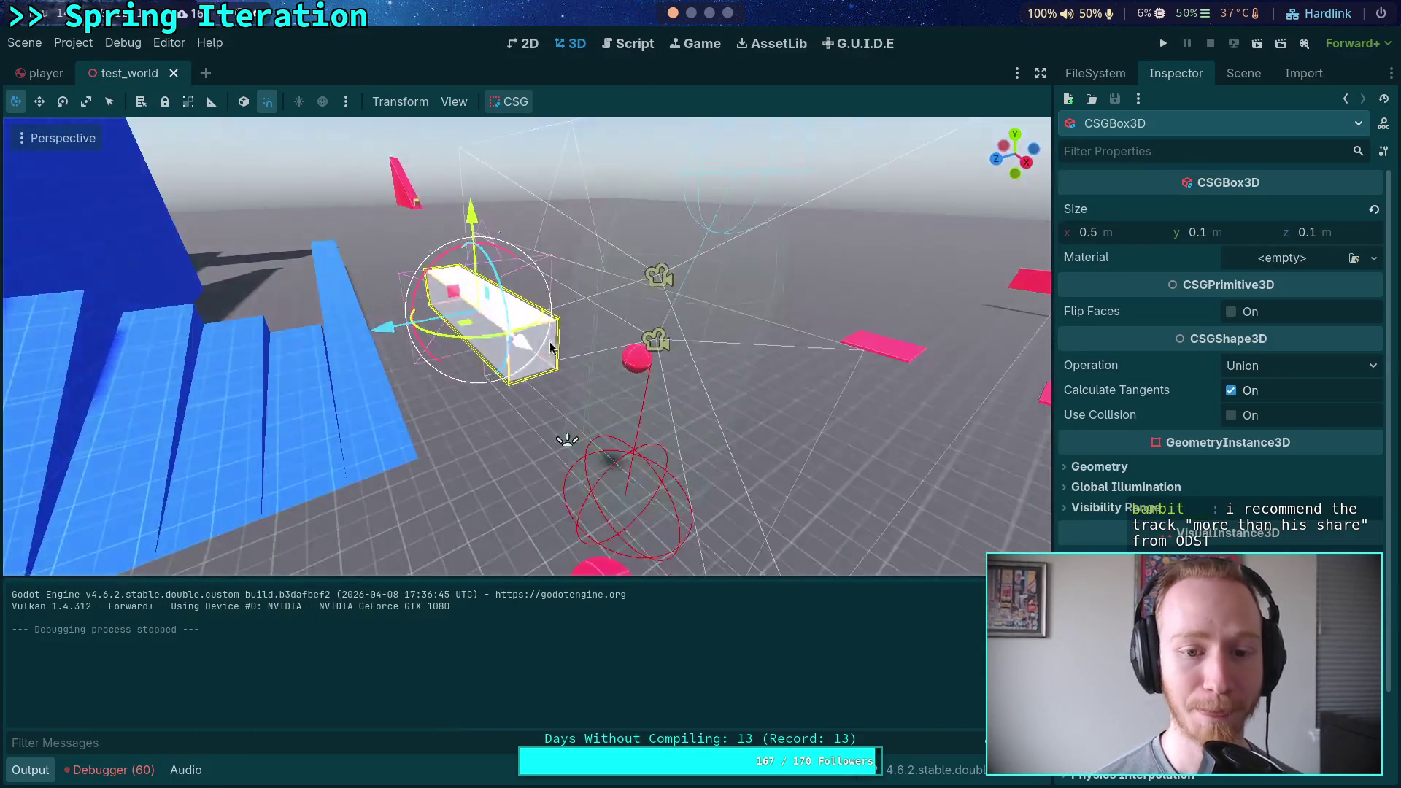
{"action": "left_click_drag", "start_coordinate": [550, 347], "coordinate": [554, 331]}
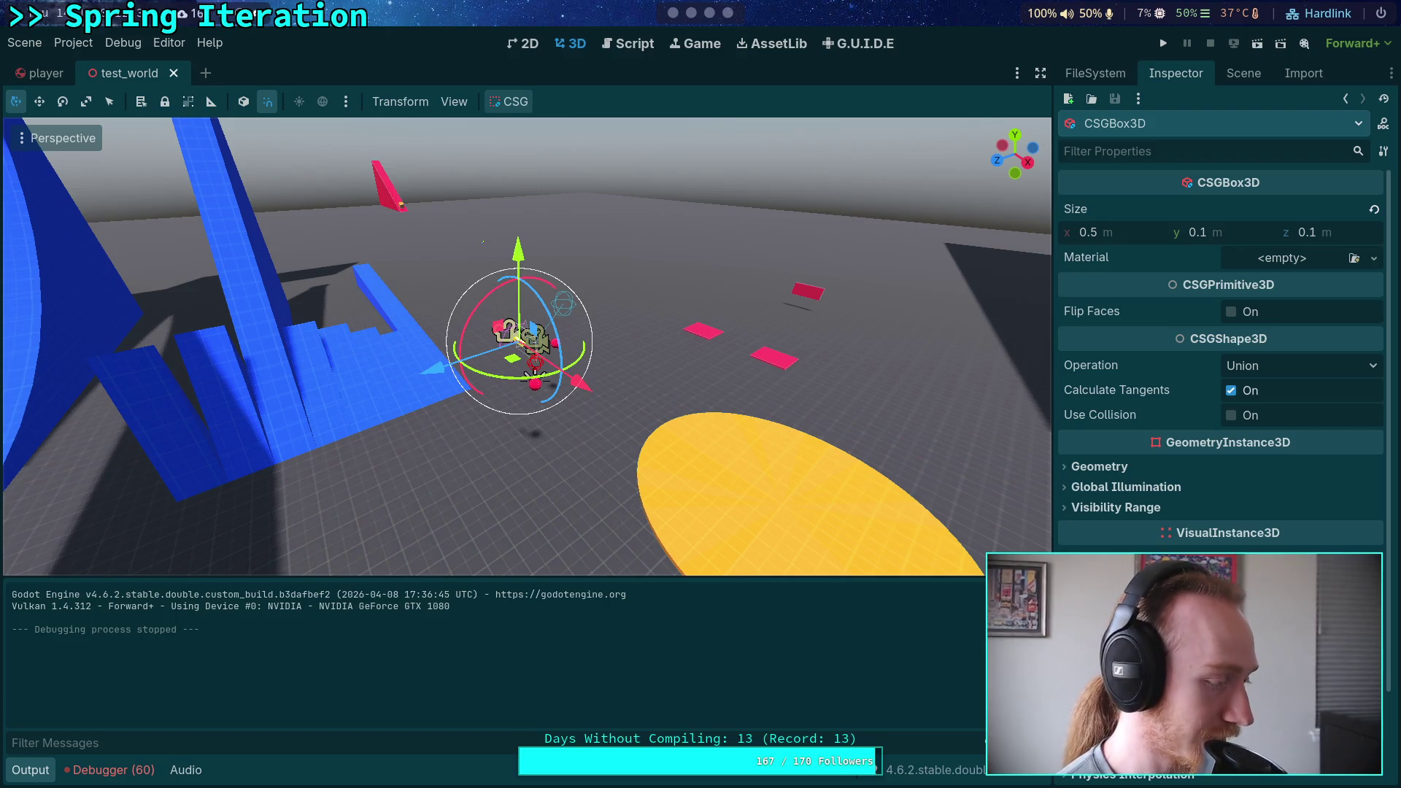
Fly toward the red balls, select Ball2 and show the Scene tree.
{"action": "mouse_move", "coordinate": [579, 463]}
{"action": "left_mouse_down"}
{"action": "mouse_move", "coordinate": [636, 442]}
{"action": "mouse_move", "coordinate": [588, 448]}
{"action": "left_mouse_up"}
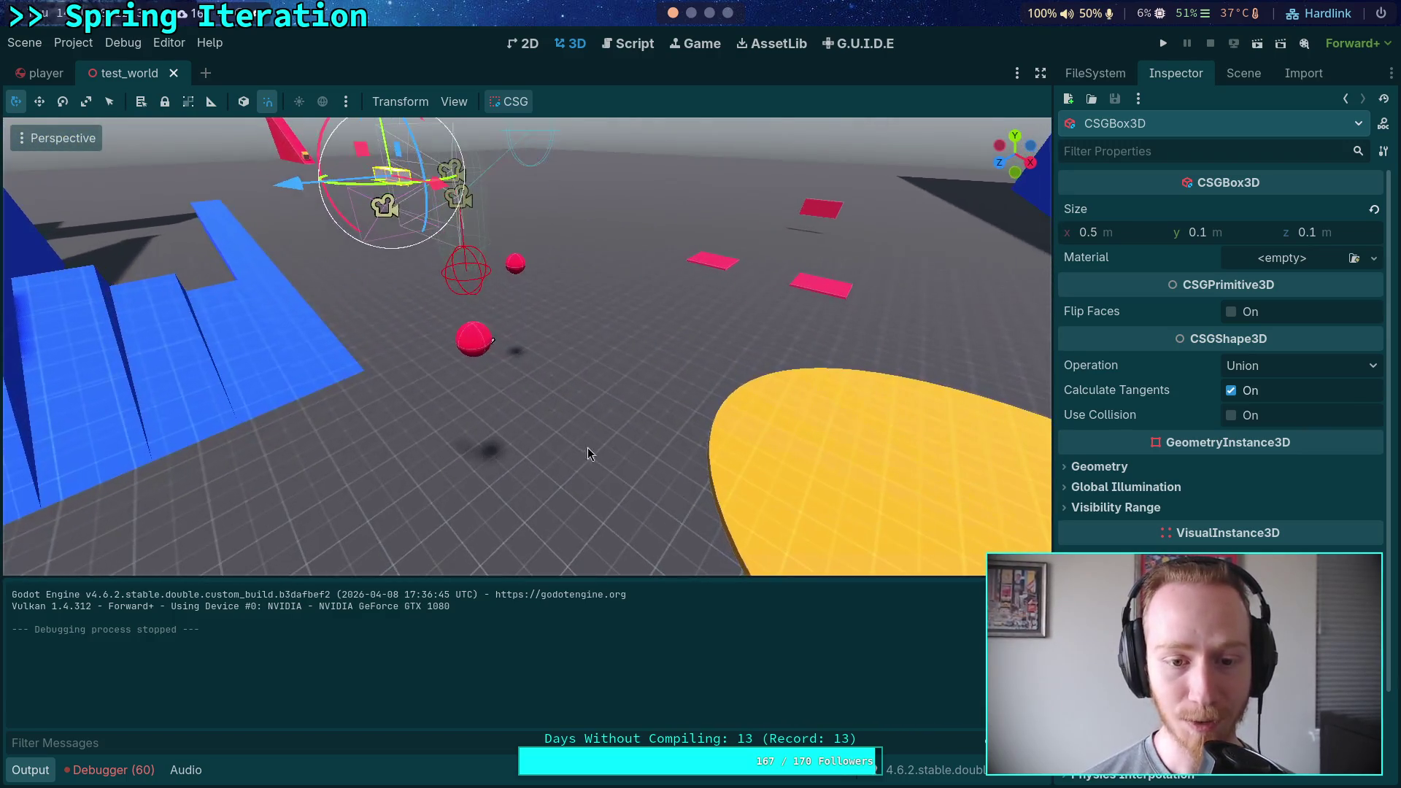
{"action": "left_click", "coordinate": [475, 350]}
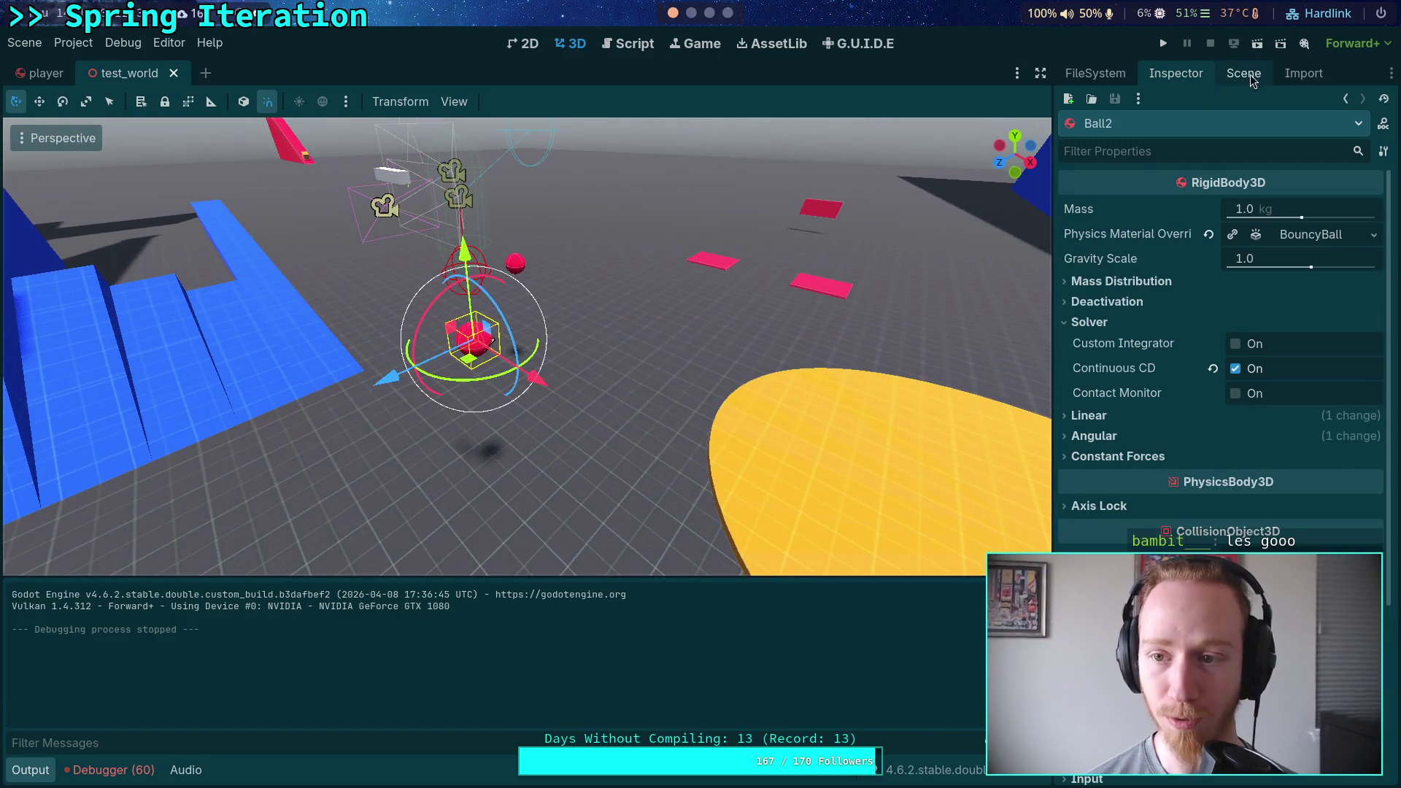
{"action": "left_click", "coordinate": [1244, 73]}
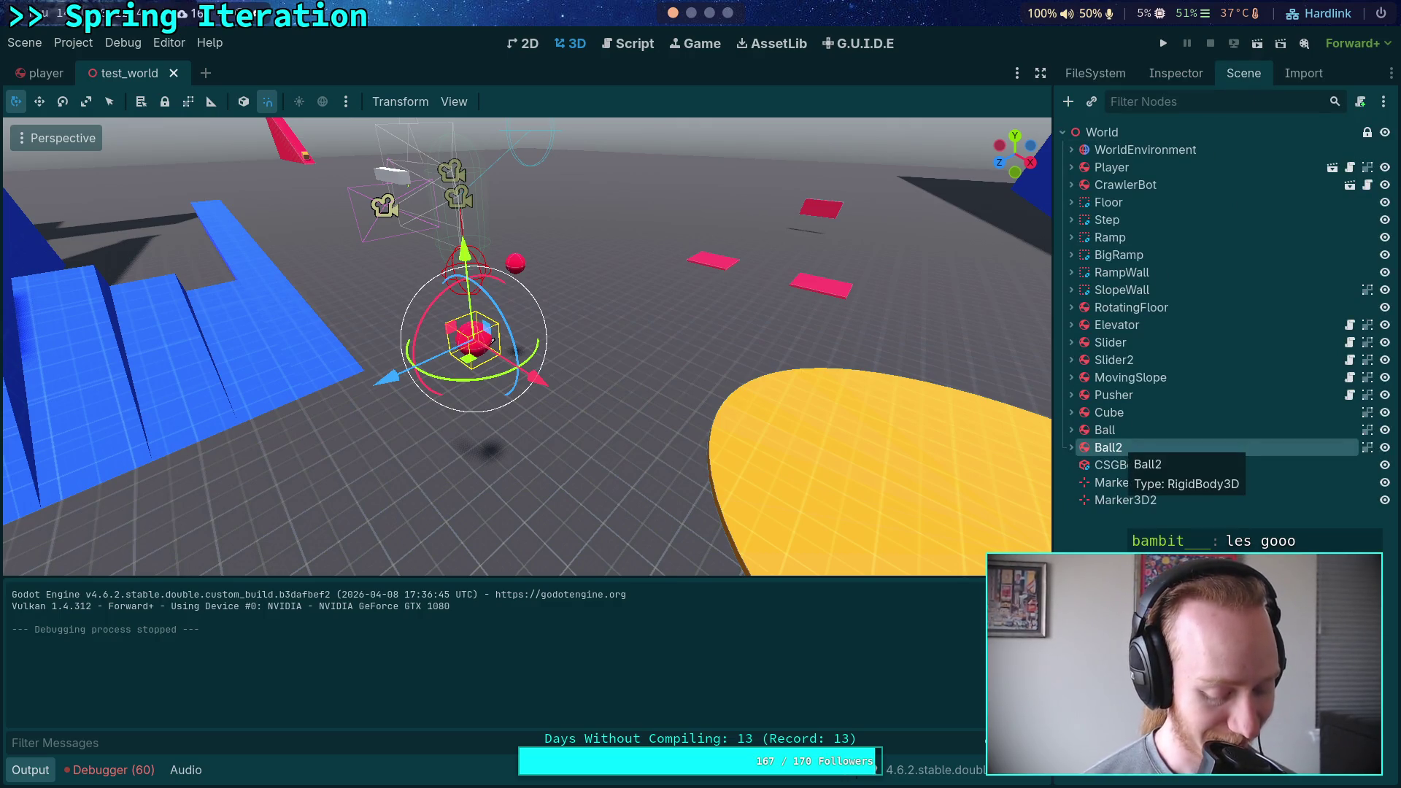
Duplicate Ball2 and rename the copy LargeBall.
{"action": "right_click", "coordinate": [1136, 448]}
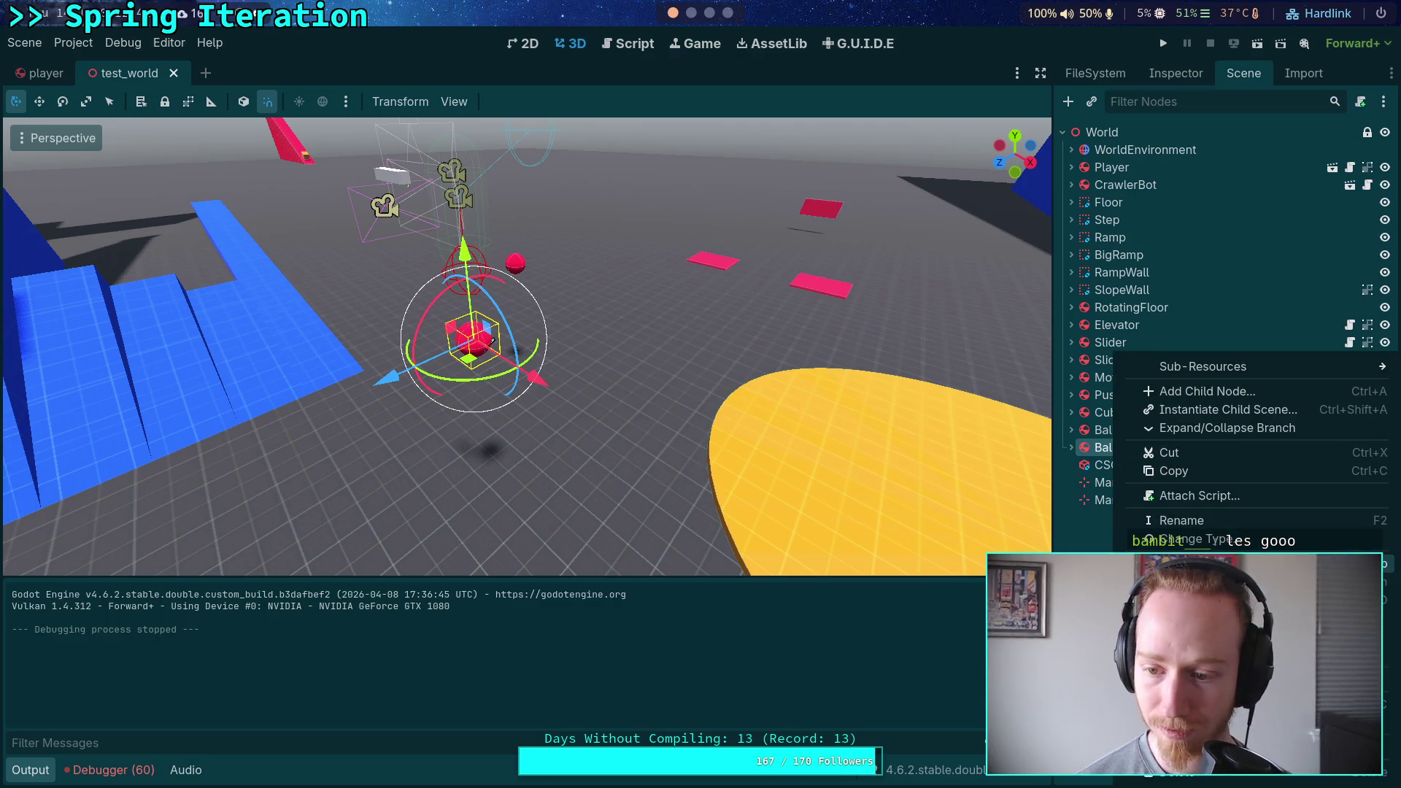
{"action": "key", "text": "ctrl+d"}
{"action": "key", "text": "F2"}
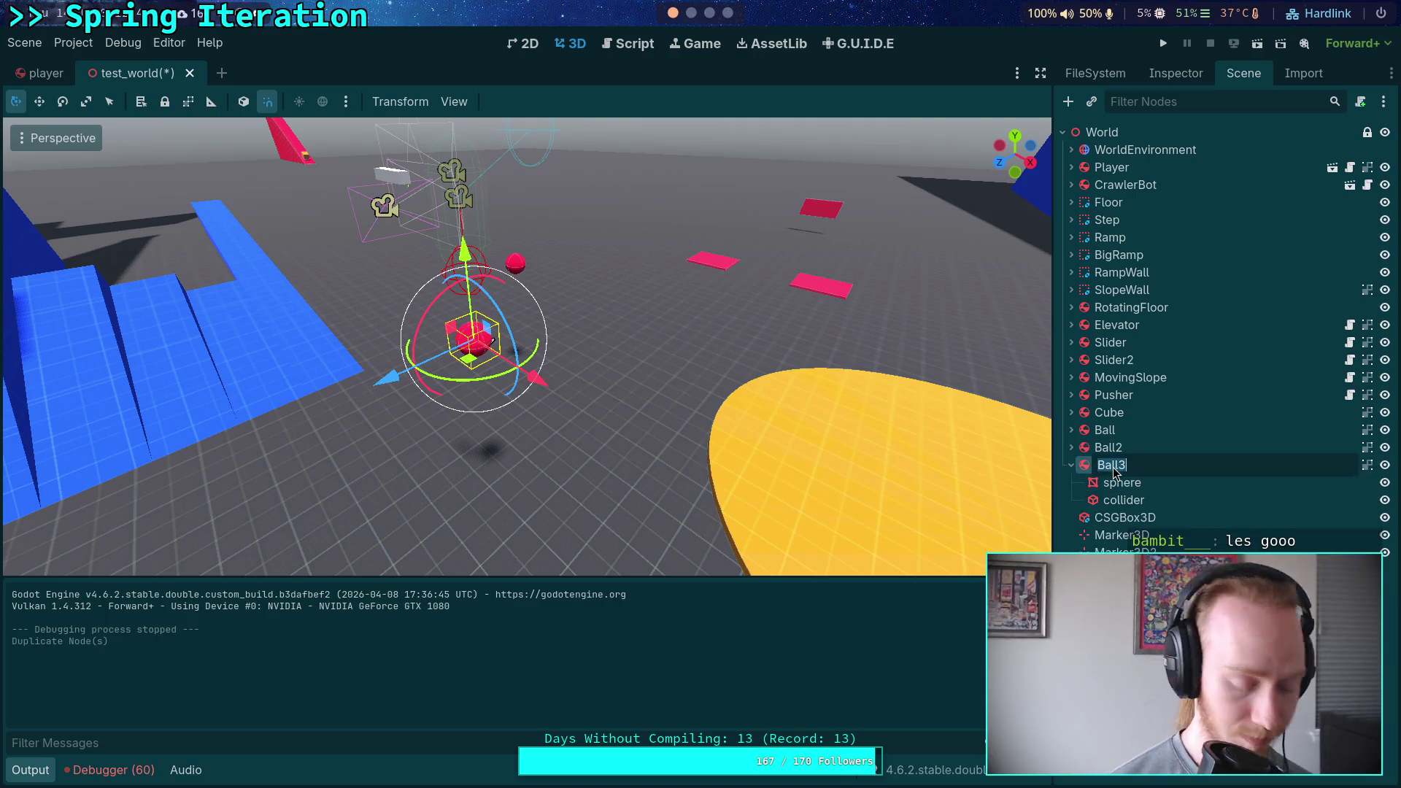
{"action": "type", "text": "LargeBall"}
{"action": "key", "text": "Return"}
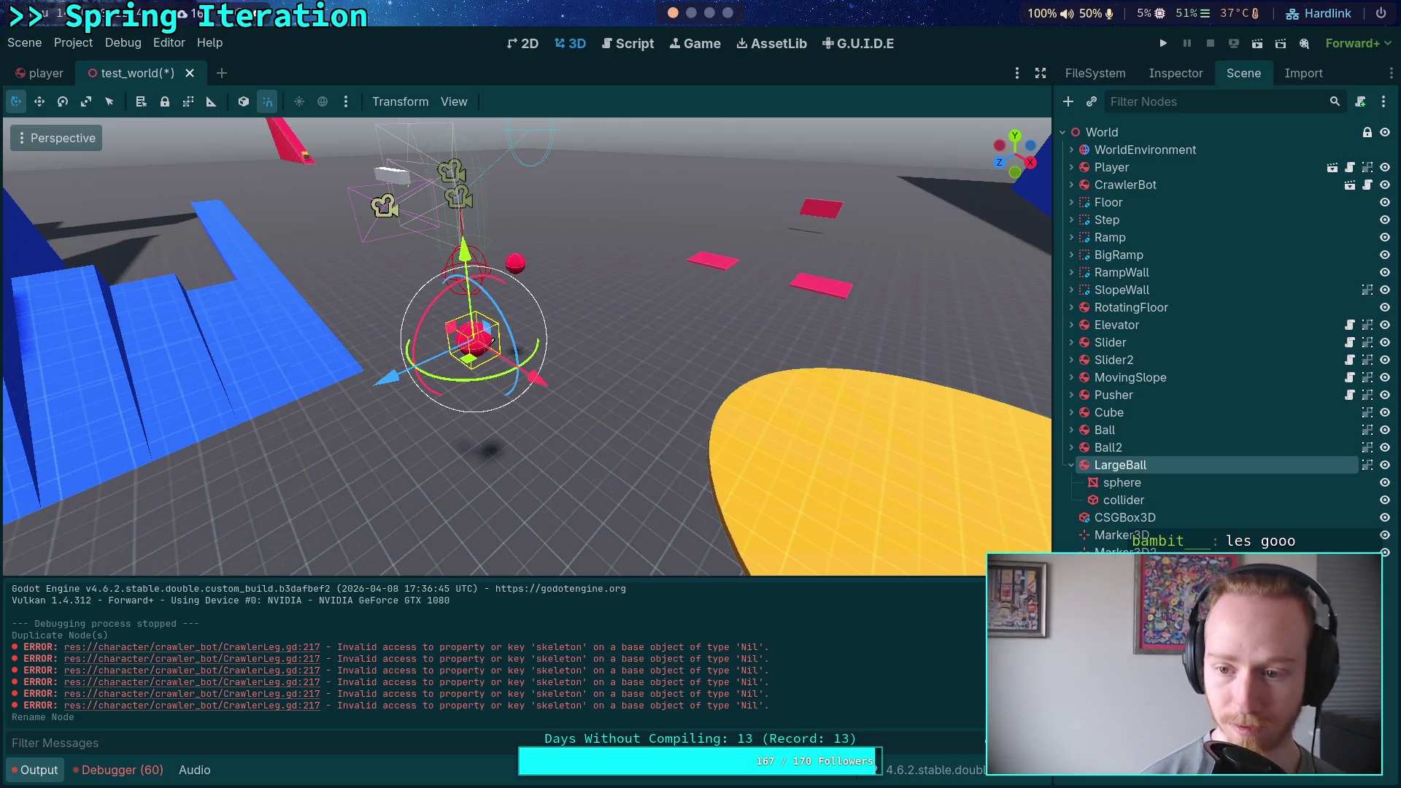
Set LargeBall's mass to 2000 kg.
{"action": "left_click", "coordinate": [1185, 73]}
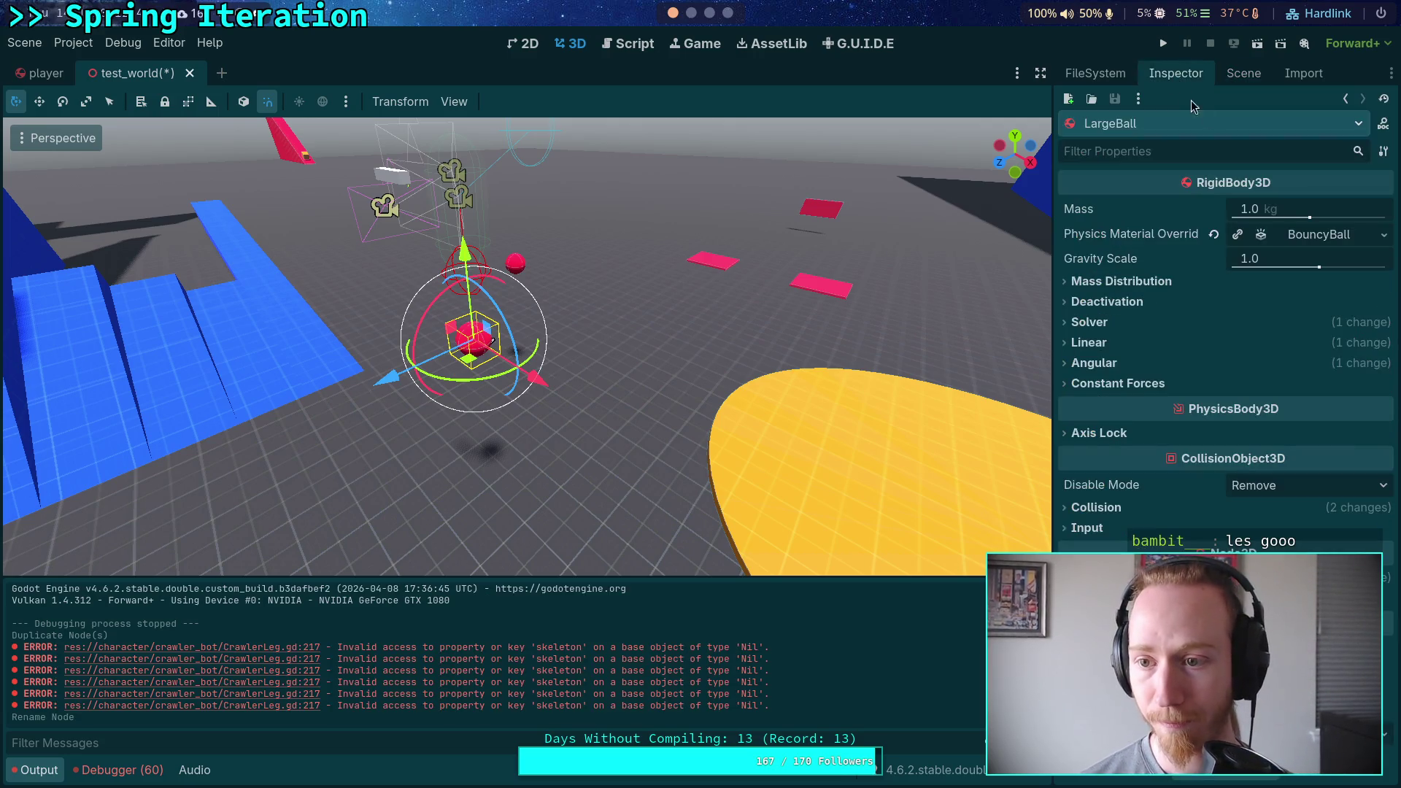
{"action": "left_click", "coordinate": [1285, 204]}
{"action": "type", "text": "2000"}
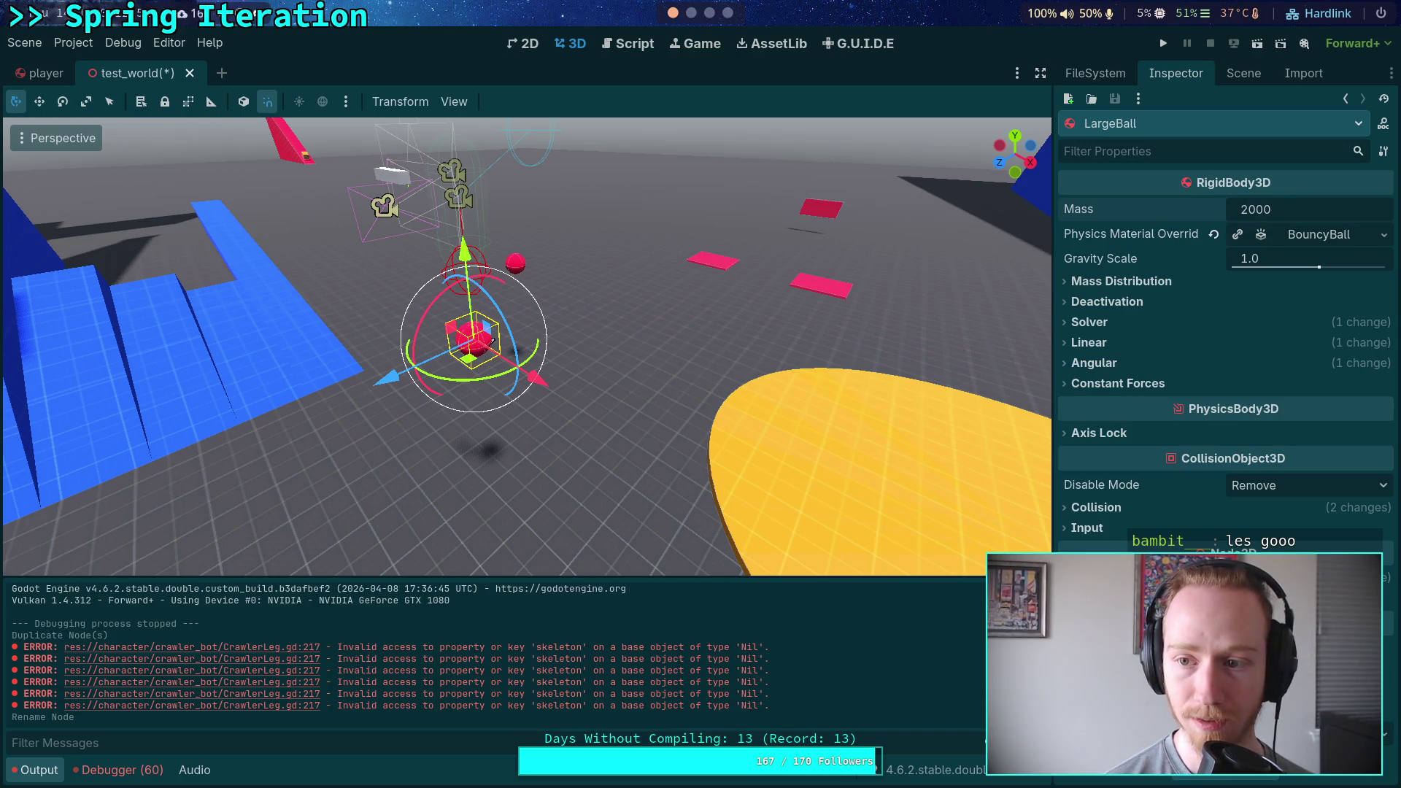
{"action": "key", "text": "Return"}
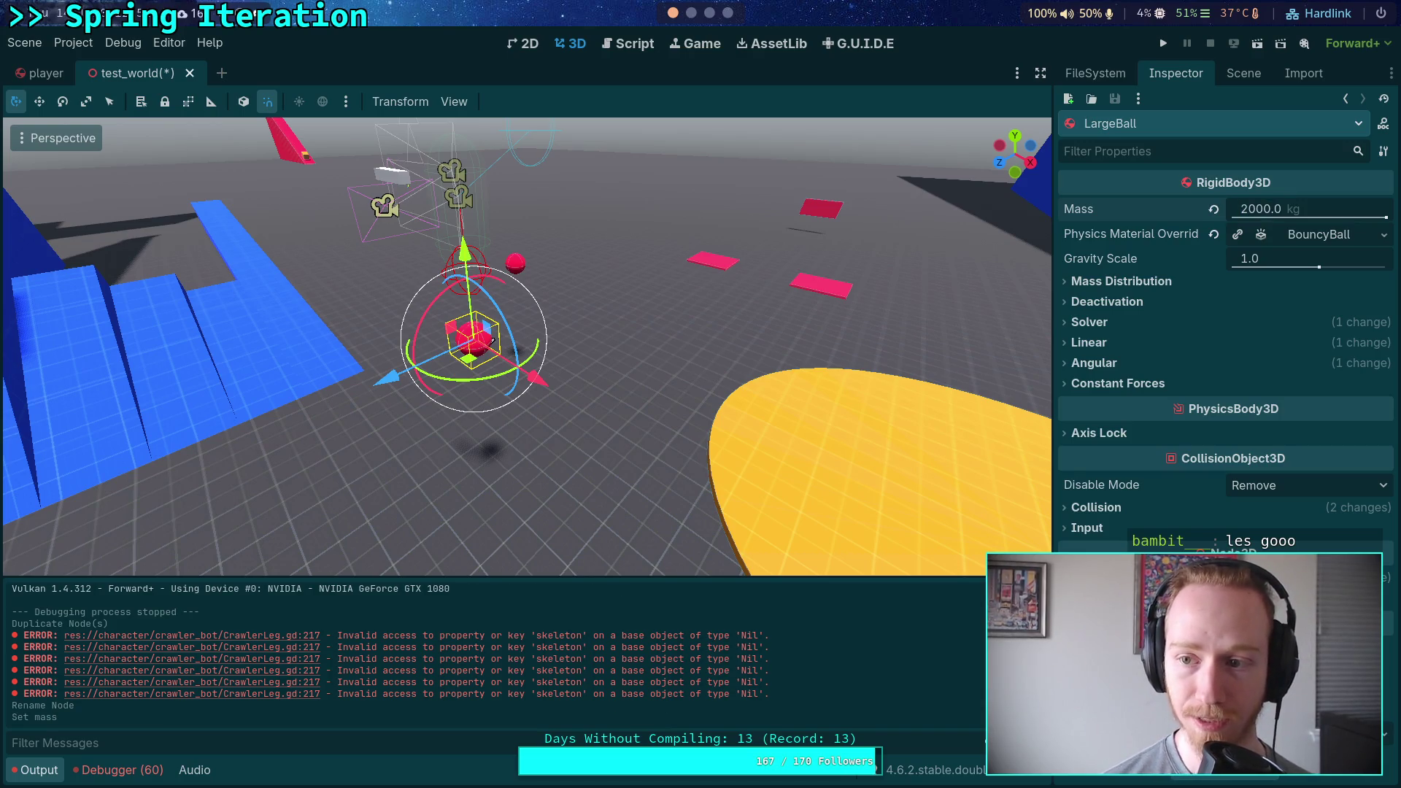
Replace BouncyBall with a new PhysicsMaterial whose friction is 0.4.
{"action": "left_click", "coordinate": [1349, 233]}
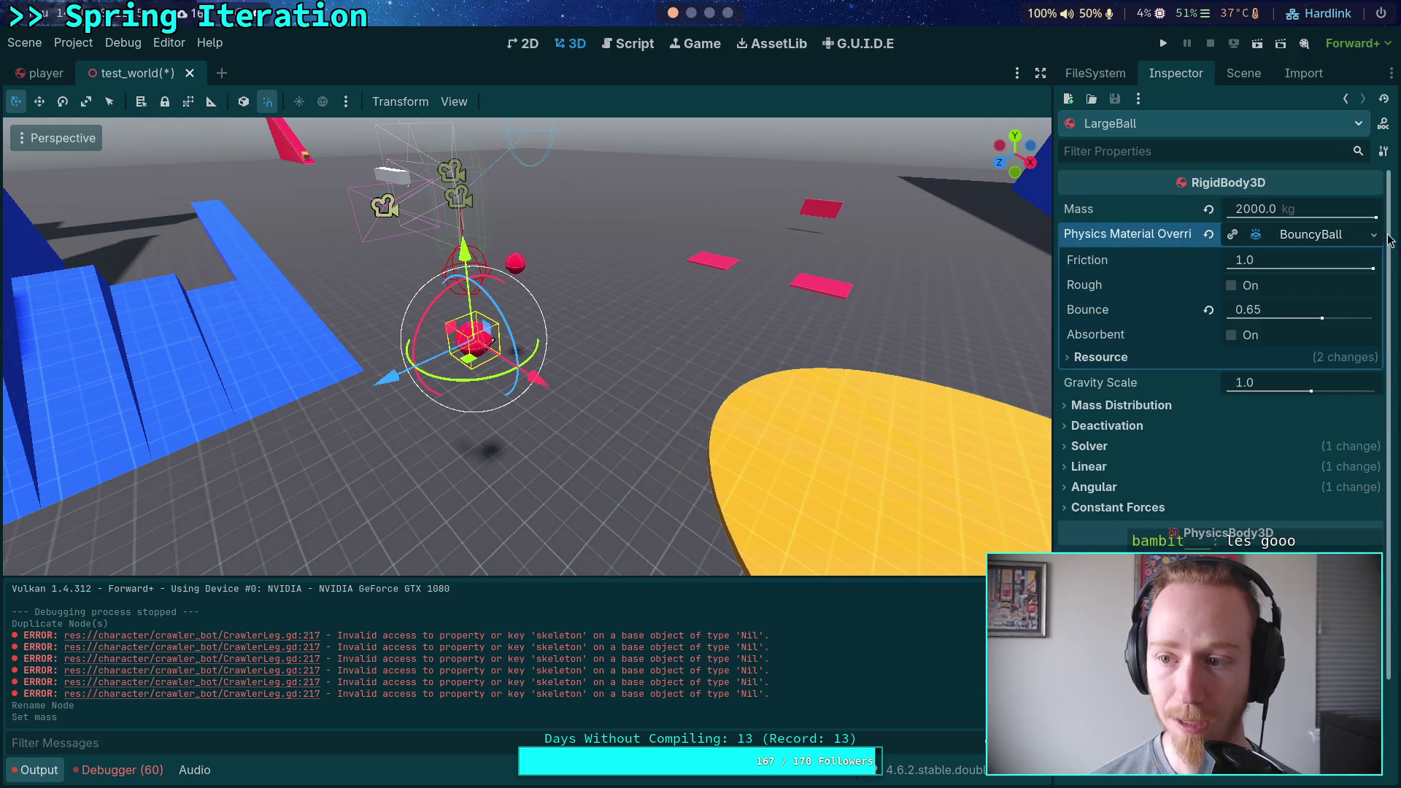
{"action": "left_click", "coordinate": [1374, 239]}
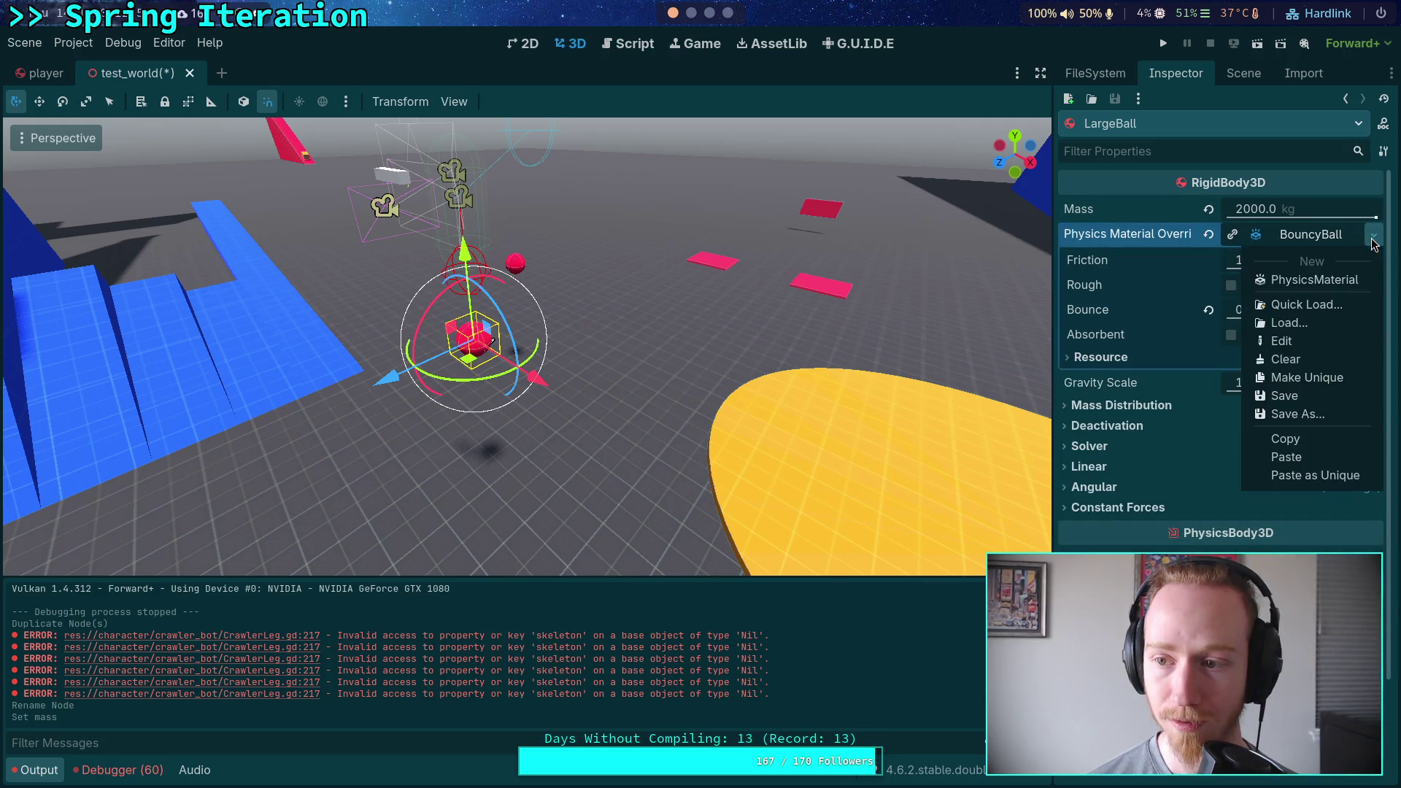
{"action": "left_click", "coordinate": [1321, 280]}
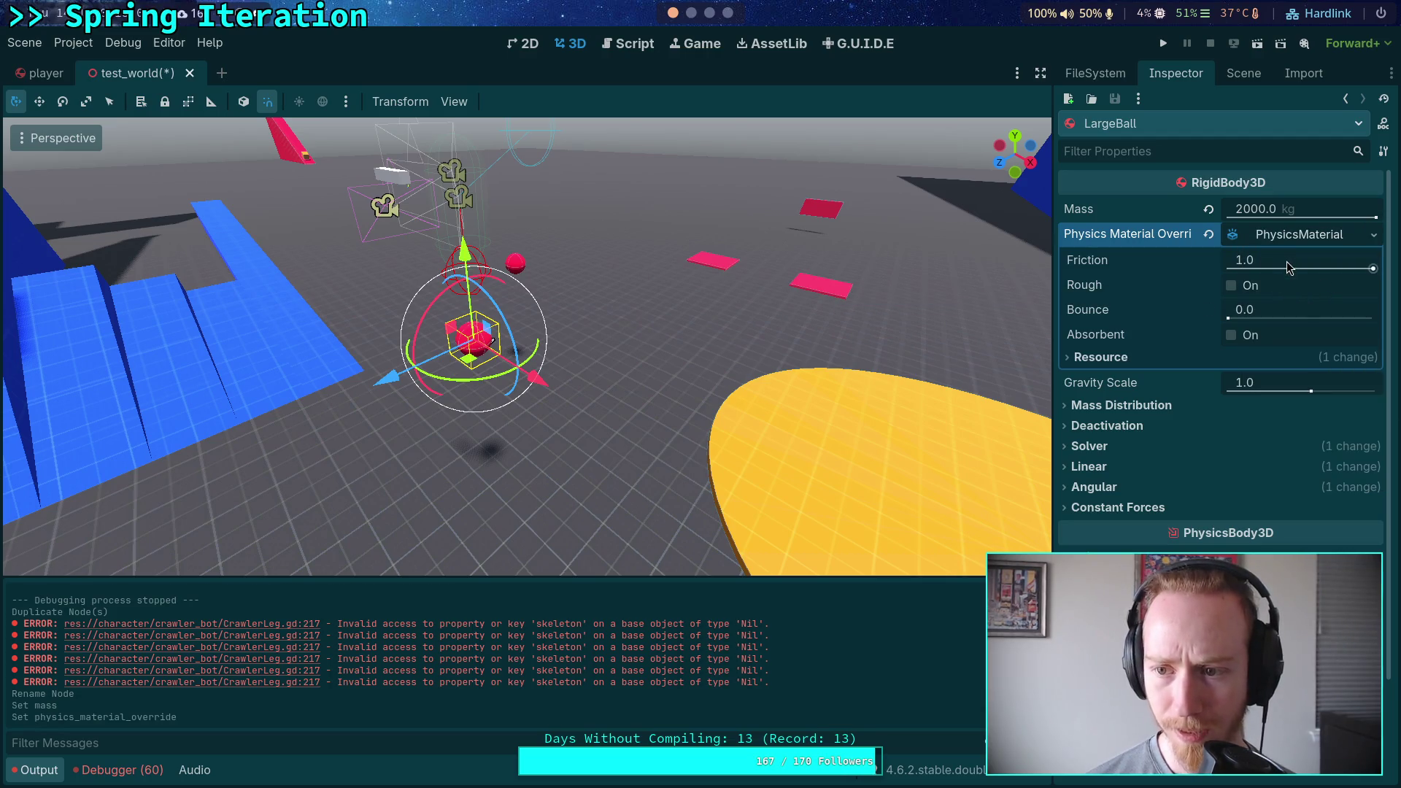
{"action": "left_click", "coordinate": [1286, 262]}
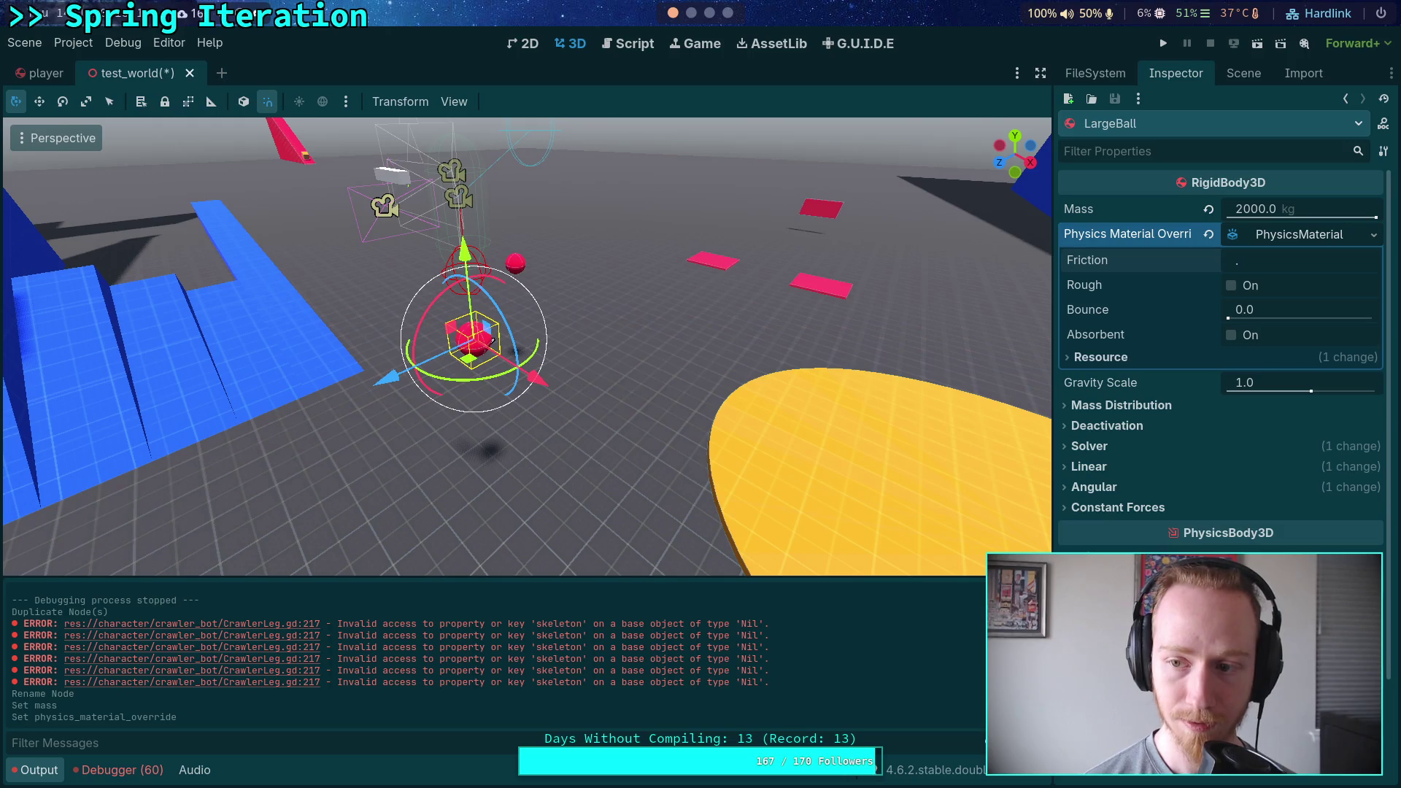
{"action": "type", "text": "4"}
{"action": "type", "text": "0.4"}
{"action": "key", "text": "Return"}
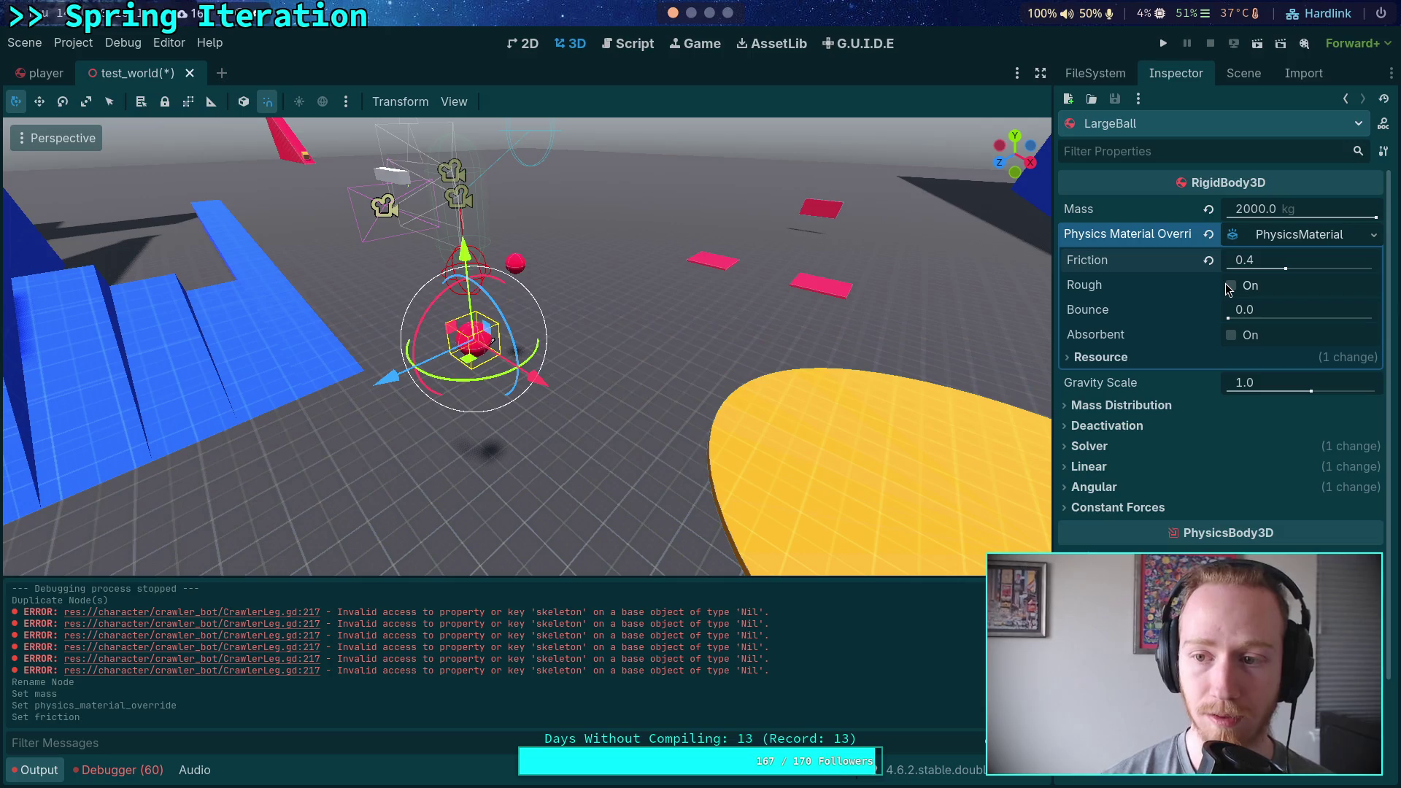
{"action": "mouse_move", "coordinate": [1199, 384]}
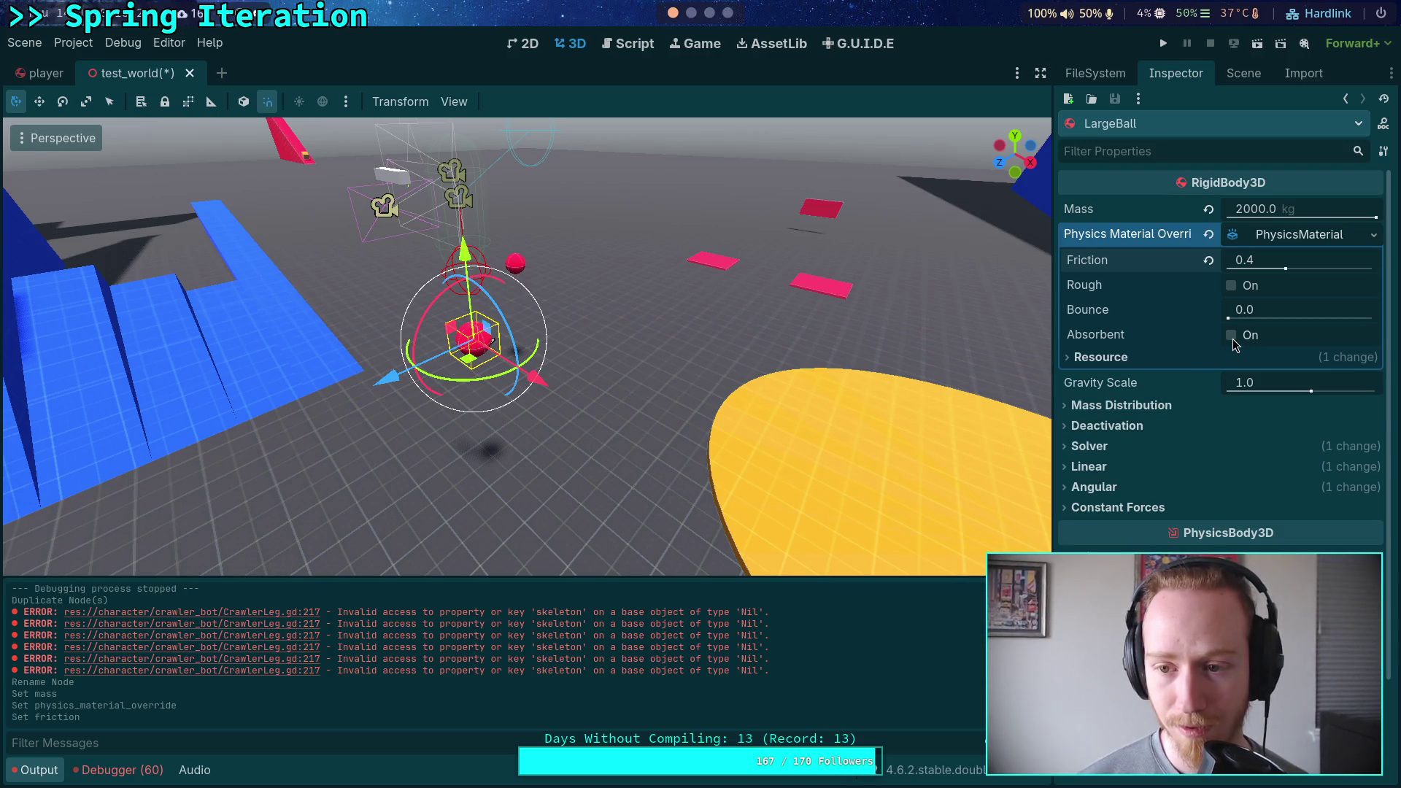
{"action": "mouse_move", "coordinate": [629, 383]}
{"action": "left_mouse_down"}
{"action": "mouse_move", "coordinate": [766, 354]}
{"action": "mouse_move", "coordinate": [729, 354]}
{"action": "left_mouse_up"}
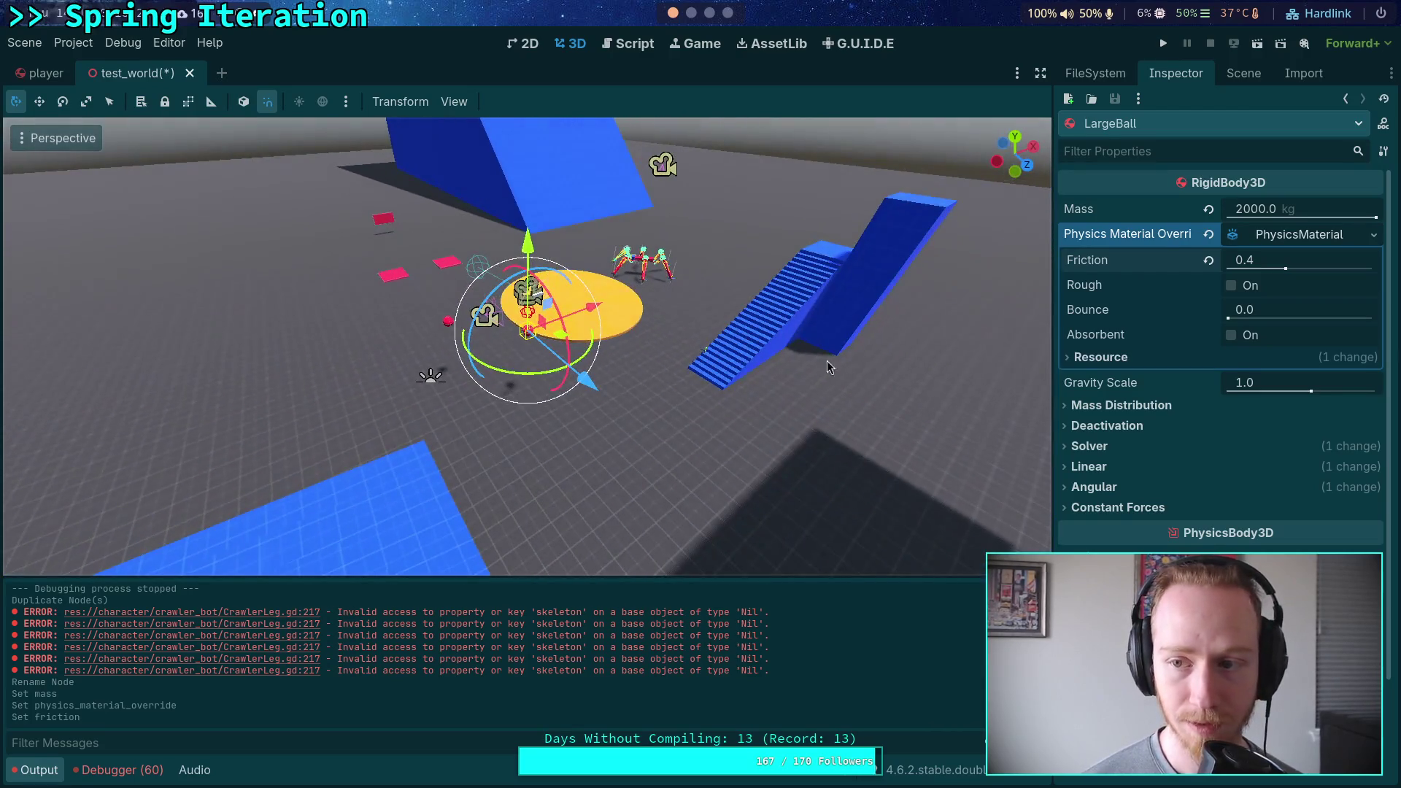
Try radius 10 and height 20 on LargeBall's shared sphere mesh, then undo the change.
{"action": "left_click", "coordinate": [1236, 79]}
{"action": "left_click", "coordinate": [1121, 482]}
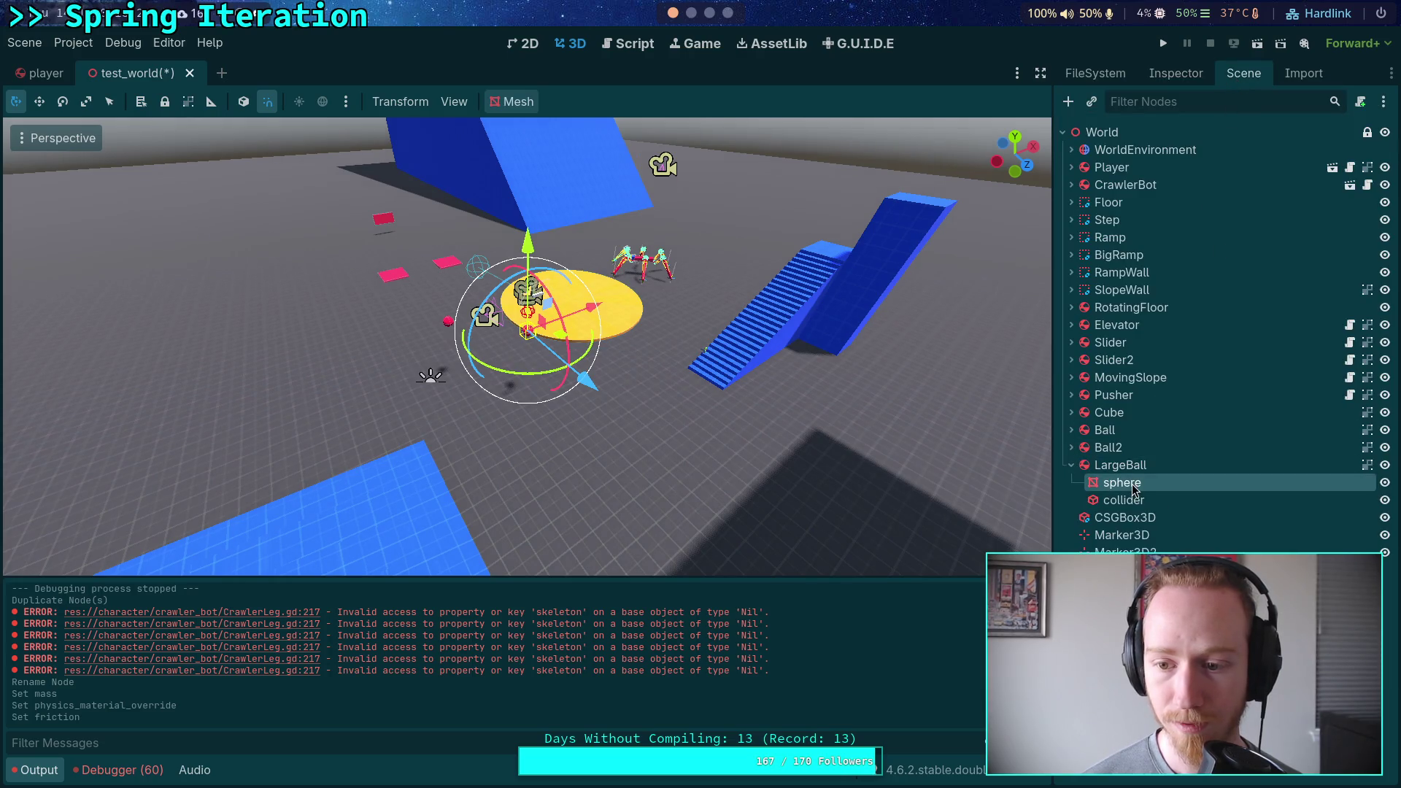
{"action": "left_click", "coordinate": [1199, 79]}
{"action": "left_click", "coordinate": [1319, 223]}
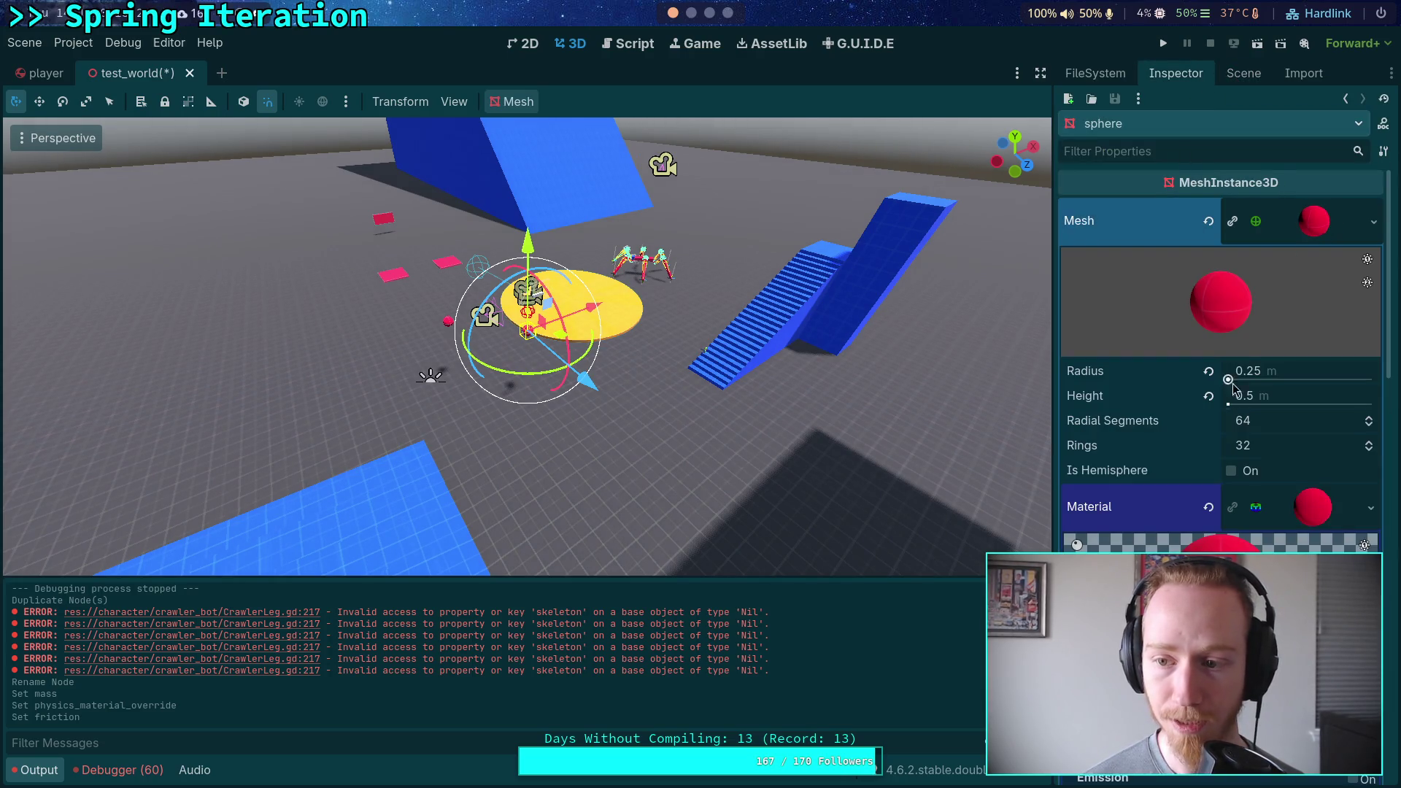
{"action": "left_click", "coordinate": [1274, 374]}
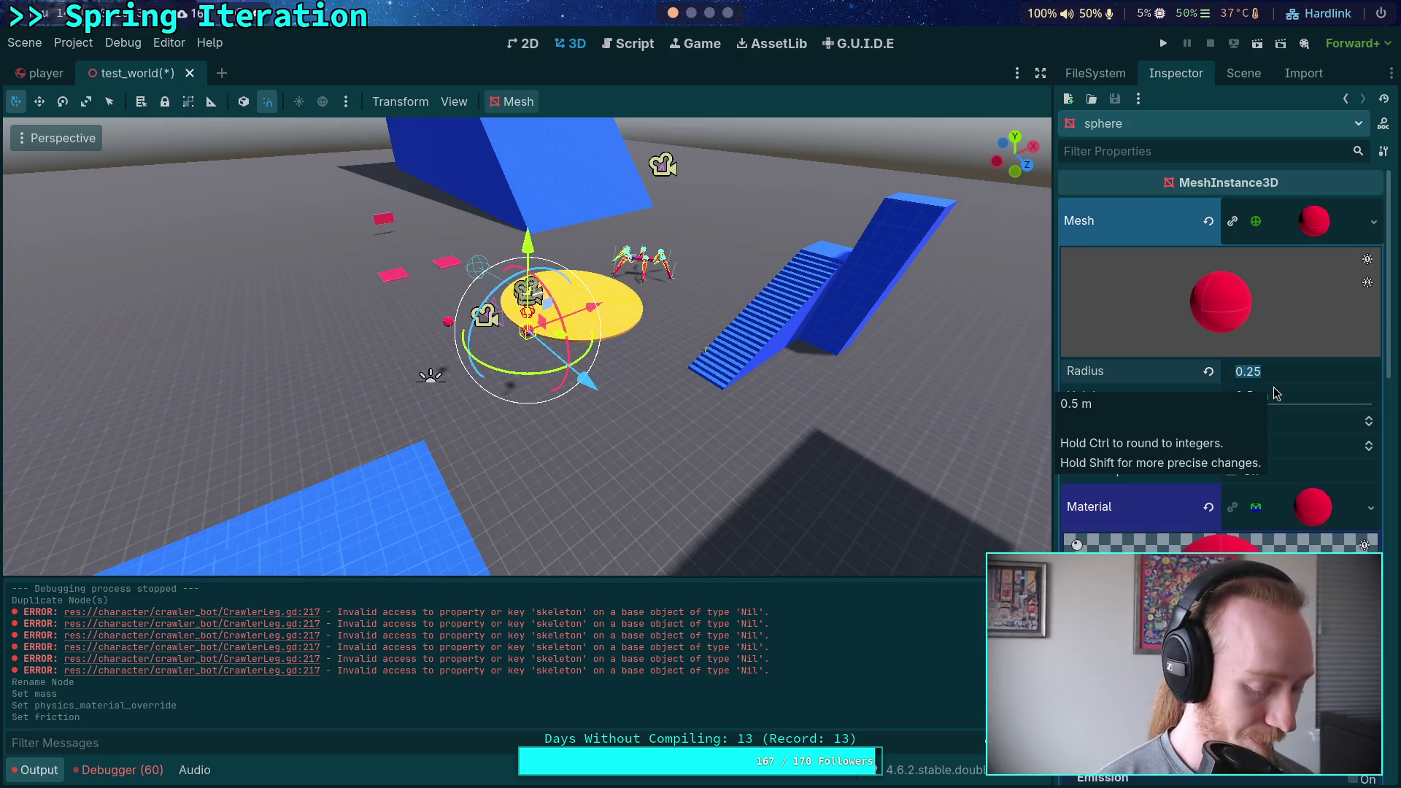
{"action": "type", "text": "10"}
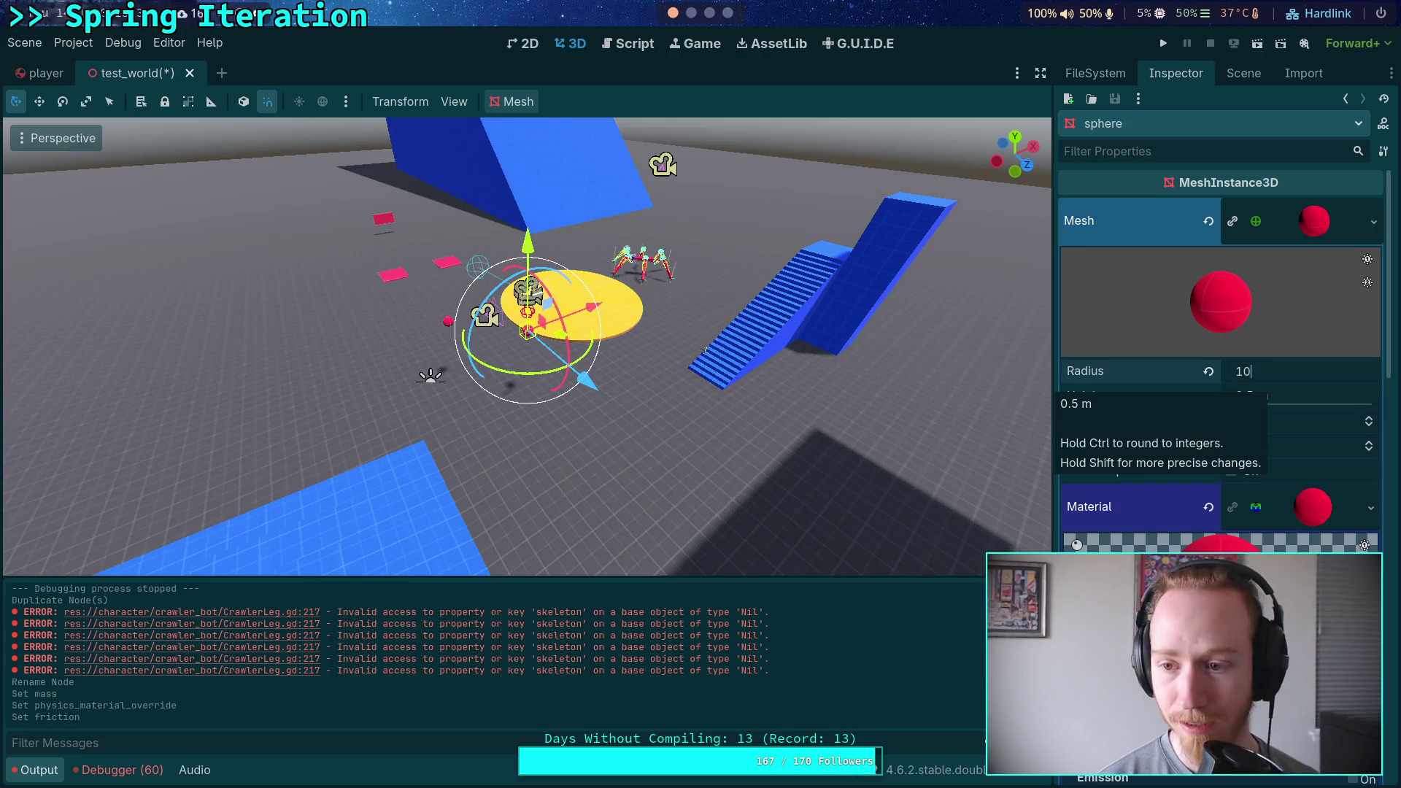
{"action": "key", "text": "Return"}
{"action": "left_click", "coordinate": [1290, 400]}
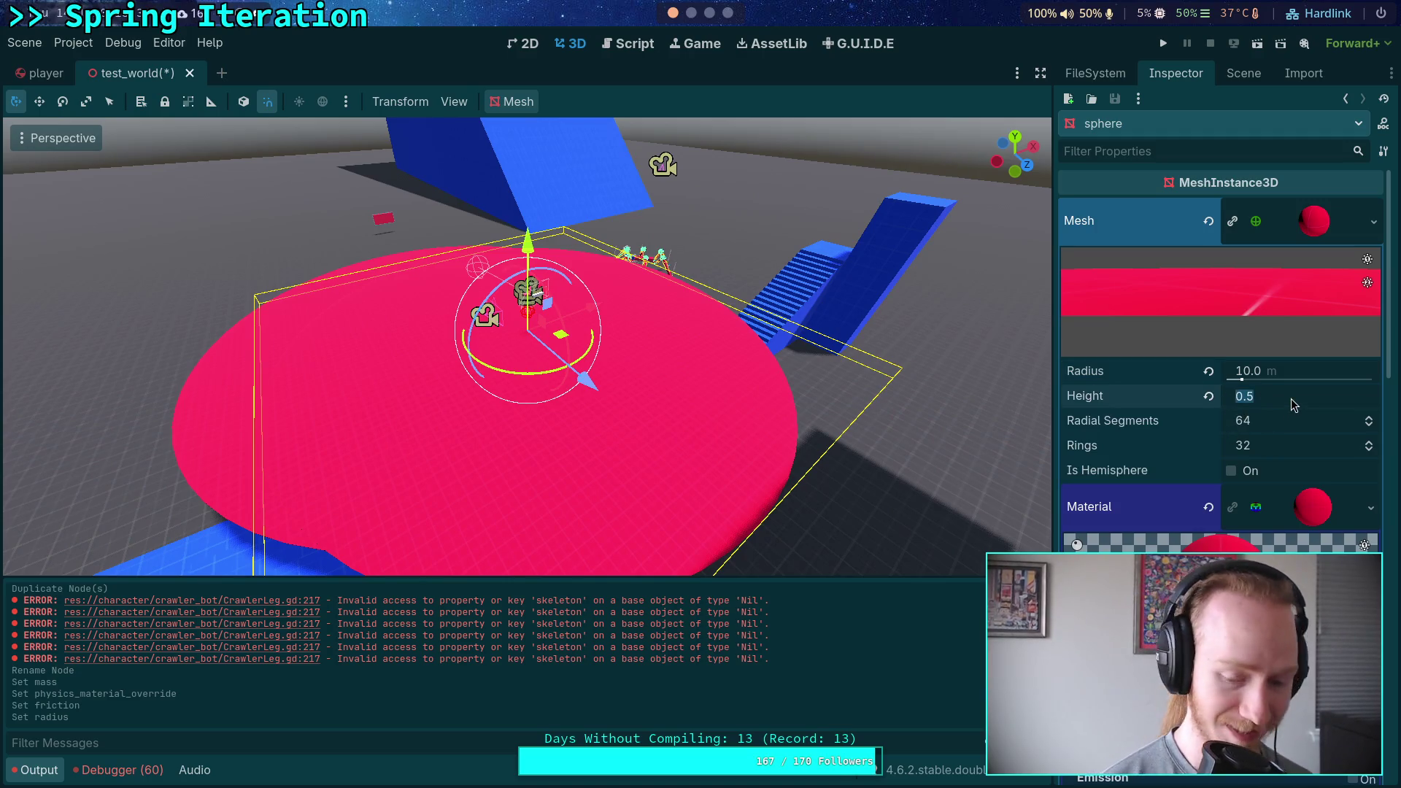
{"action": "type", "text": "20"}
{"action": "key", "text": "Return"}
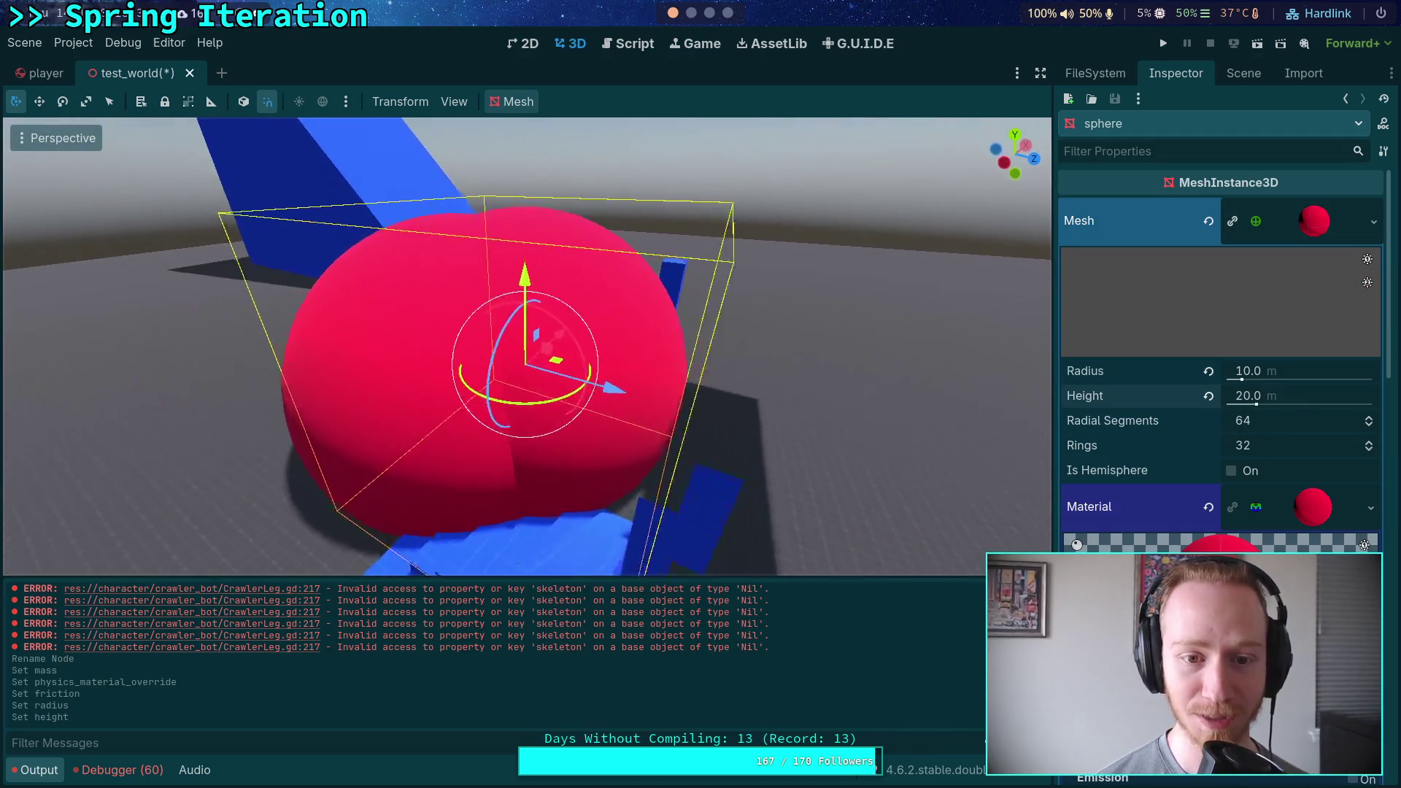
{"action": "left_click_drag", "start_coordinate": [650, 449], "coordinate": [665, 457]}
{"action": "key", "text": "ctrl+z"}
{"action": "key", "text": "ctrl+z"}
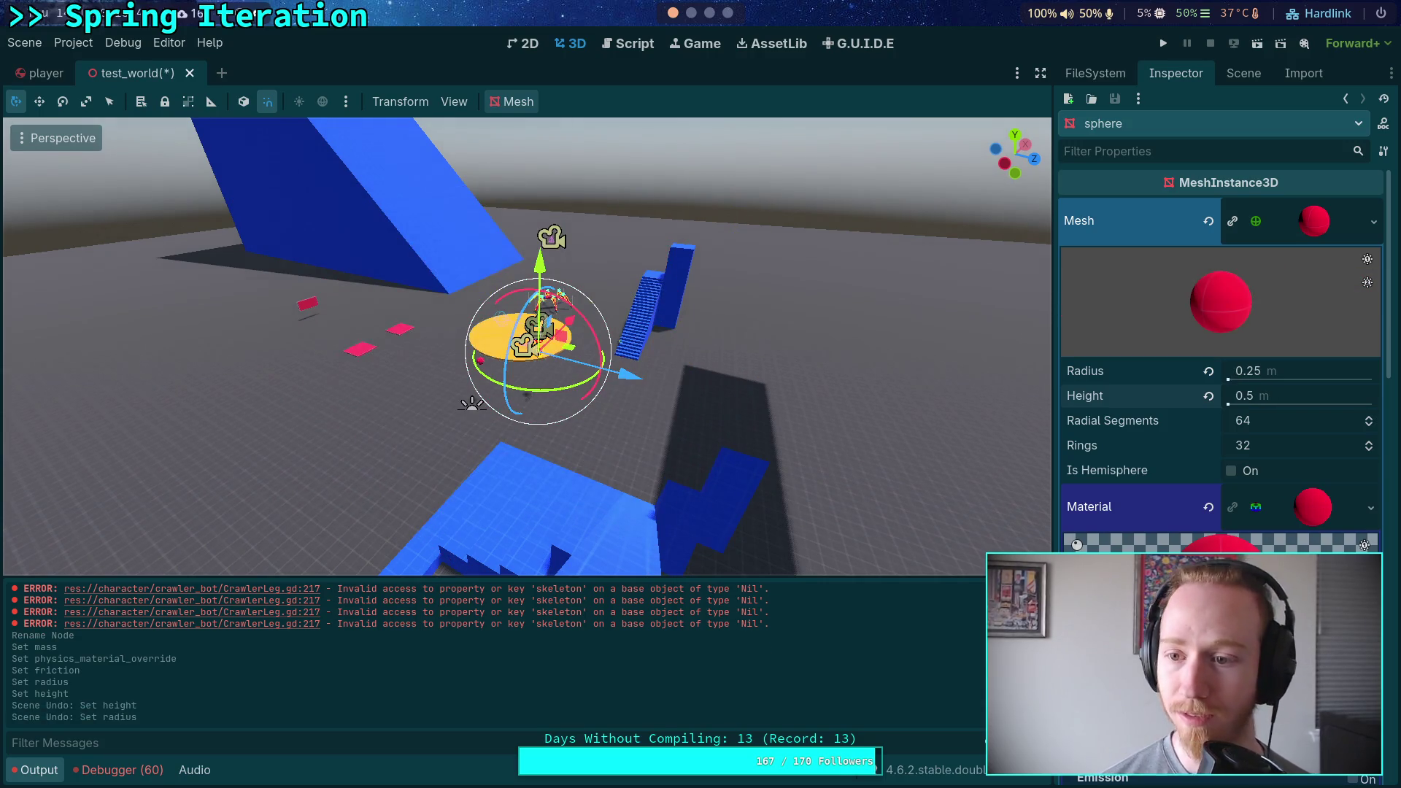
Make the sphere mesh unique to LargeBall and set its radius to 10.
{"action": "left_click", "coordinate": [1375, 221]}
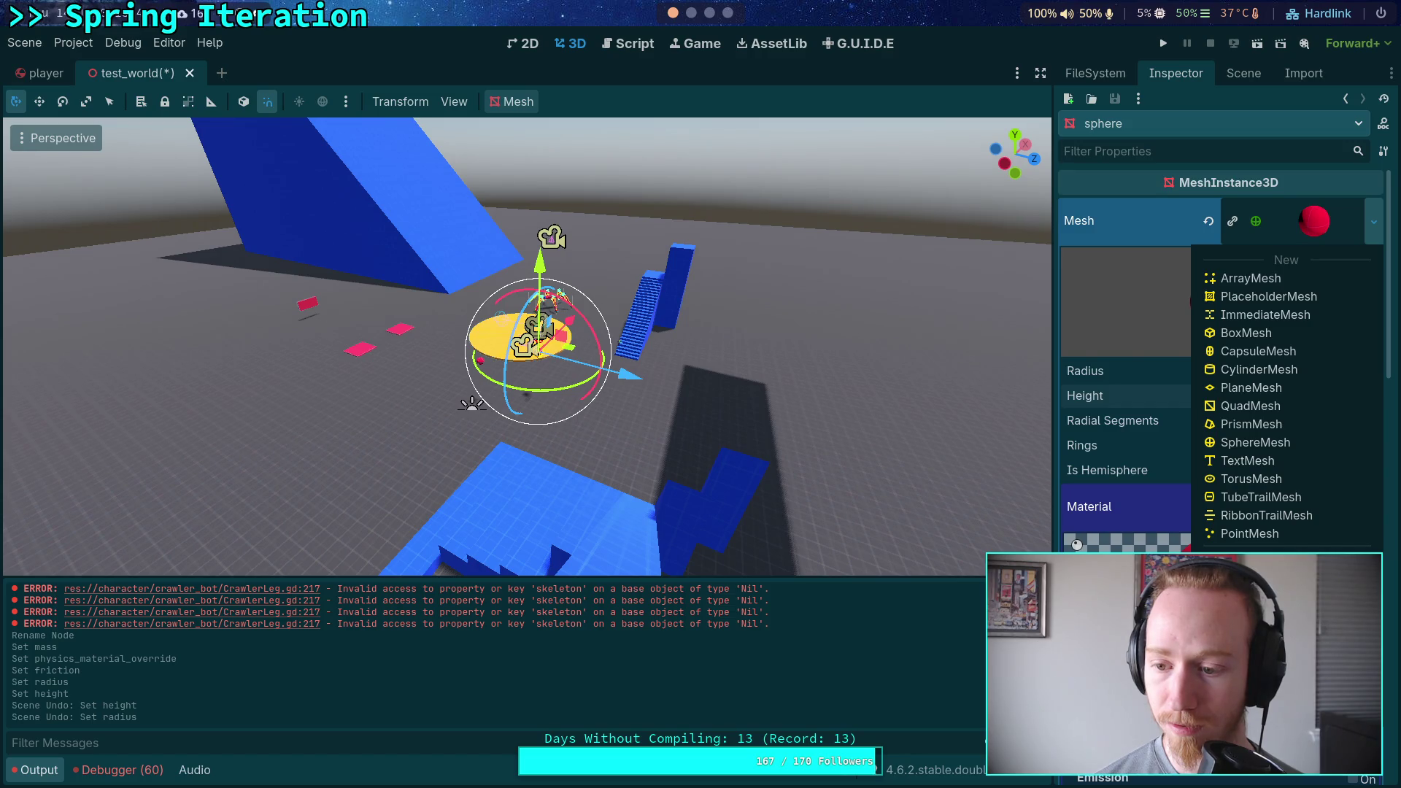
{"action": "left_click", "coordinate": [1255, 637]}
{"action": "left_click", "coordinate": [1300, 374]}
{"action": "type", "text": "10"}
{"action": "key", "text": "Return"}
Set the unique sphere mesh's height to 20.
{"action": "left_click", "coordinate": [1292, 394]}
{"action": "type", "text": "20"}
{"action": "key", "text": "Return"}
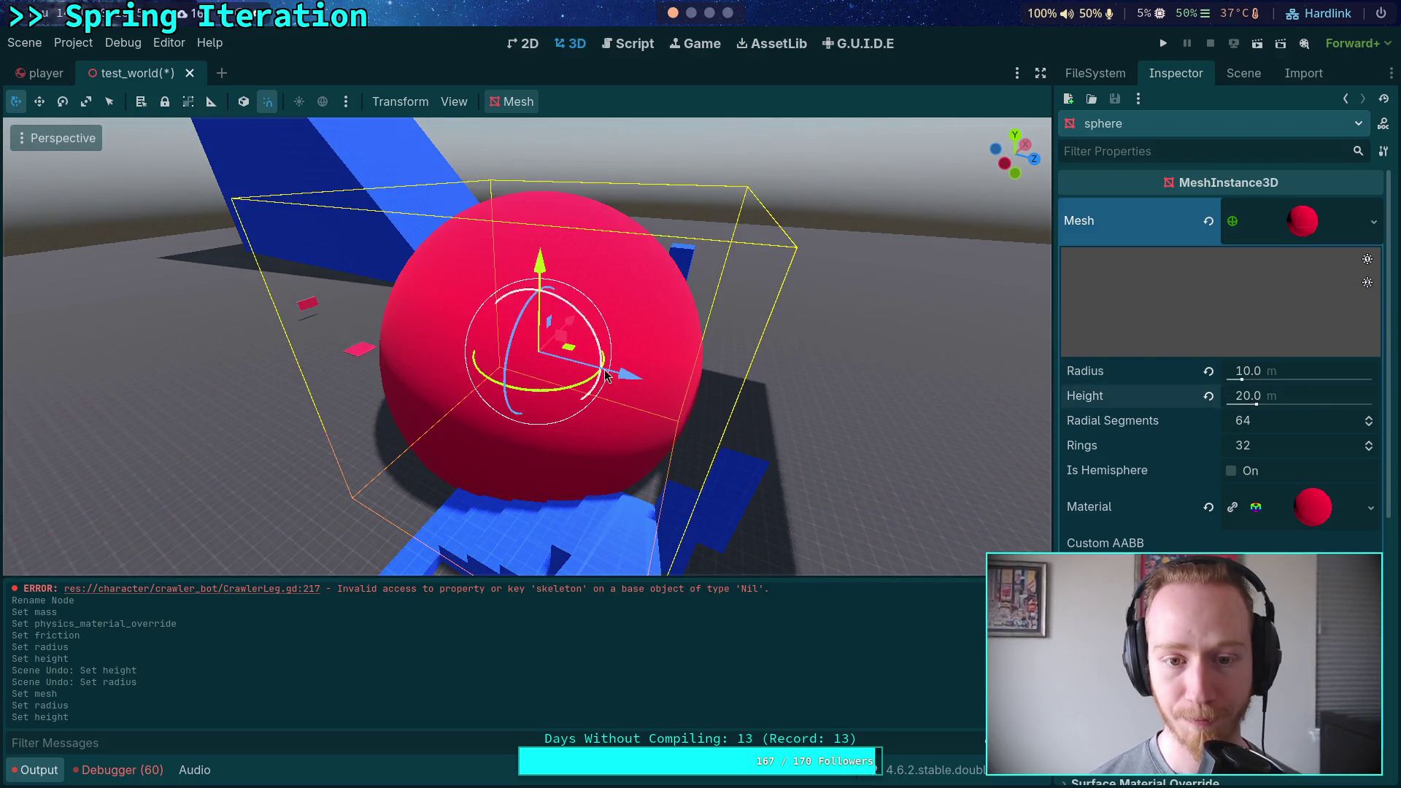
Try a collision sphere radius of 10 on LargeBall's collider, then undo it.
{"action": "left_click", "coordinate": [1244, 73]}
{"action": "left_click", "coordinate": [1124, 500]}
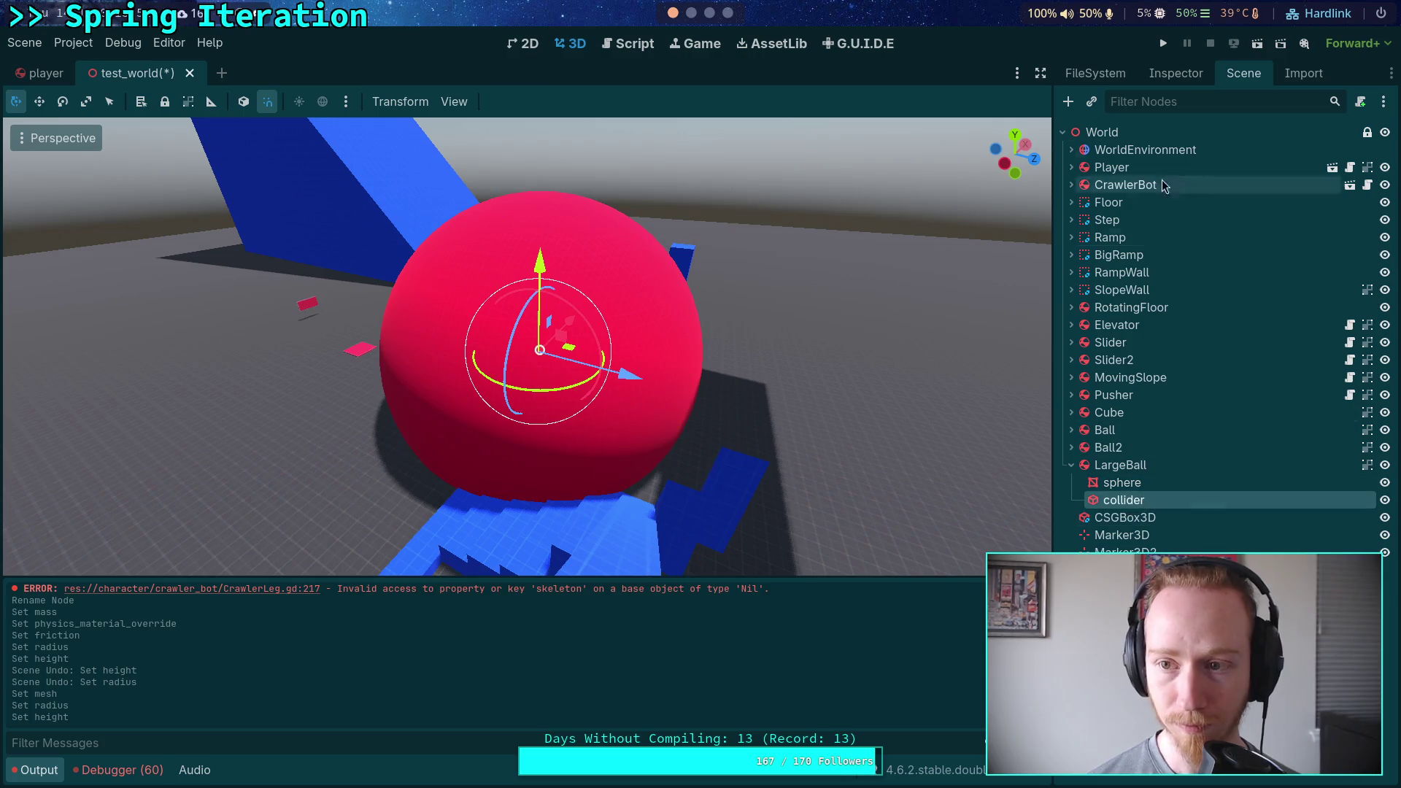
{"action": "left_click", "coordinate": [1175, 73]}
{"action": "left_click", "coordinate": [1299, 210]}
{"action": "left_click", "coordinate": [1305, 242]}
{"action": "type", "text": "10"}
{"action": "key", "text": "Return"}
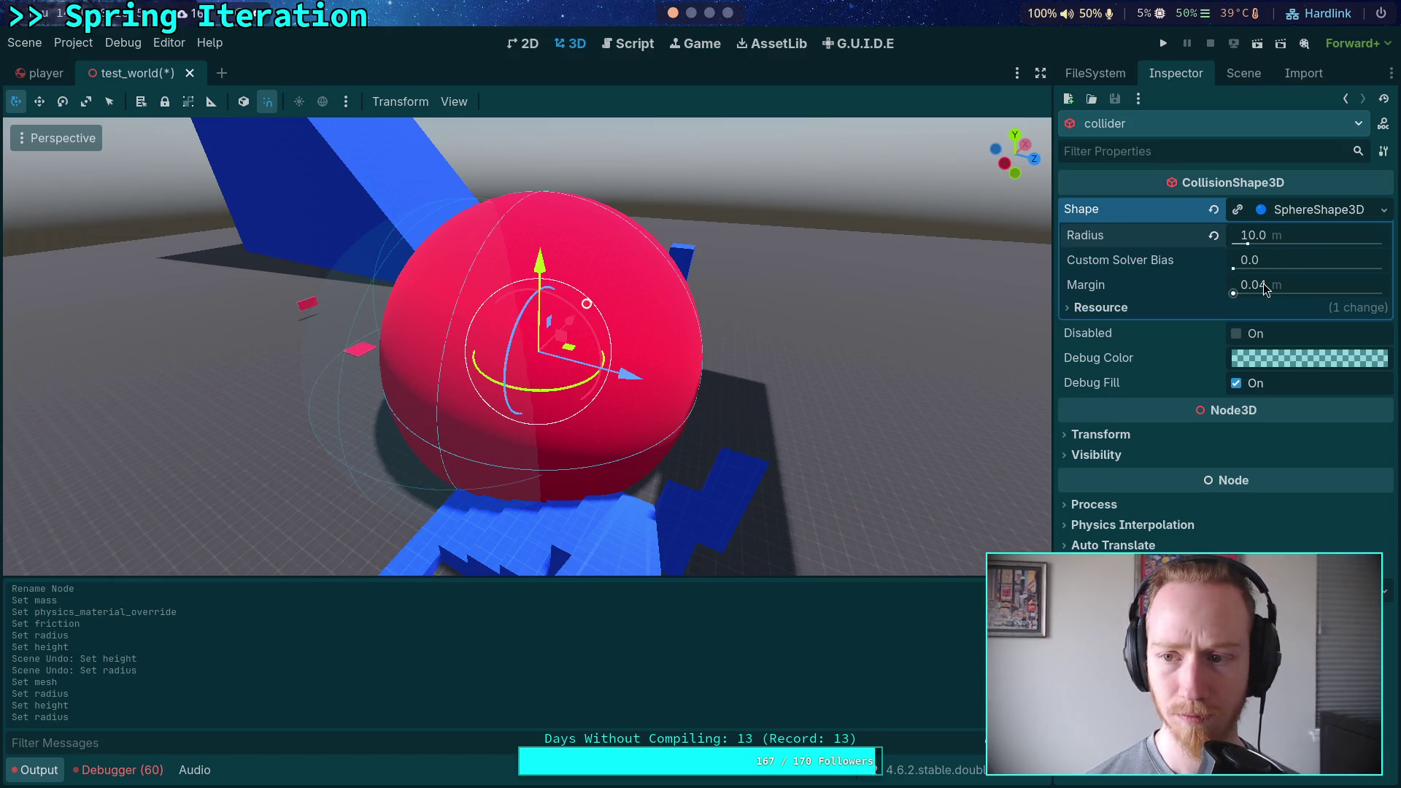
{"action": "key", "text": "ctrl+z"}
Make the collider's shape unique and set its sphere radius to 10.
{"action": "left_click", "coordinate": [1383, 209]}
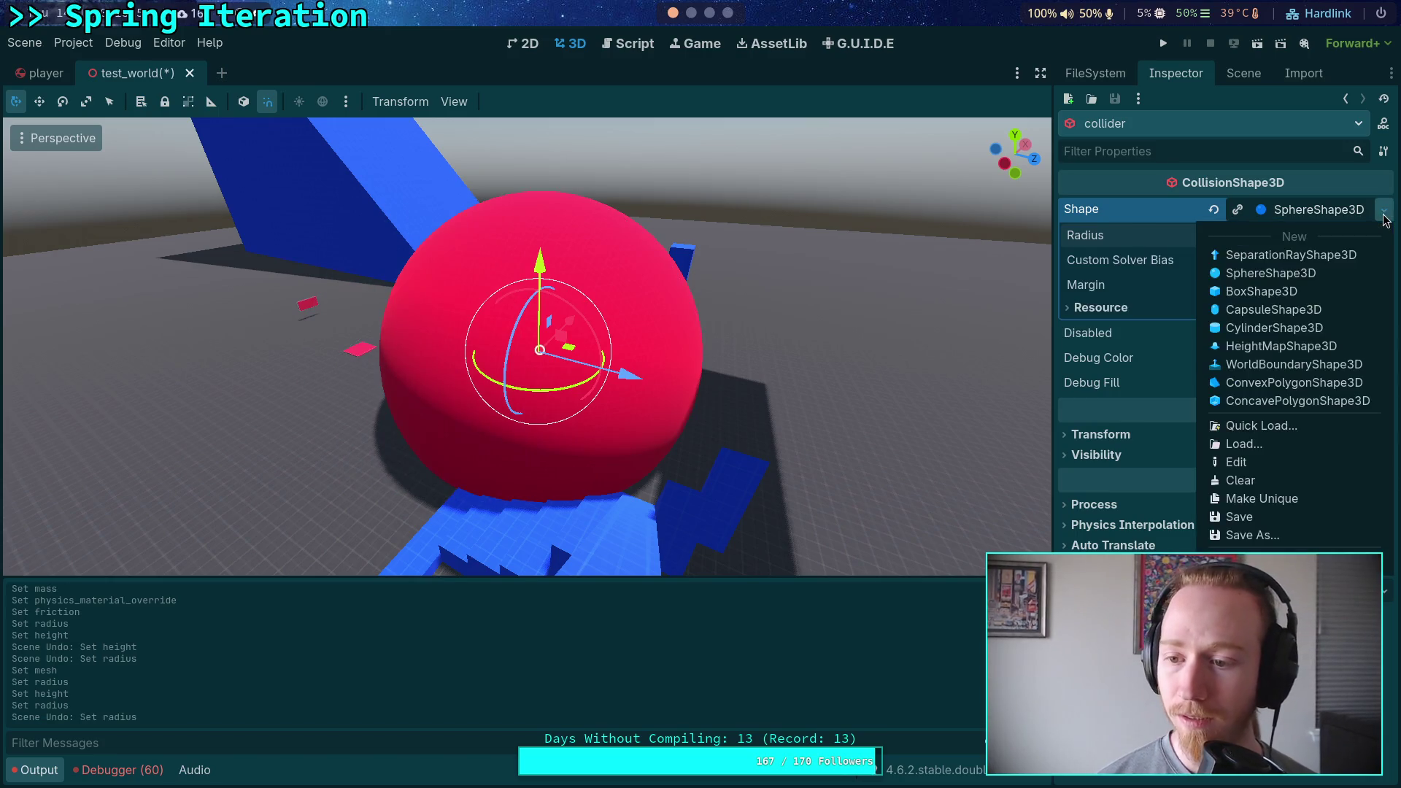
{"action": "left_click", "coordinate": [1255, 498]}
{"action": "left_click", "coordinate": [1290, 248]}
{"action": "type", "text": "10"}
{"action": "key", "text": "Return"}
Select LargeBall and move it along the Z axis.
{"action": "left_click", "coordinate": [1243, 73]}
{"action": "left_click", "coordinate": [1120, 465]}
{"action": "mouse_move", "coordinate": [574, 356]}
{"action": "left_mouse_down"}
{"action": "mouse_move", "coordinate": [584, 343]}
{"action": "mouse_move", "coordinate": [817, 387]}
{"action": "mouse_move", "coordinate": [554, 313]}
{"action": "mouse_move", "coordinate": [614, 307]}
{"action": "left_mouse_up"}
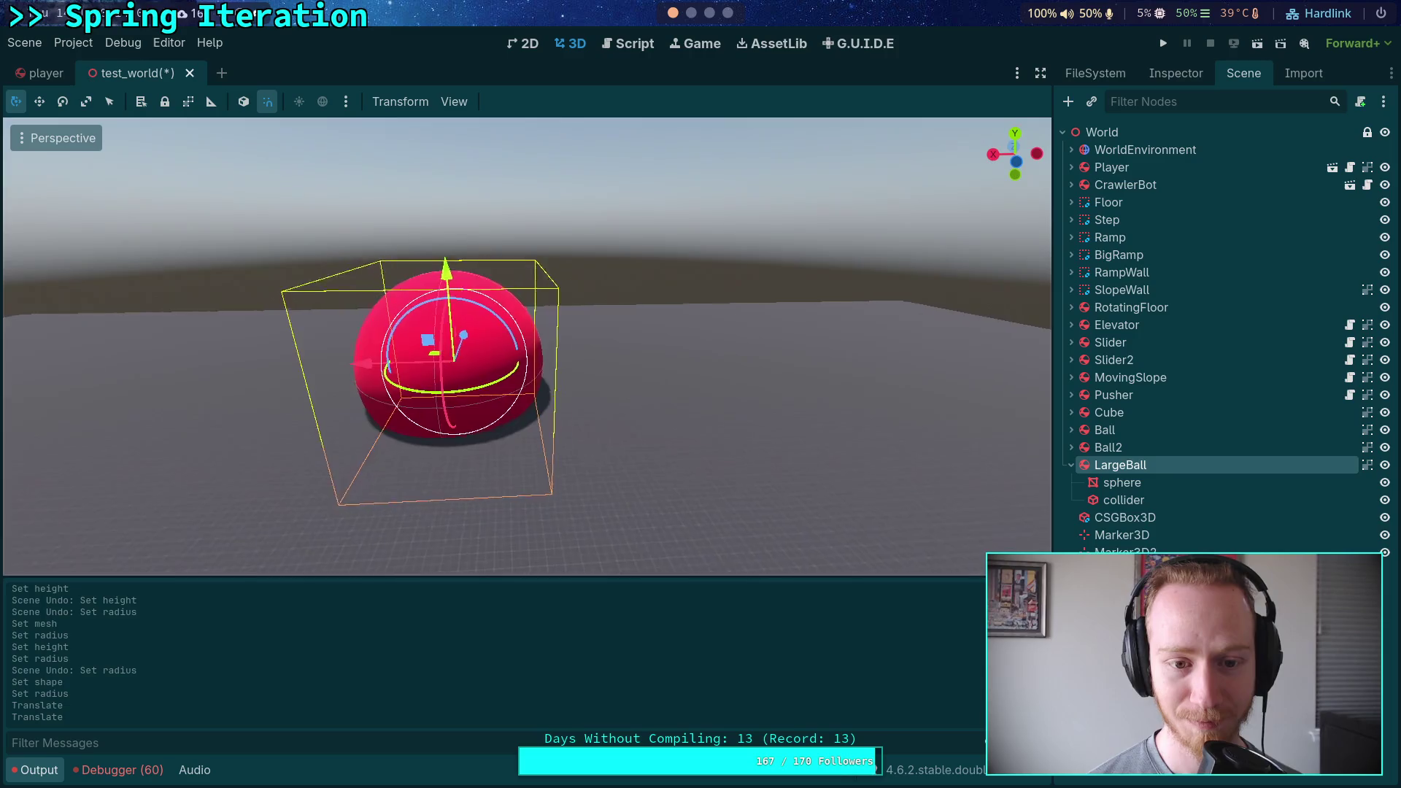
Raise LargeBall along Y in front view until it rests on the floor.
{"action": "scroll", "coordinate": [689, 357], "scroll_direction": "up", "scroll_amount": 3}
{"action": "left_click_drag", "start_coordinate": [453, 368], "coordinate": [617, 361]}
{"action": "left_click_drag", "start_coordinate": [673, 281], "coordinate": [677, 235]}
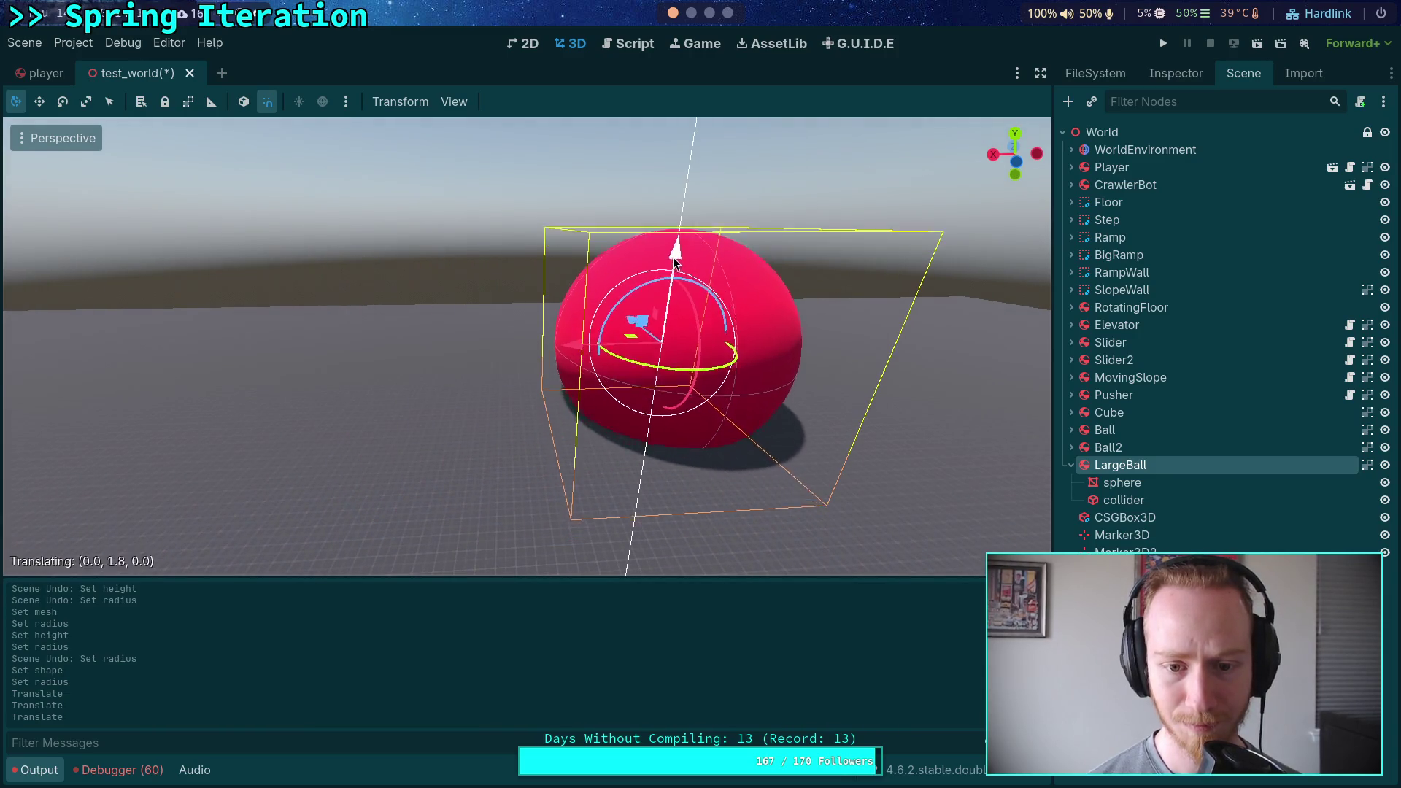
{"action": "left_click", "coordinate": [1013, 151]}
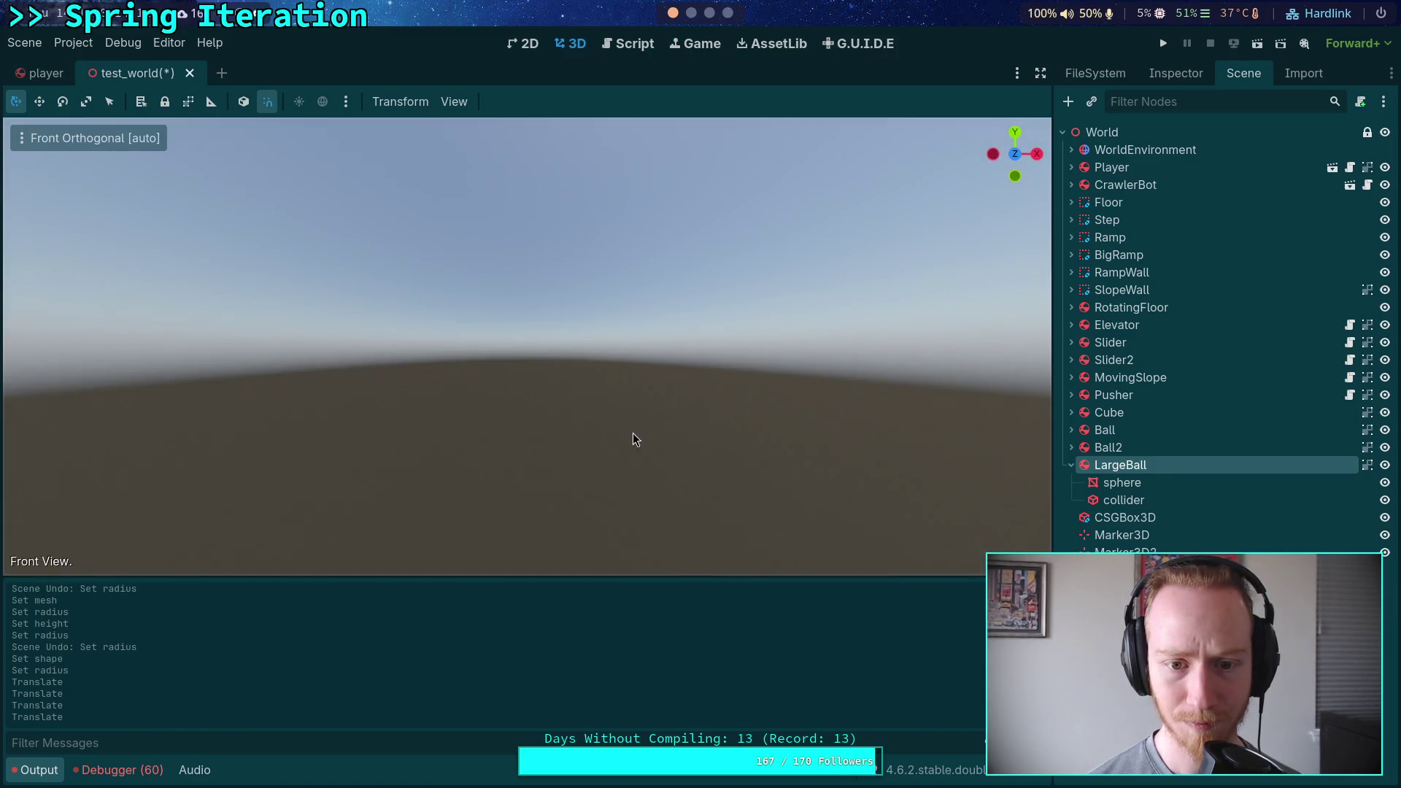
{"action": "key", "text": "f"}
{"action": "scroll", "coordinate": [547, 322], "scroll_direction": "down", "scroll_amount": 3}
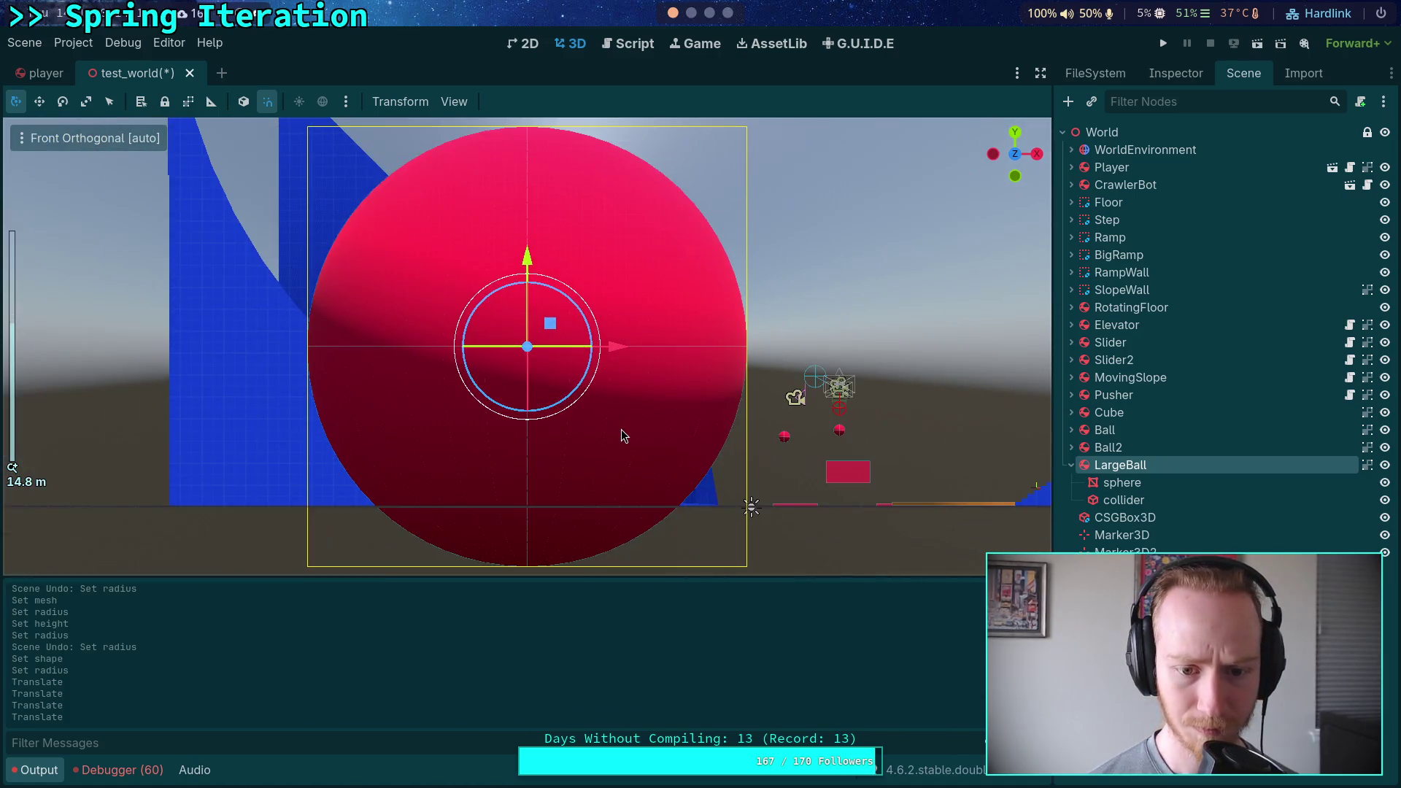
{"action": "left_click_drag", "start_coordinate": [526, 252], "coordinate": [525, 237]}
{"action": "left_click_drag", "start_coordinate": [516, 204], "coordinate": [519, 208]}
{"action": "scroll", "coordinate": [572, 292], "scroll_direction": "up", "scroll_amount": 6}
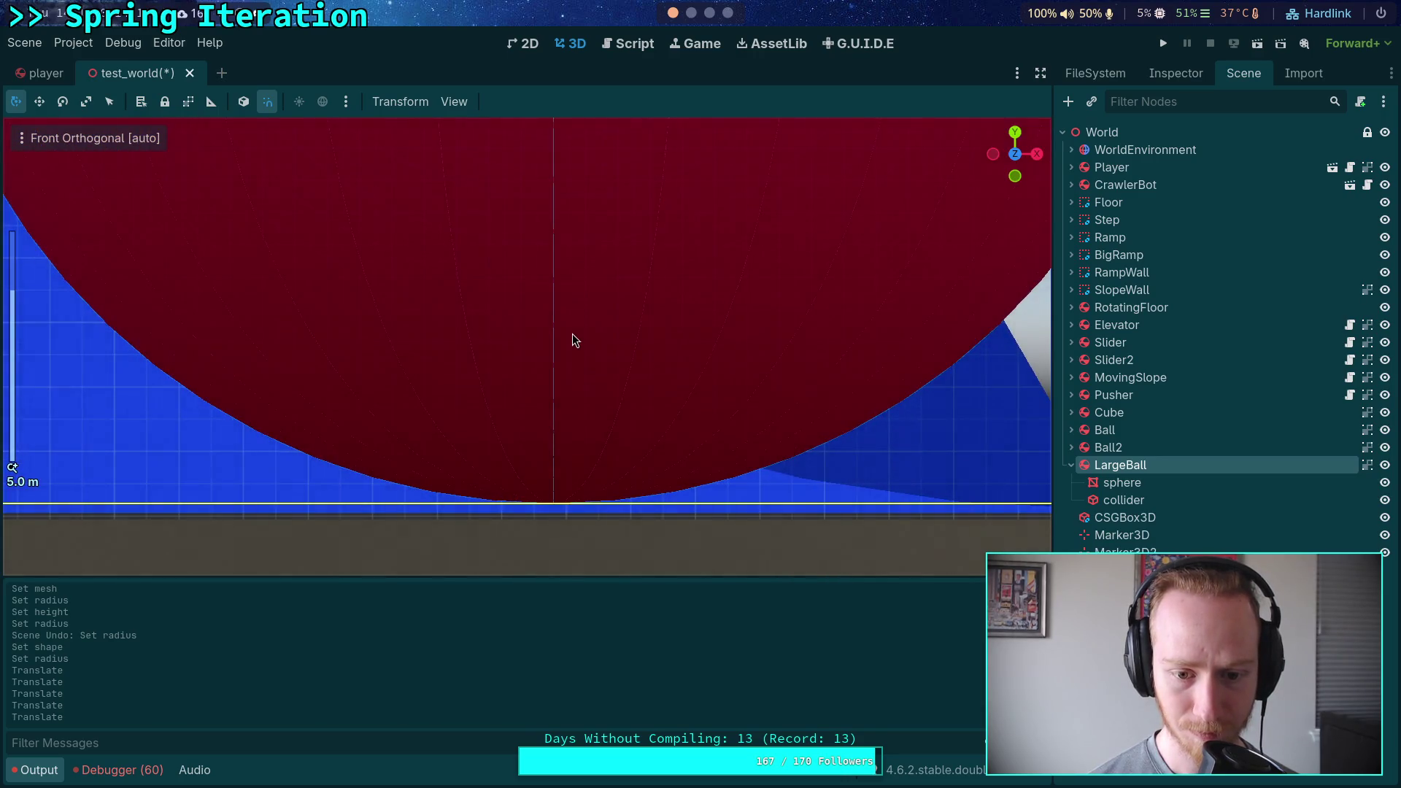
{"action": "scroll", "coordinate": [572, 335], "scroll_direction": "down", "scroll_amount": 5}
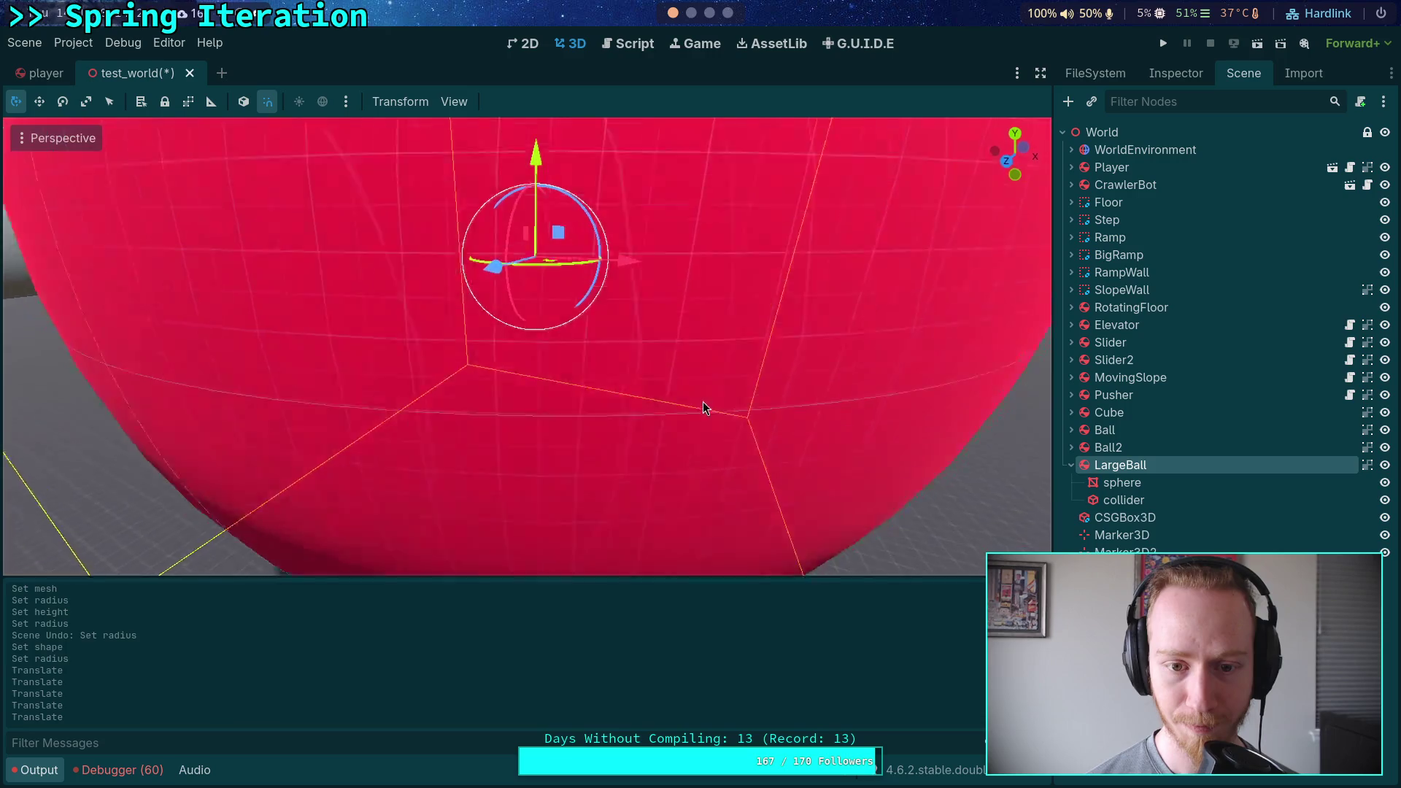
{"action": "scroll", "coordinate": [706, 394], "scroll_direction": "down", "scroll_amount": 5}
Place the Player centred on top of LargeBall using top and side views, then run the scene.
{"action": "left_click", "coordinate": [665, 293]}
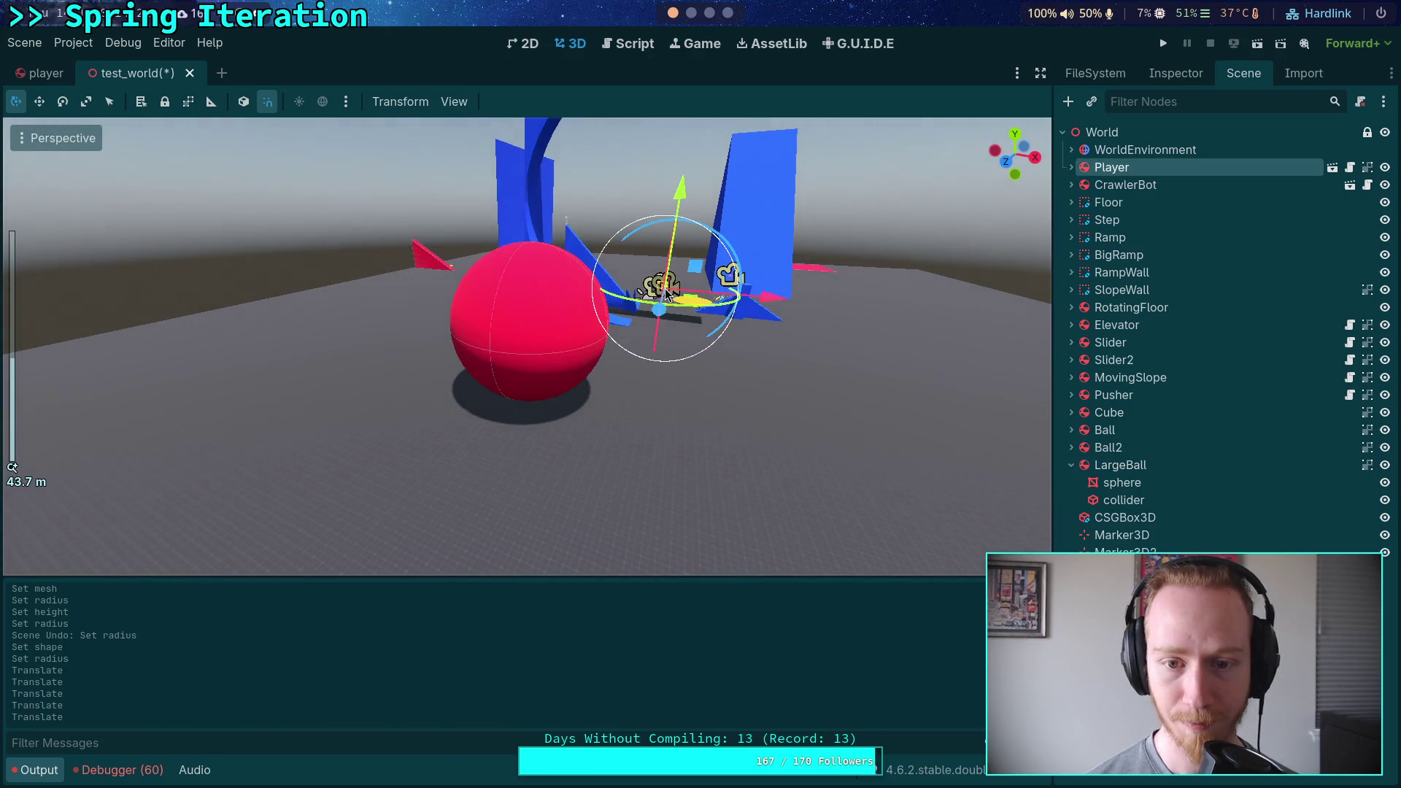
{"action": "mouse_move", "coordinate": [654, 326]}
{"action": "left_mouse_down"}
{"action": "mouse_move", "coordinate": [637, 407]}
{"action": "mouse_move", "coordinate": [558, 354]}
{"action": "left_mouse_up"}
{"action": "left_click", "coordinate": [1014, 136]}
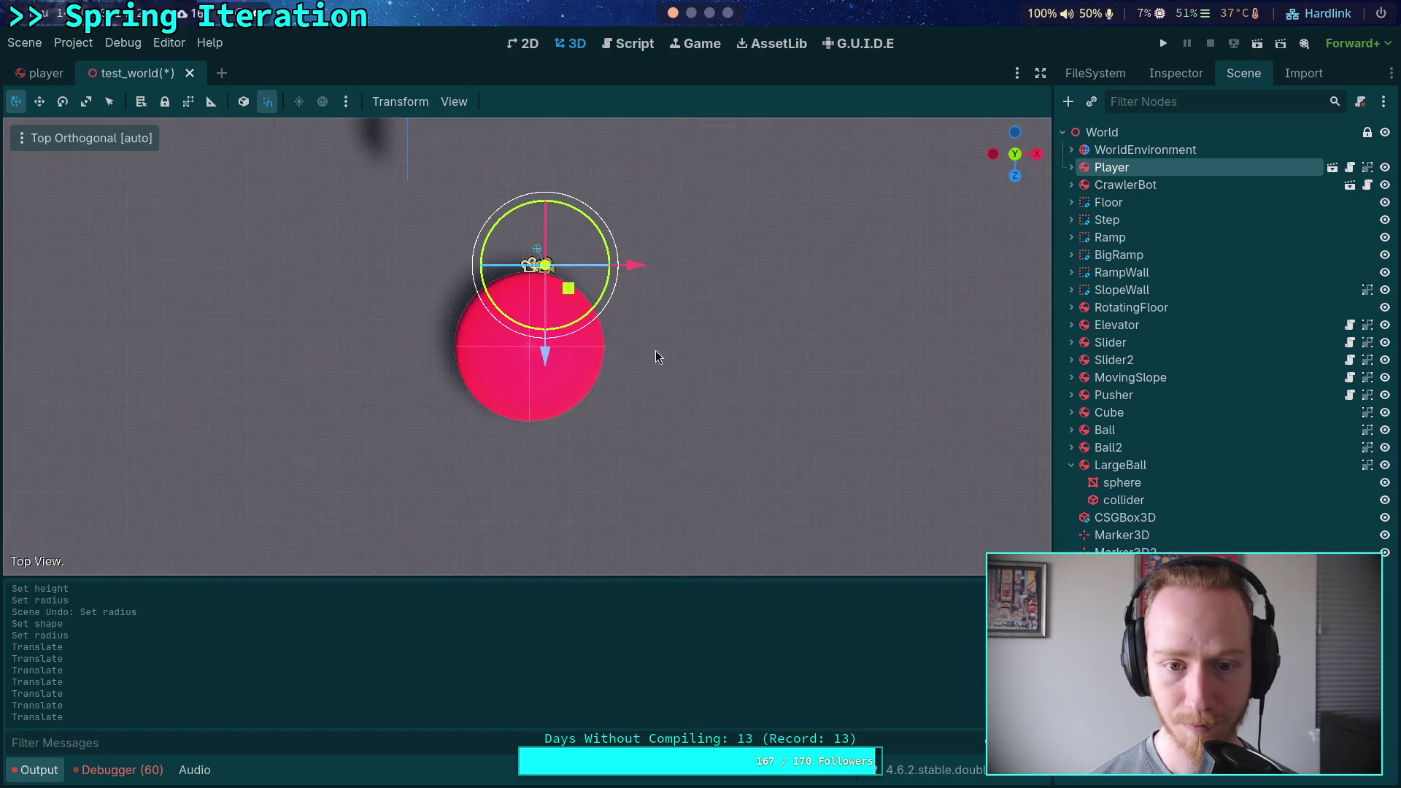
{"action": "left_click_drag", "start_coordinate": [573, 290], "coordinate": [556, 369]}
{"action": "mouse_move", "coordinate": [946, 294]}
{"action": "left_mouse_down"}
{"action": "mouse_move", "coordinate": [910, 165]}
{"action": "mouse_move", "coordinate": [730, 160]}
{"action": "left_mouse_up"}
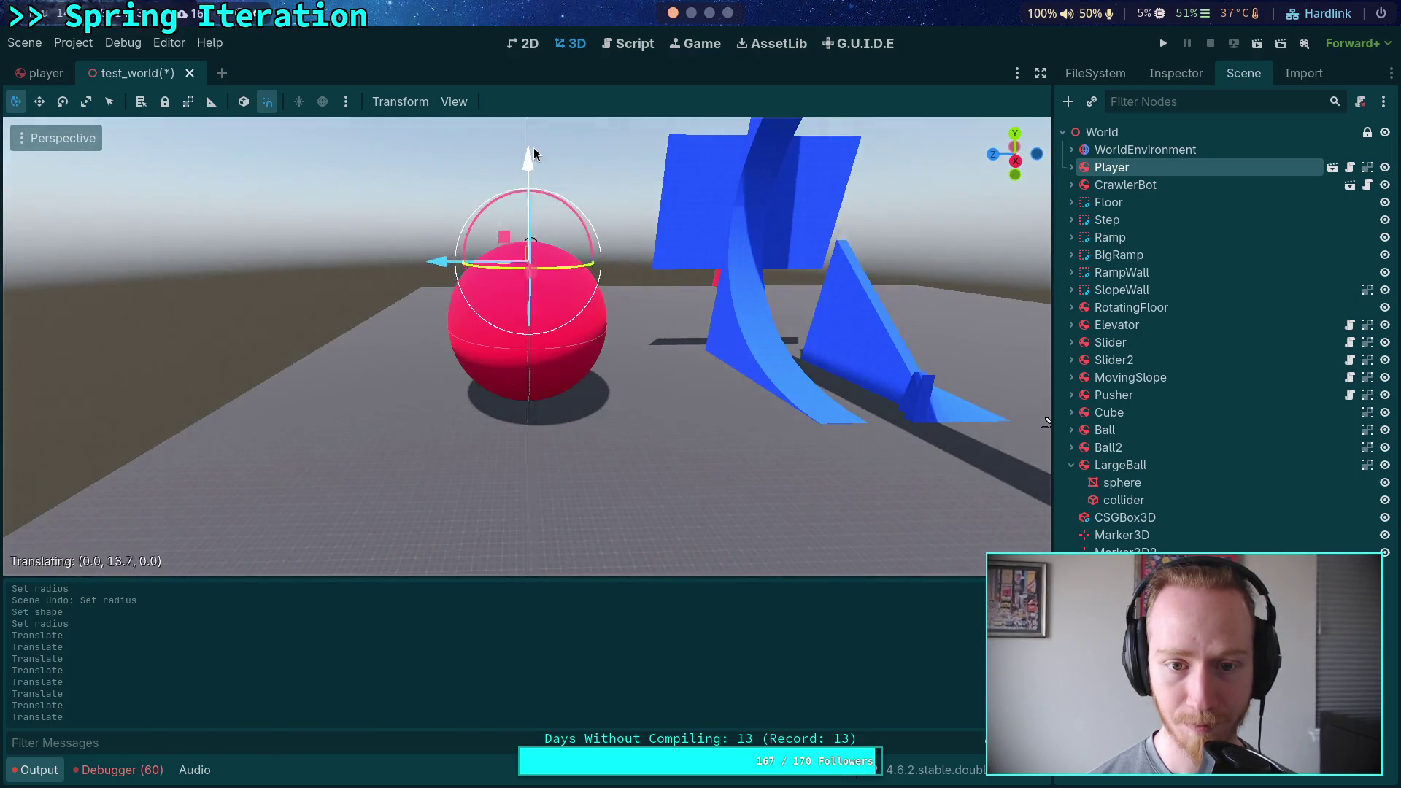
{"action": "left_click", "coordinate": [1016, 161]}
{"action": "scroll", "coordinate": [713, 194], "scroll_direction": "up", "scroll_amount": 5}
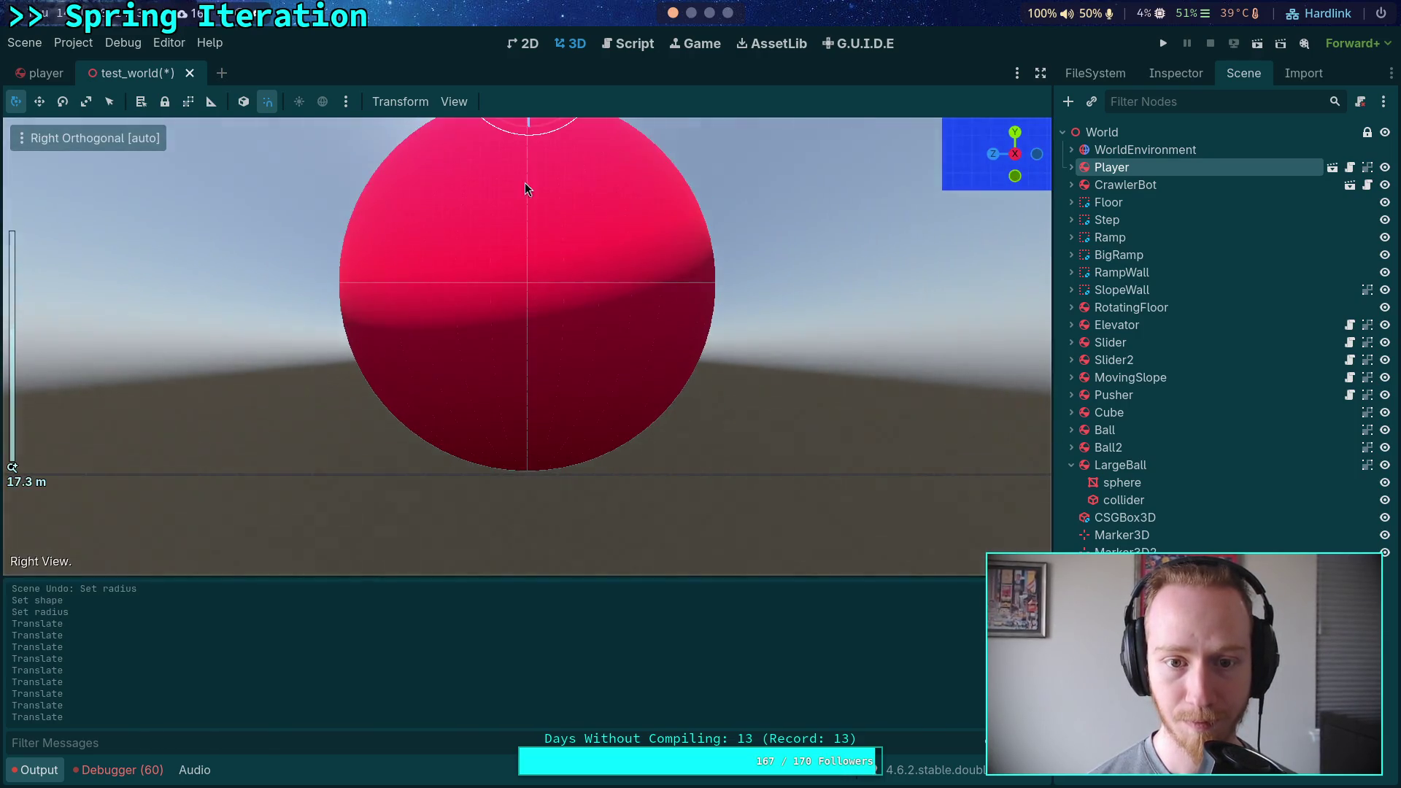
{"action": "scroll", "coordinate": [591, 489], "scroll_direction": "down", "scroll_amount": 2}
{"action": "scroll", "coordinate": [583, 195], "scroll_direction": "up", "scroll_amount": 4}
{"action": "left_click_drag", "start_coordinate": [638, 155], "coordinate": [638, 220]}
{"action": "left_click", "coordinate": [1162, 45]}
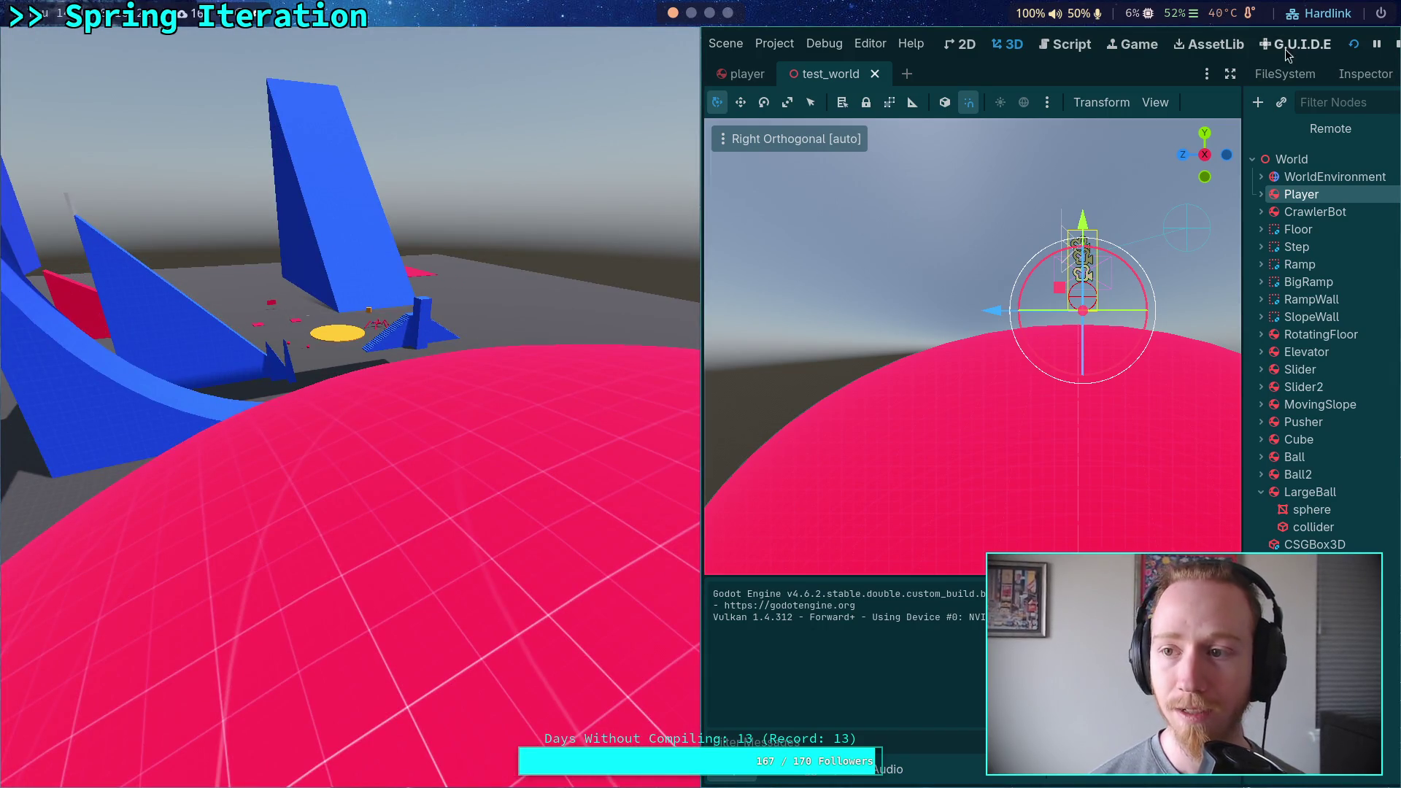
Stop the game after testing the Player standing on LargeBall.
{"action": "left_click", "coordinate": [1397, 46]}
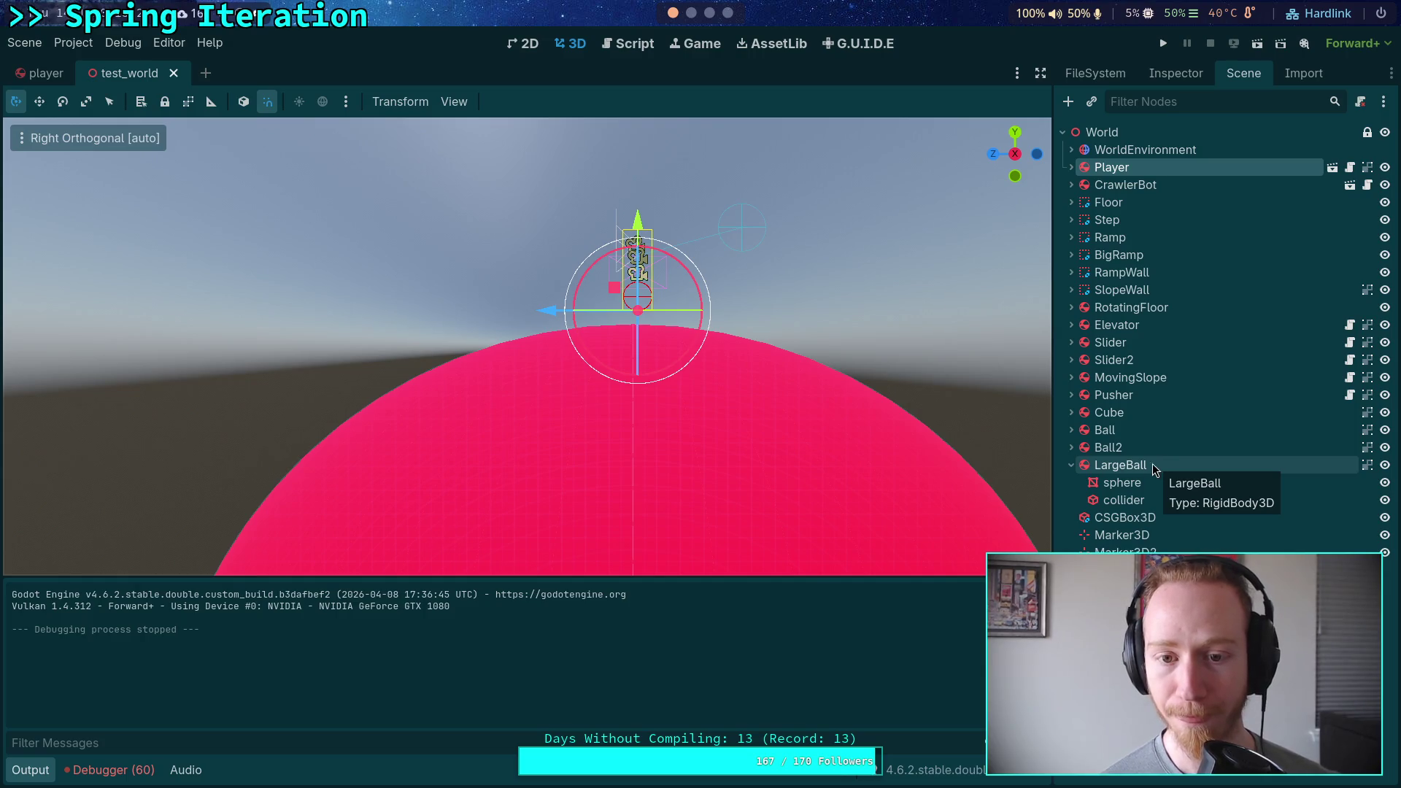
{"action": "scroll", "coordinate": [759, 351], "scroll_direction": "down", "scroll_amount": 6}
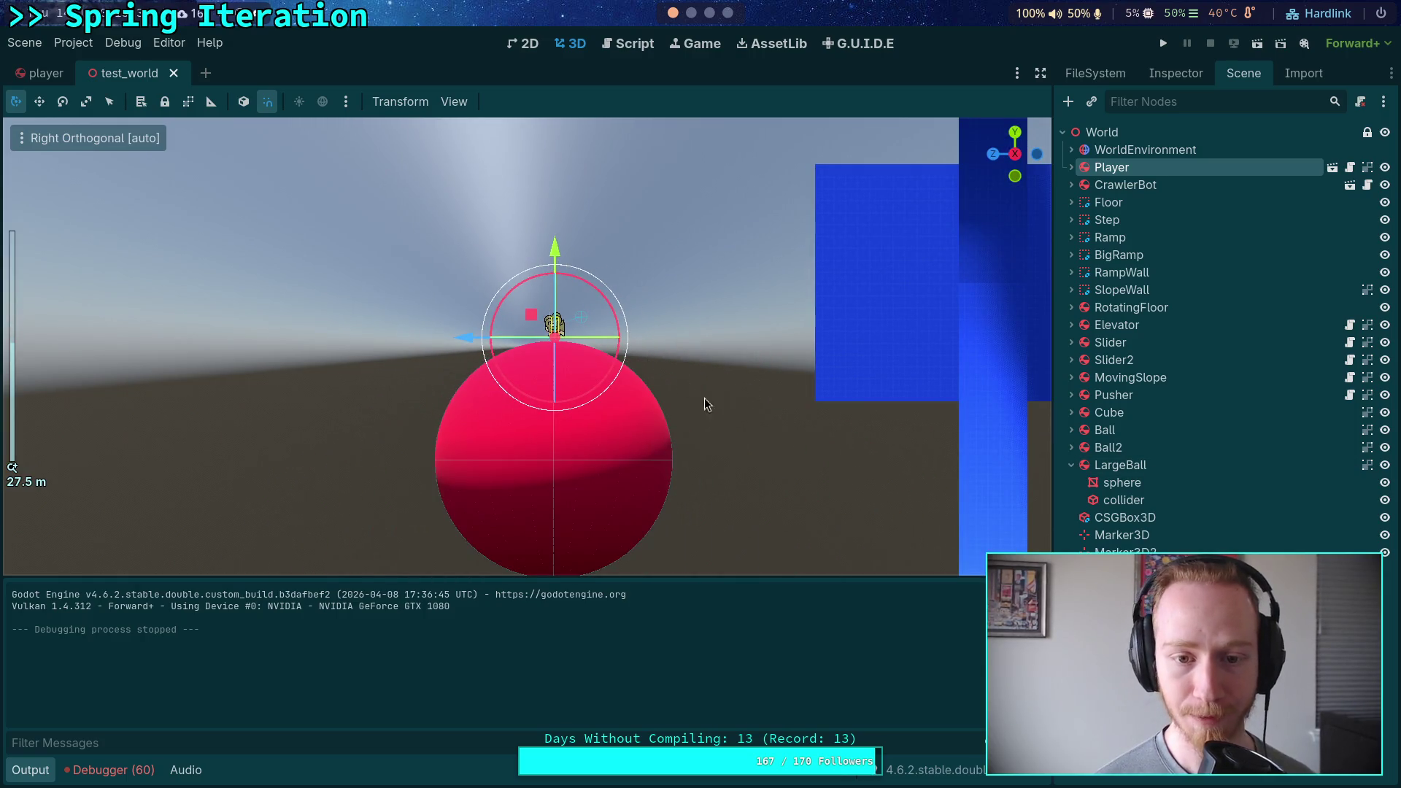
{"action": "left_click_drag", "start_coordinate": [644, 261], "coordinate": [888, 395]}
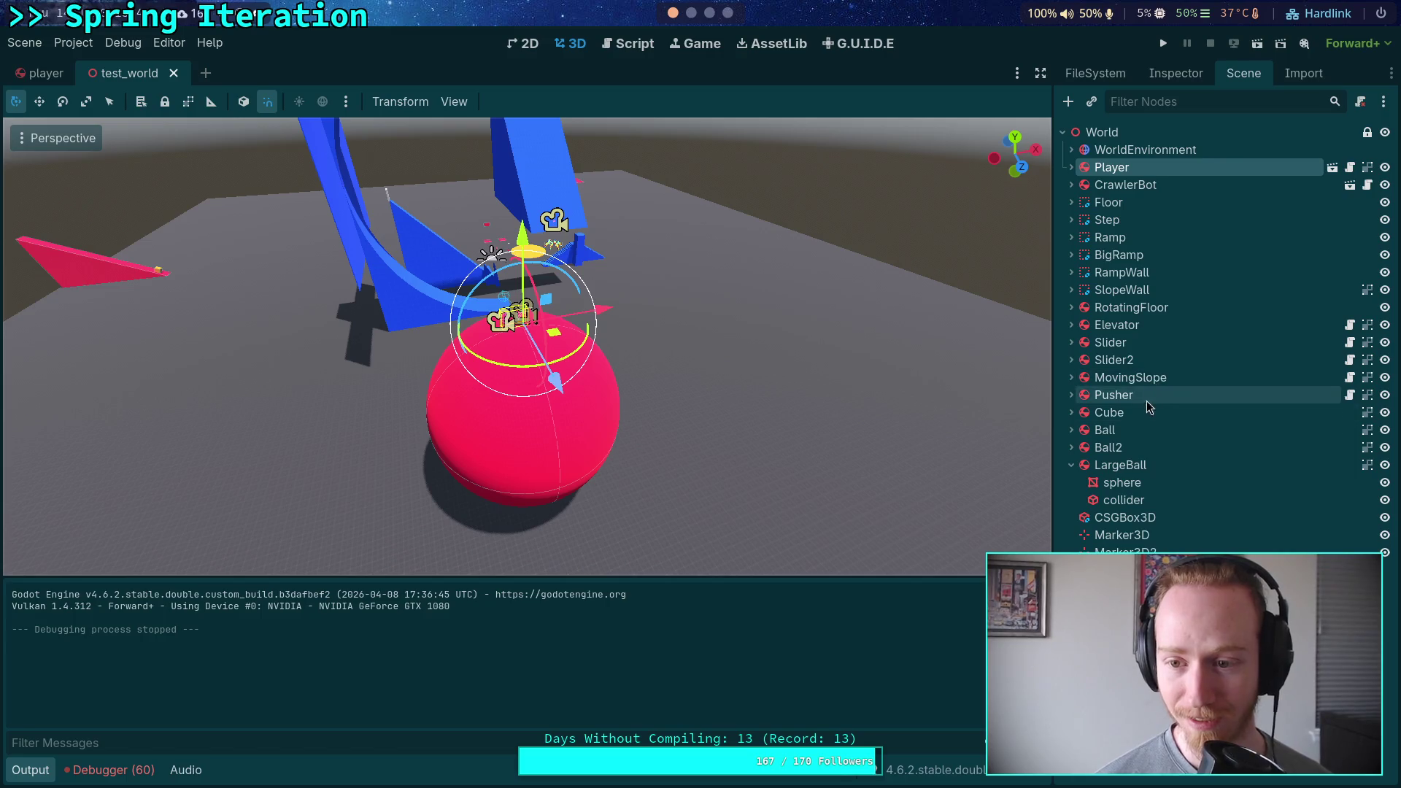
{"action": "left_click", "coordinate": [1098, 417]}
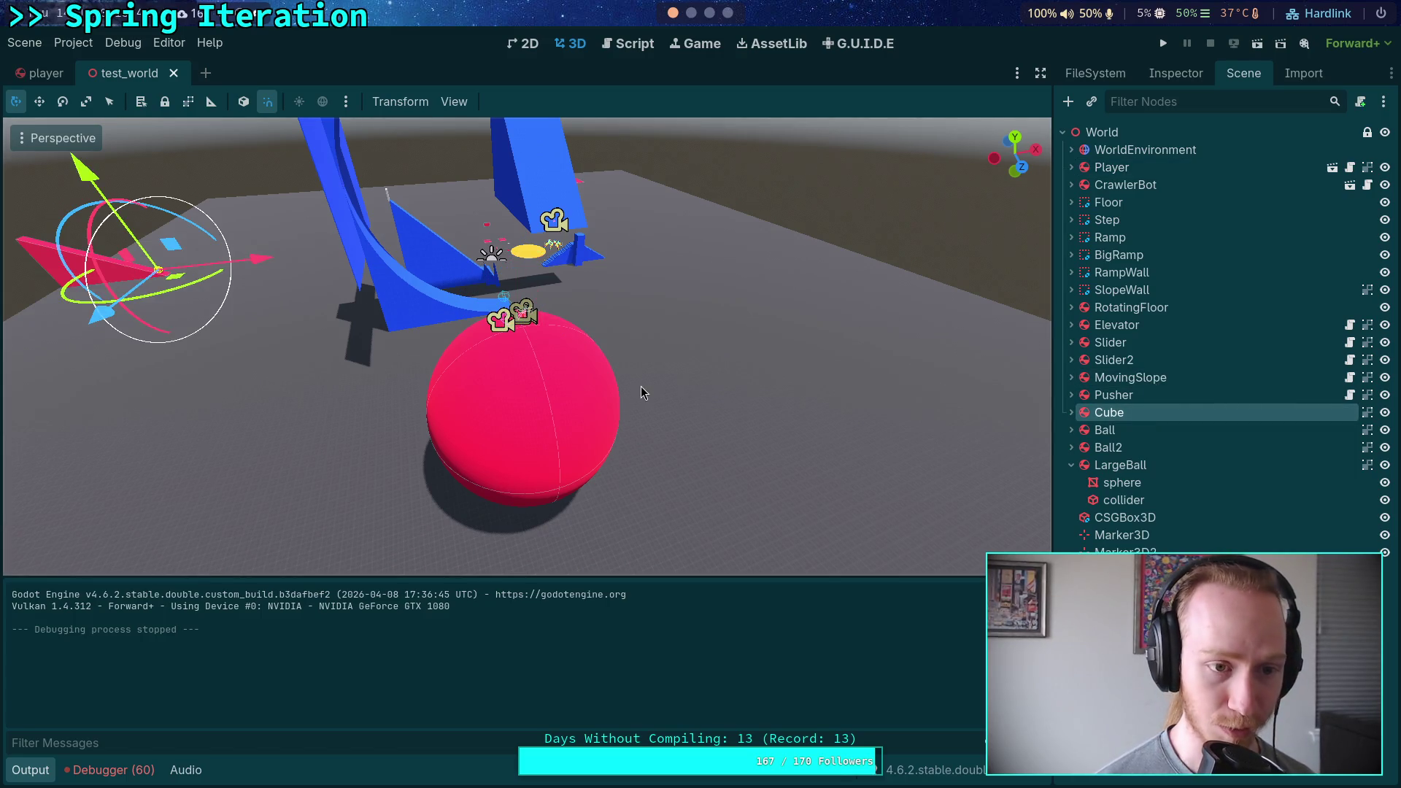
Duplicate Cube, rename the copy BigCube, and begin editing its mass.
{"action": "key", "text": "ctrl+d"}
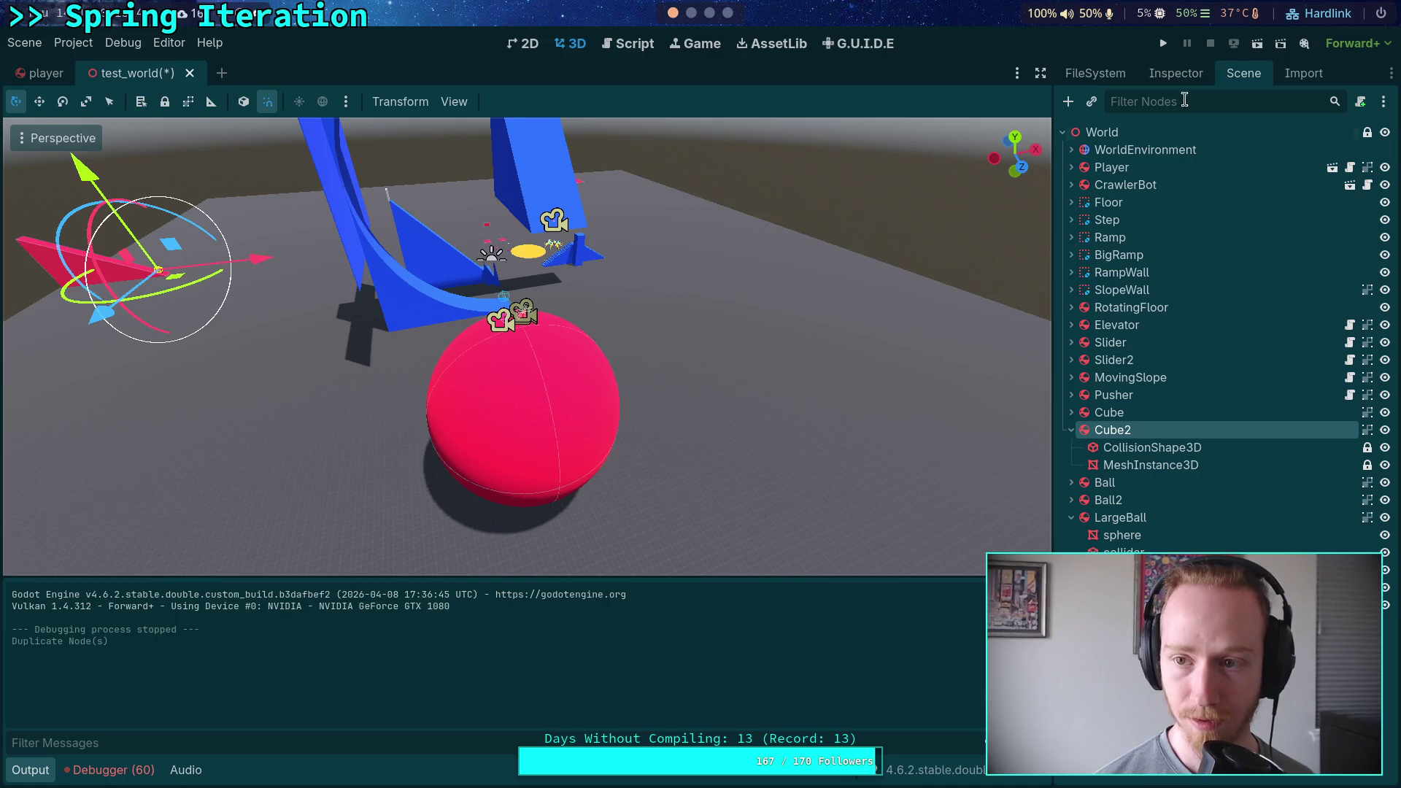
{"action": "left_click", "coordinate": [1127, 445]}
{"action": "double_click", "coordinate": [1127, 432]}
{"action": "type", "text": "BigCud"}
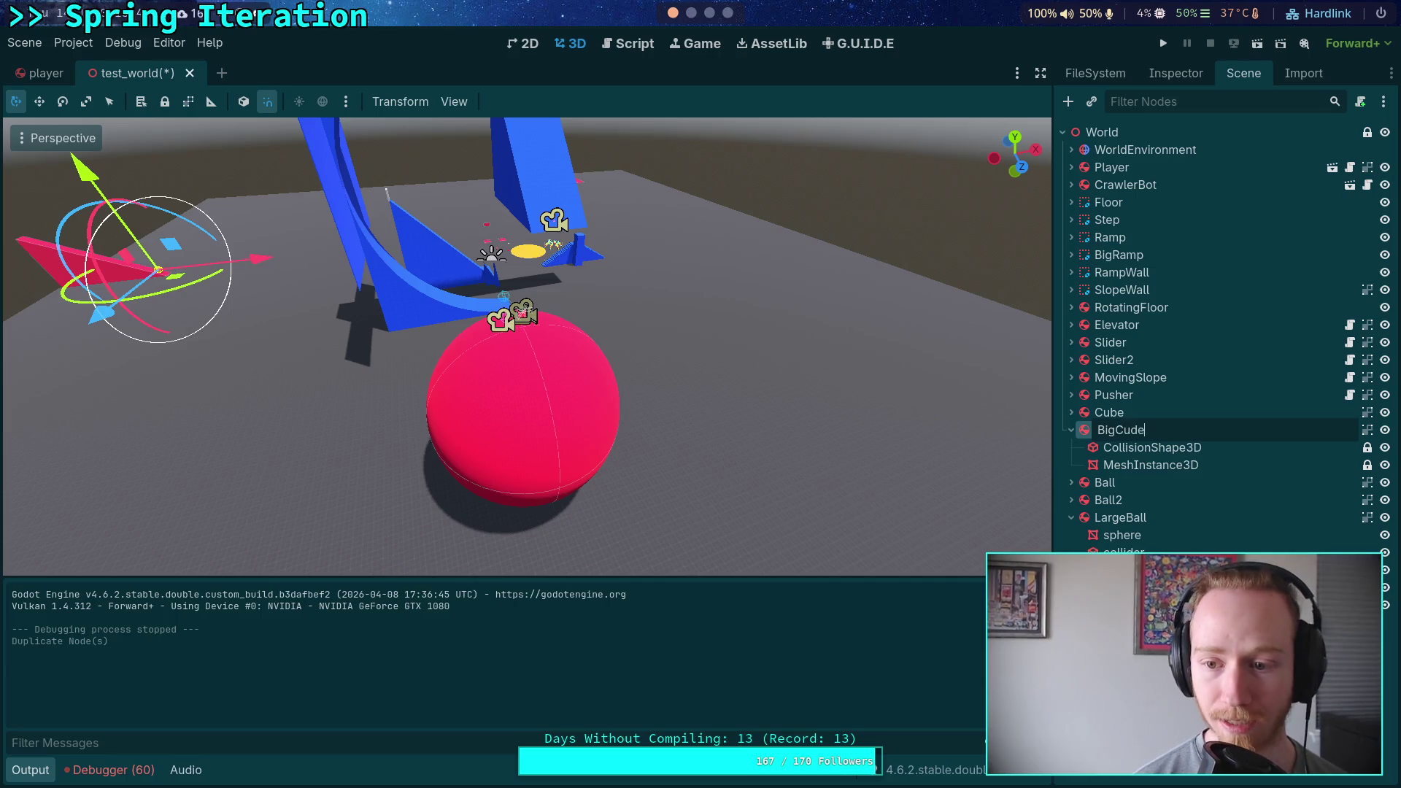
{"action": "key", "text": "Return"}
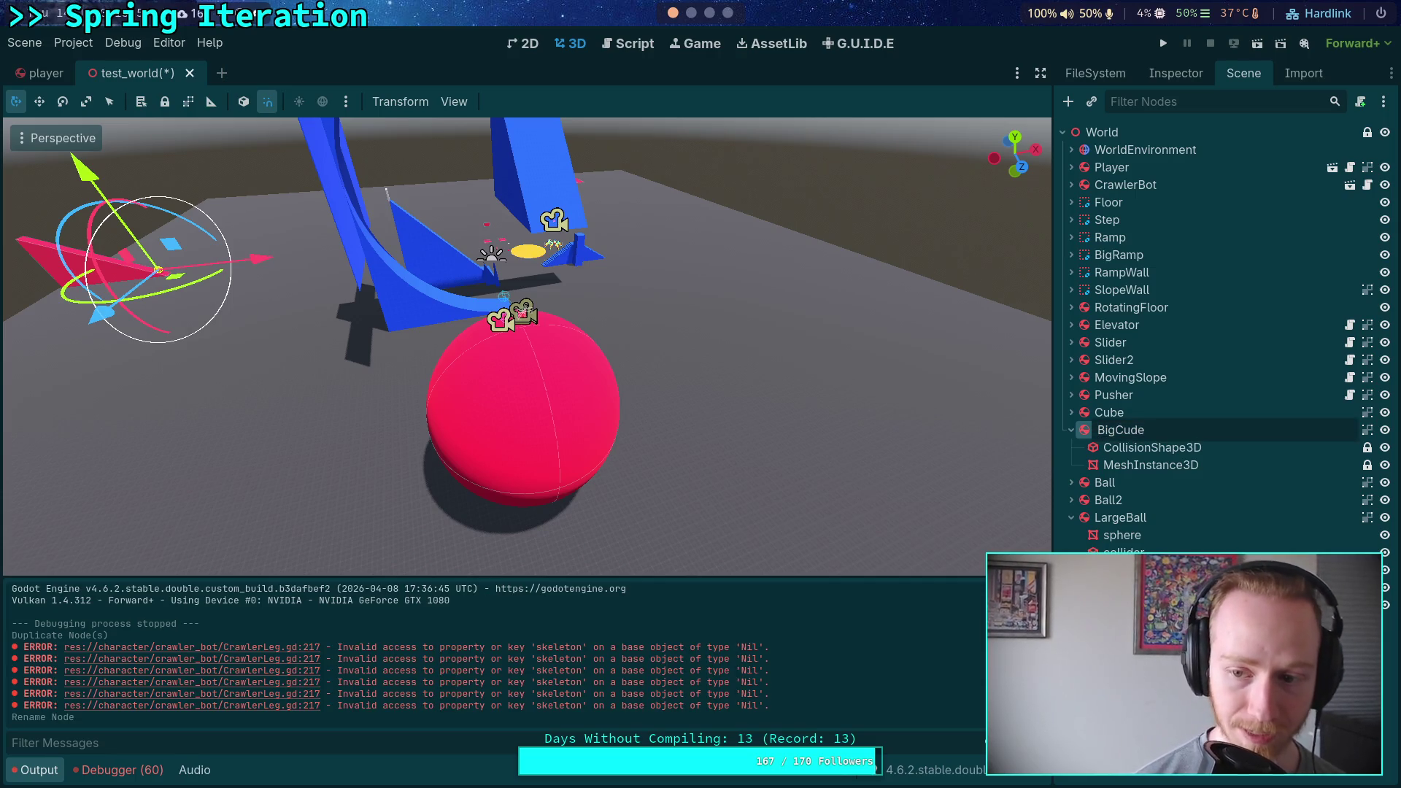
{"action": "type", "text": "b"}
{"action": "key", "text": "Return"}
{"action": "double_click", "coordinate": [1133, 430]}
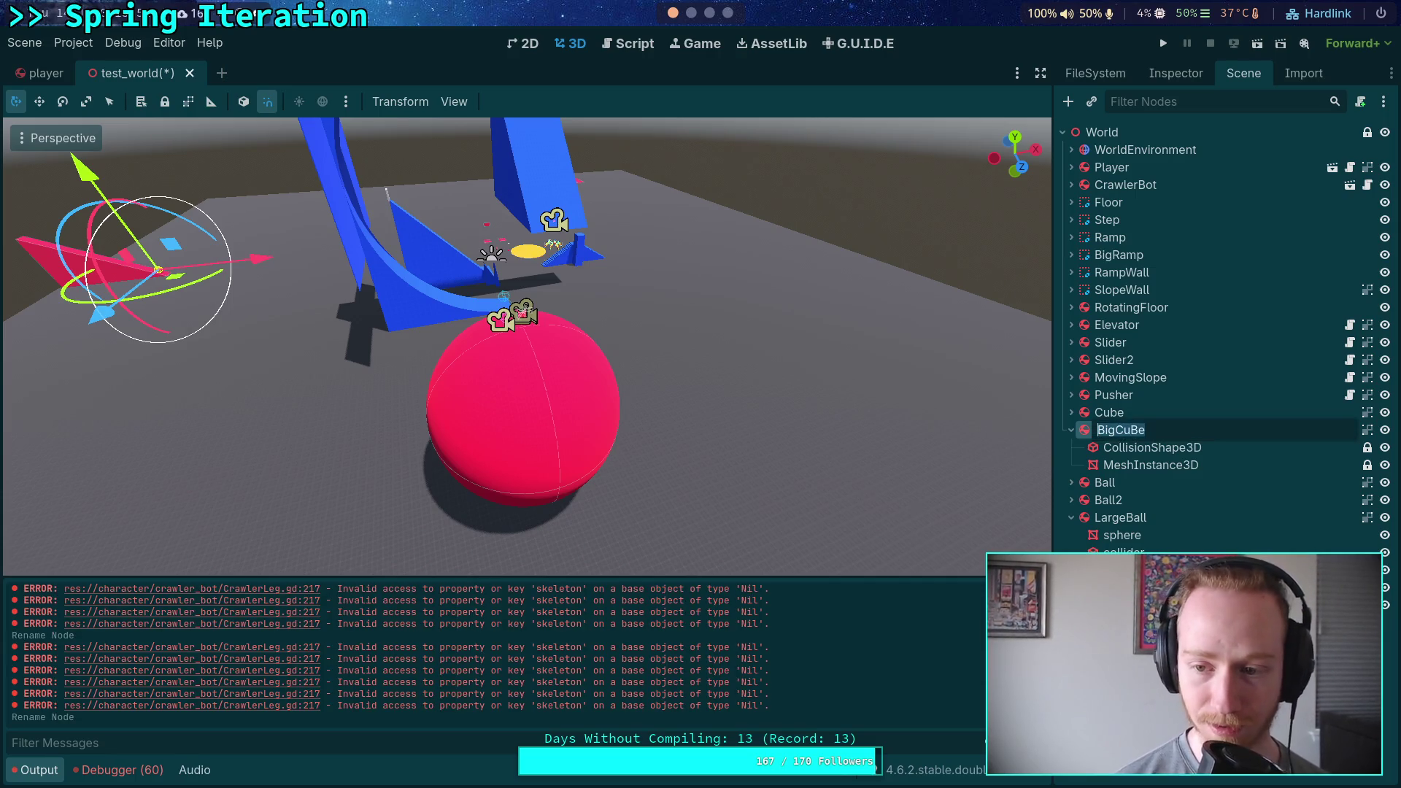
{"action": "double_click", "coordinate": [1147, 429]}
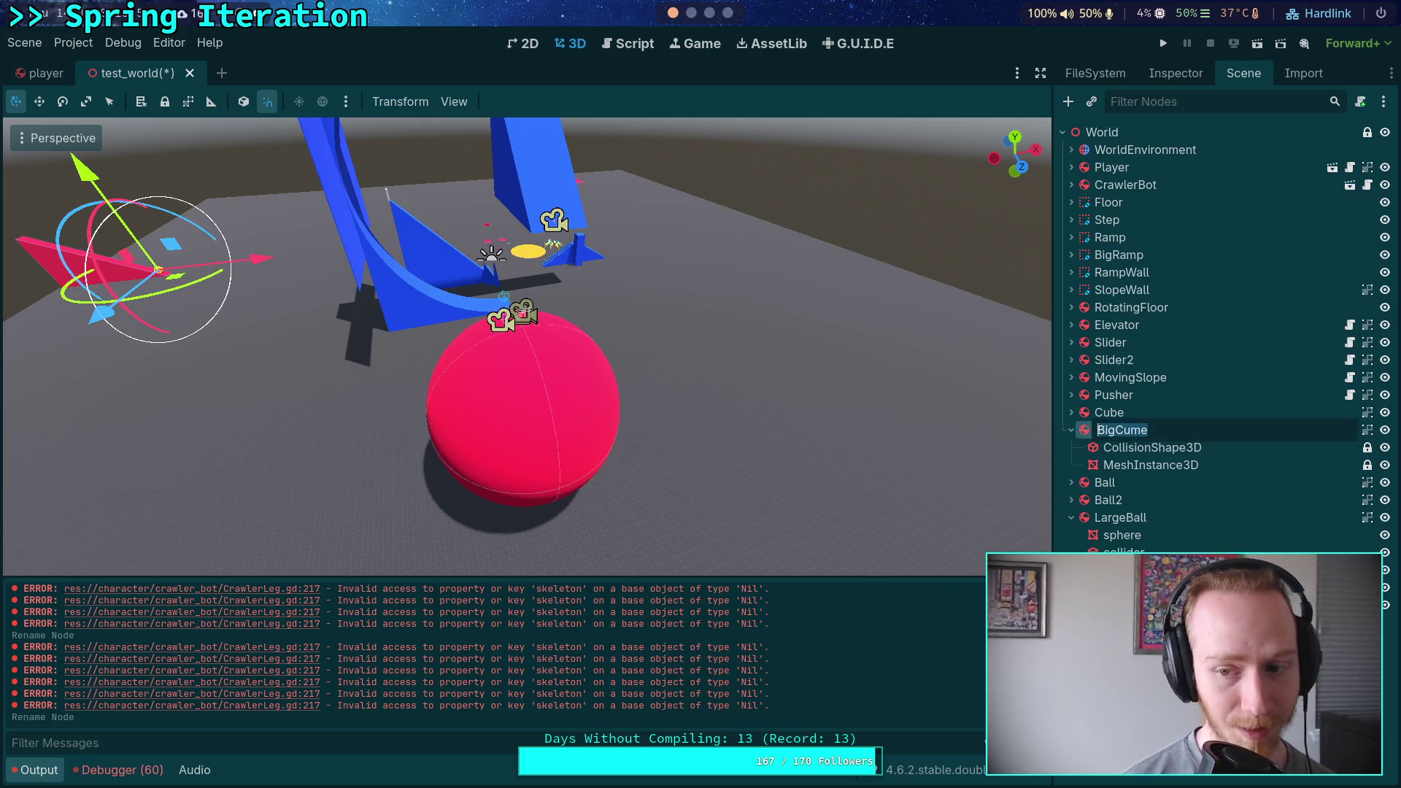
{"action": "type", "text": "b"}
{"action": "key", "text": "Return"}
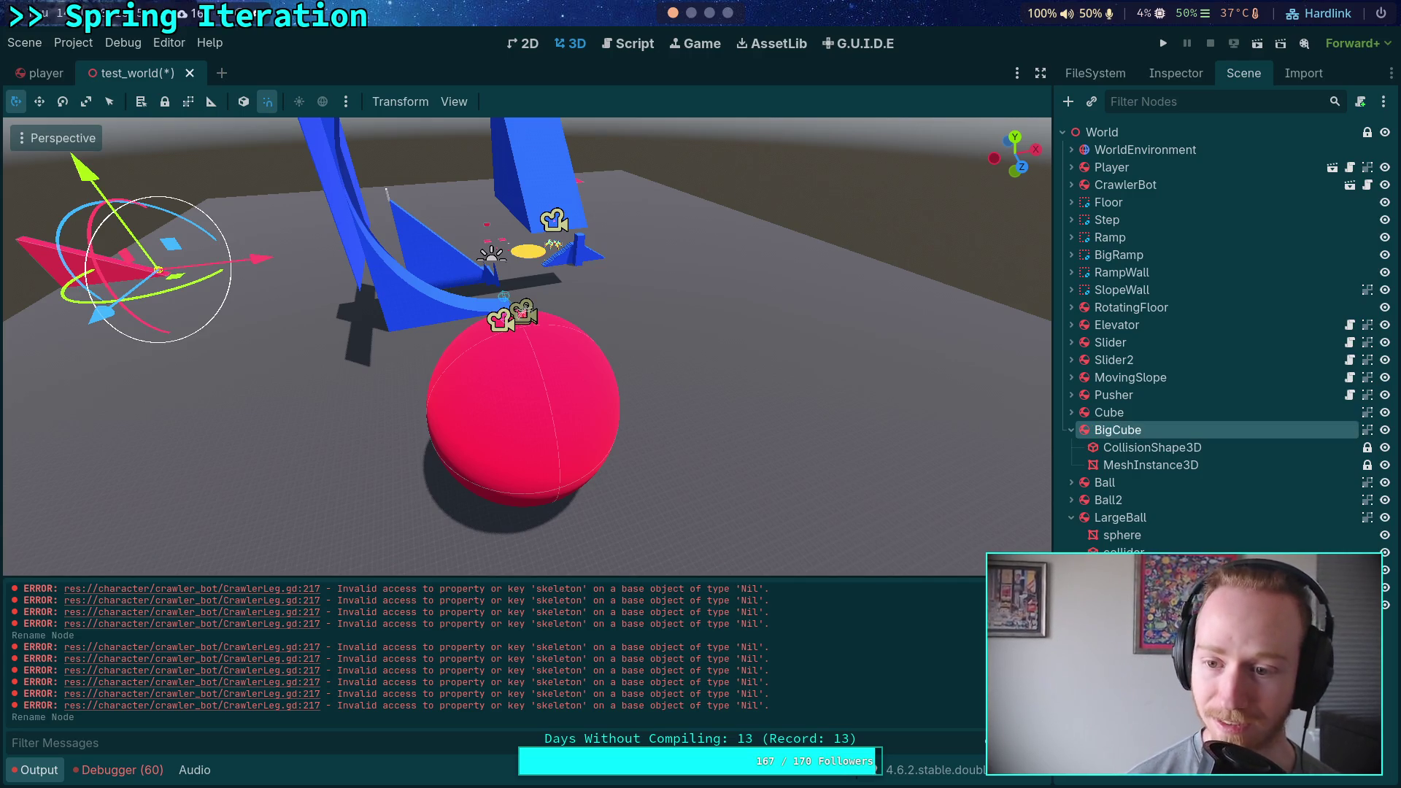
{"action": "left_click", "coordinate": [1175, 73]}
{"action": "left_click", "coordinate": [1306, 210]}
Set BigCube's mass to 1000 kg and briefly check its physics material settings.
{"action": "type", "text": "1000"}
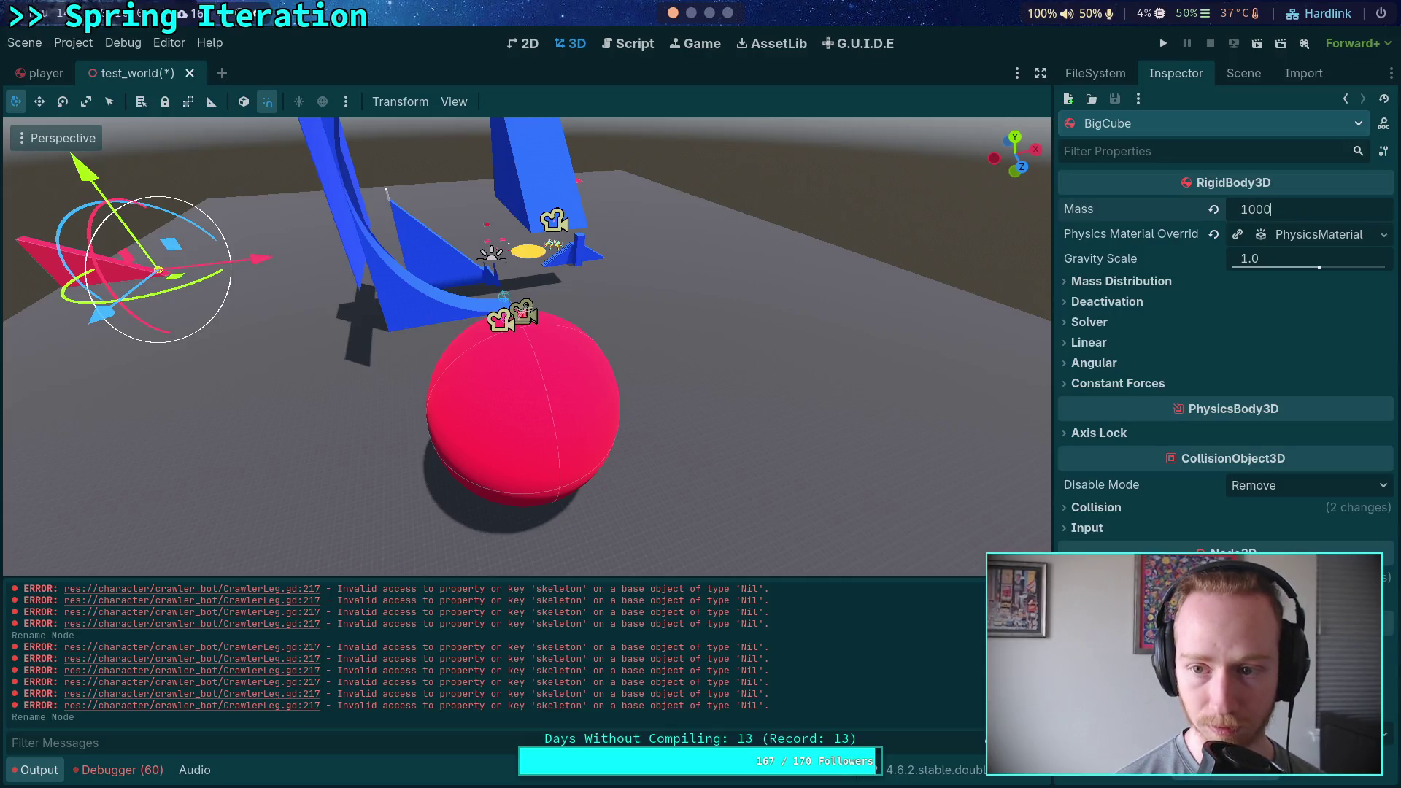
{"action": "key", "text": "Return"}
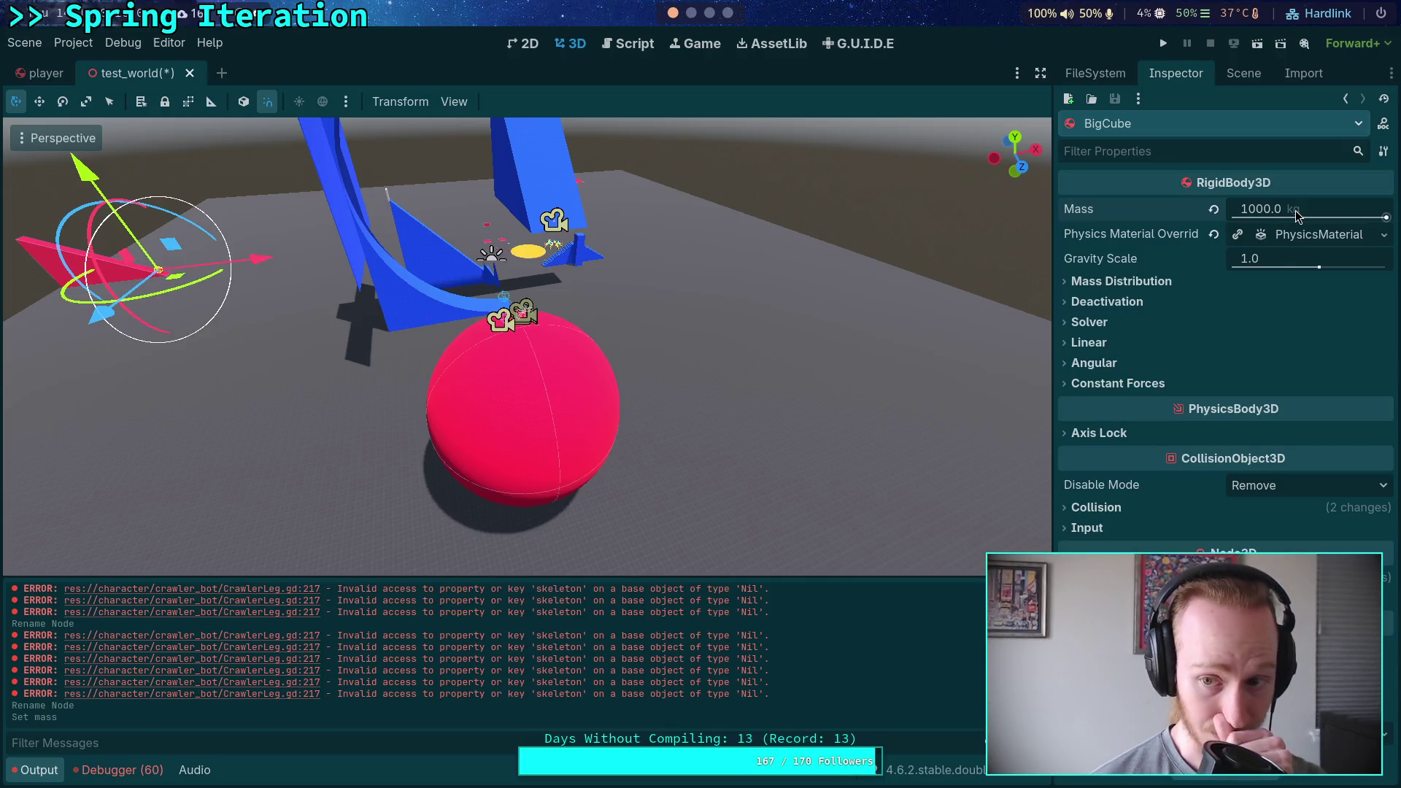
{"action": "left_click", "coordinate": [1299, 234]}
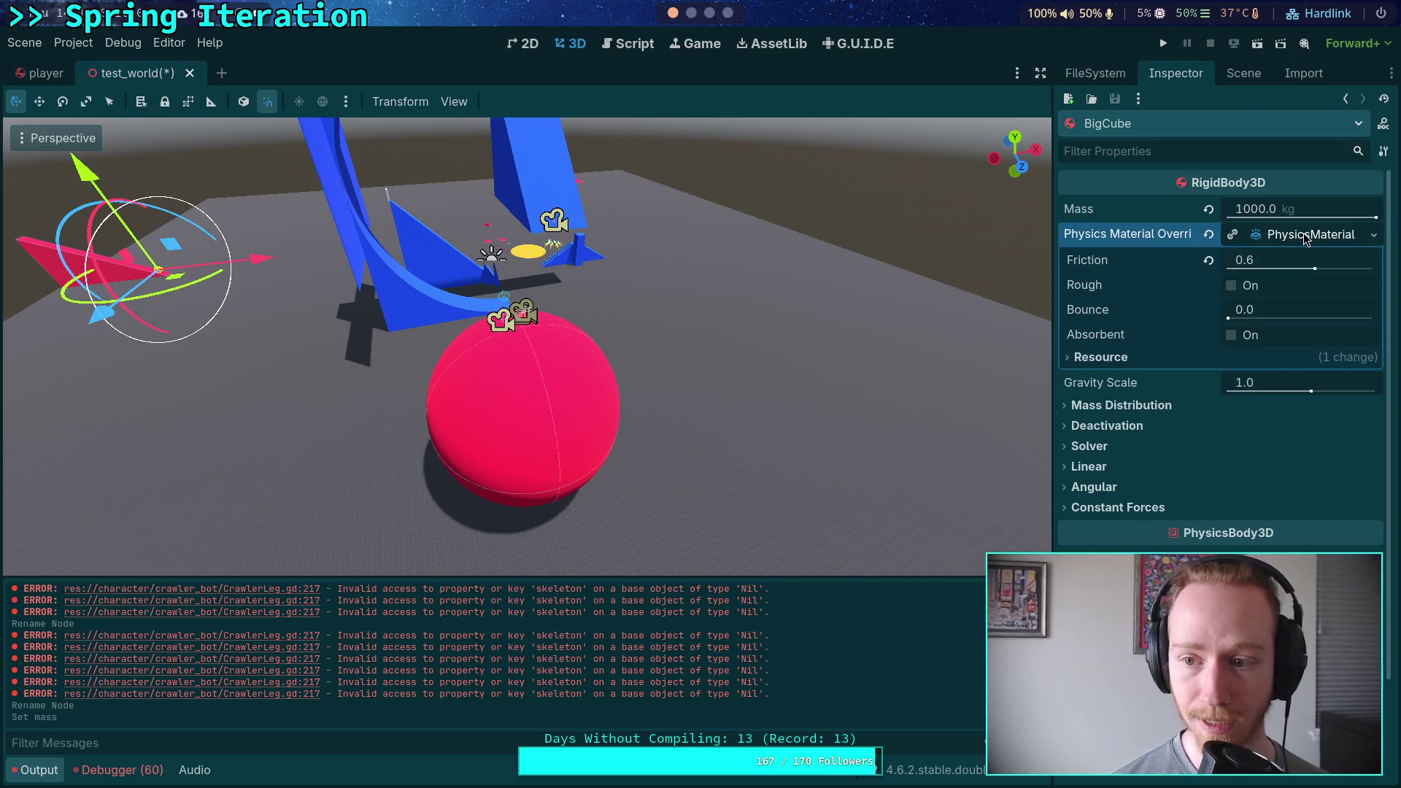
{"action": "left_click", "coordinate": [1301, 234]}
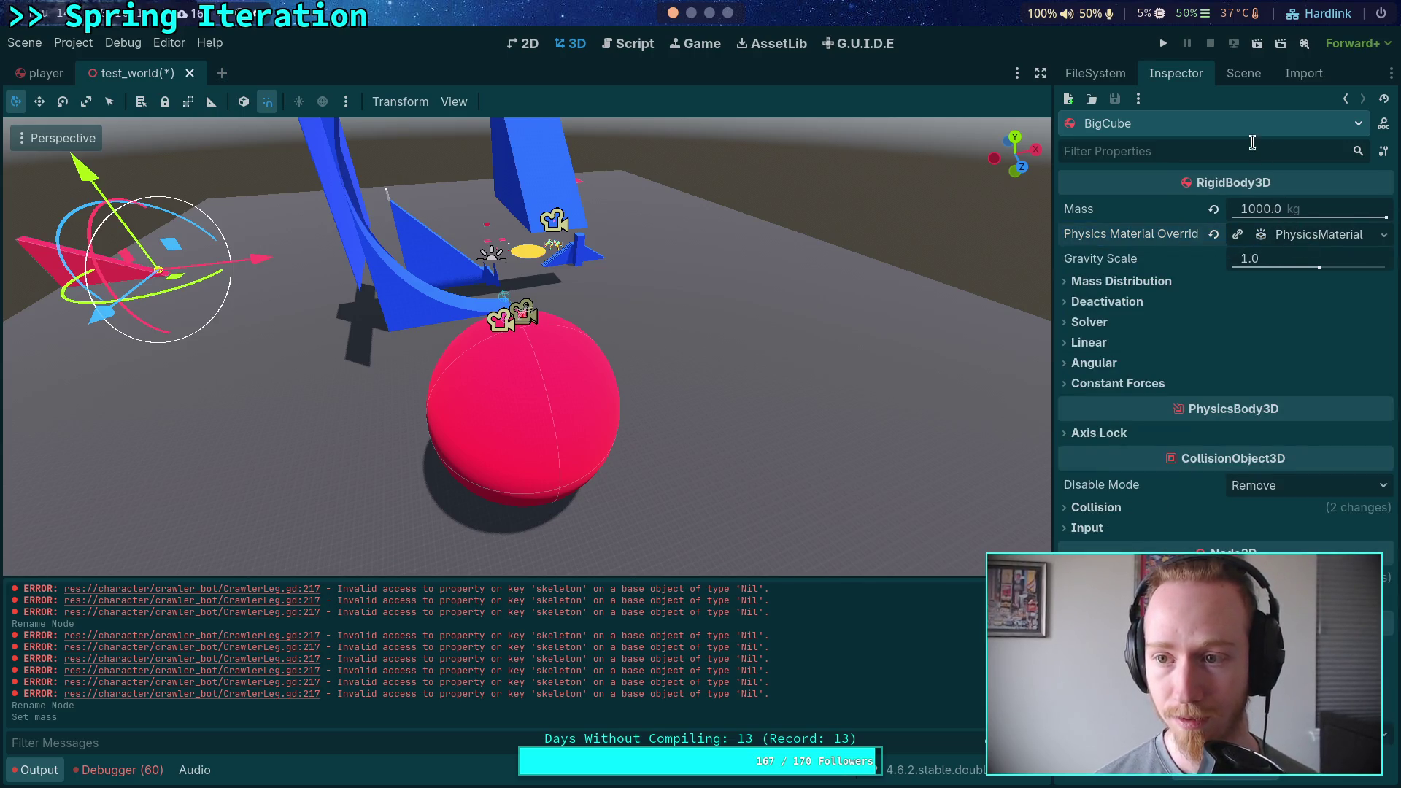
Give BigCube a starting linear velocity of -10 m/s on the X axis.
{"action": "left_click", "coordinate": [1089, 342]}
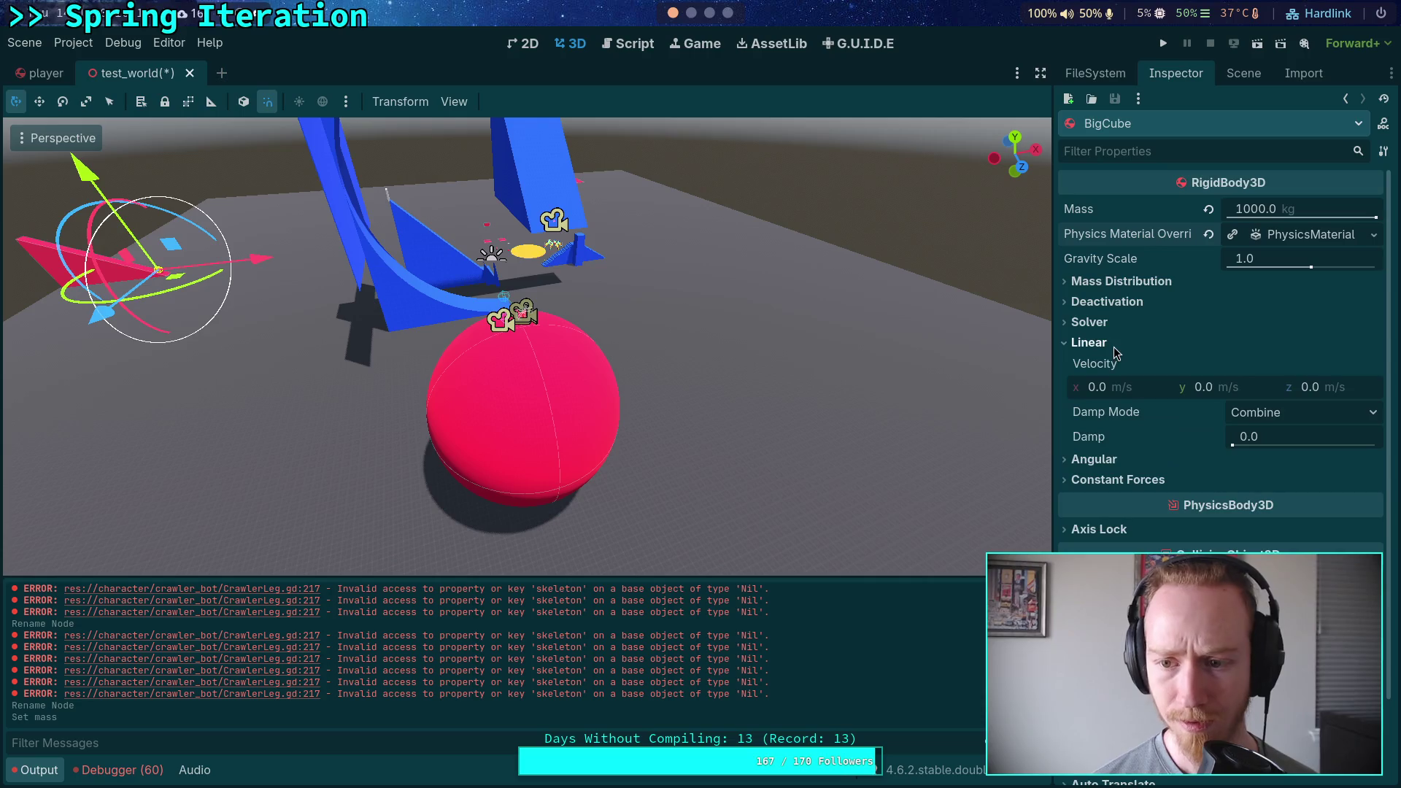
{"action": "left_click", "coordinate": [1140, 391]}
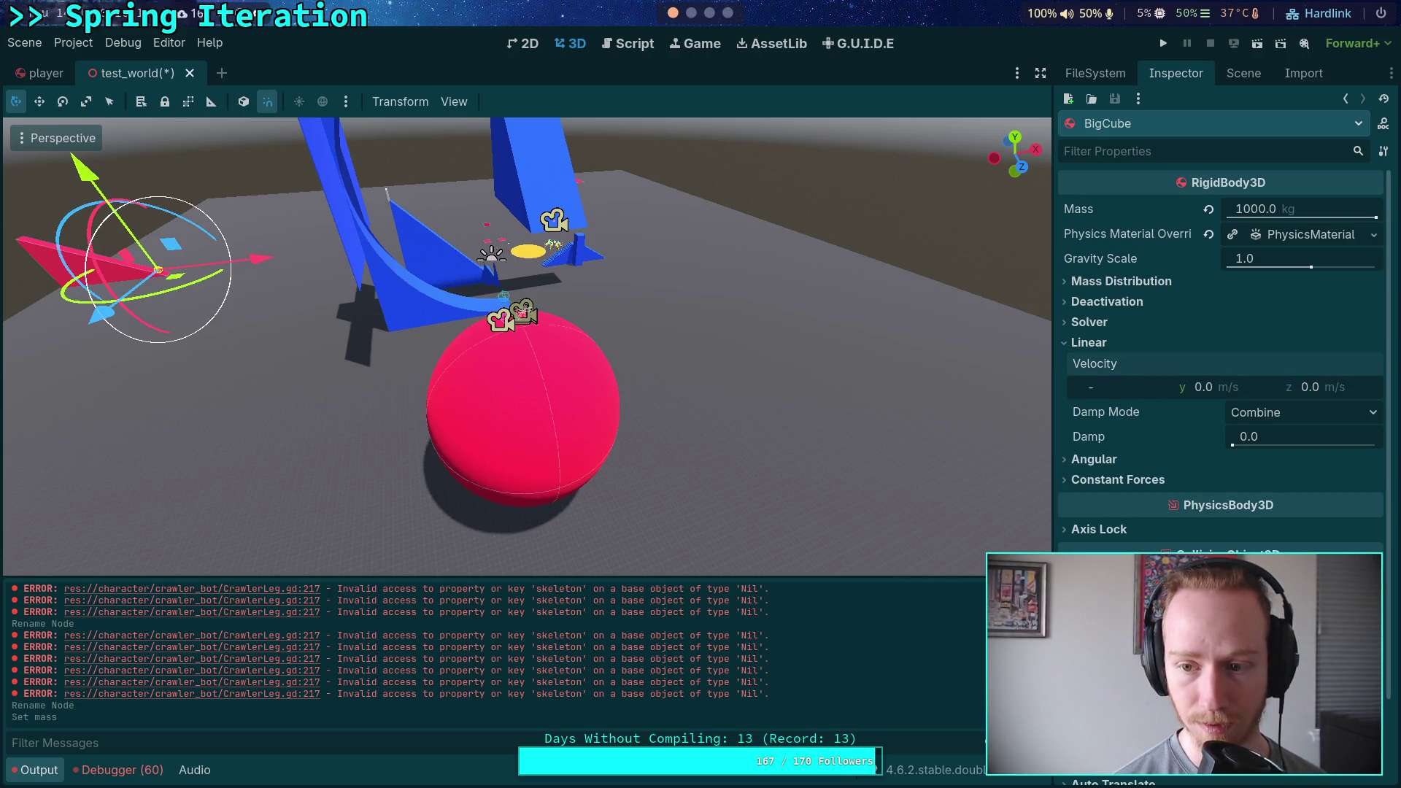
{"action": "type", "text": "10"}
{"action": "key", "text": "Return"}
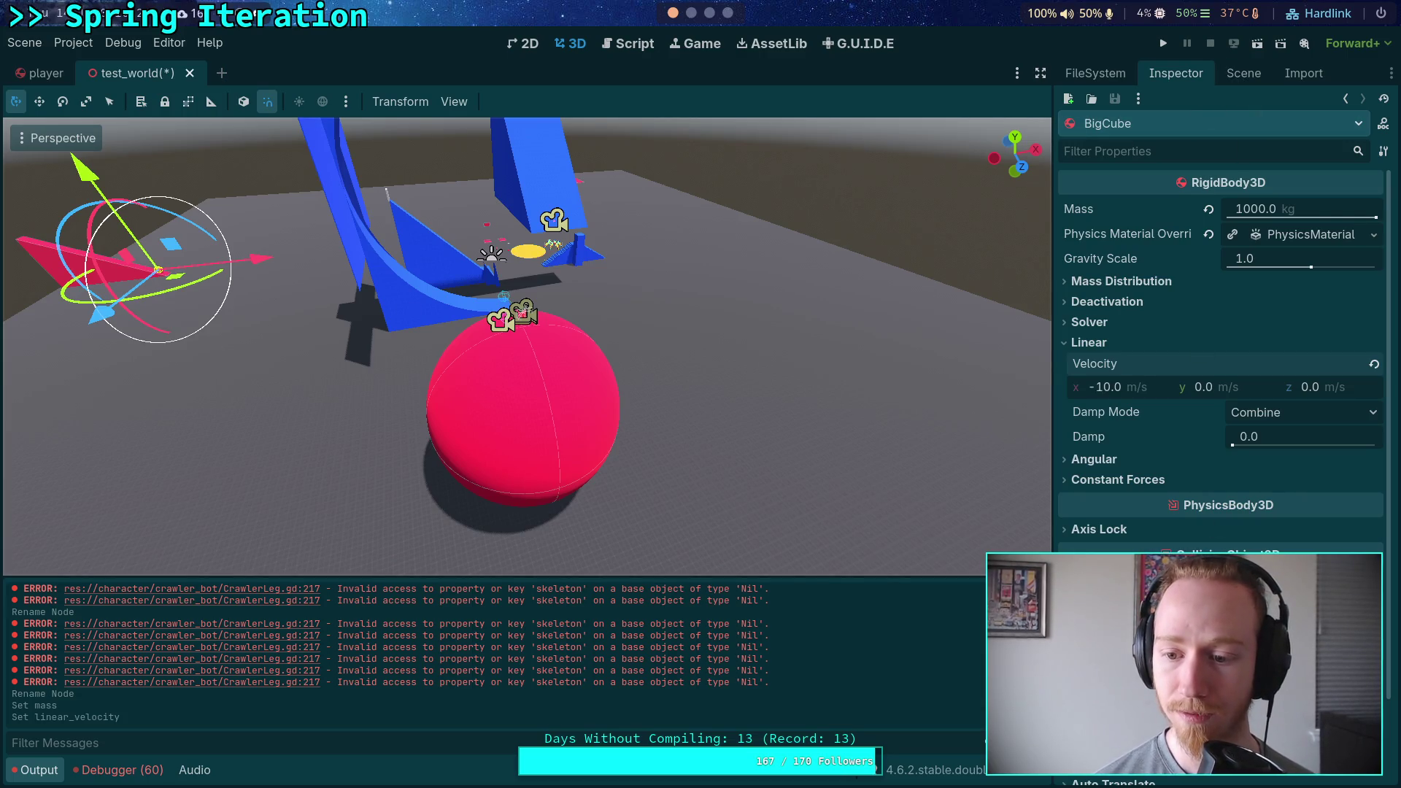
{"action": "scroll", "coordinate": [1220, 365], "scroll_direction": "down", "scroll_amount": 2}
In front orthogonal view, position BigCube just right of LargeBall at its centre height, then run the scene.
{"action": "left_click", "coordinate": [1382, 676]}
{"action": "mouse_move", "coordinate": [177, 278]}
{"action": "left_mouse_down"}
{"action": "mouse_move", "coordinate": [711, 458]}
{"action": "mouse_move", "coordinate": [657, 235]}
{"action": "left_mouse_up"}
{"action": "key", "text": "KP_1"}
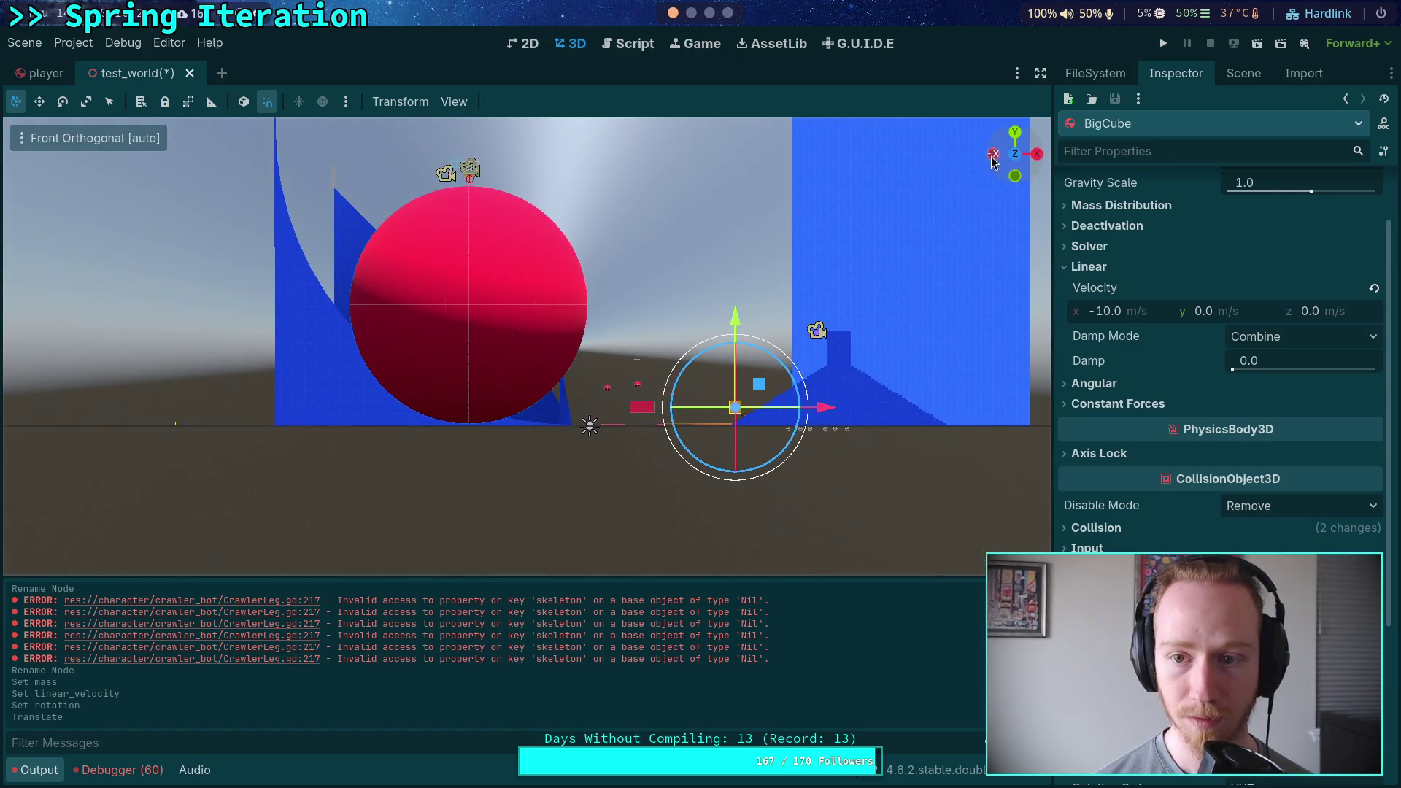
{"action": "scroll", "coordinate": [912, 328], "scroll_direction": "up", "scroll_amount": 3}
{"action": "mouse_move", "coordinate": [872, 428]}
{"action": "left_mouse_down"}
{"action": "mouse_move", "coordinate": [872, 299]}
{"action": "mouse_move", "coordinate": [718, 296]}
{"action": "left_mouse_up"}
{"action": "left_click_drag", "start_coordinate": [656, 211], "coordinate": [655, 210]}
{"action": "left_click_drag", "start_coordinate": [766, 296], "coordinate": [745, 295]}
{"action": "left_click", "coordinate": [1163, 44]}
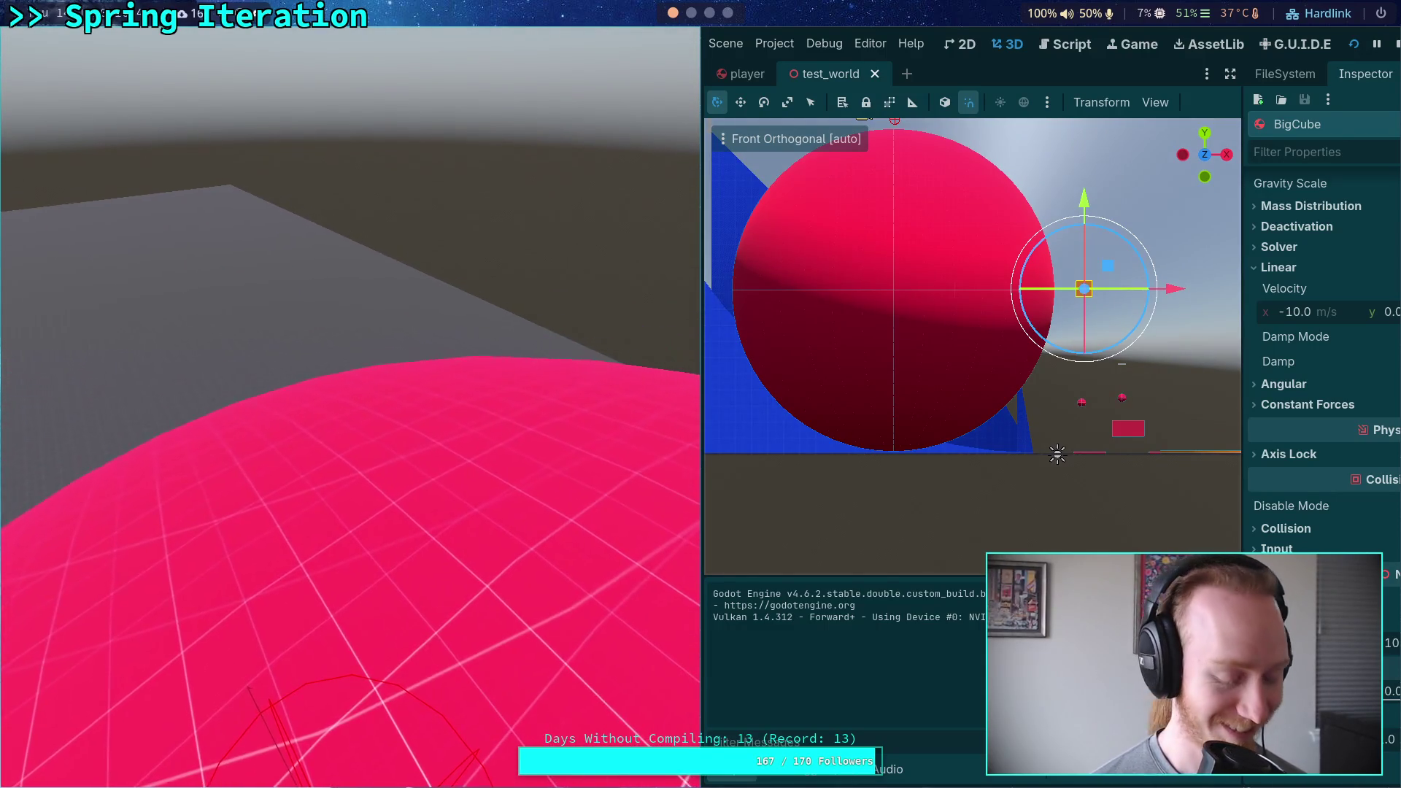
{"action": "key", "text": "super+f"}
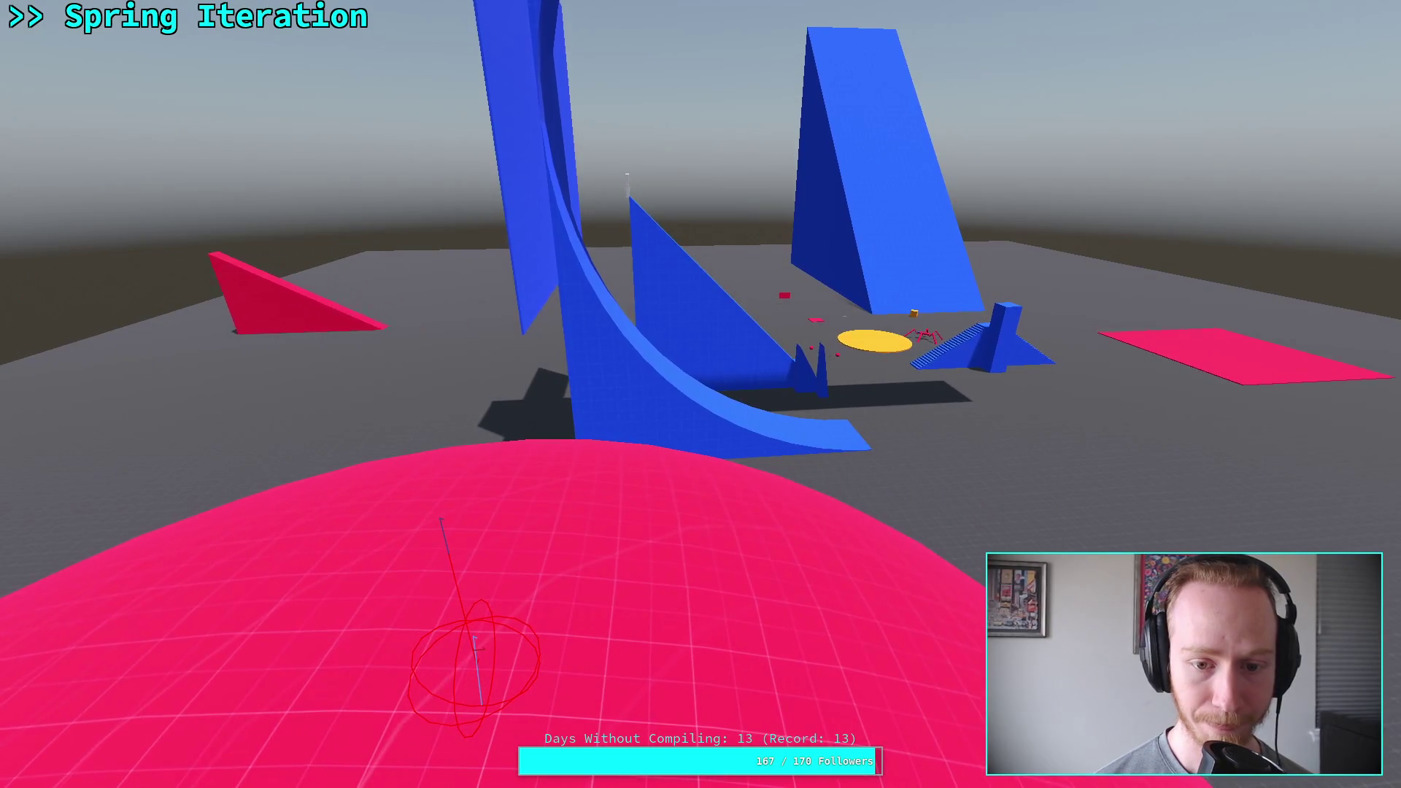
{"action": "key", "text": "super+f"}
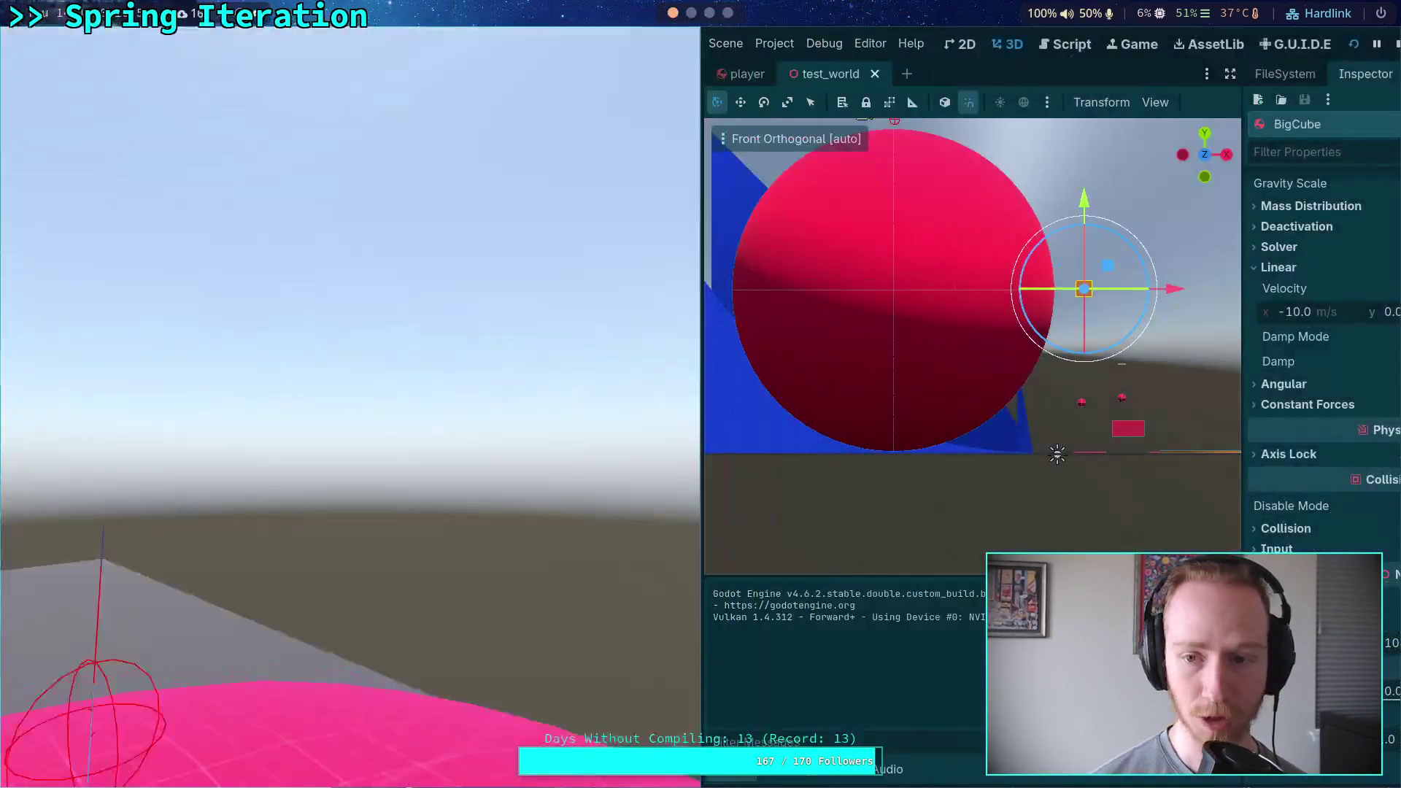
{"action": "left_click", "coordinate": [1394, 46]}
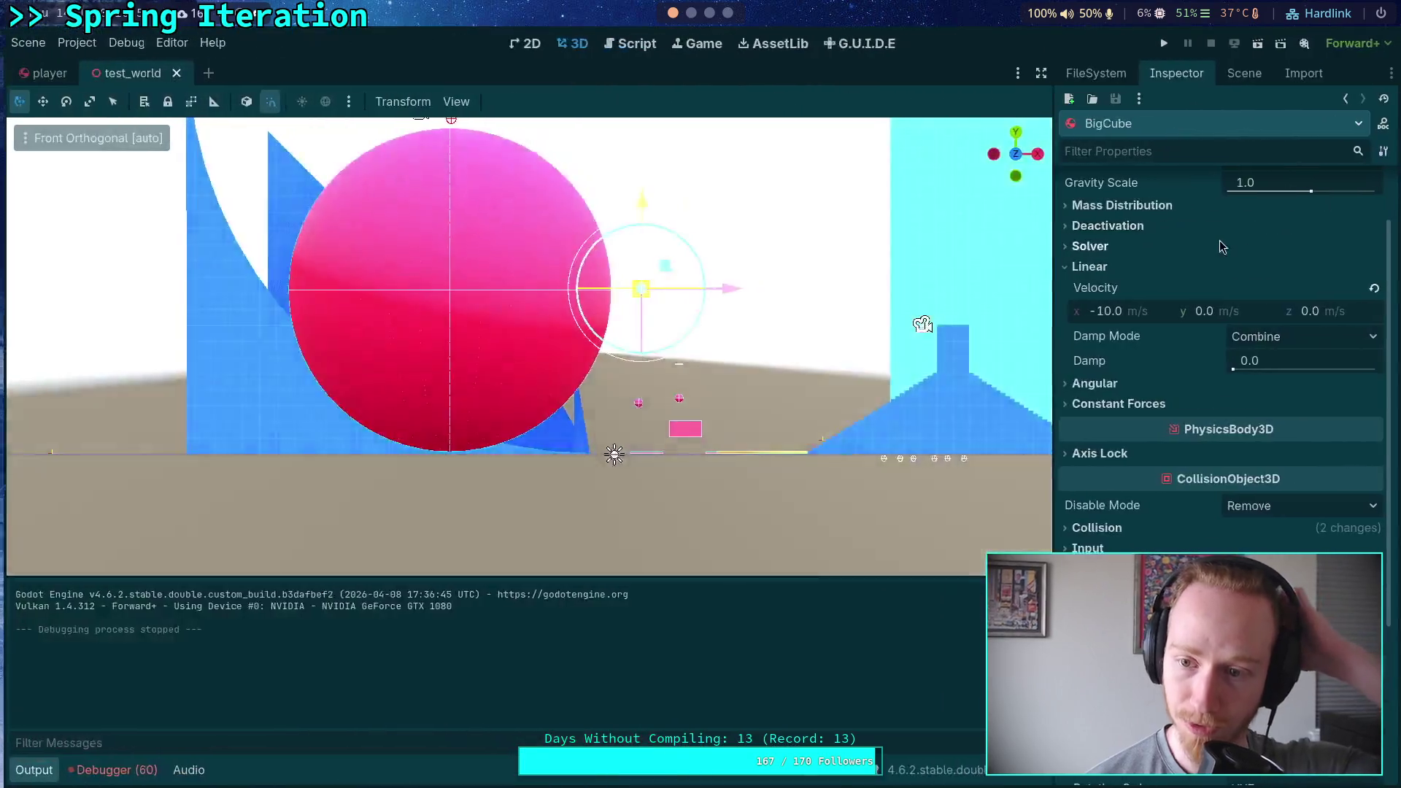
Select LargeBall, set its physics material friction to 0.05, then save and run the scene.
{"action": "left_click", "coordinate": [1243, 73]}
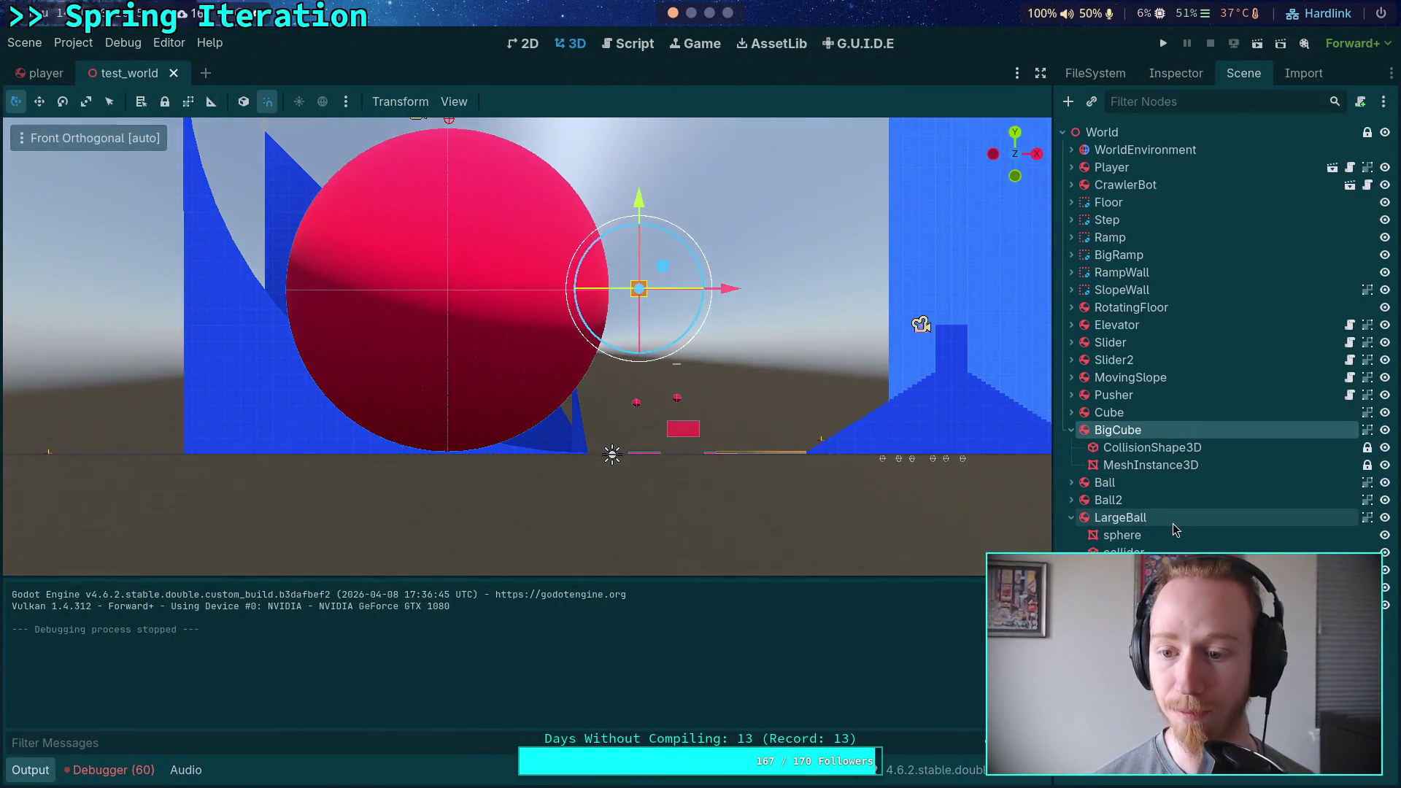
{"action": "left_click", "coordinate": [1172, 519]}
{"action": "left_click", "coordinate": [1175, 76]}
{"action": "left_click", "coordinate": [1283, 262]}
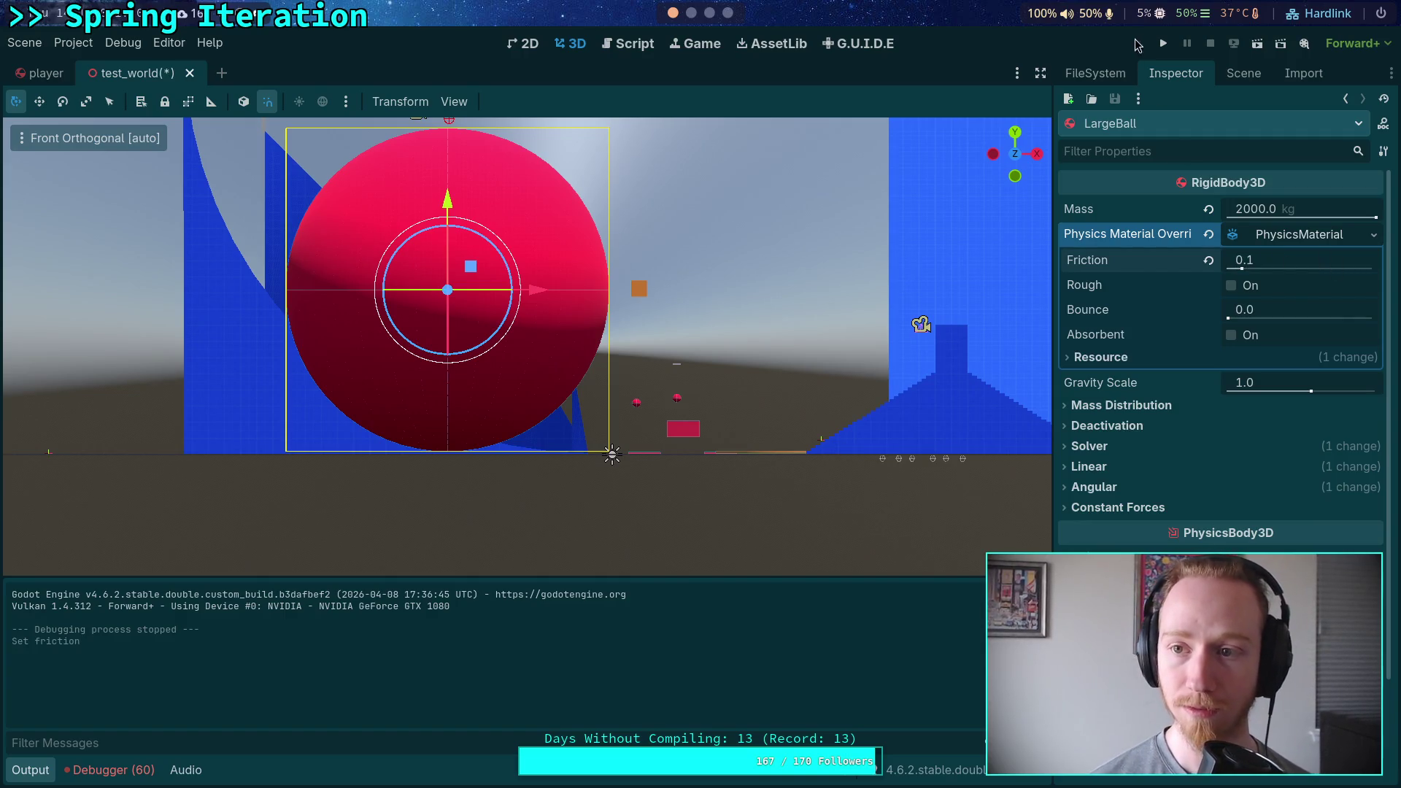
{"action": "left_click", "coordinate": [1277, 264]}
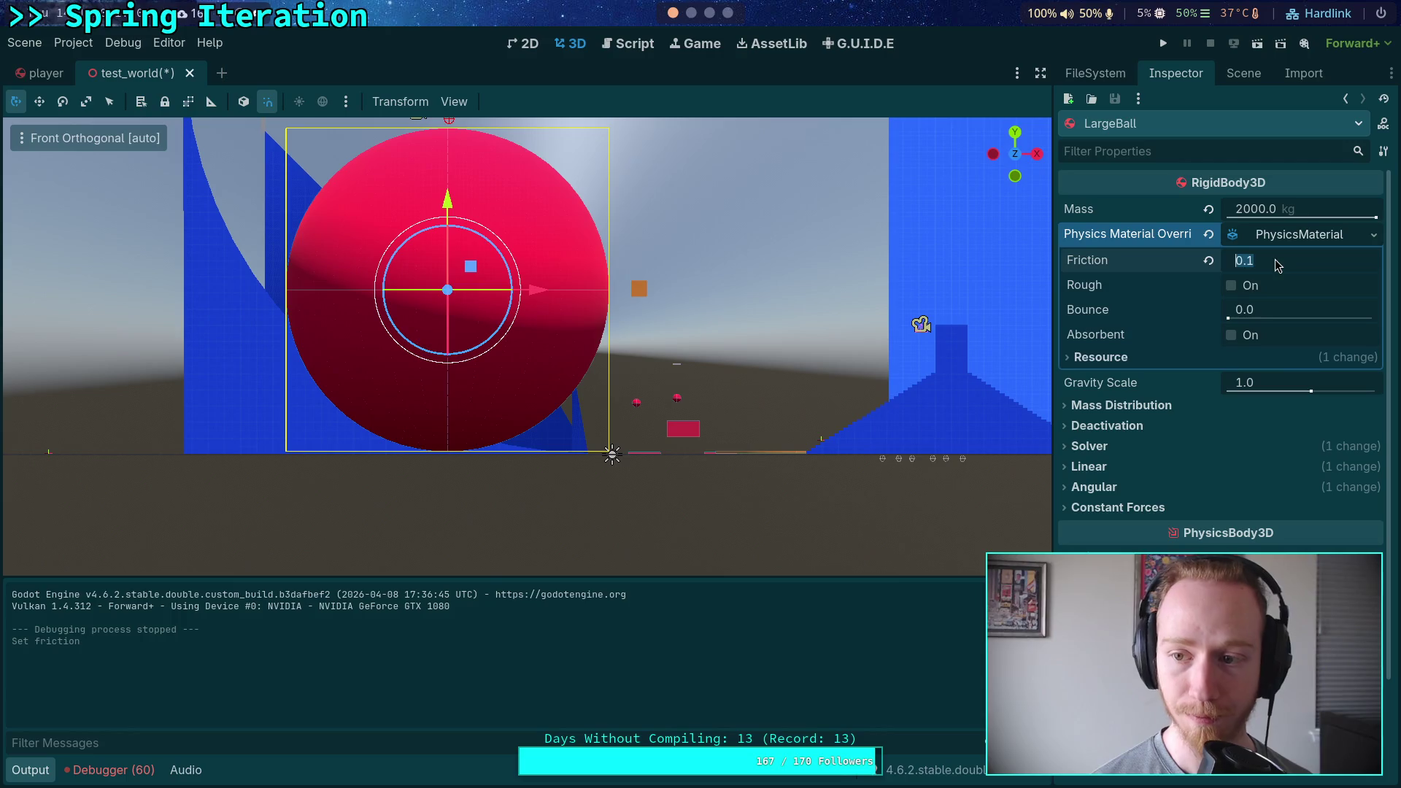
{"action": "left_click", "coordinate": [1277, 260]}
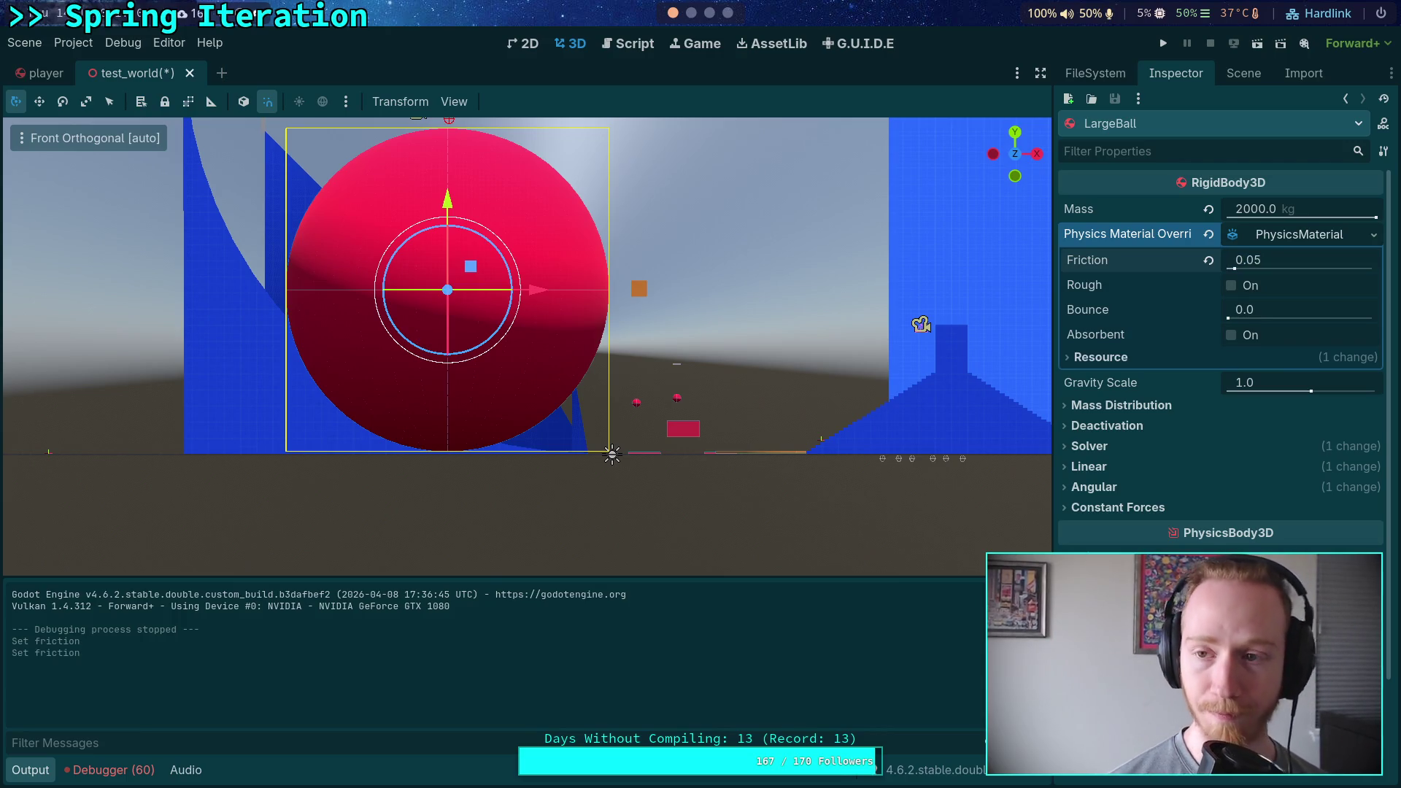
{"action": "key", "text": "F5"}
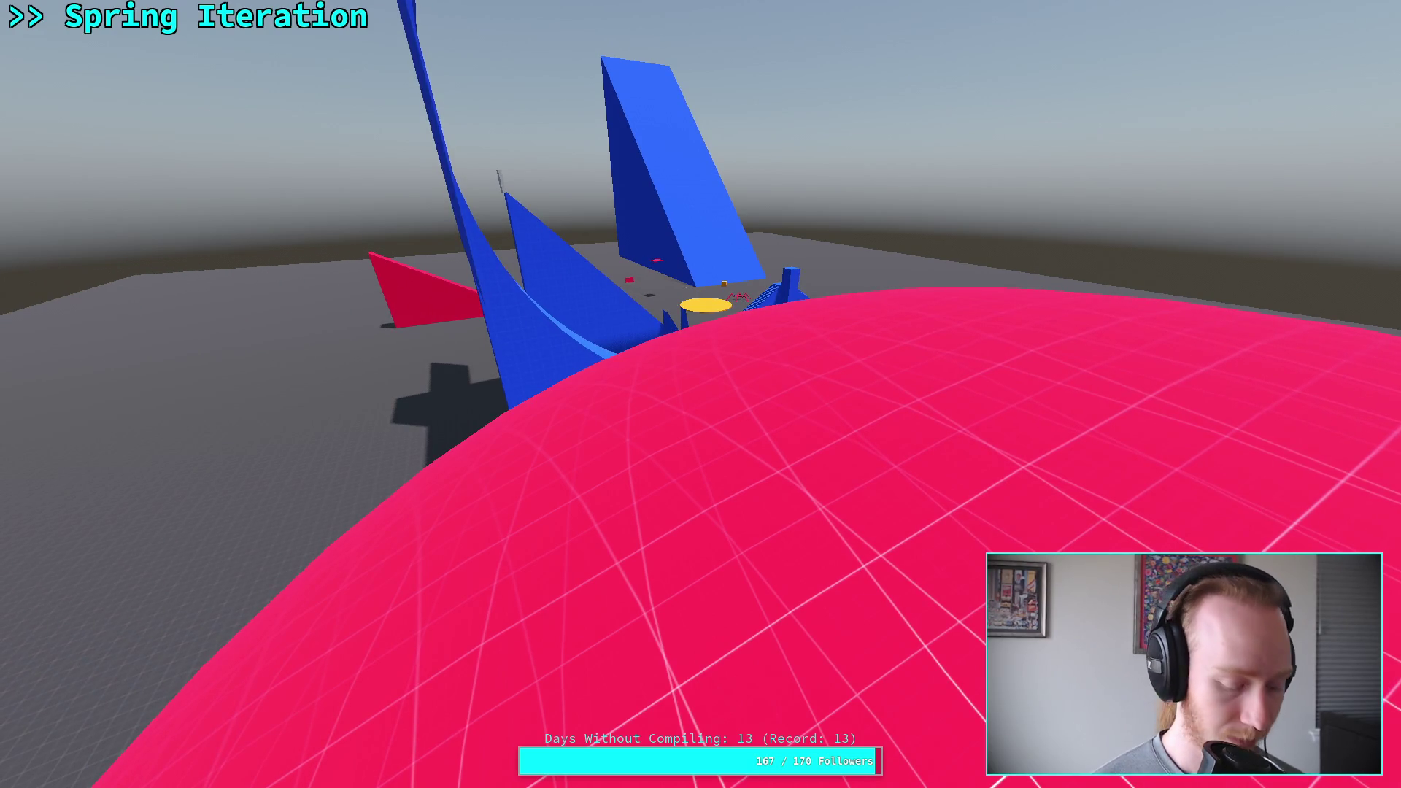
{"action": "key", "text": "F11"}
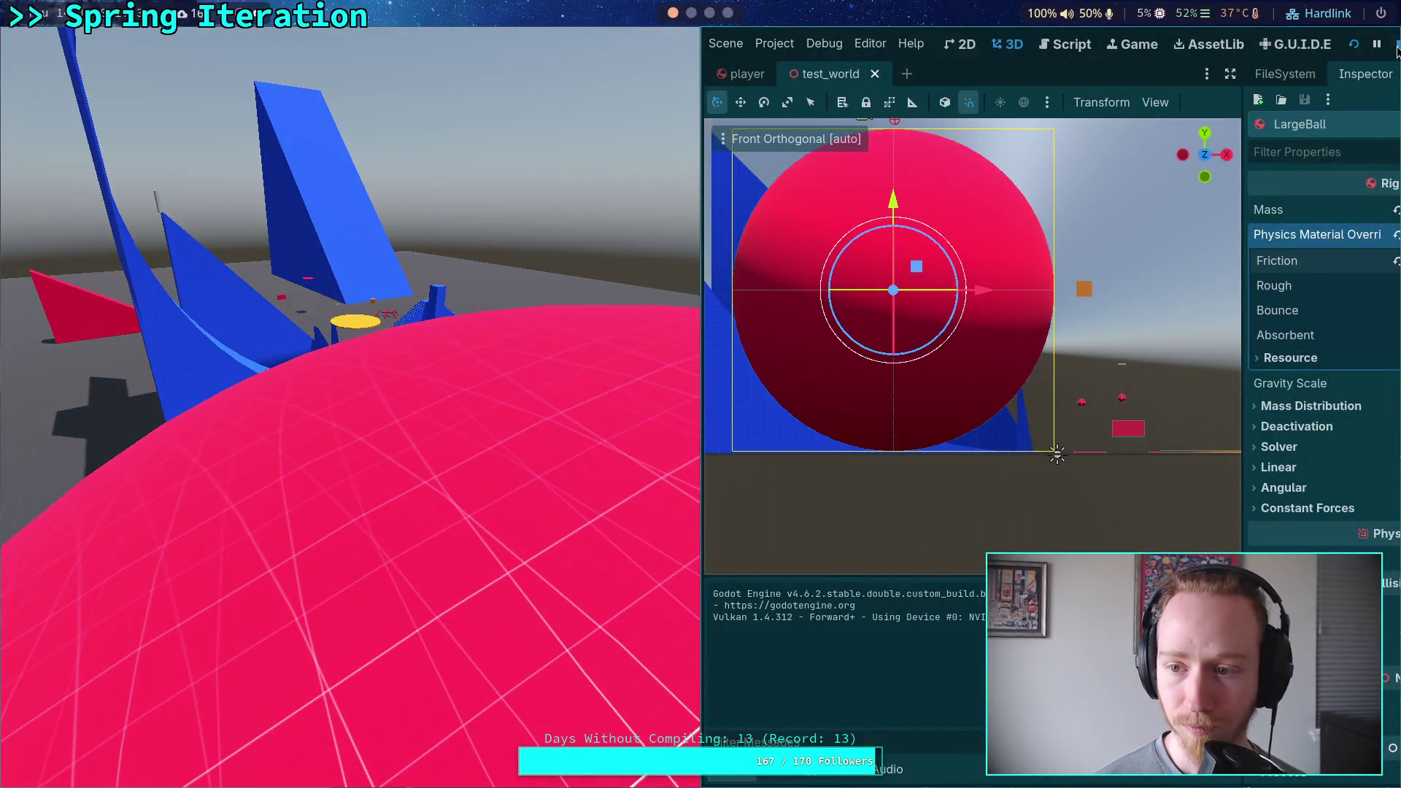
Stop the game and revert LargeBall's linear damping in its Linear and Angular settings.
{"action": "left_click", "coordinate": [1397, 46]}
{"action": "left_click", "coordinate": [1127, 486]}
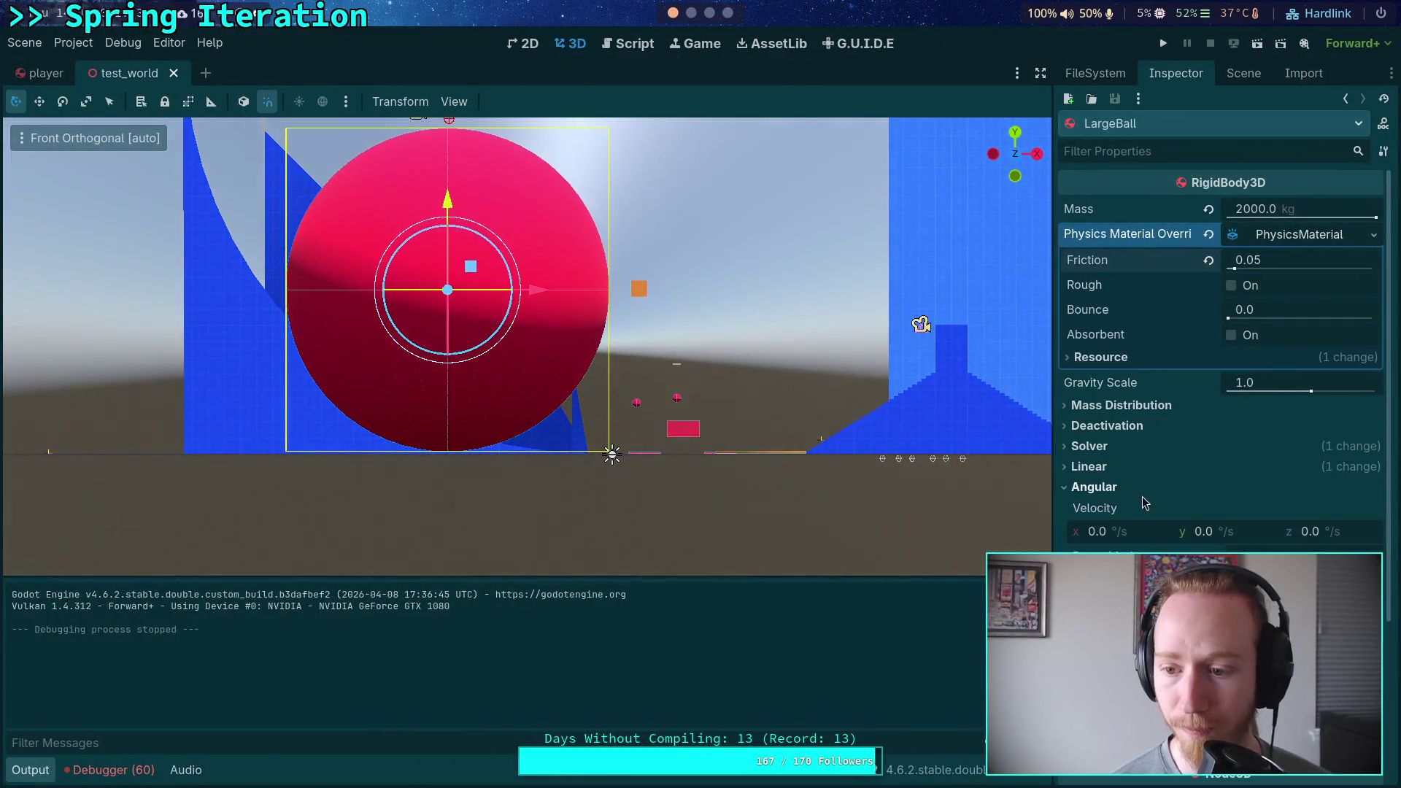
{"action": "left_click", "coordinate": [1104, 468]}
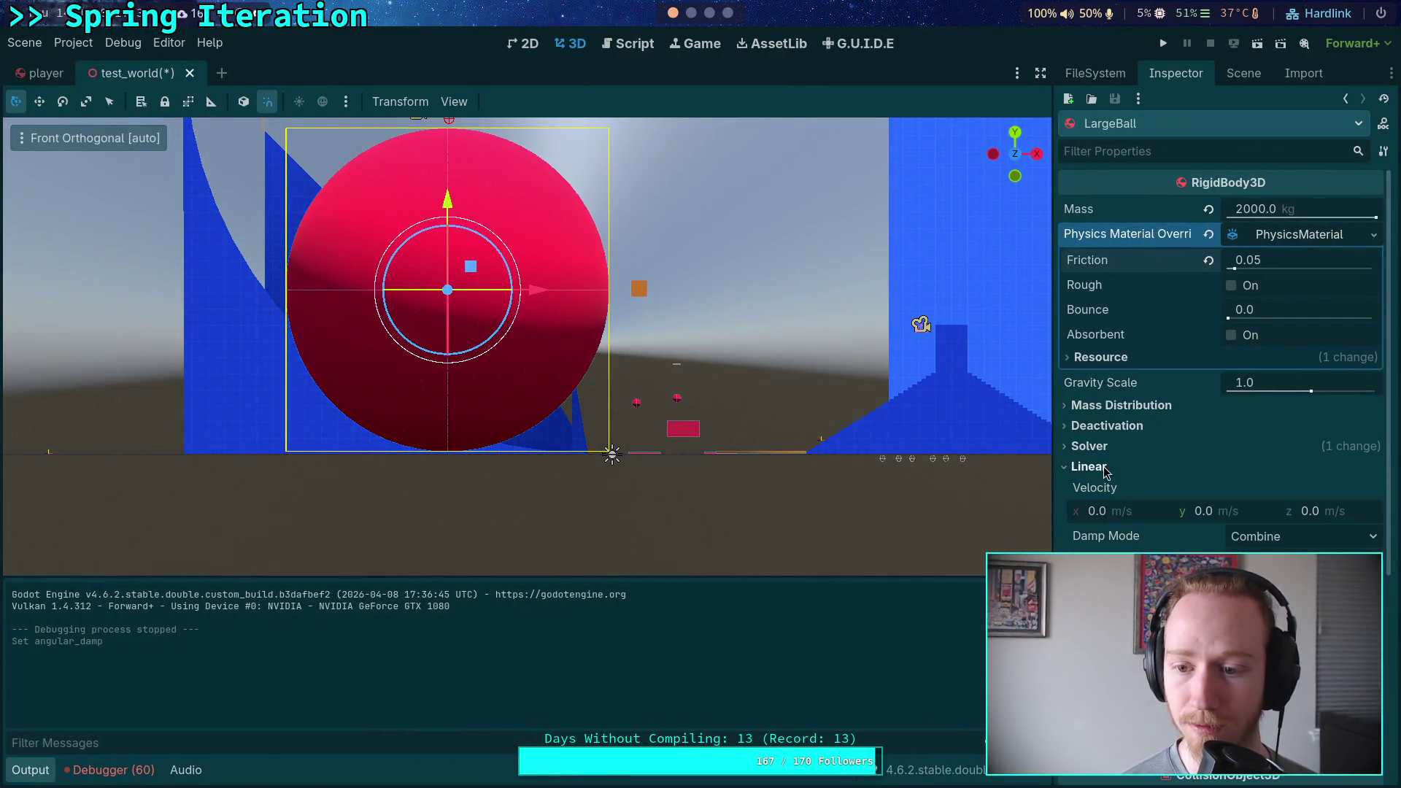
{"action": "left_click", "coordinate": [1085, 469]}
{"action": "left_click", "coordinate": [1098, 487]}
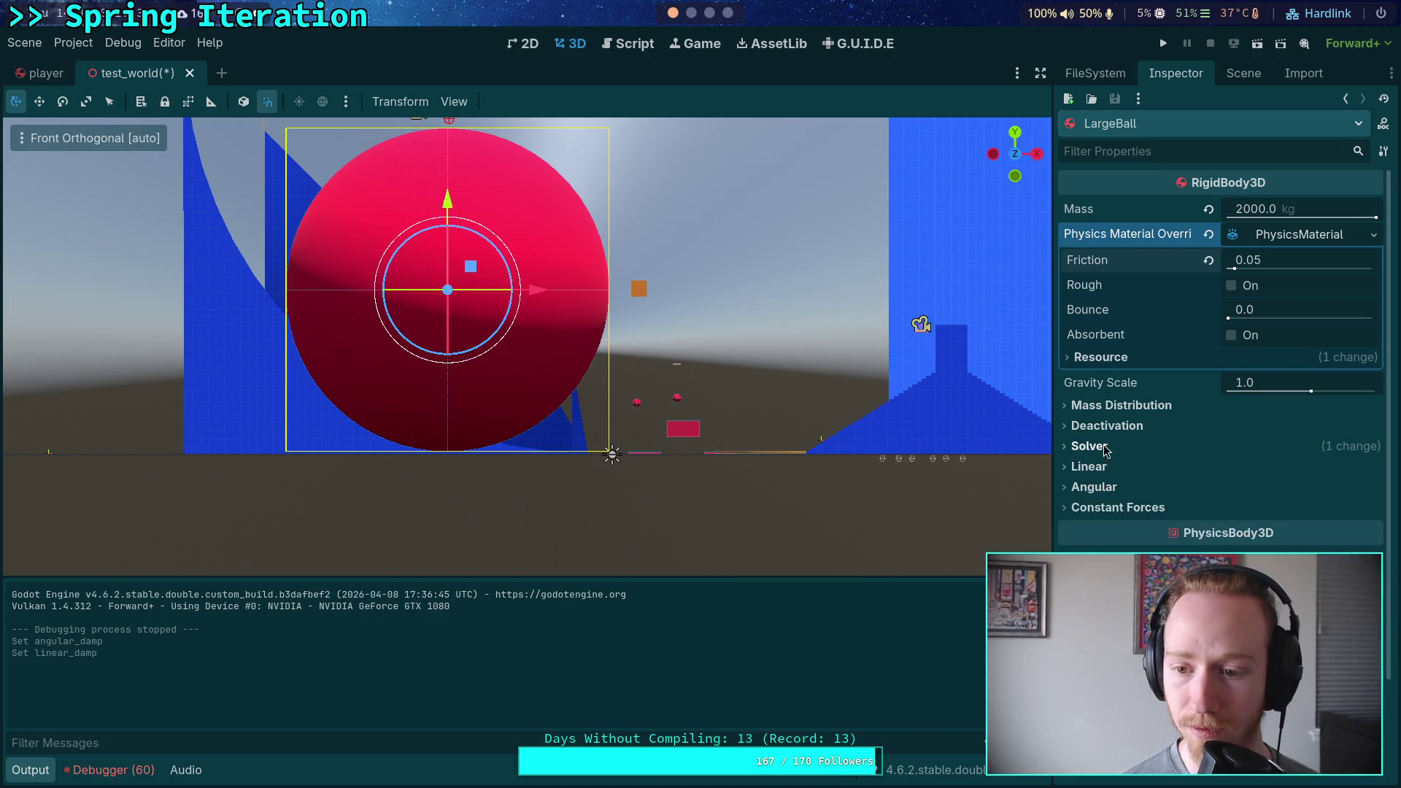
Collapse LargeBall's Solver section, leaving mass and friction material visible.
{"action": "left_click", "coordinate": [1103, 447]}
{"action": "left_click", "coordinate": [1103, 446]}
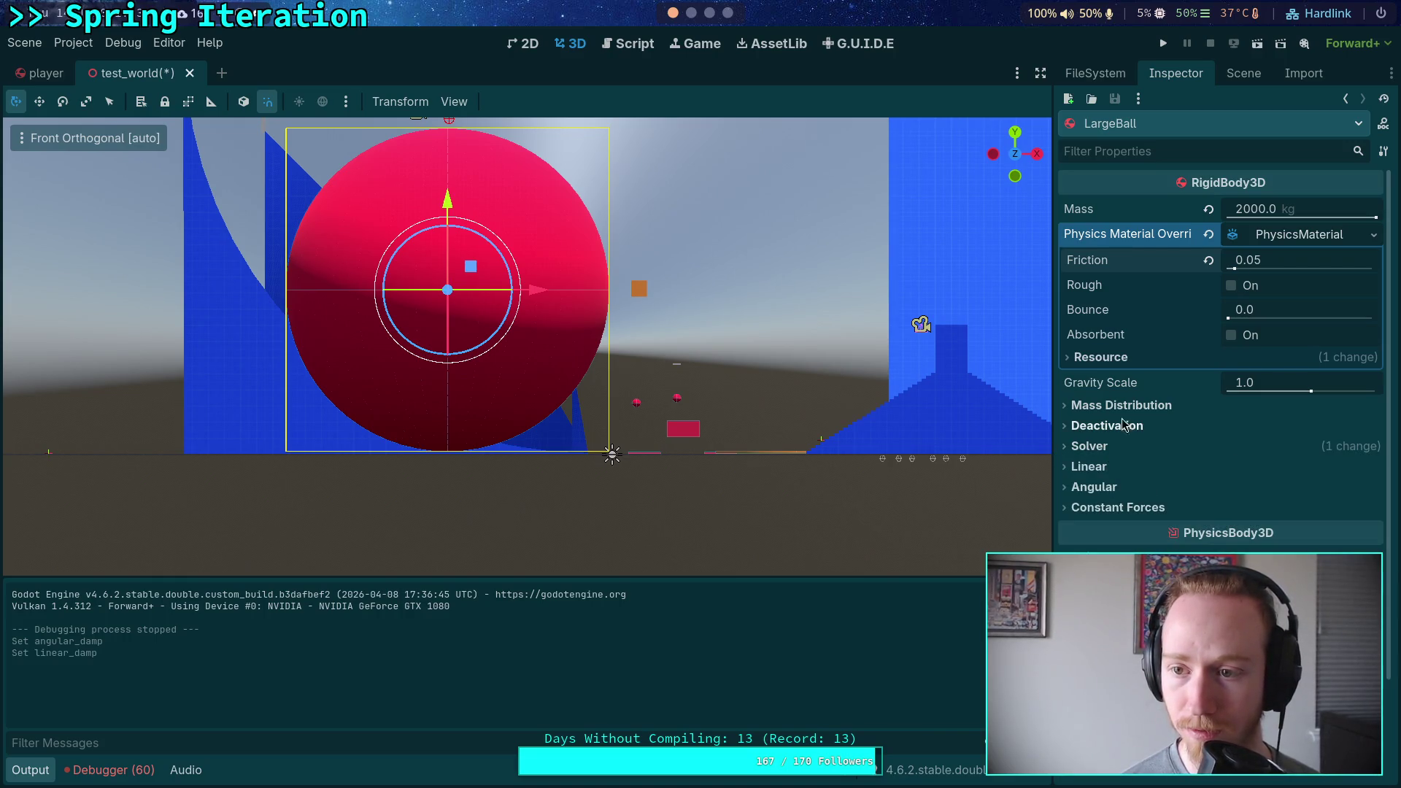
{"action": "left_click", "coordinate": [1102, 446]}
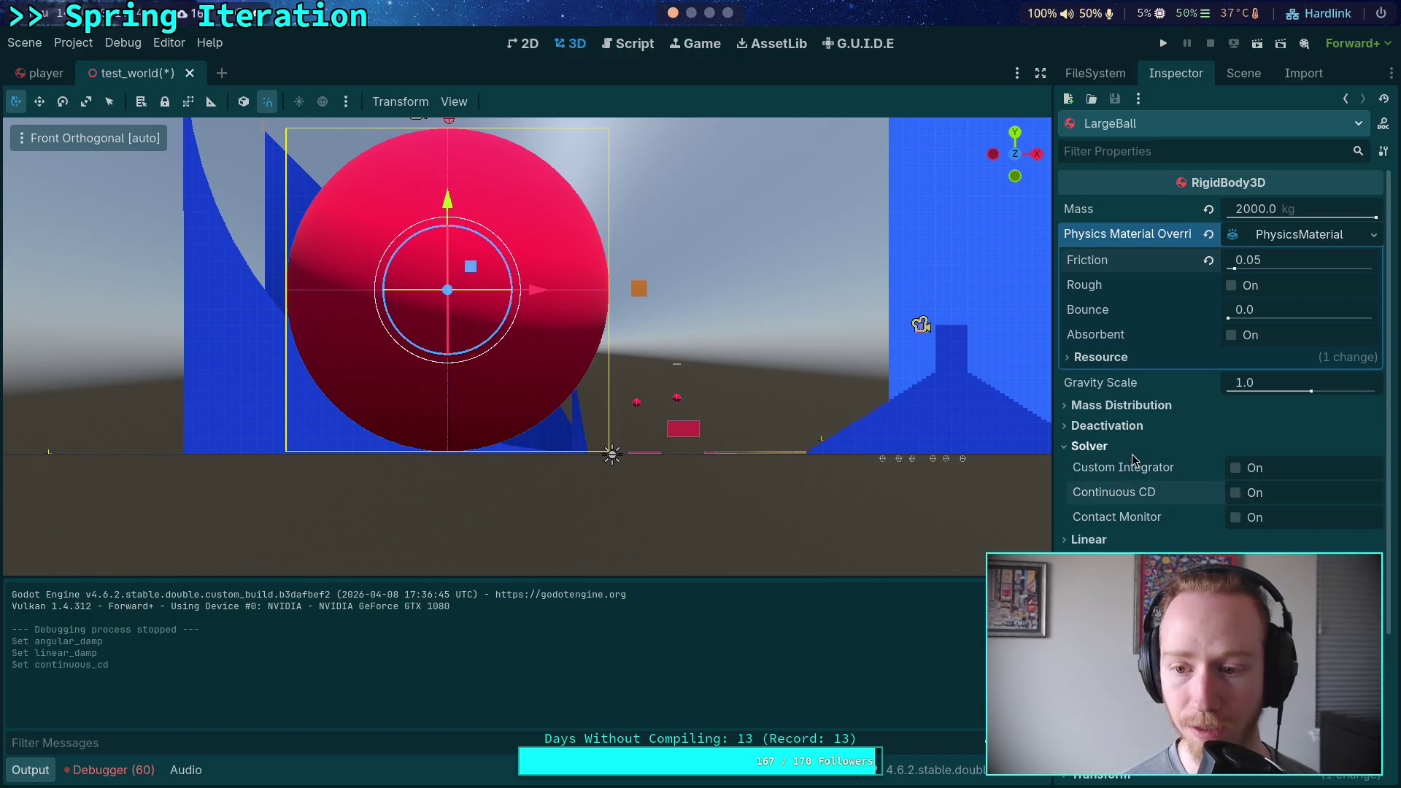
{"action": "left_click", "coordinate": [1133, 449]}
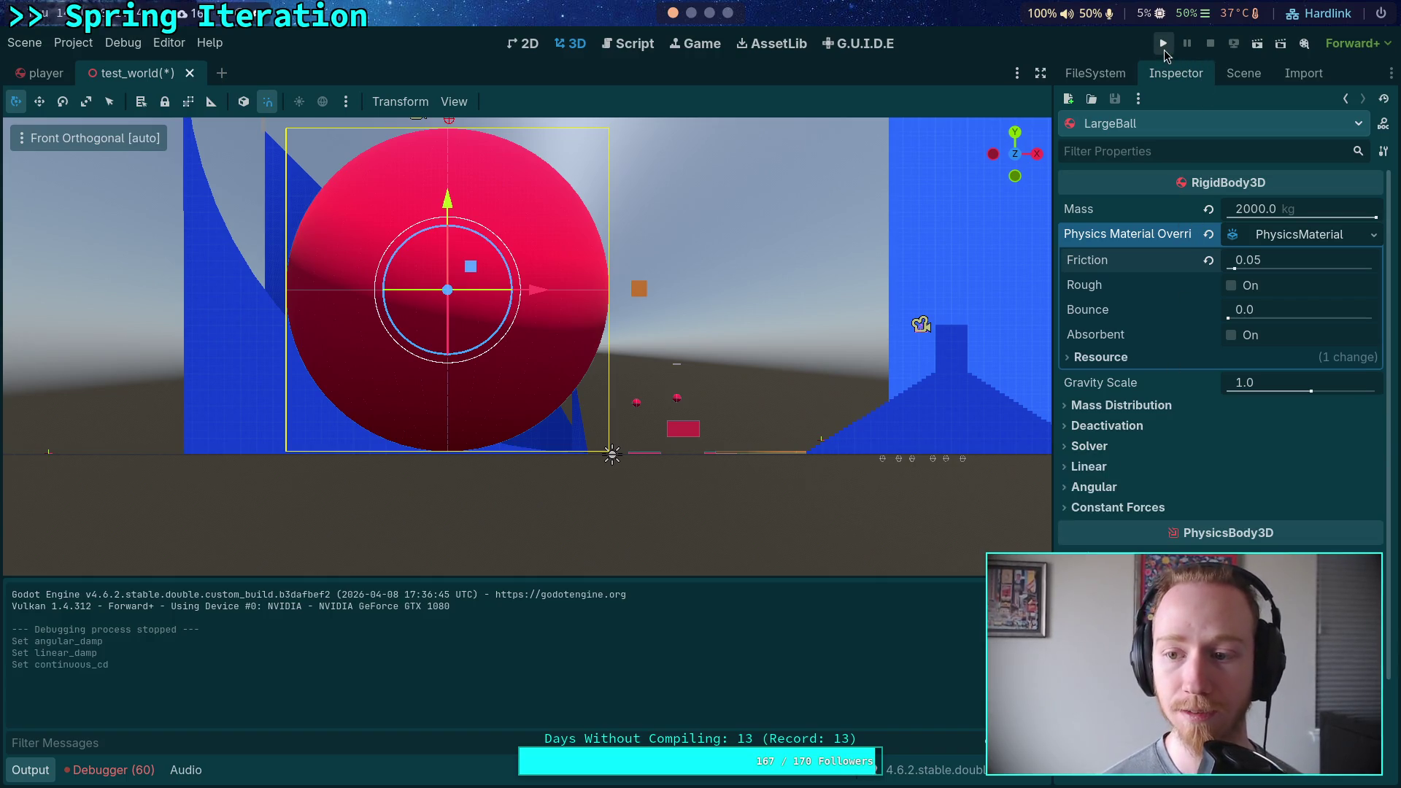
Run the test_world scene and play with the 2000 kg LargeBall, then exit the game.
{"action": "key", "text": "F5"}
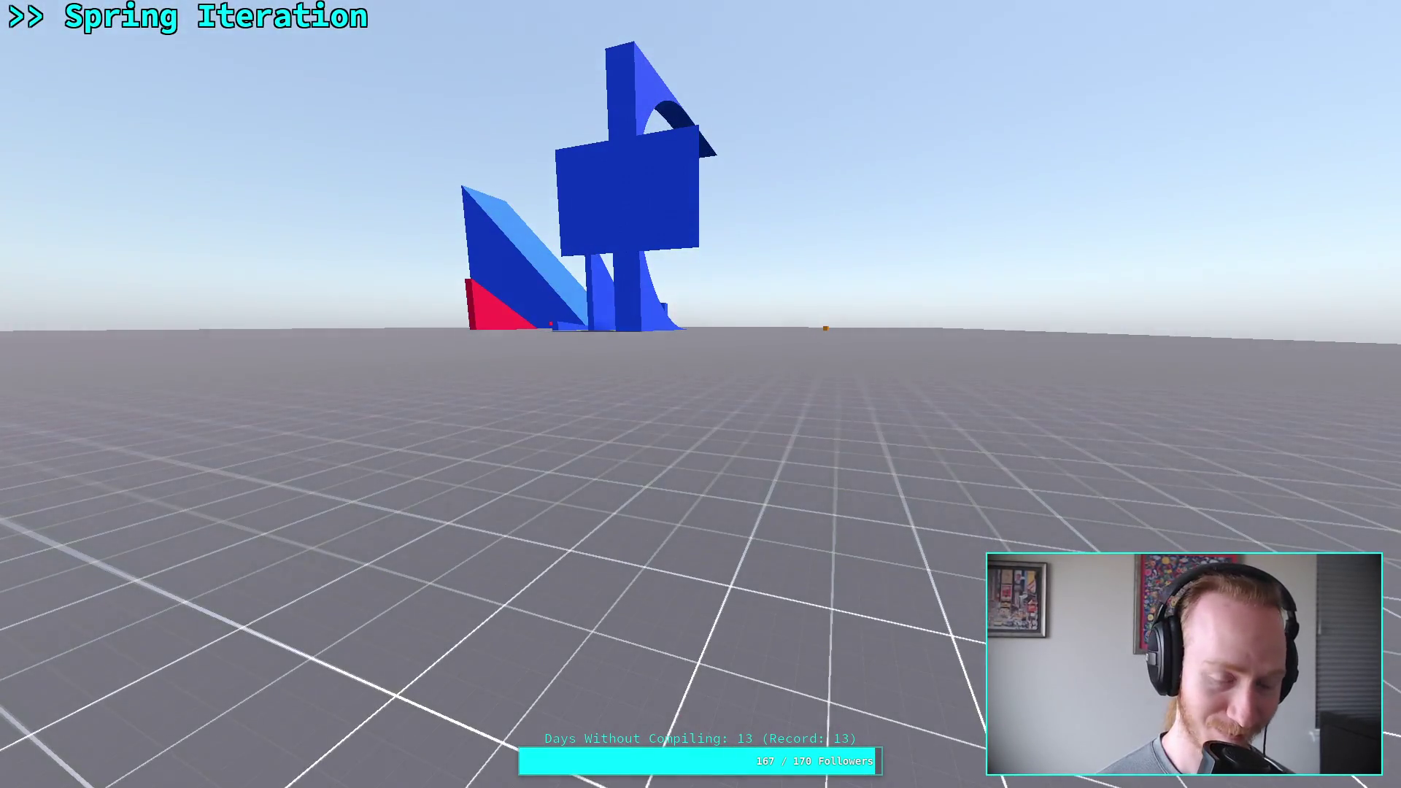
{"action": "key", "text": "Escape"}
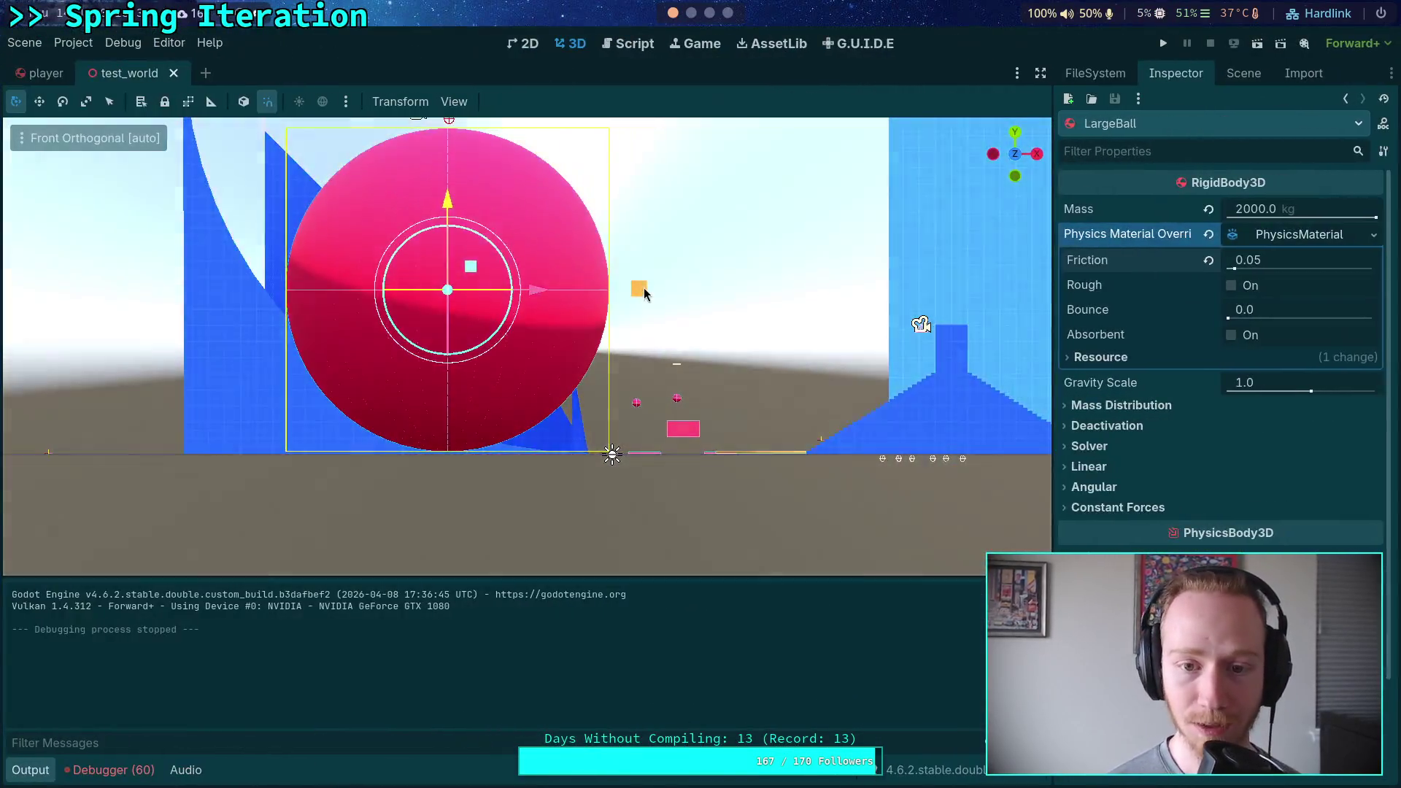
Select BigCube, reset its starting X velocity to 0 m/s, and run the game again.
{"action": "left_click", "coordinate": [643, 292]}
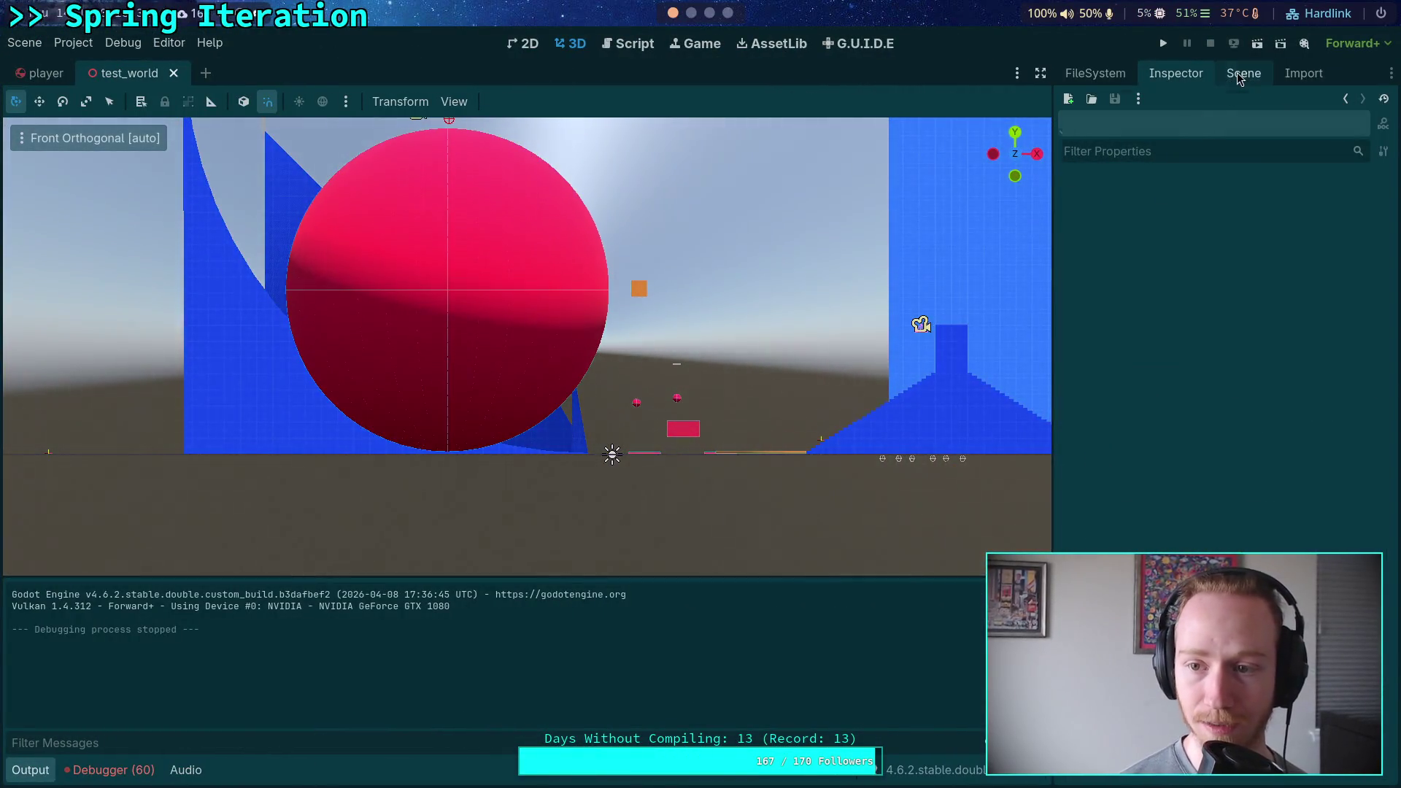
{"action": "left_click", "coordinate": [1240, 75]}
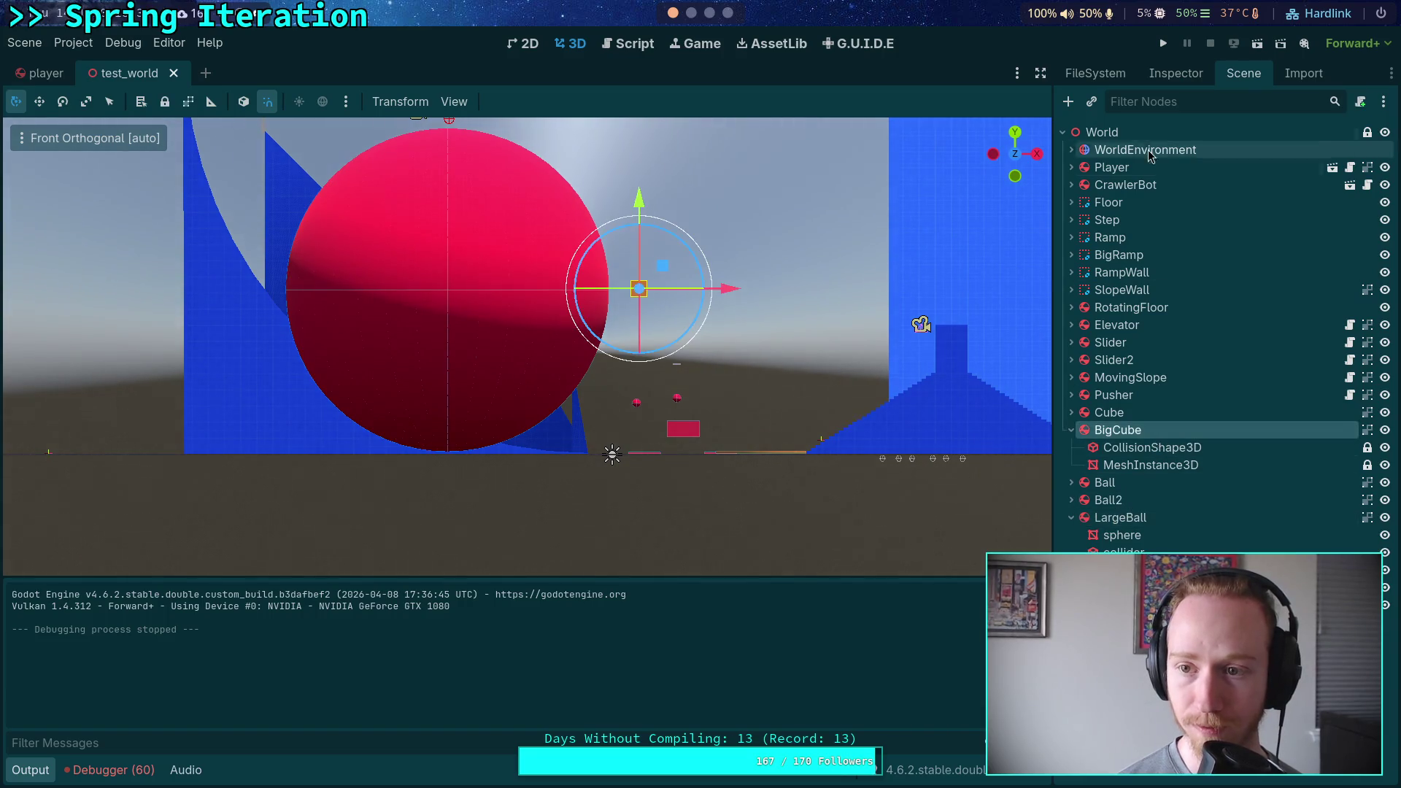
{"action": "left_click", "coordinate": [1176, 73]}
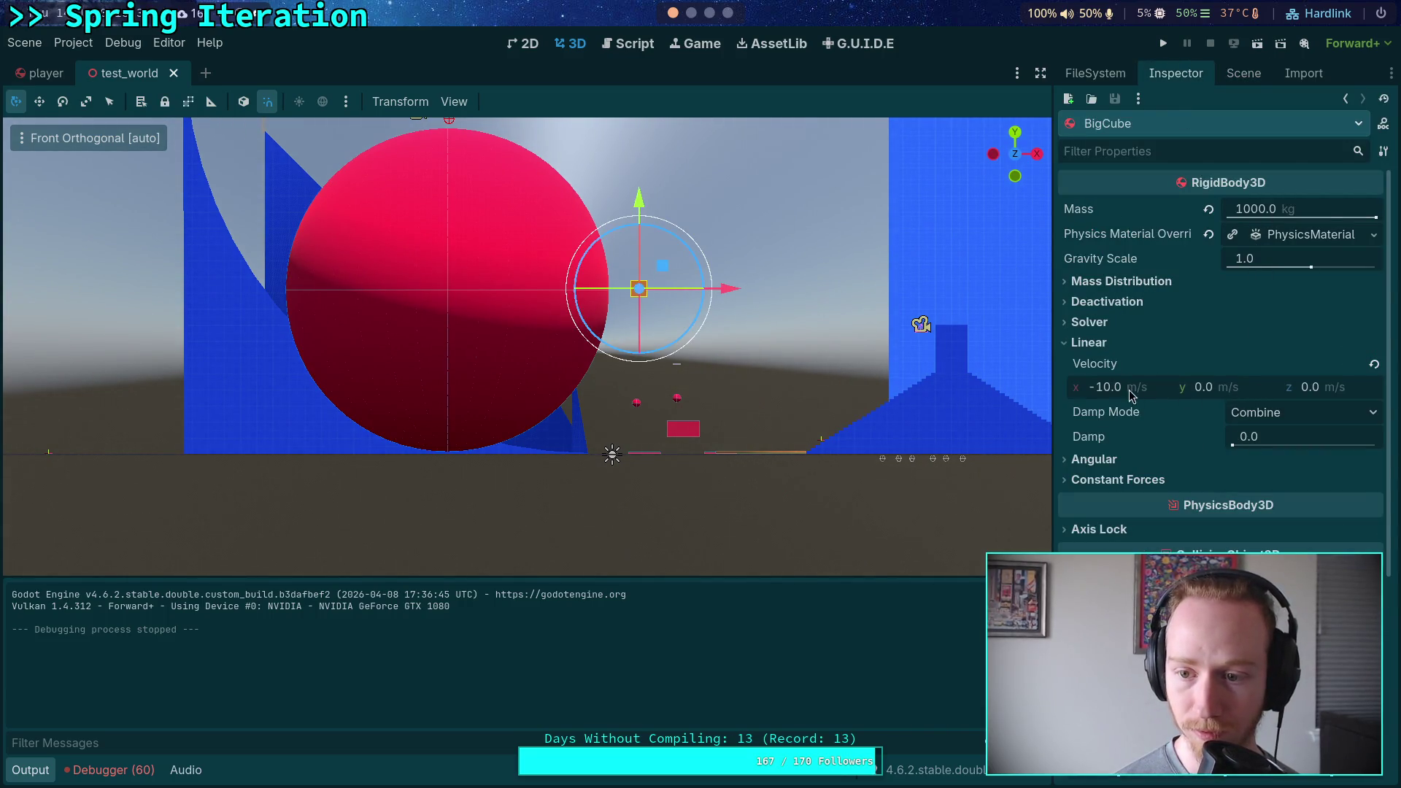
{"action": "left_click", "coordinate": [1162, 45]}
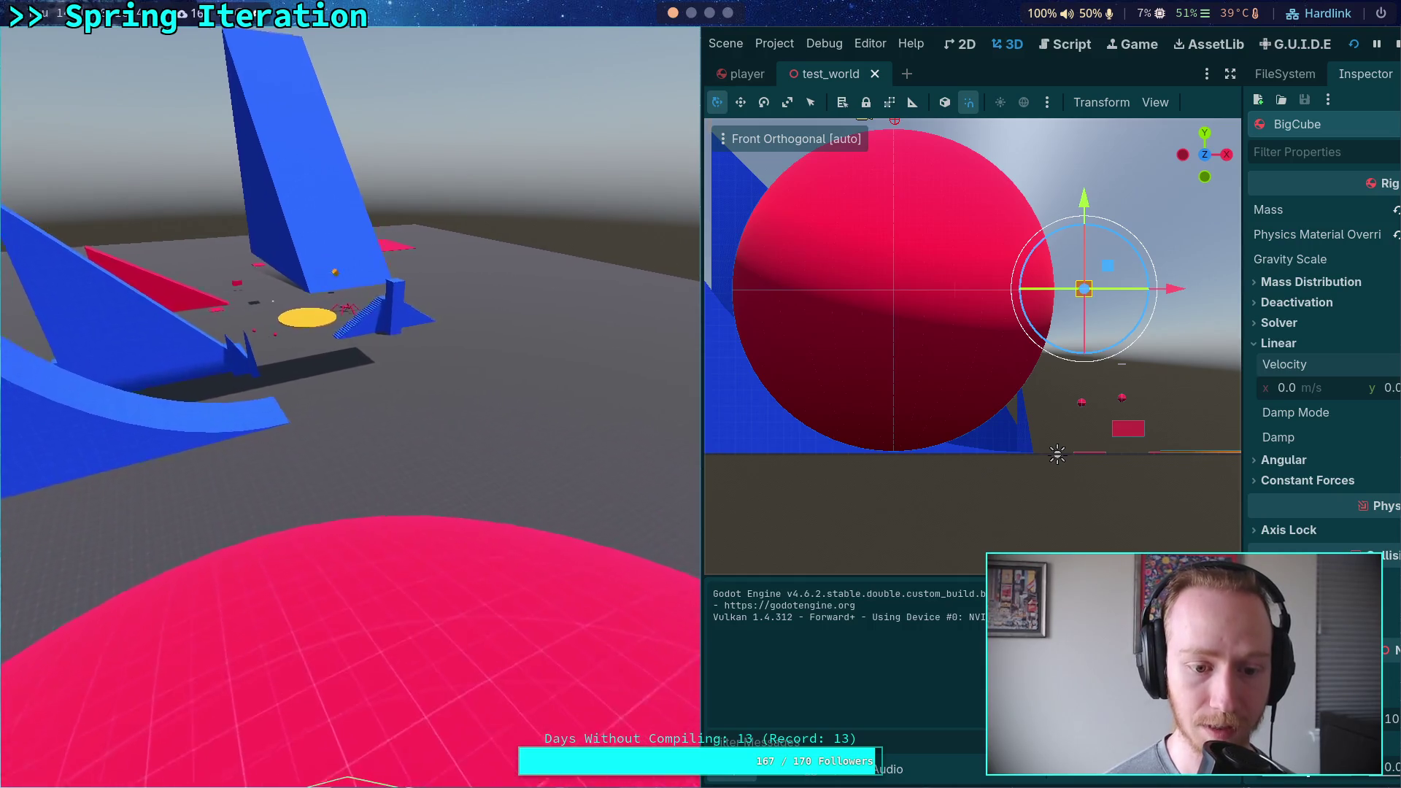
Play the game fullscreen, then return it to a small window and show the scene tree.
{"action": "key", "text": "super+f"}
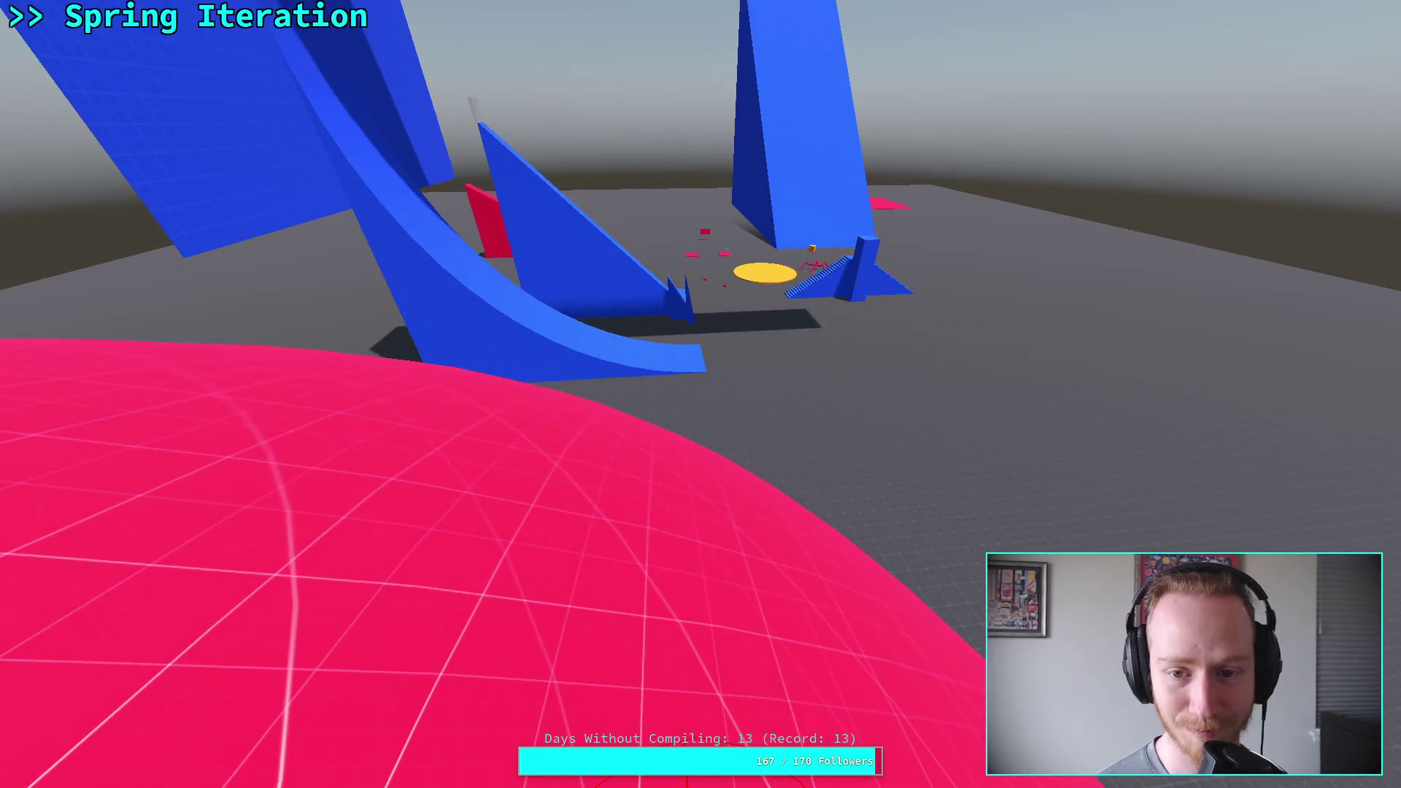
{"action": "key", "text": "F11"}
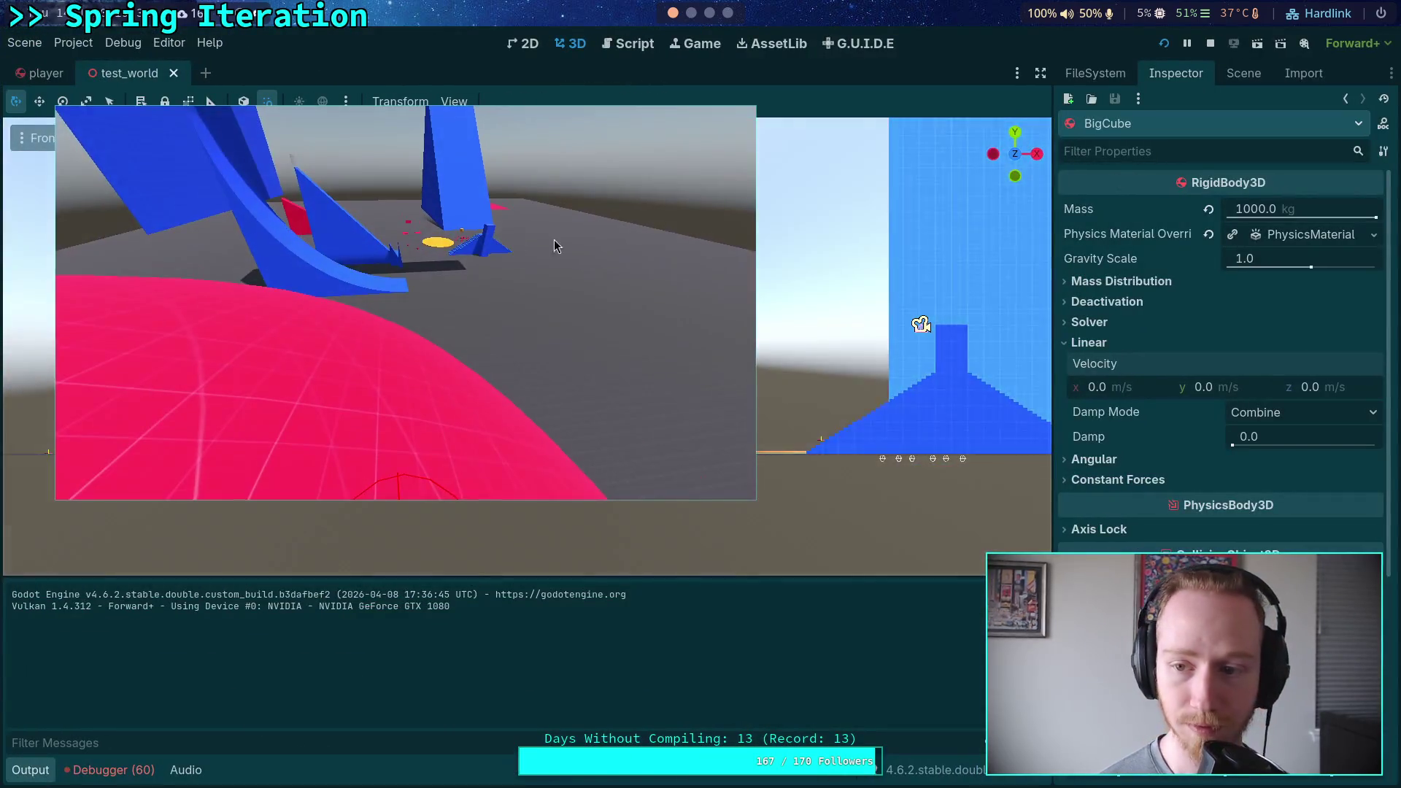
{"action": "left_click", "coordinate": [1241, 76]}
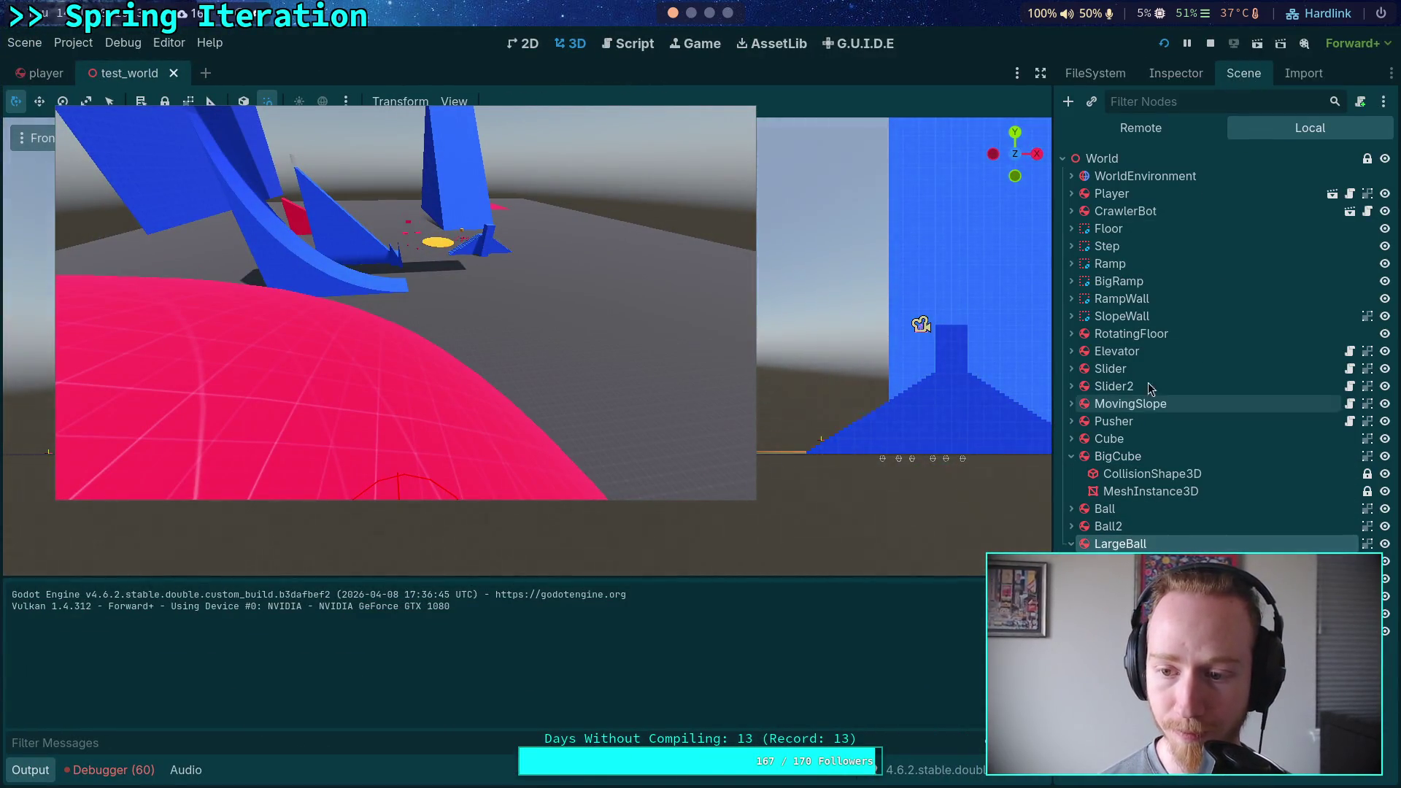
Select LargeBall, lower its mass to 500 kg, and test it in the fullscreen game.
{"action": "left_click", "coordinate": [1176, 80]}
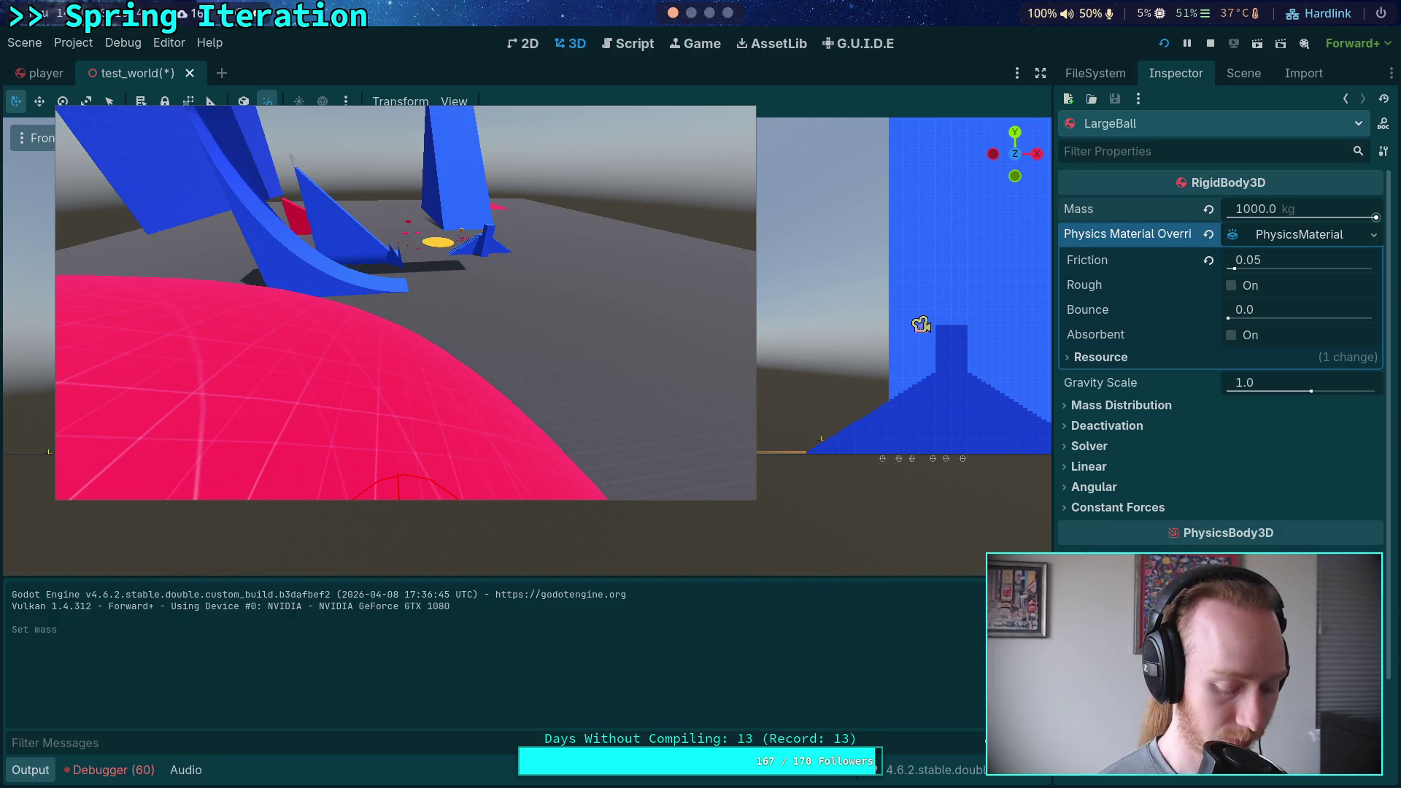
{"action": "left_click", "coordinate": [569, 229]}
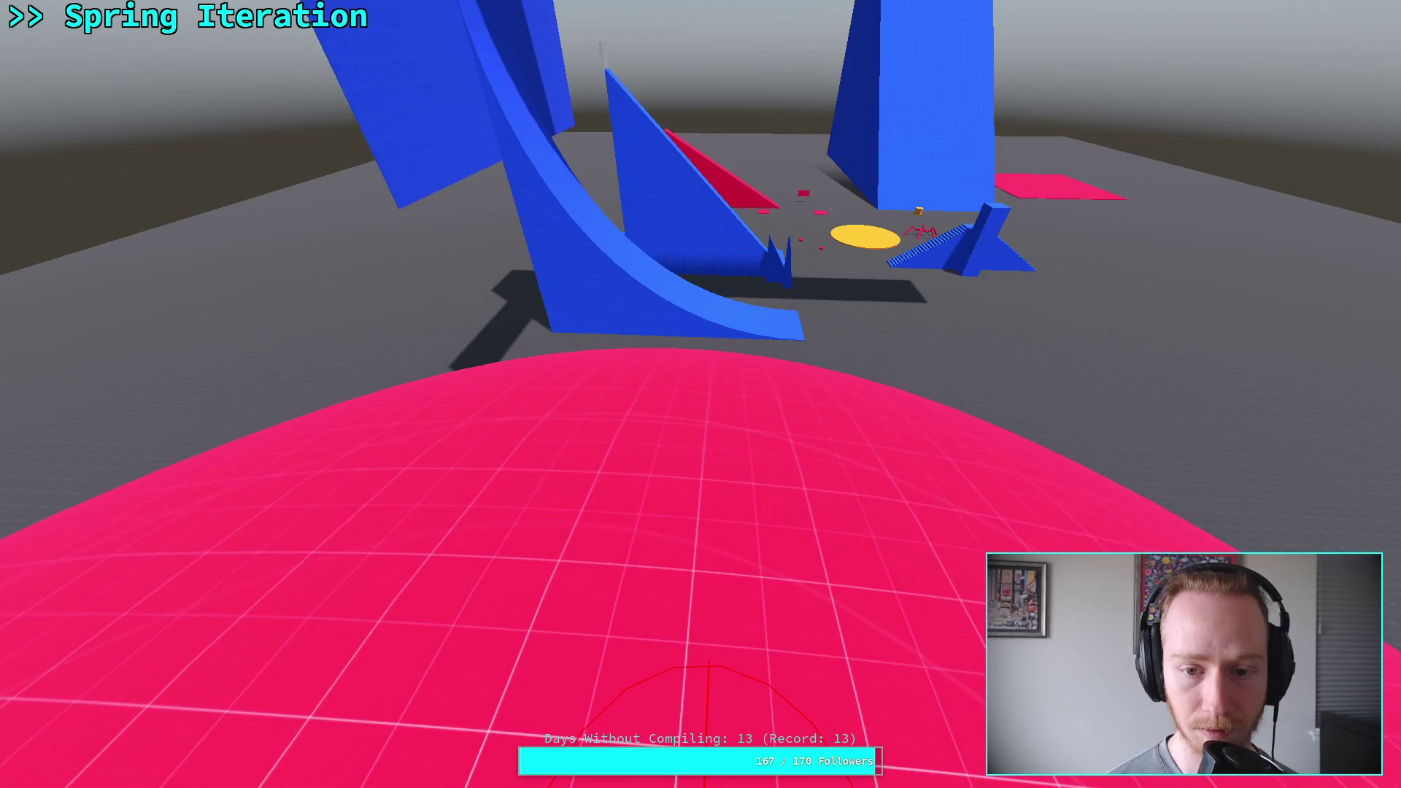
{"action": "key", "text": "Escape"}
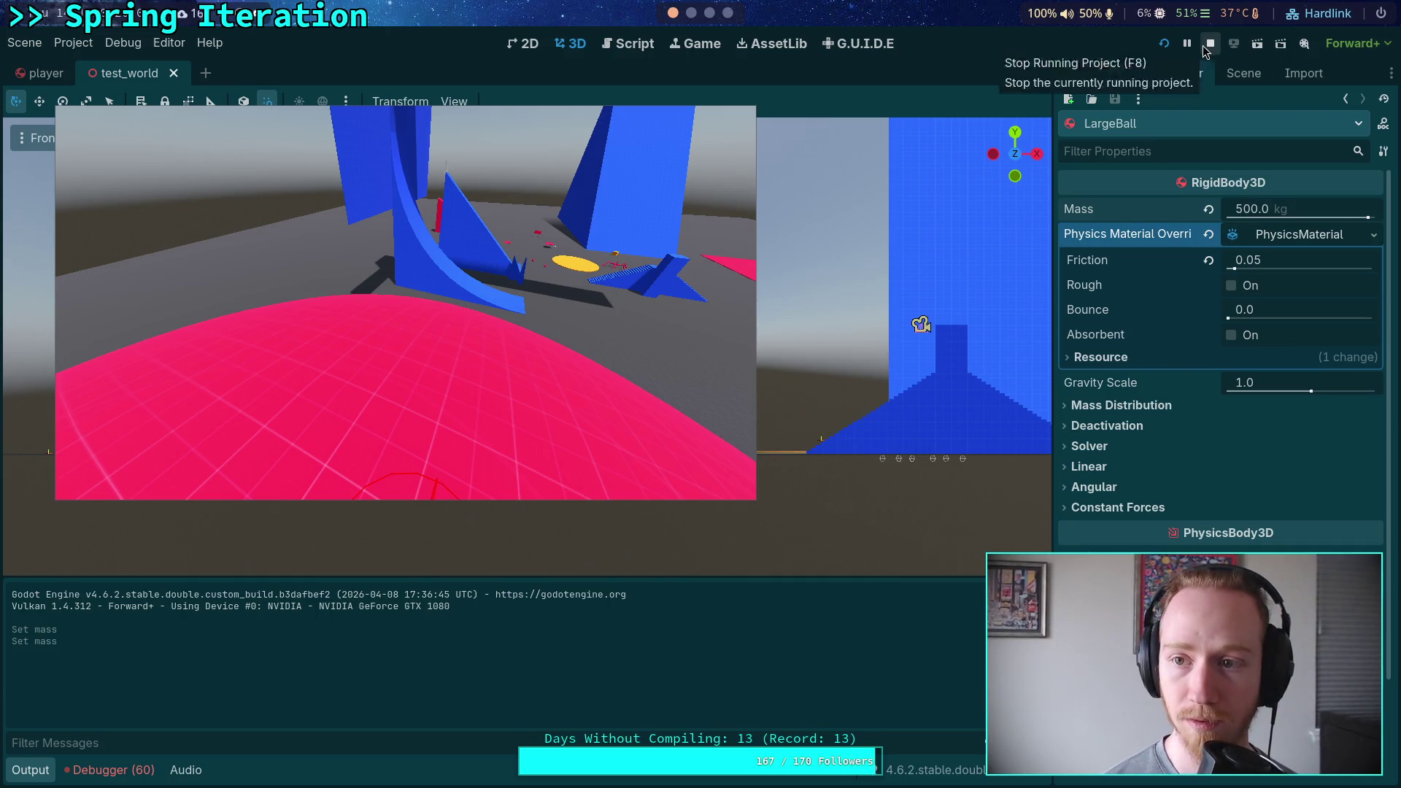
Stop and restart the game so LargeBall starts at 500 kg, play it, then stop.
{"action": "left_click", "coordinate": [557, 244]}
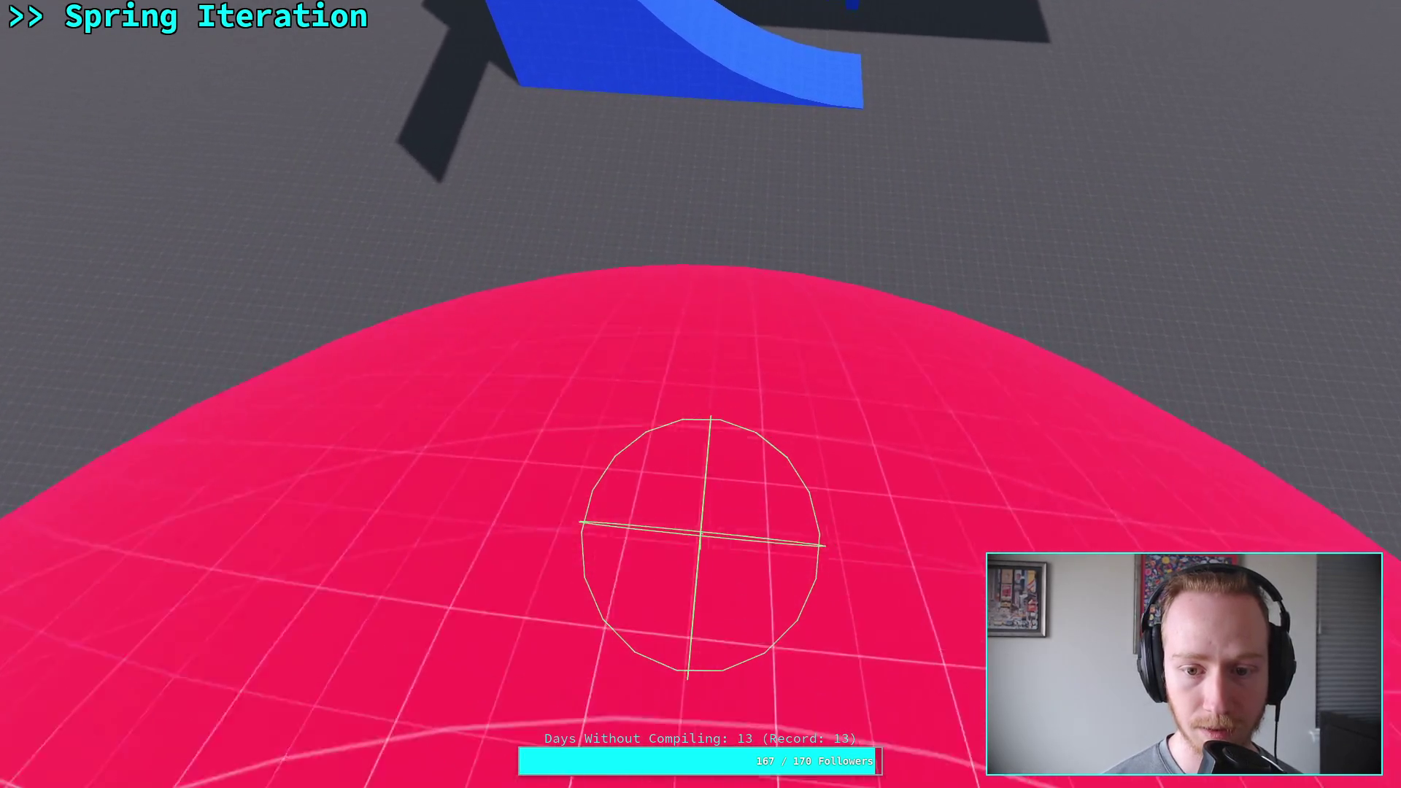
{"action": "key", "text": "Escape"}
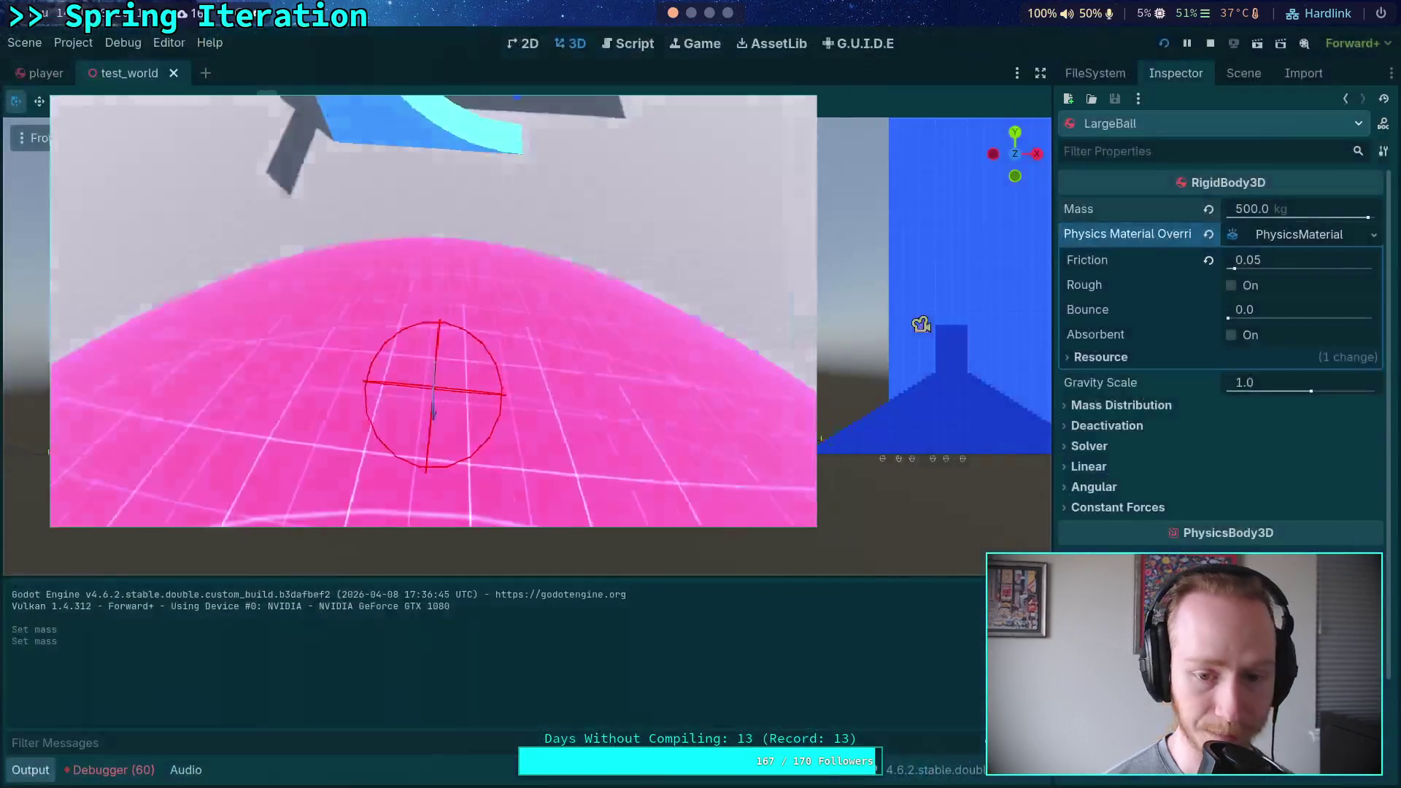
{"action": "left_click", "coordinate": [1210, 44]}
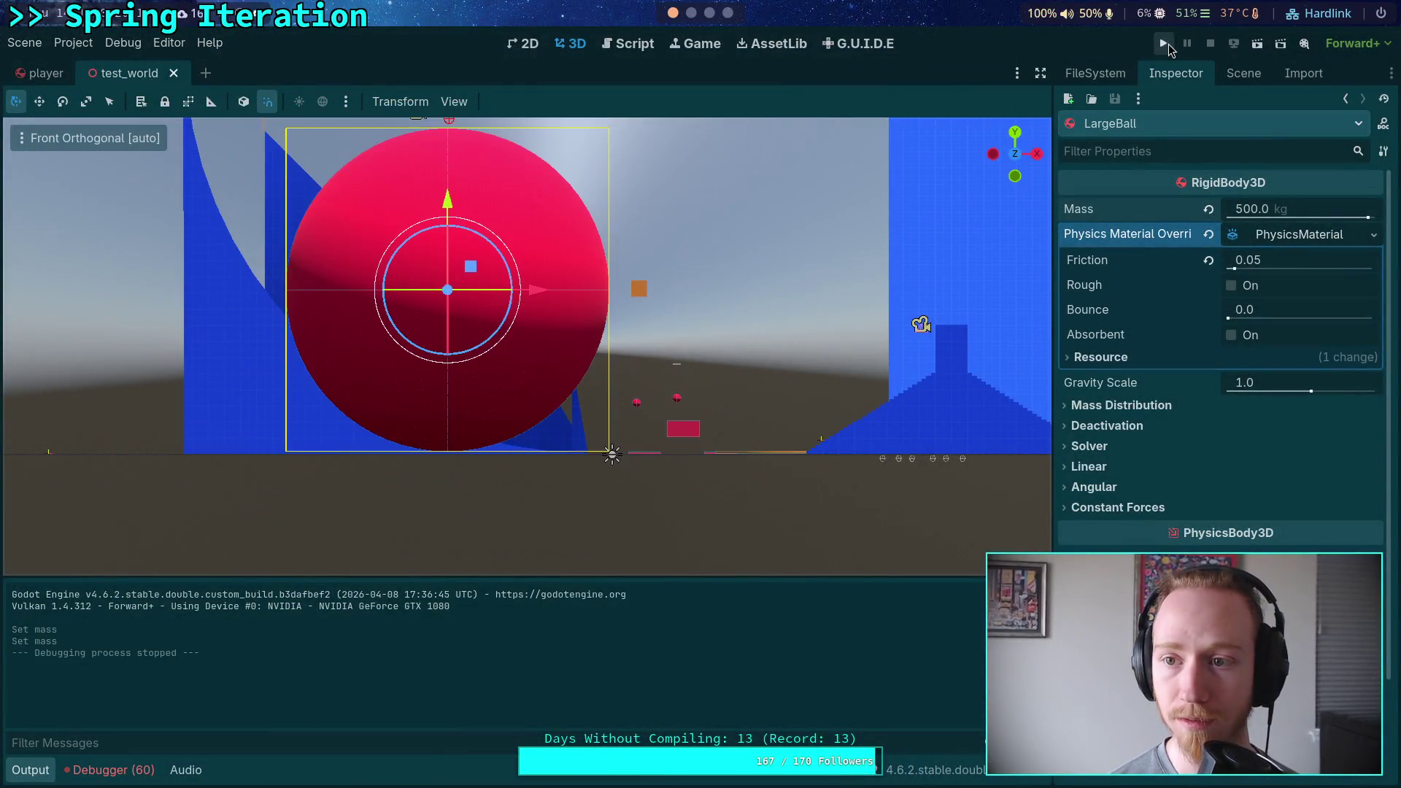
{"action": "key", "text": "F5"}
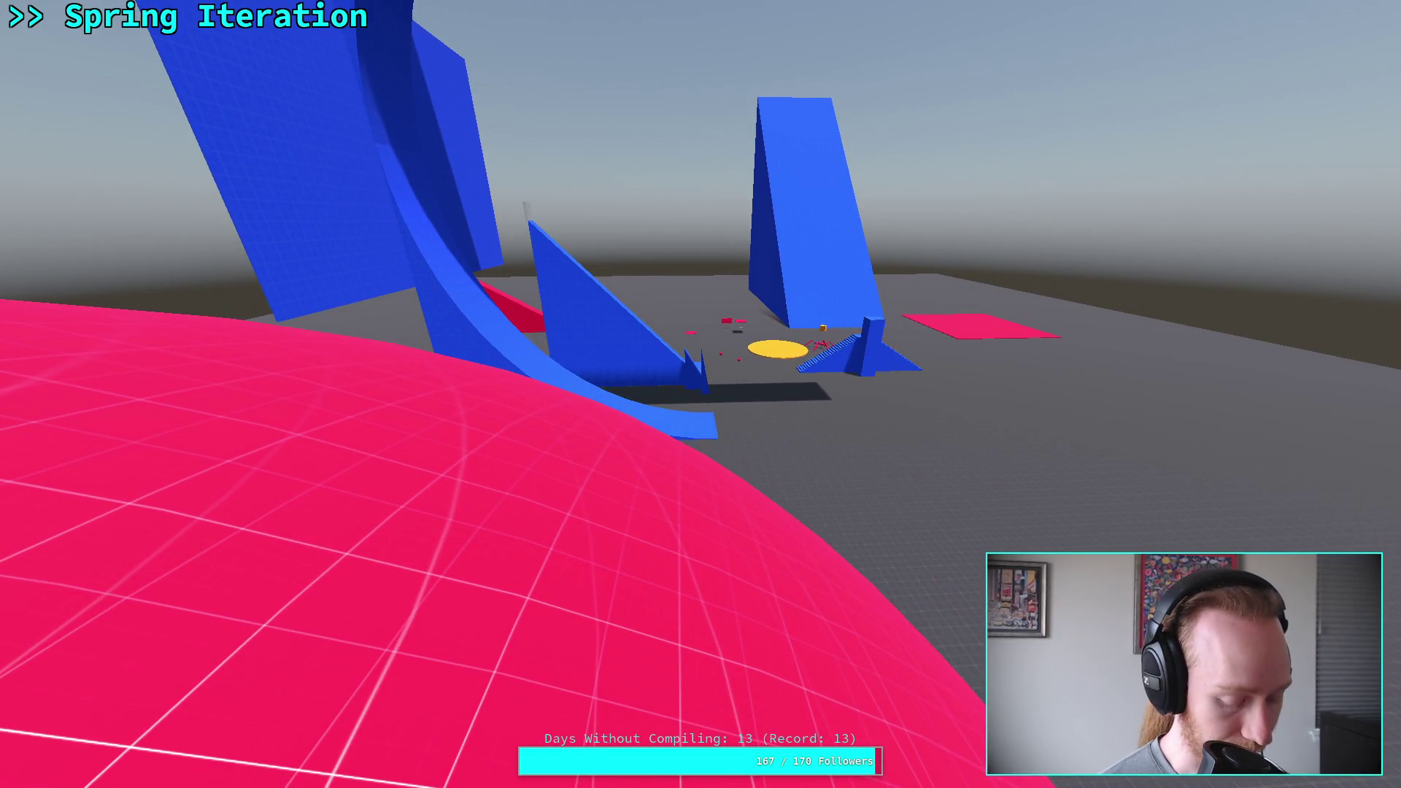
{"action": "key", "text": "super+f"}
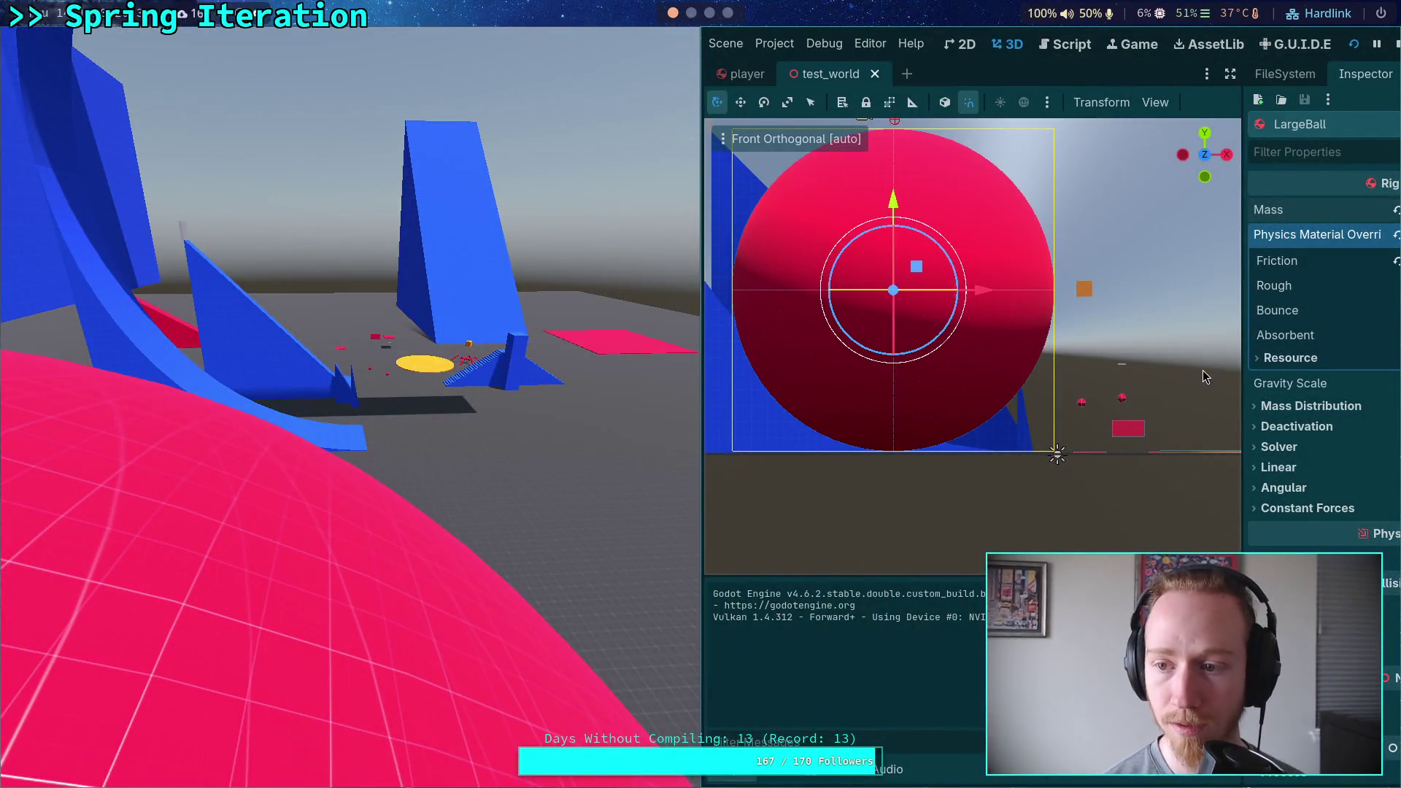
{"action": "key", "text": "Escape"}
Change LargeBall's mass to 200 kg, save and run the game, then stop it after testing.
{"action": "left_click", "coordinate": [1253, 208]}
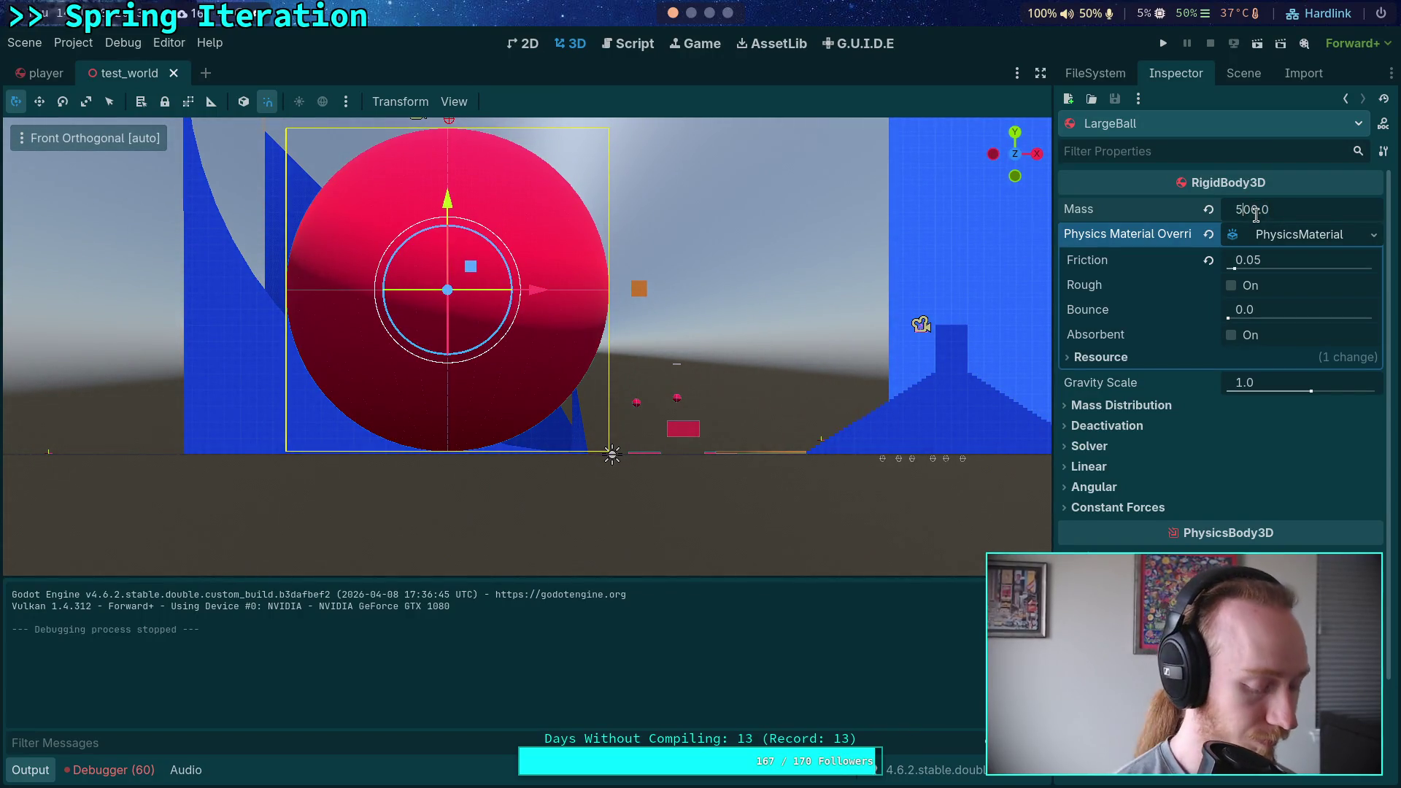
{"action": "left_click", "coordinate": [1165, 44]}
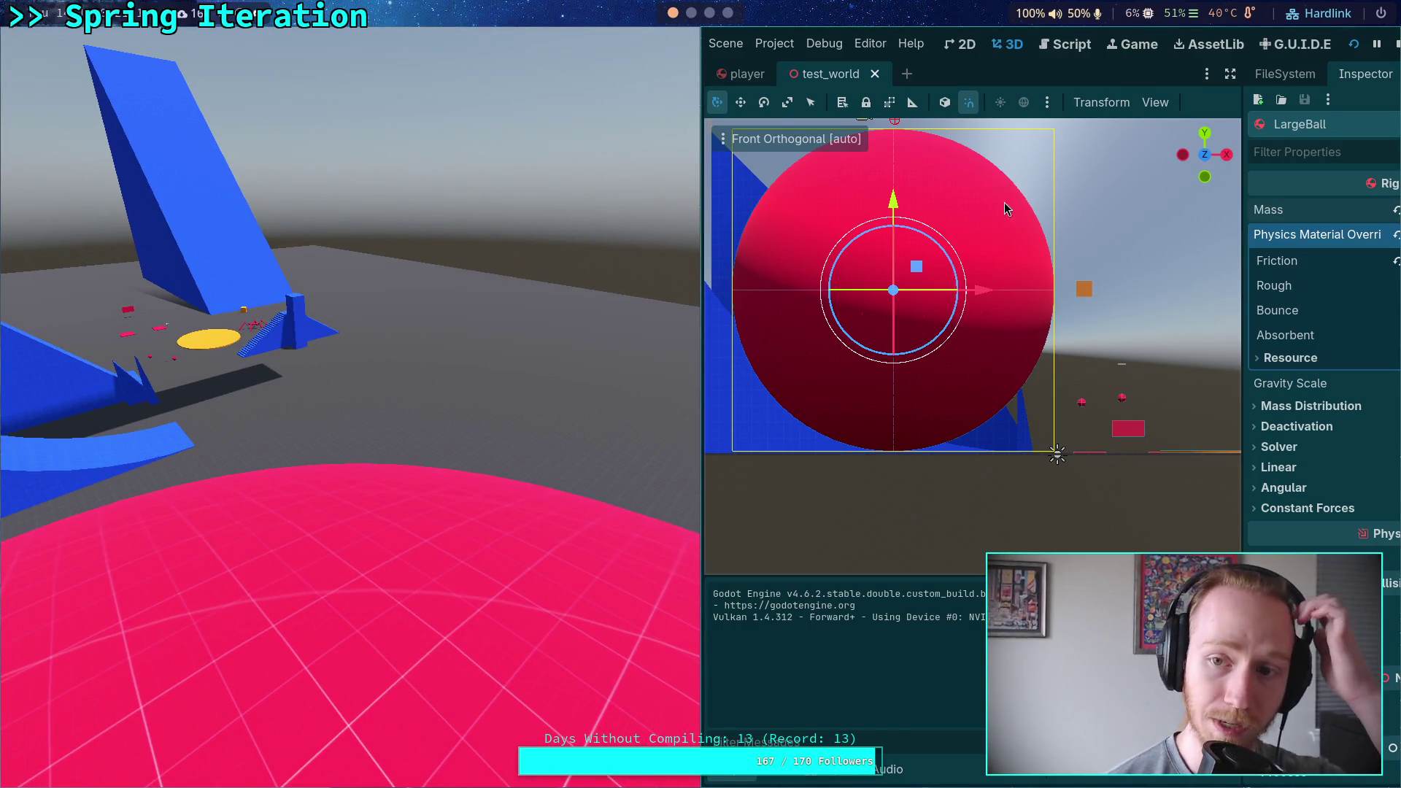
{"action": "left_click", "coordinate": [1394, 46]}
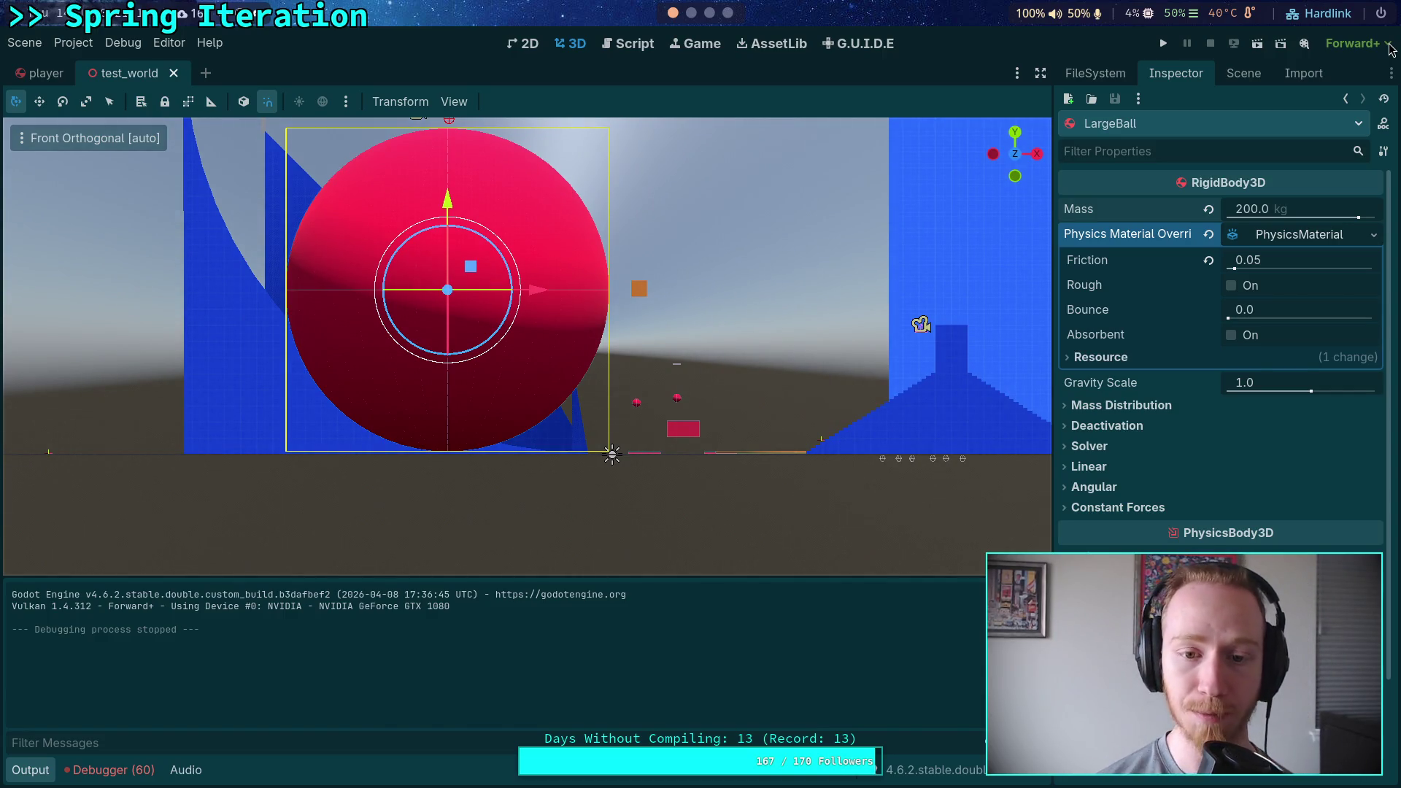
{"action": "scroll", "coordinate": [773, 250], "scroll_direction": "down", "scroll_amount": 2}
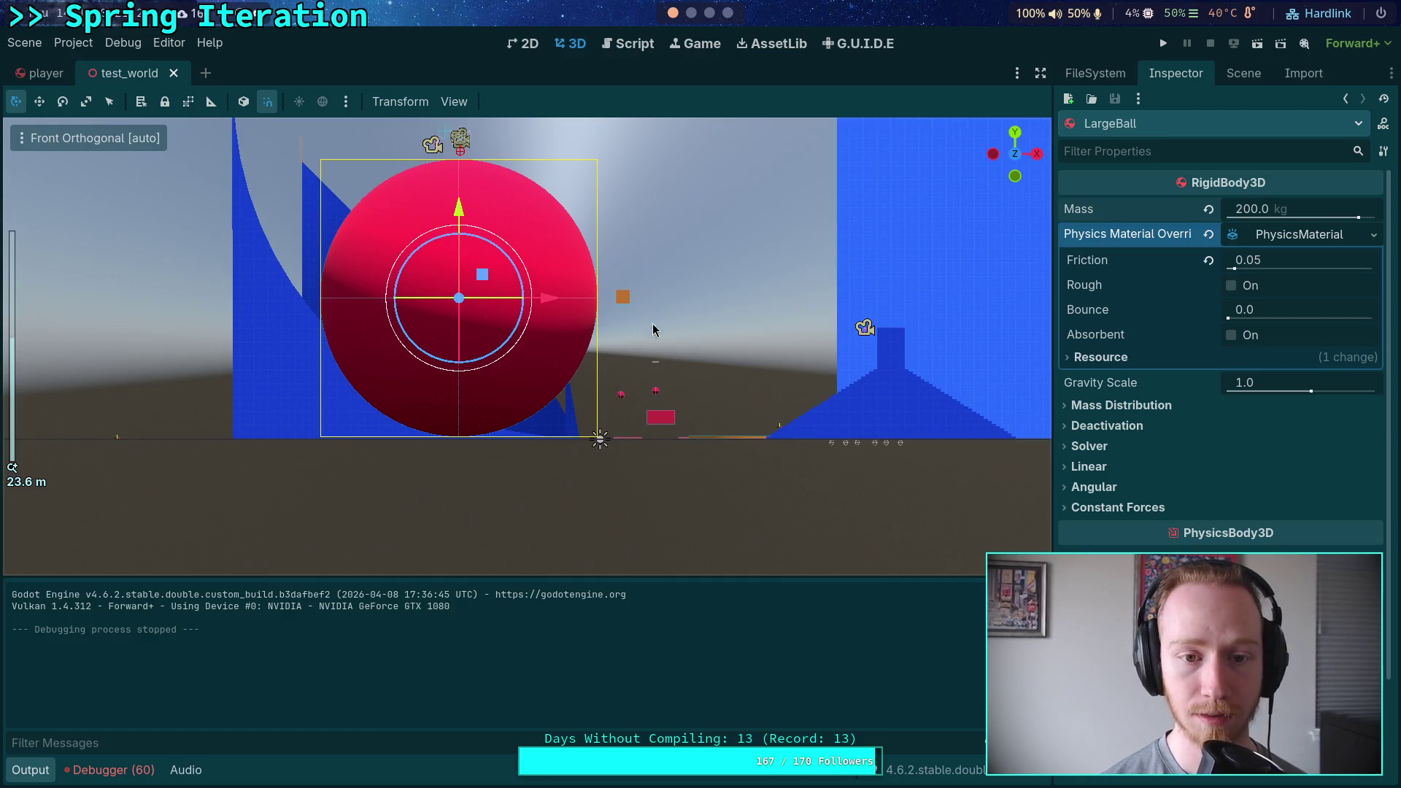
Lift the Player ball about 5.9 m above LargeBall and run the game with F5.
{"action": "scroll", "coordinate": [532, 323], "scroll_direction": "up", "scroll_amount": 3}
{"action": "left_click", "coordinate": [478, 256]}
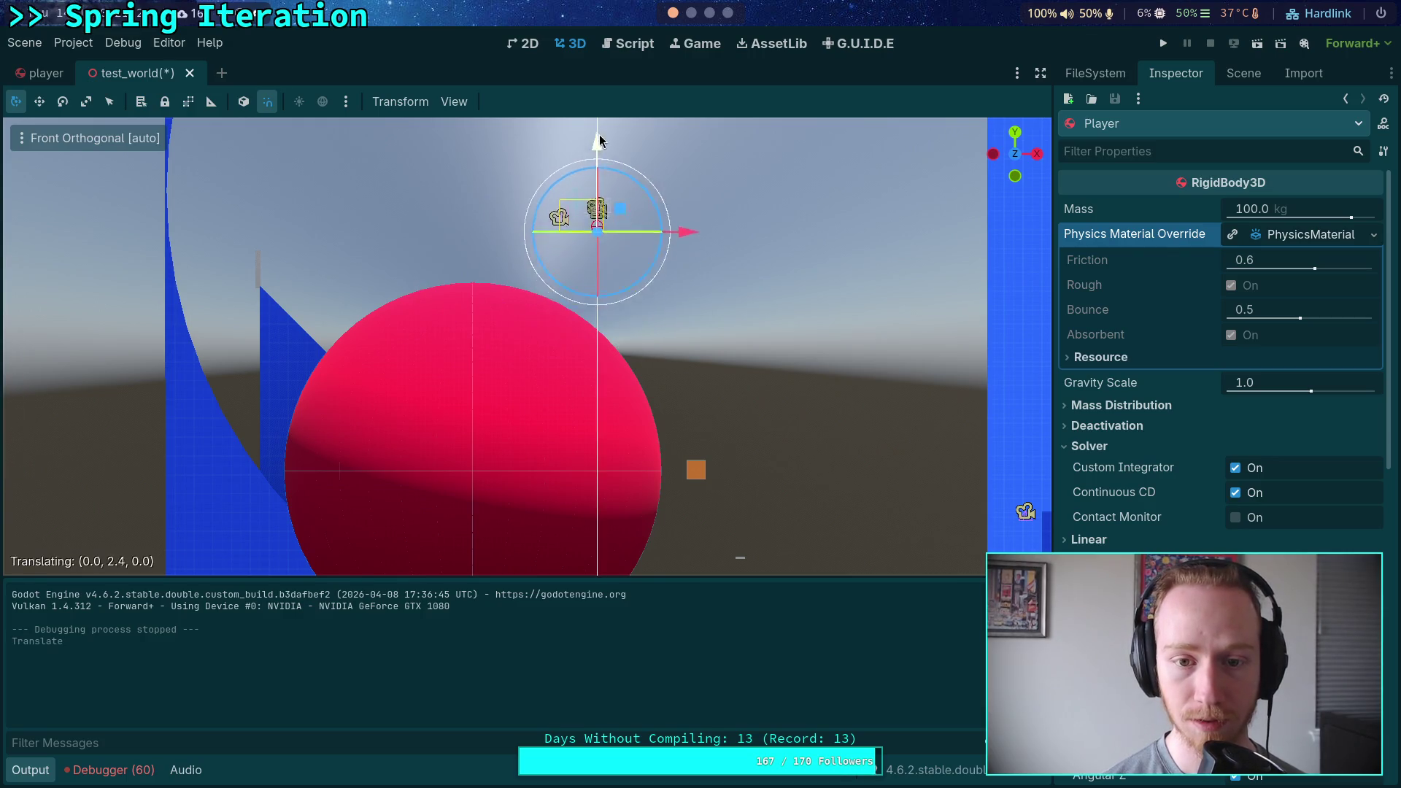
{"action": "scroll", "coordinate": [678, 254], "scroll_direction": "down", "scroll_amount": 2}
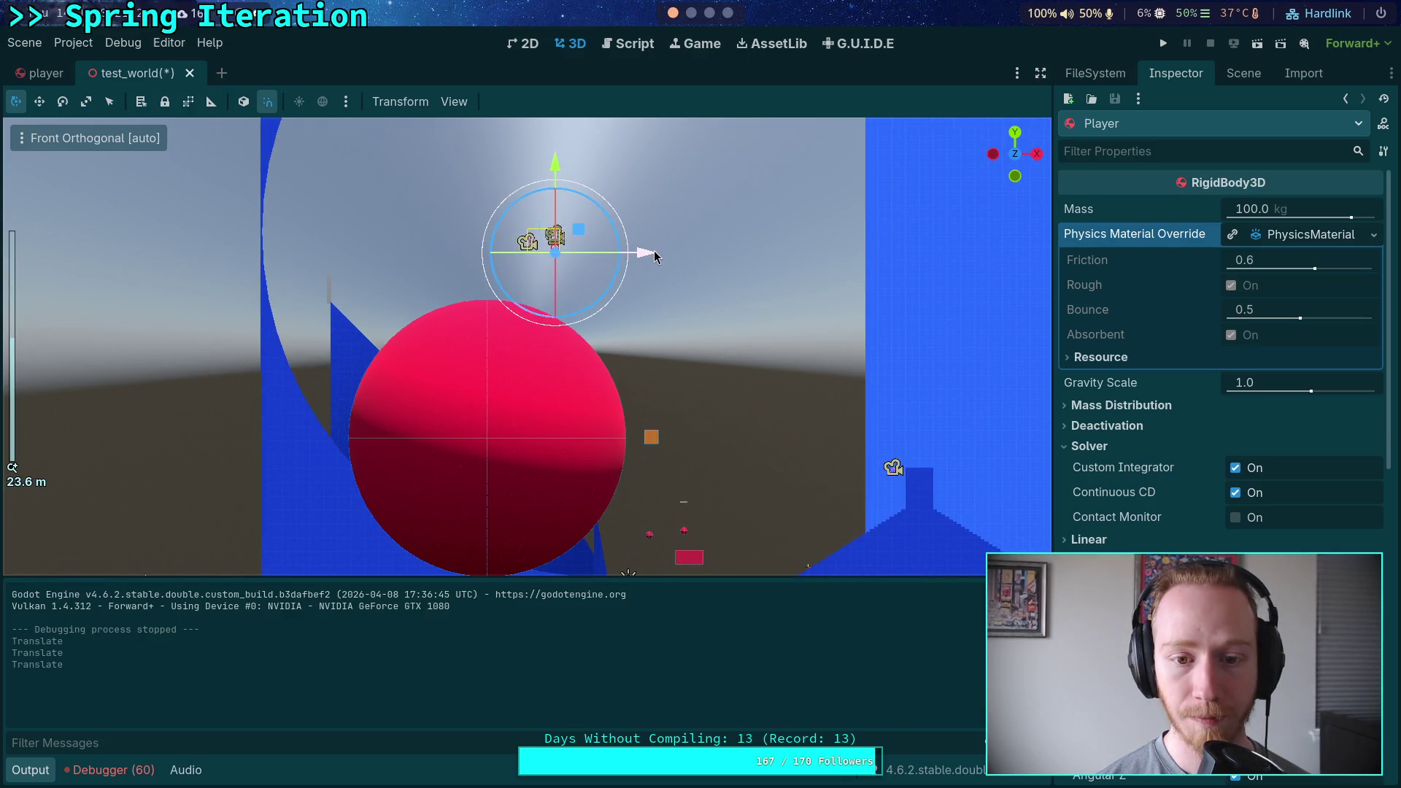
{"action": "scroll", "coordinate": [642, 253], "scroll_direction": "down", "scroll_amount": 2}
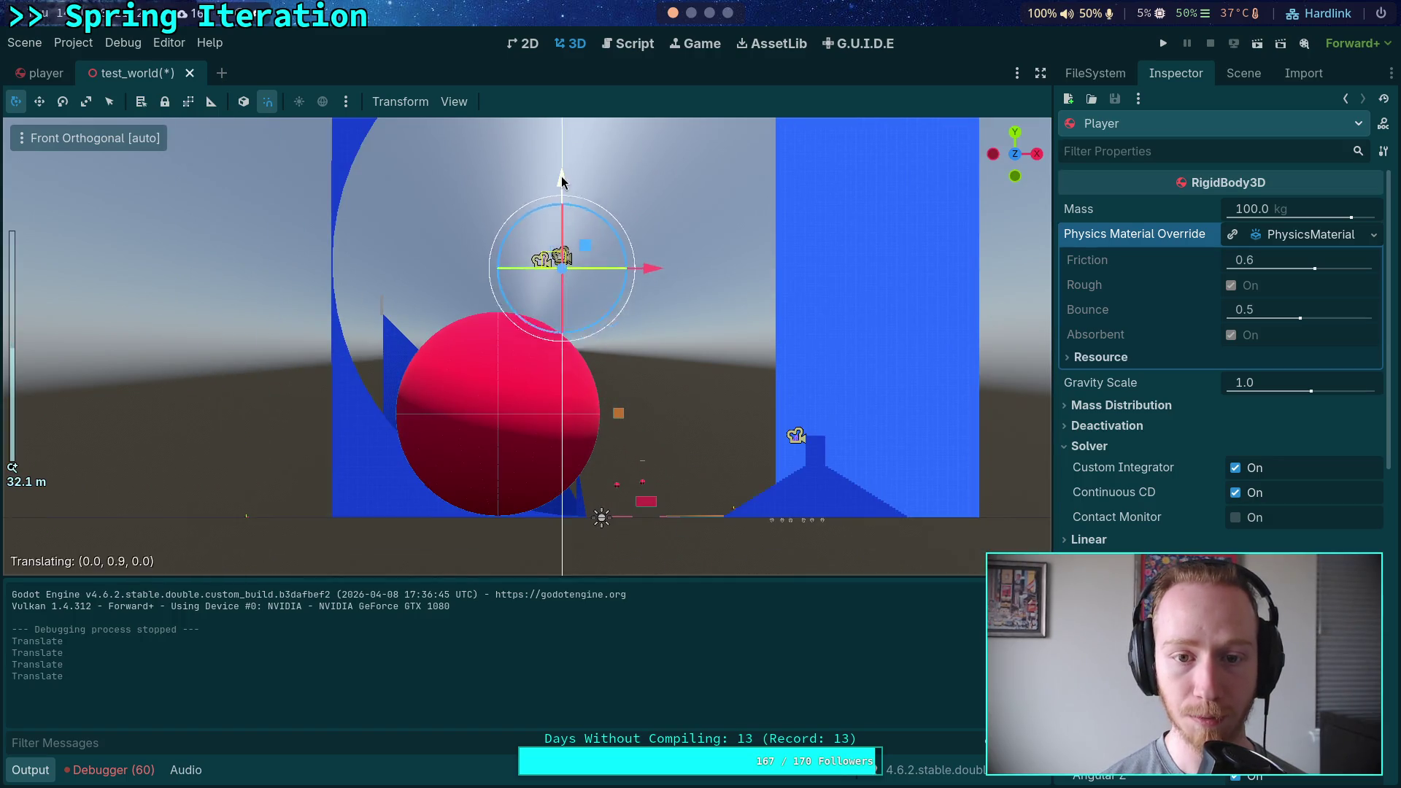
{"action": "scroll", "coordinate": [625, 272], "scroll_direction": "down", "scroll_amount": 2}
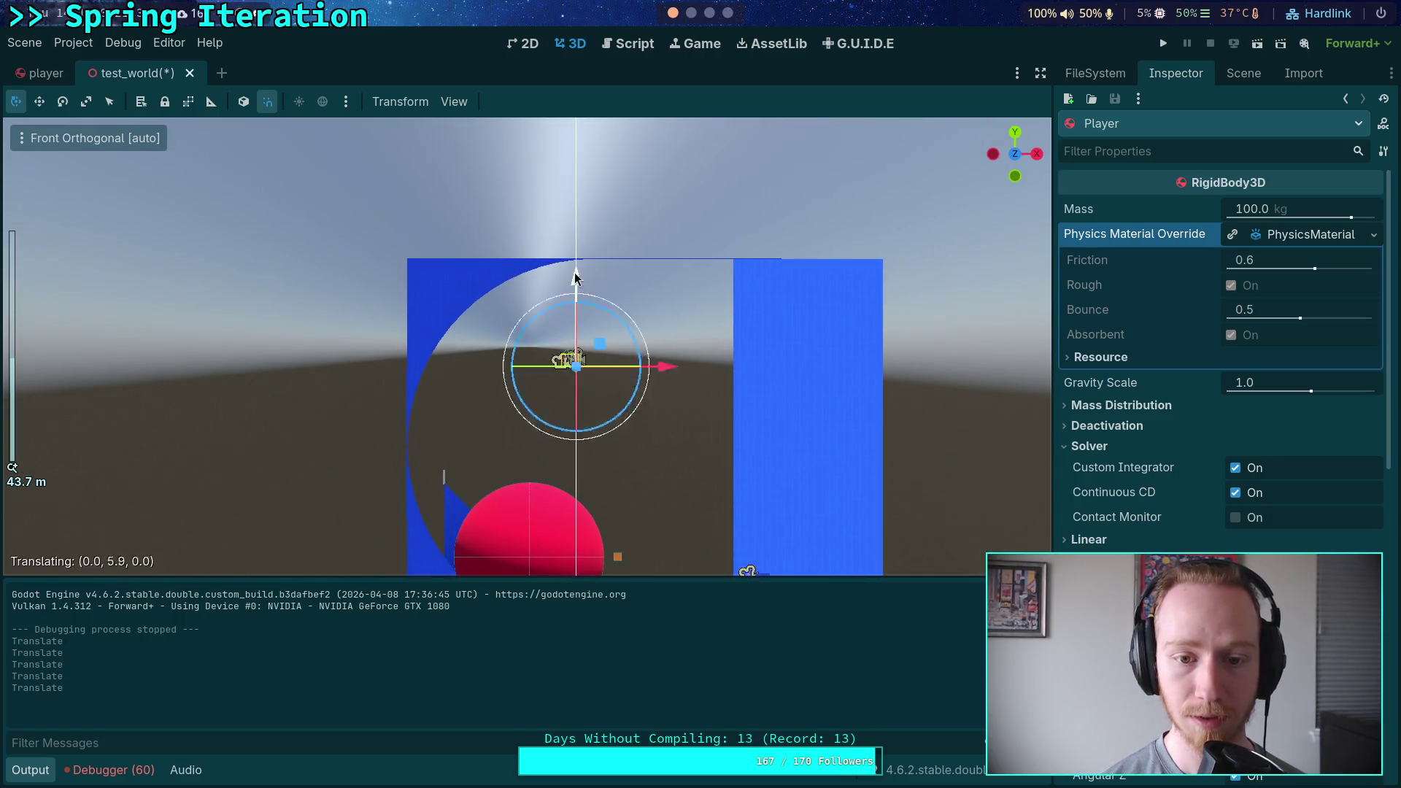
{"action": "key", "text": "F5"}
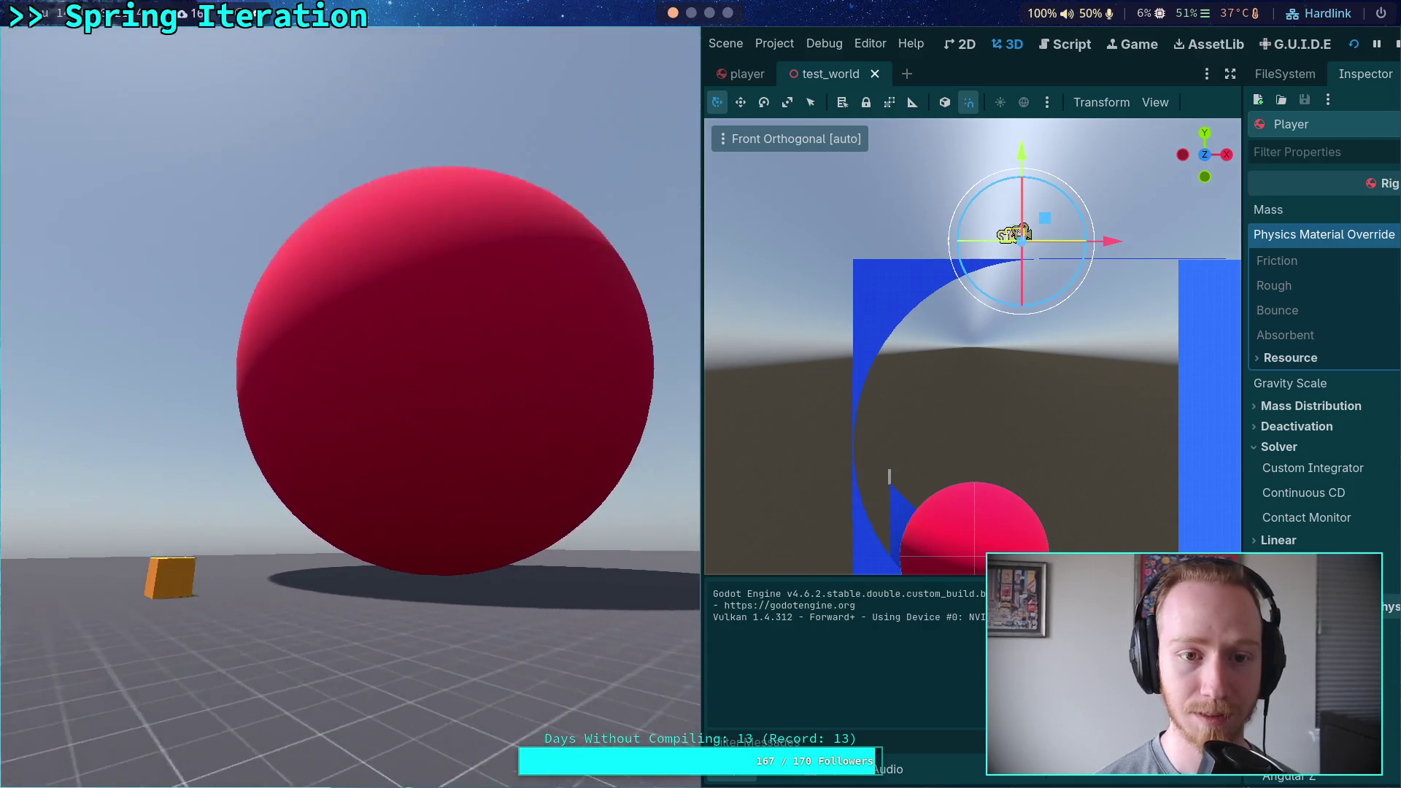
Make the game fullscreen, then stop it and close the game window.
{"action": "key", "text": "F11"}
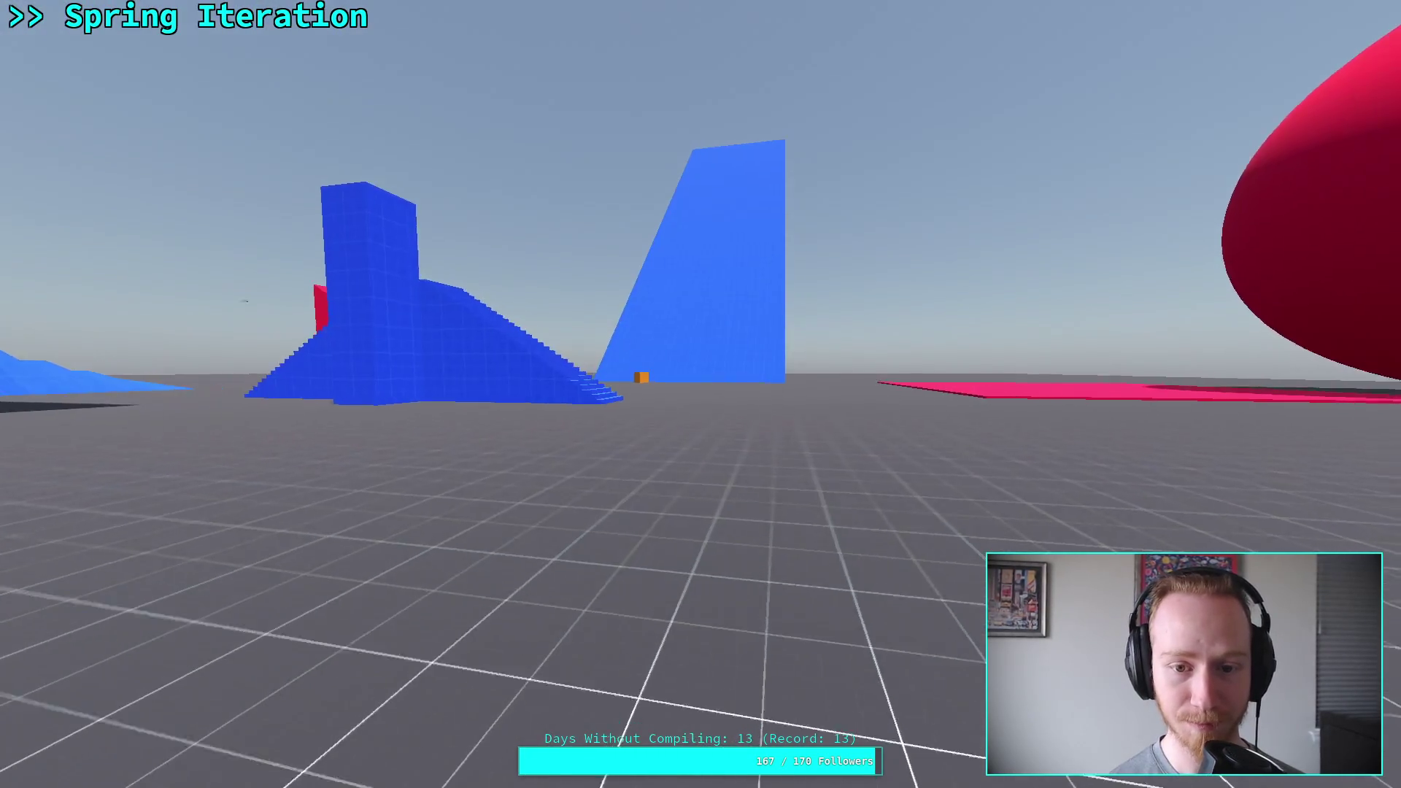
{"action": "key", "text": "Escape"}
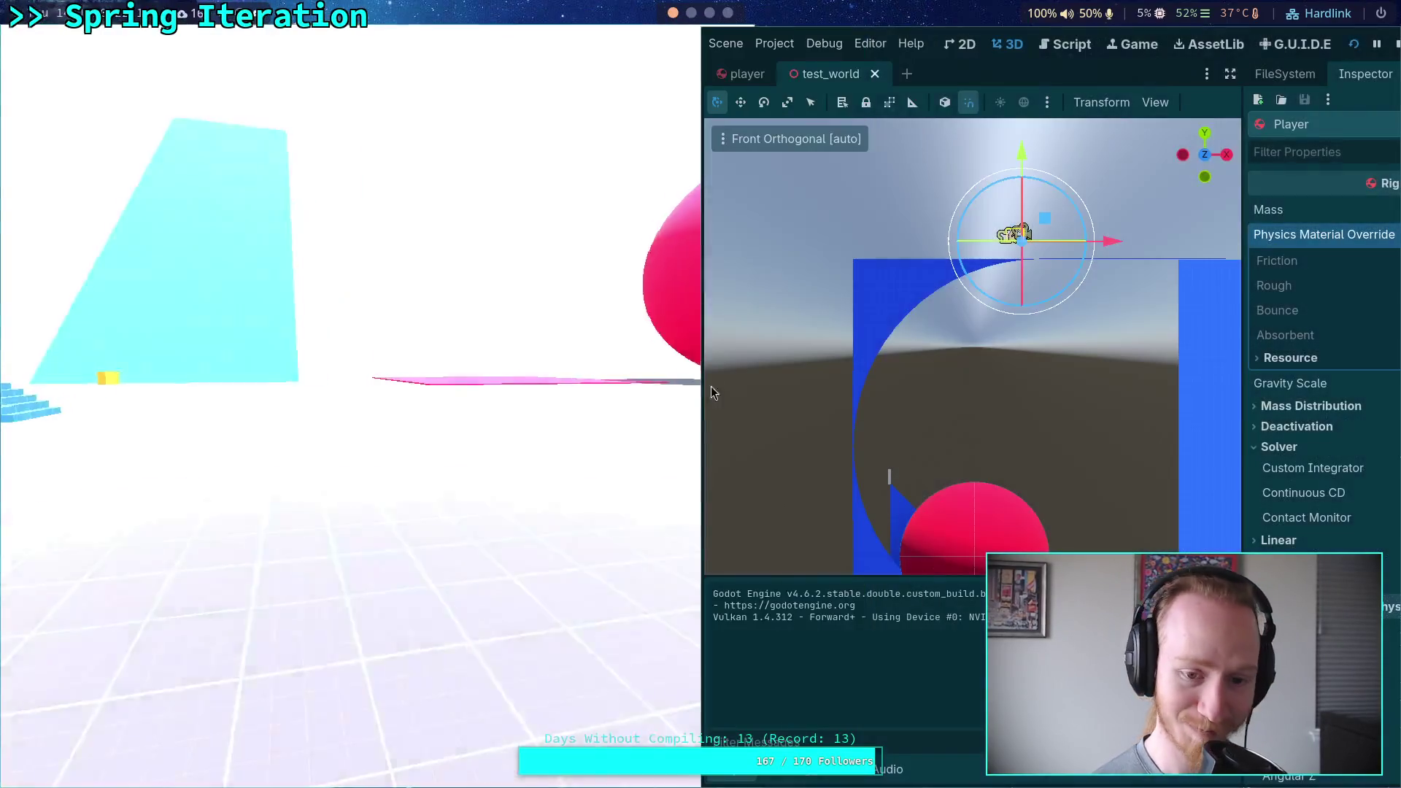
{"action": "key", "text": "F8"}
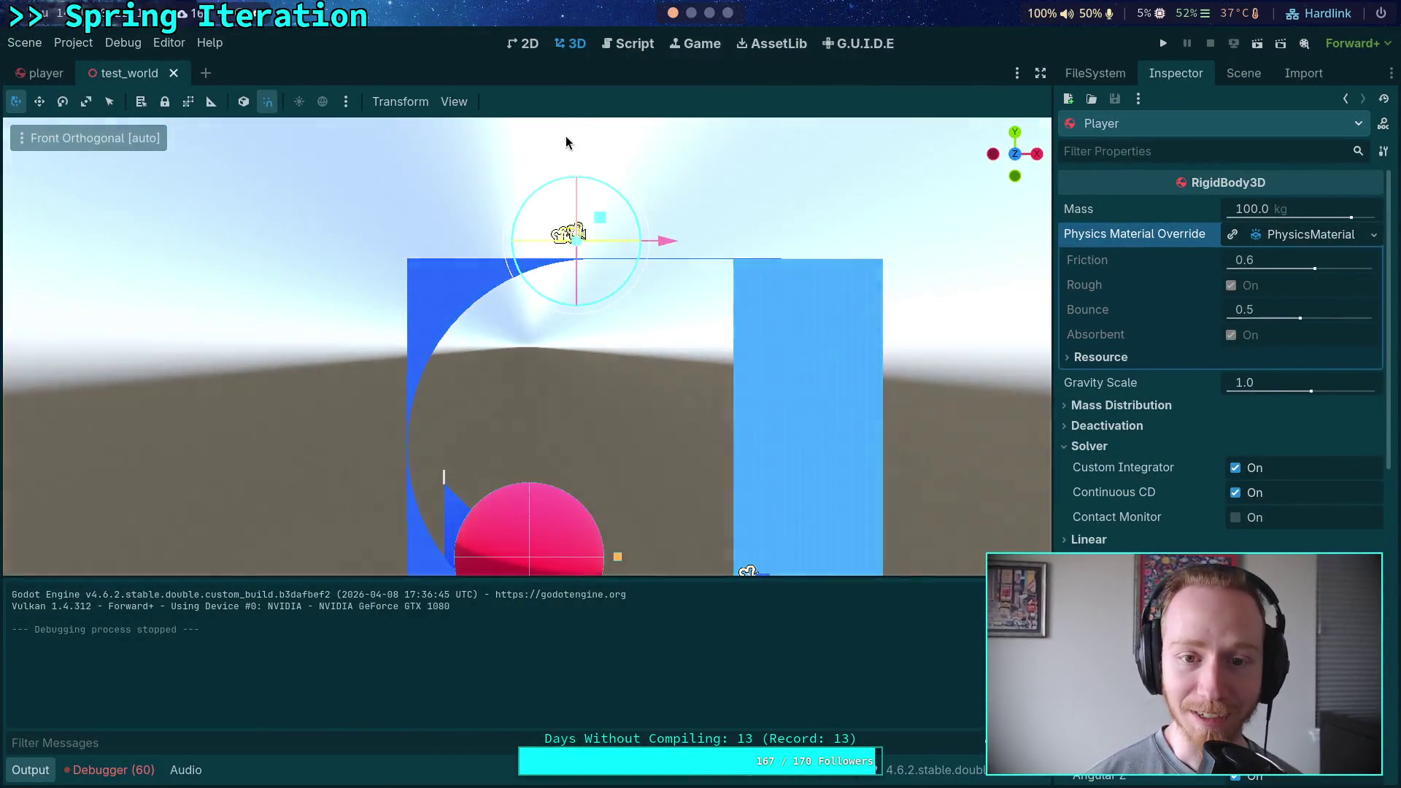
Move the Player off LargeBall to a floor-level spot beside the red sphere, using Top and Front views.
{"action": "key", "text": "ctrl+z"}
{"action": "left_click_drag", "start_coordinate": [997, 175], "coordinate": [661, 378]}
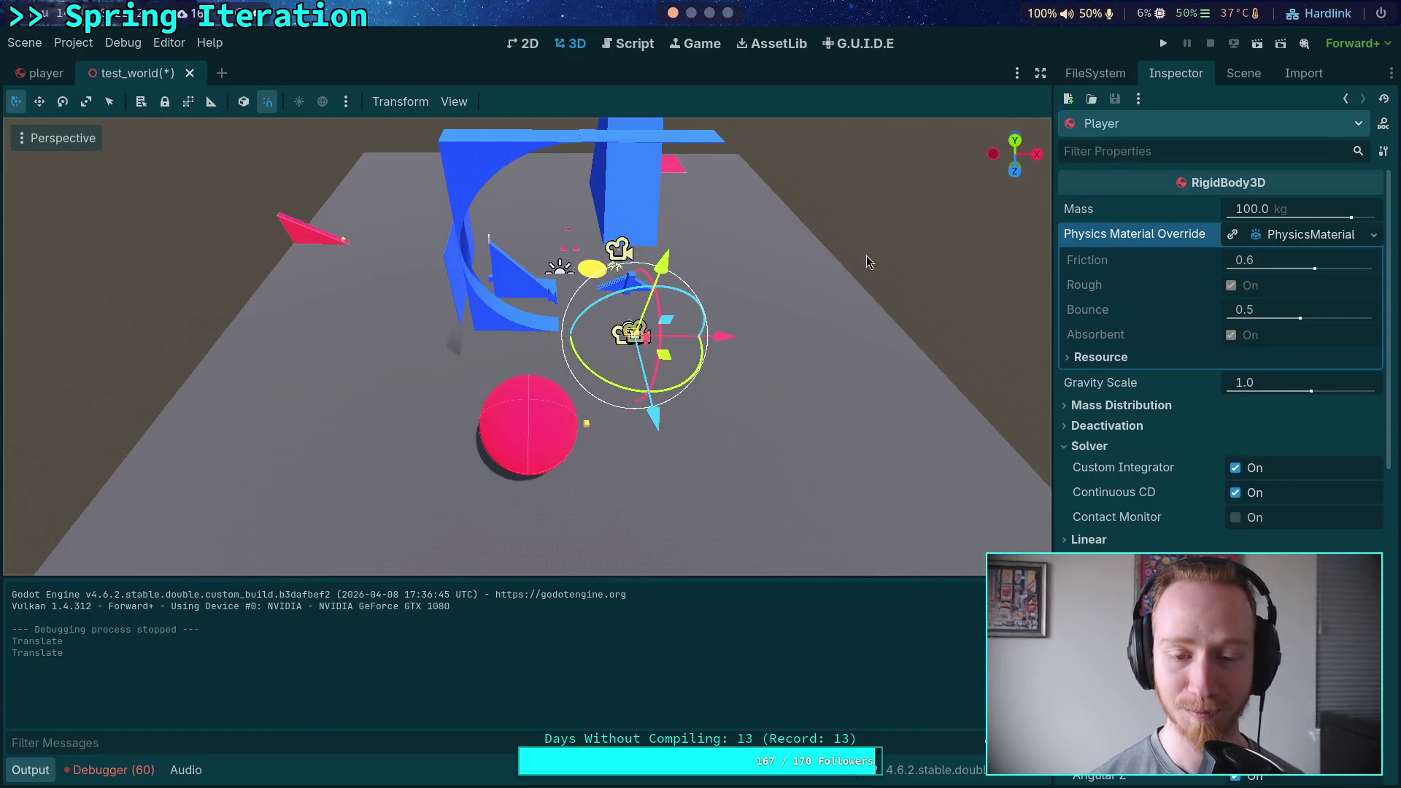
{"action": "left_click", "coordinate": [1015, 142]}
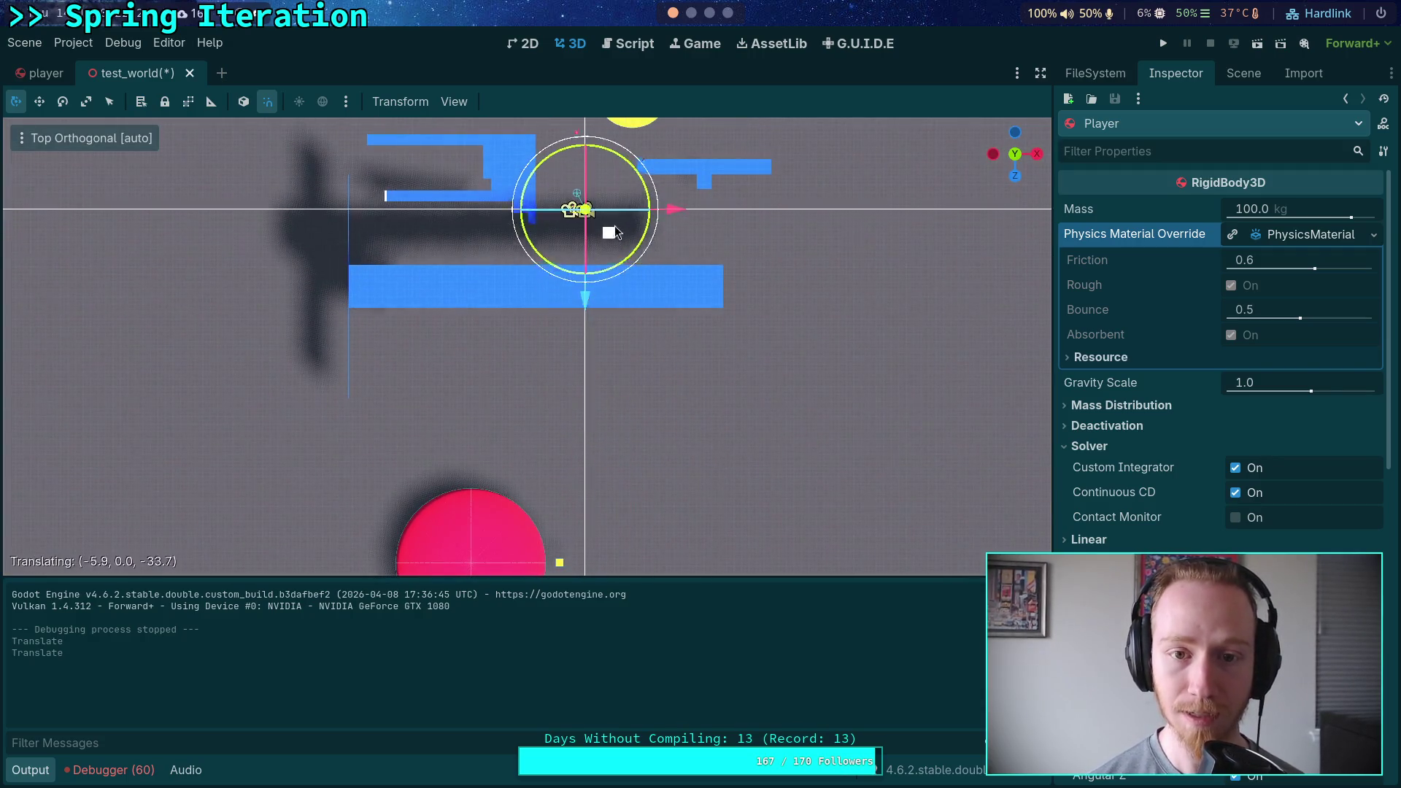
{"action": "left_click", "coordinate": [615, 232]}
{"action": "left_click", "coordinate": [626, 315]}
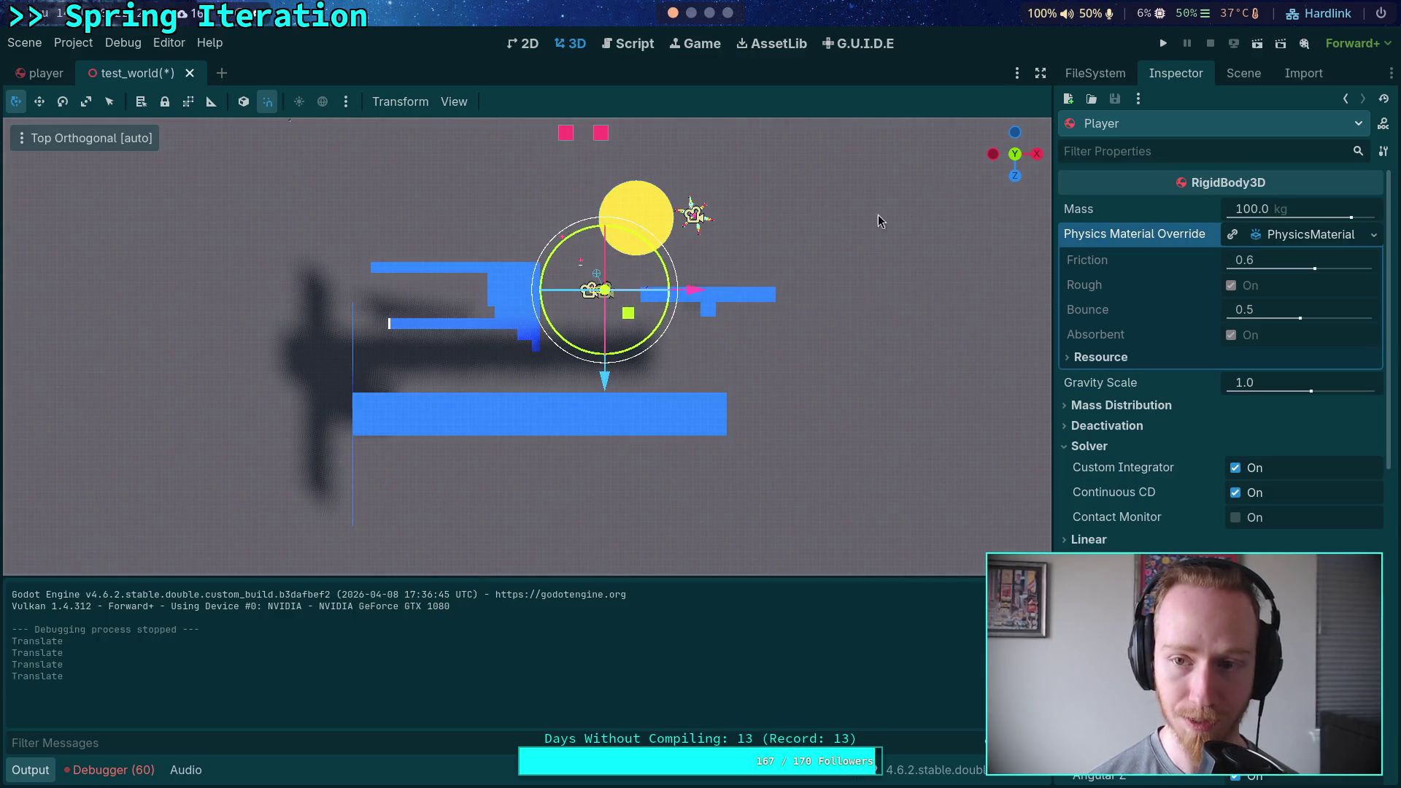
{"action": "left_click", "coordinate": [1015, 176]}
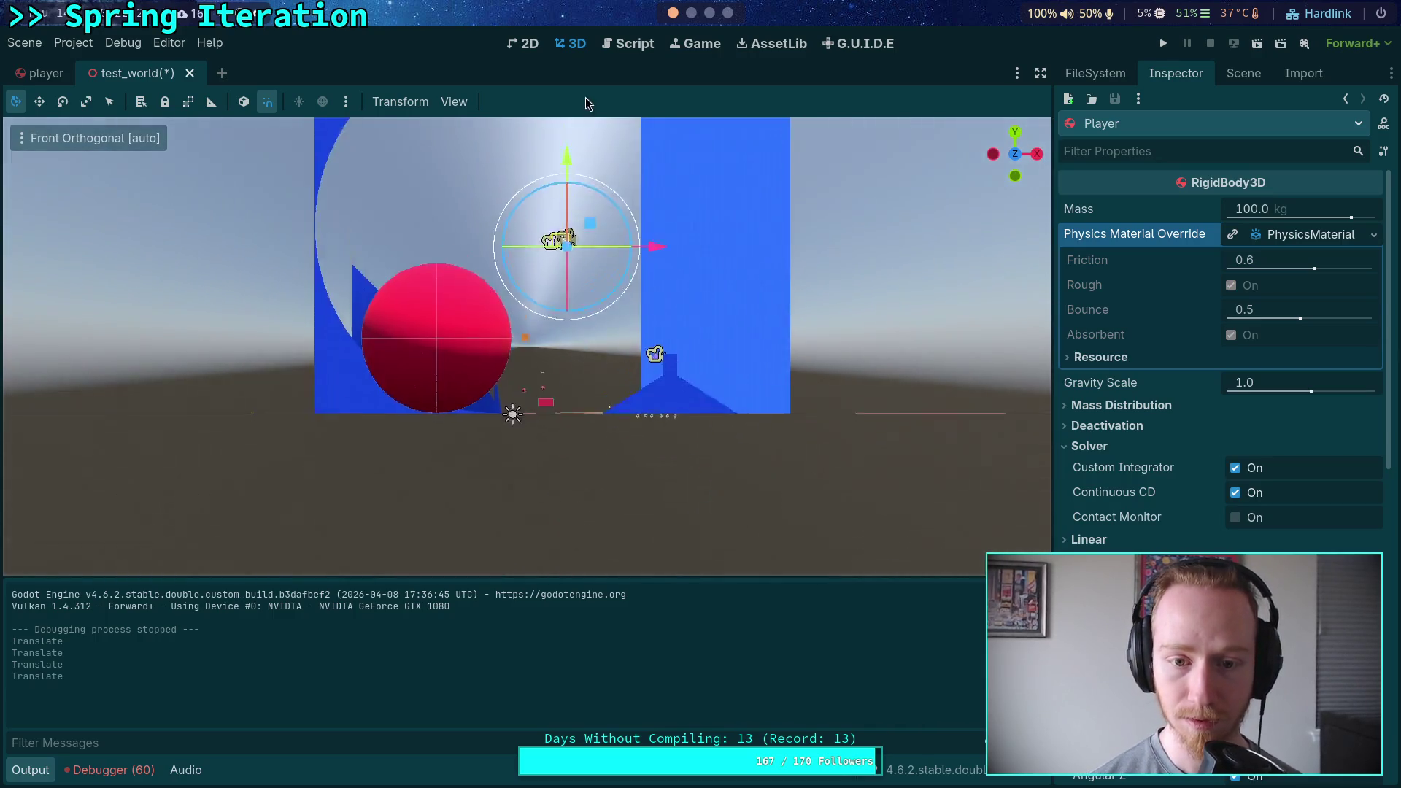
{"action": "scroll", "coordinate": [573, 121], "scroll_direction": "up", "scroll_amount": 1}
{"action": "scroll", "coordinate": [592, 323], "scroll_direction": "up", "scroll_amount": 5}
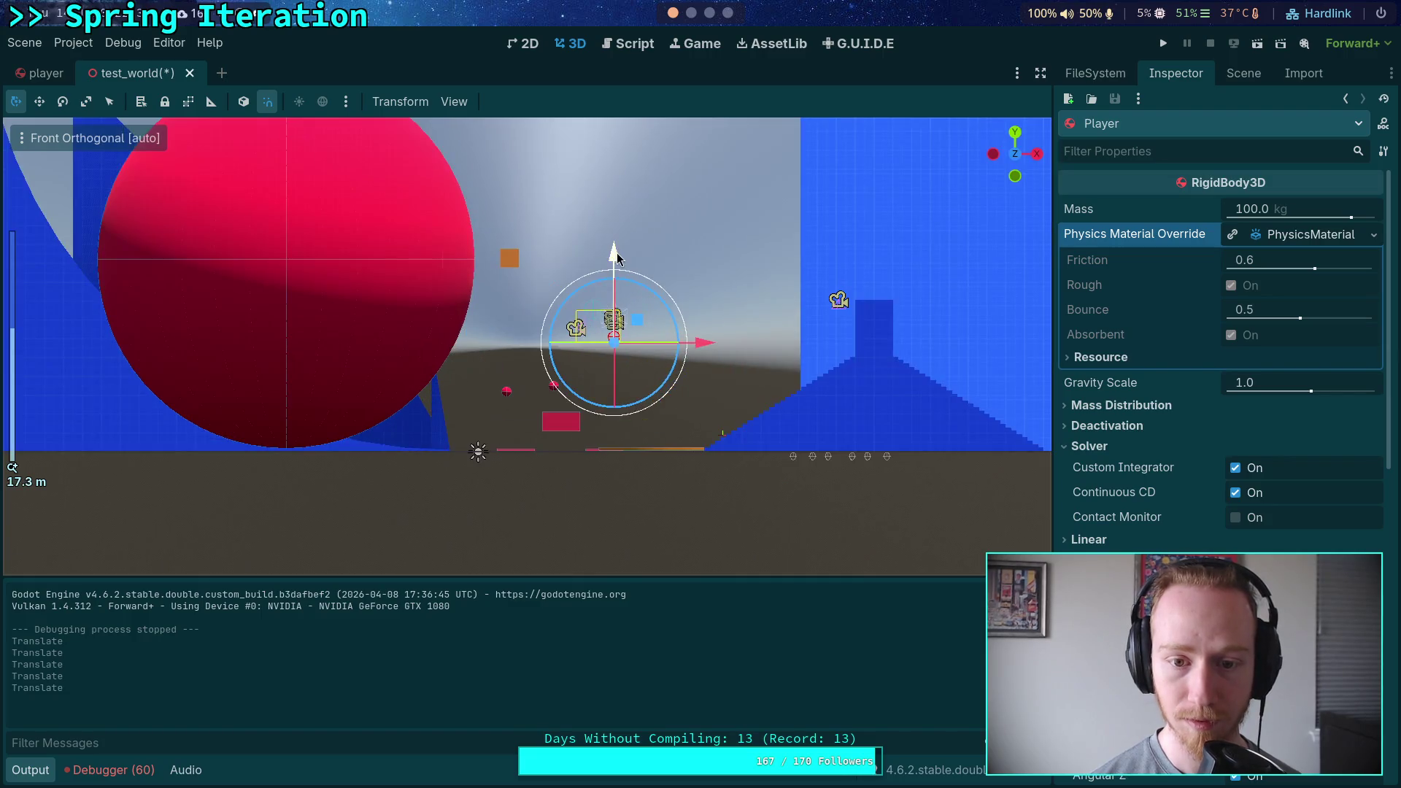
{"action": "scroll", "coordinate": [568, 251], "scroll_direction": "up", "scroll_amount": 11}
Raise the Player 0.6 m, then save and play-test the world scene before stopping it.
{"action": "left_click_drag", "start_coordinate": [509, 280], "coordinate": [512, 247]}
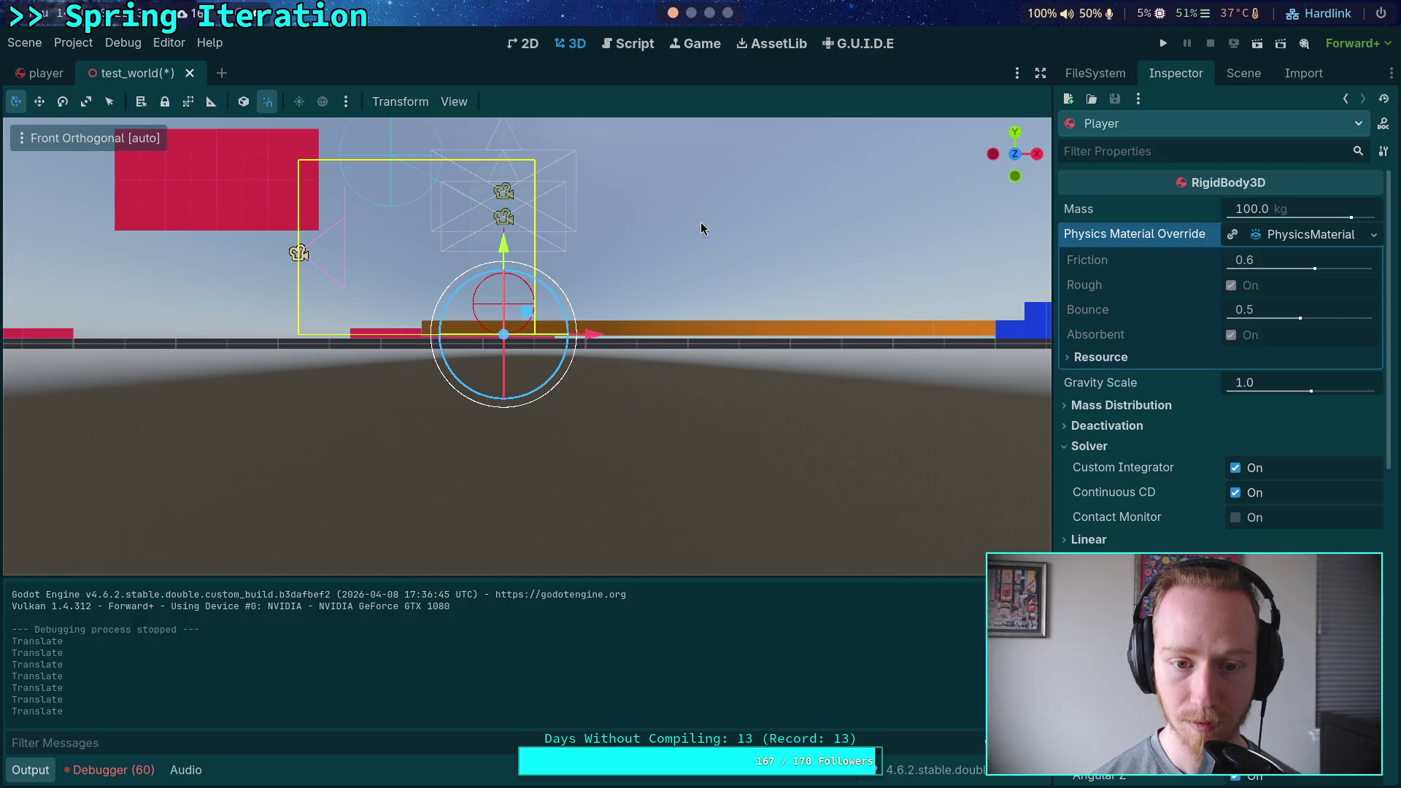
{"action": "left_click", "coordinate": [1164, 42]}
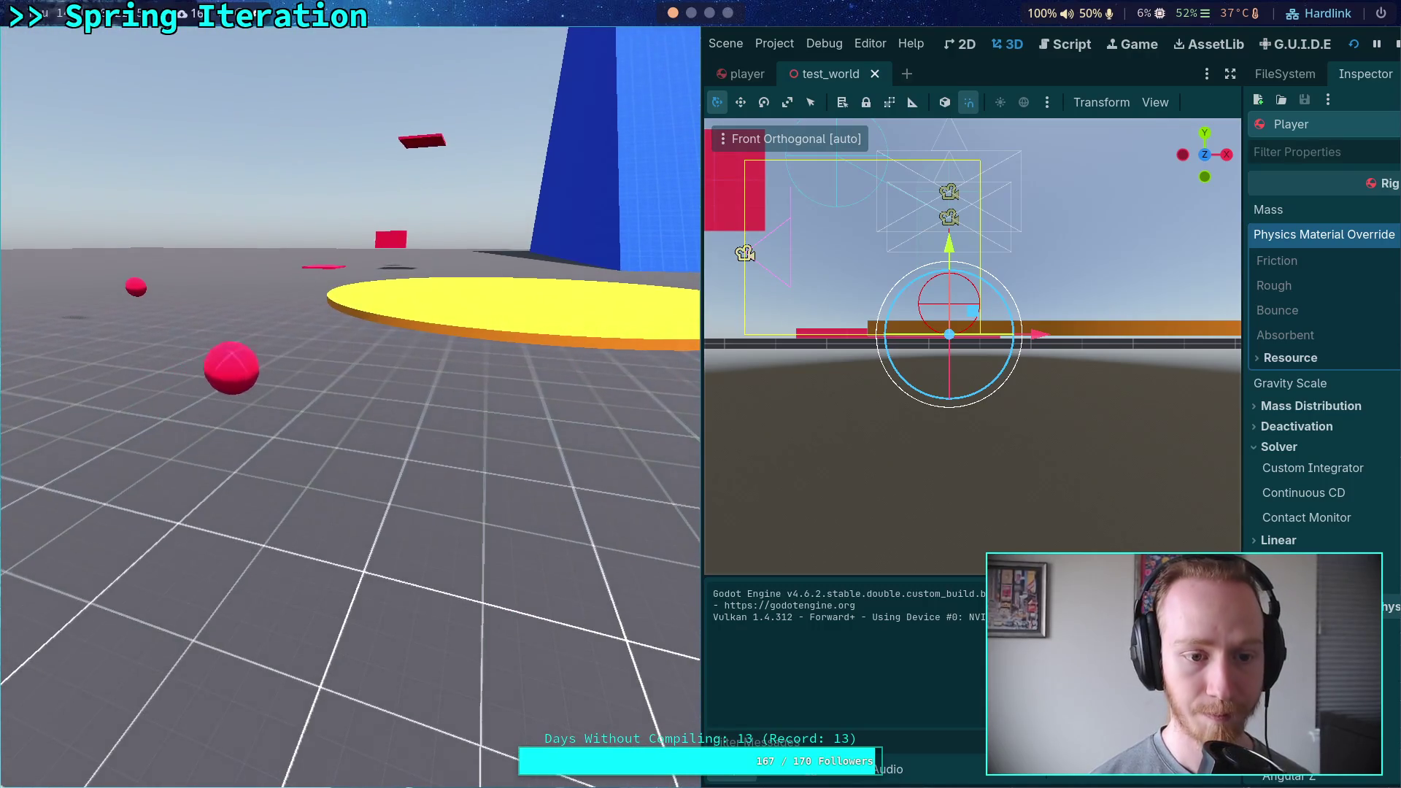
{"action": "left_click", "coordinate": [1395, 44]}
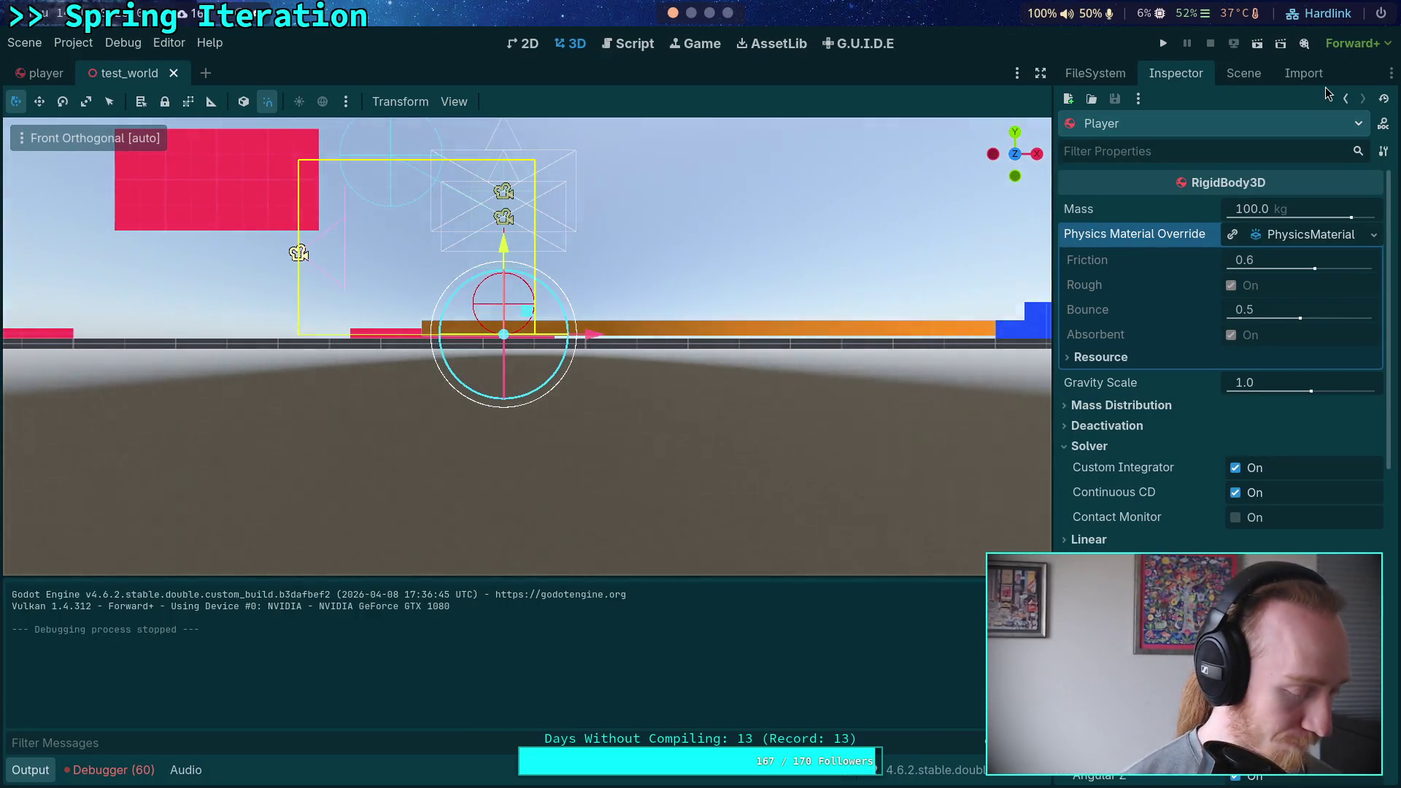
{"action": "left_click_drag", "start_coordinate": [903, 155], "coordinate": [699, 16]}
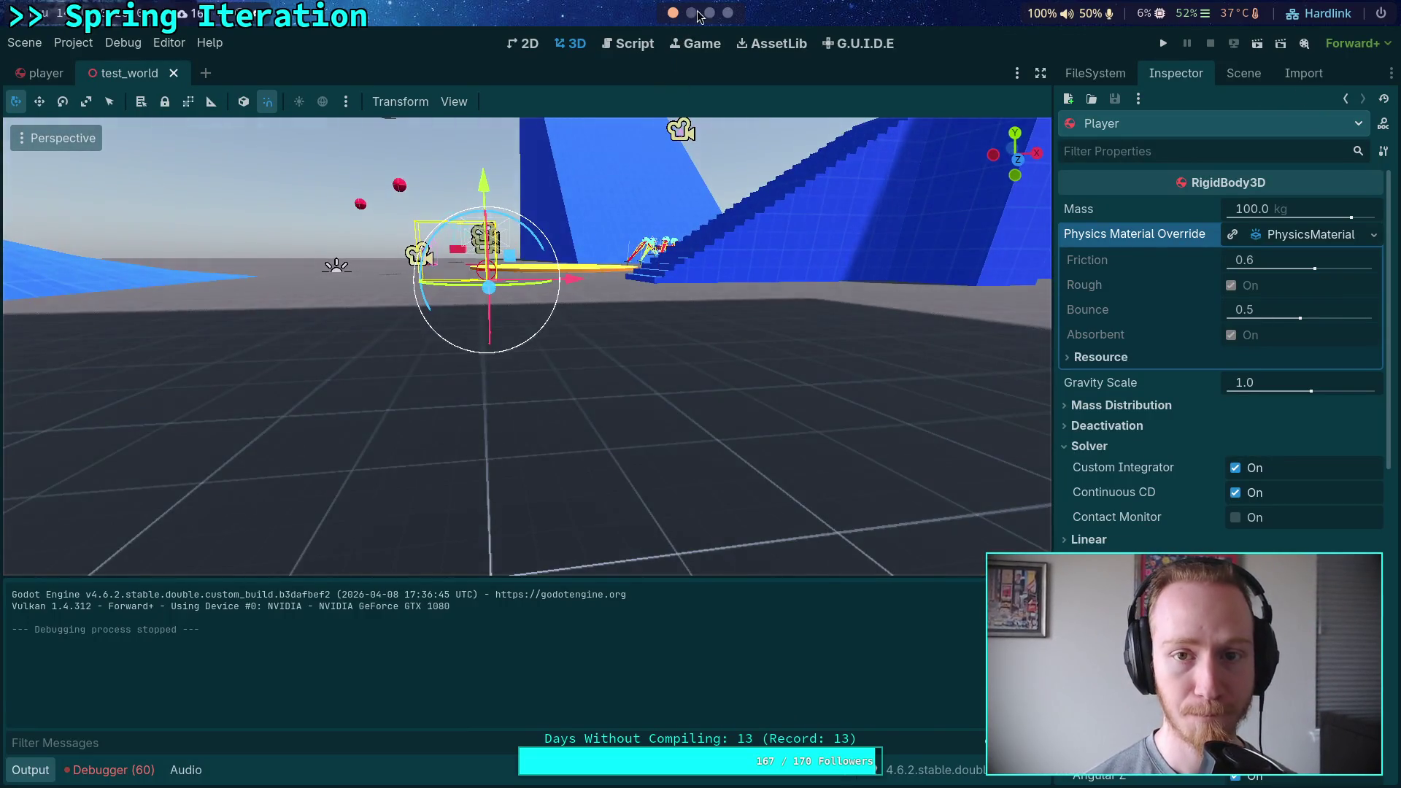
Fly the camera over to the red sphere and bring up the Scene dock's node tree.
{"action": "key", "text": "super+2"}
{"action": "key", "text": "super+1"}
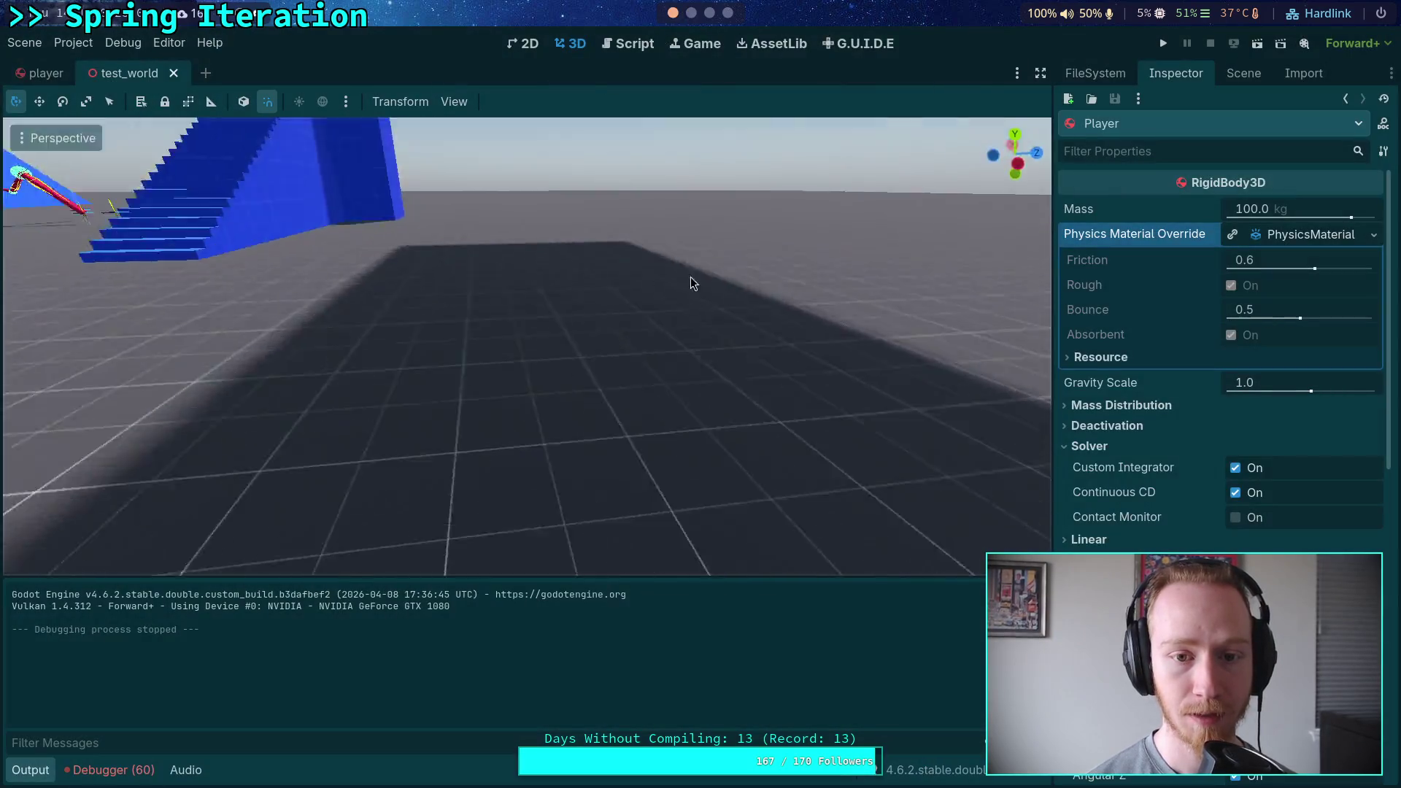
{"action": "left_click_drag", "start_coordinate": [572, 308], "coordinate": [525, 275]}
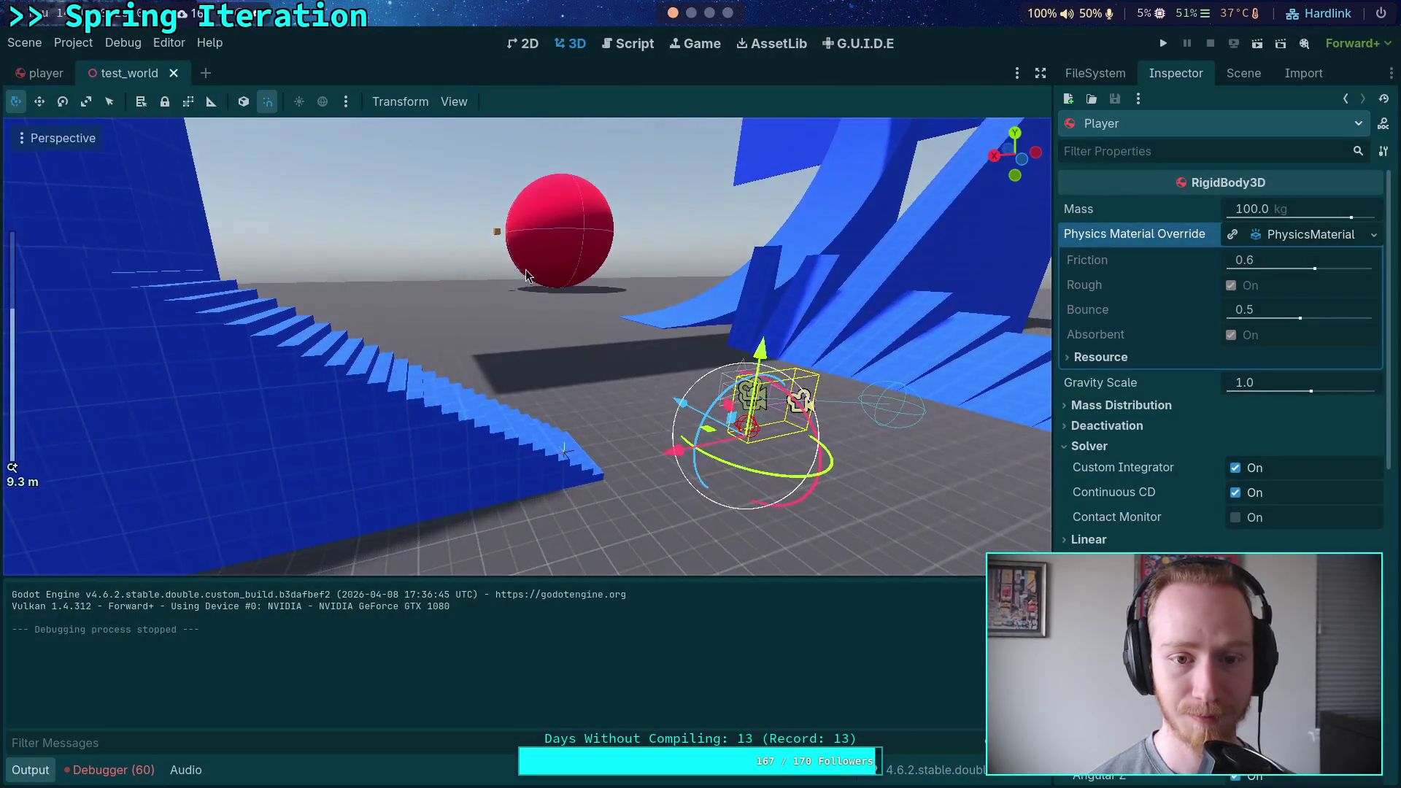
{"action": "left_click", "coordinate": [495, 235]}
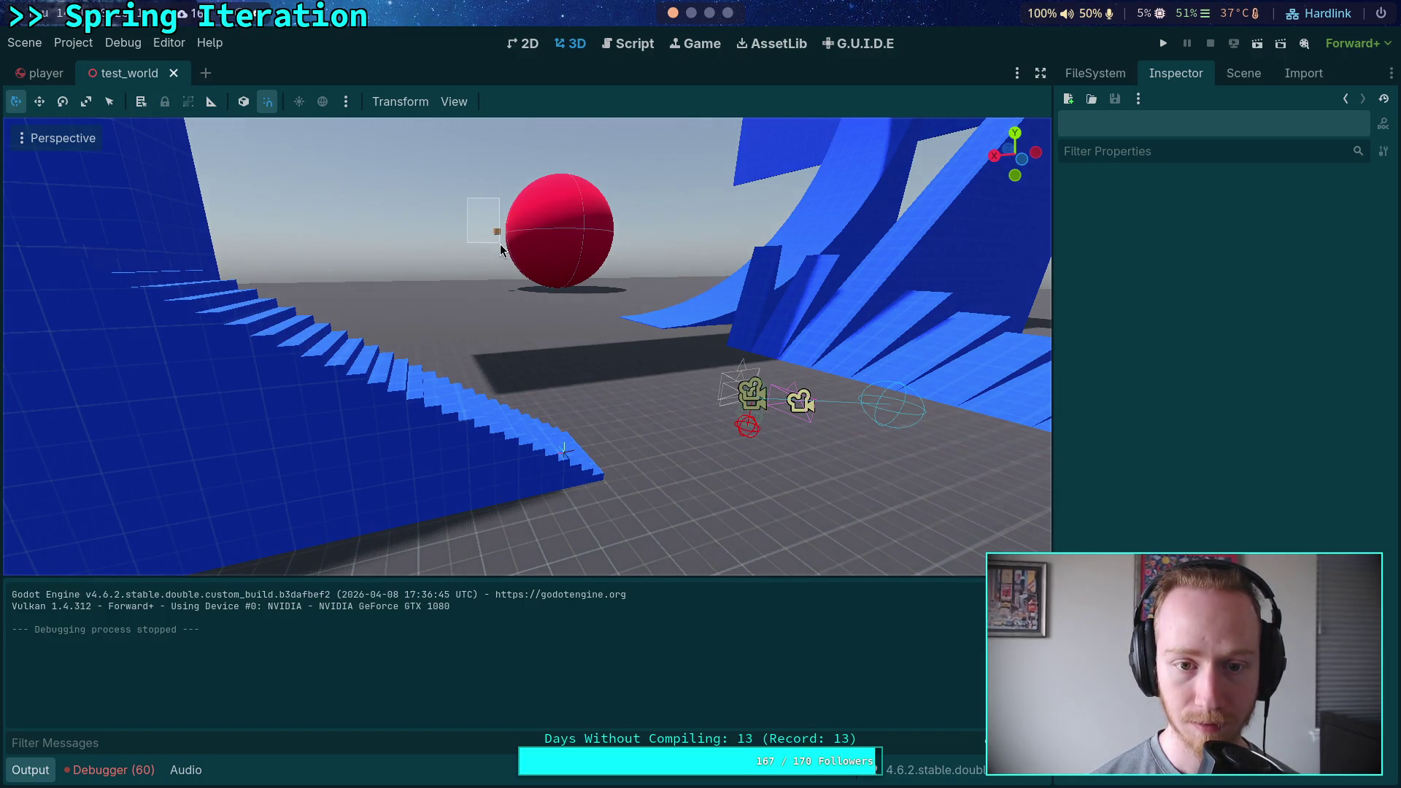
{"action": "left_click_drag", "start_coordinate": [503, 253], "coordinate": [515, 309]}
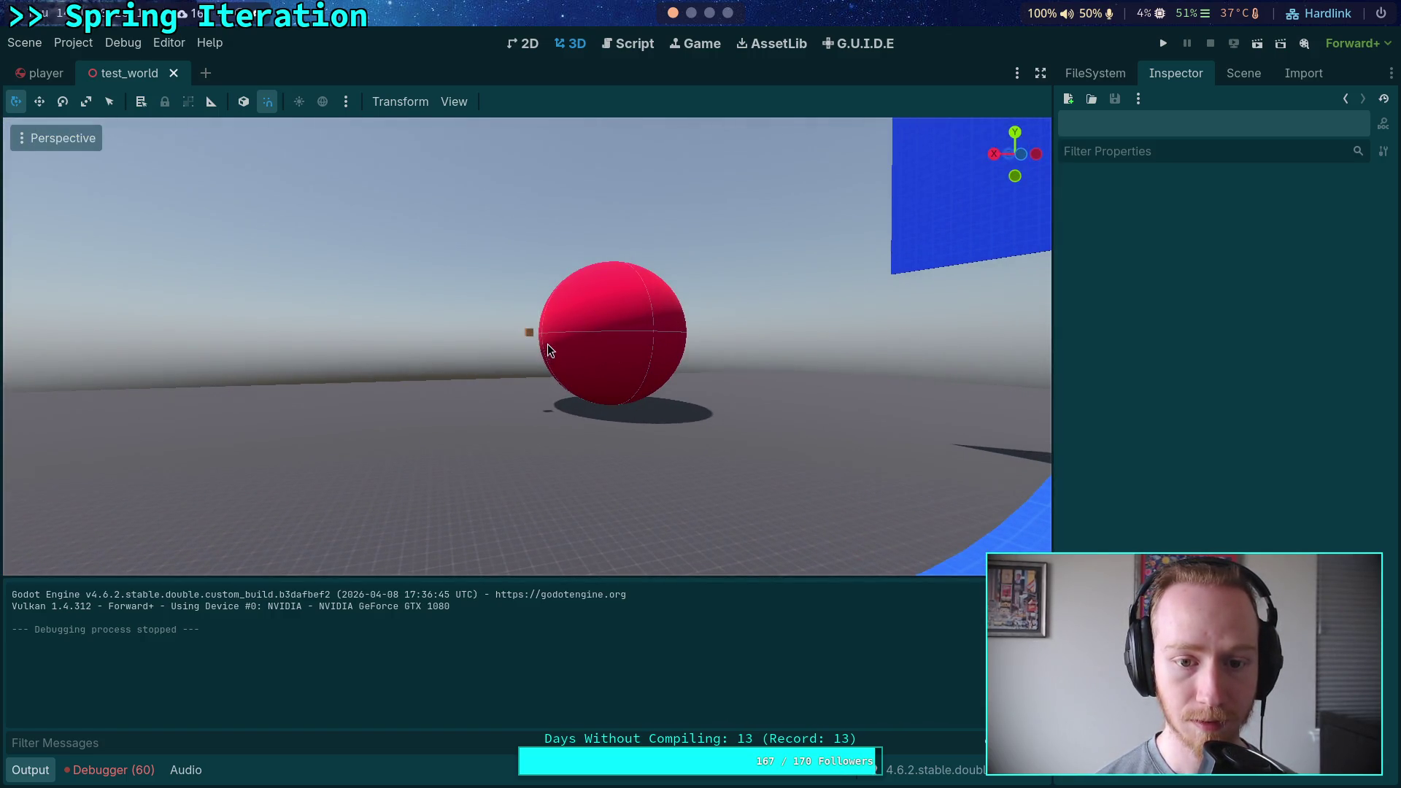
{"action": "scroll", "coordinate": [548, 343], "scroll_direction": "up", "scroll_amount": 8}
{"action": "left_click", "coordinate": [682, 346]}
{"action": "left_click", "coordinate": [522, 326]}
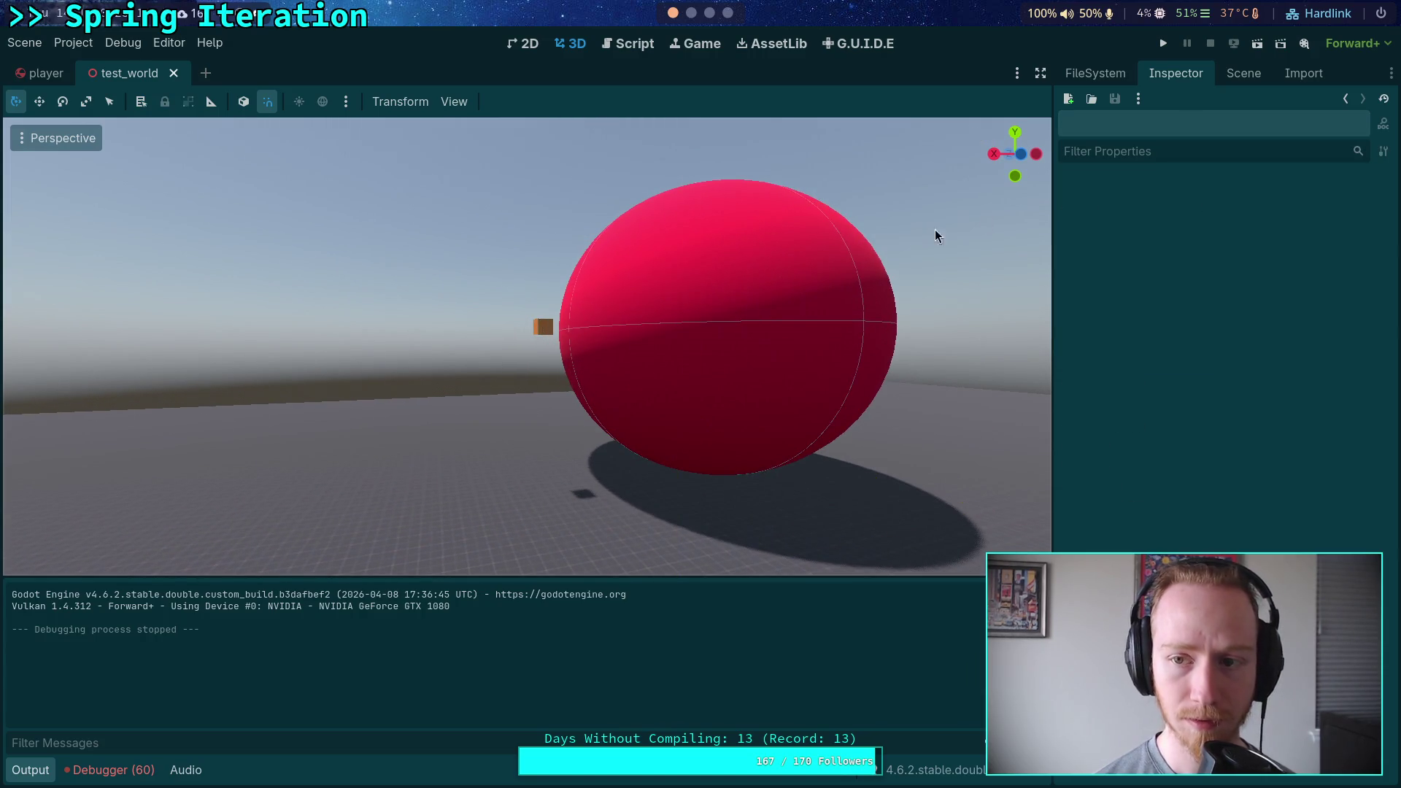
{"action": "left_click", "coordinate": [1227, 76]}
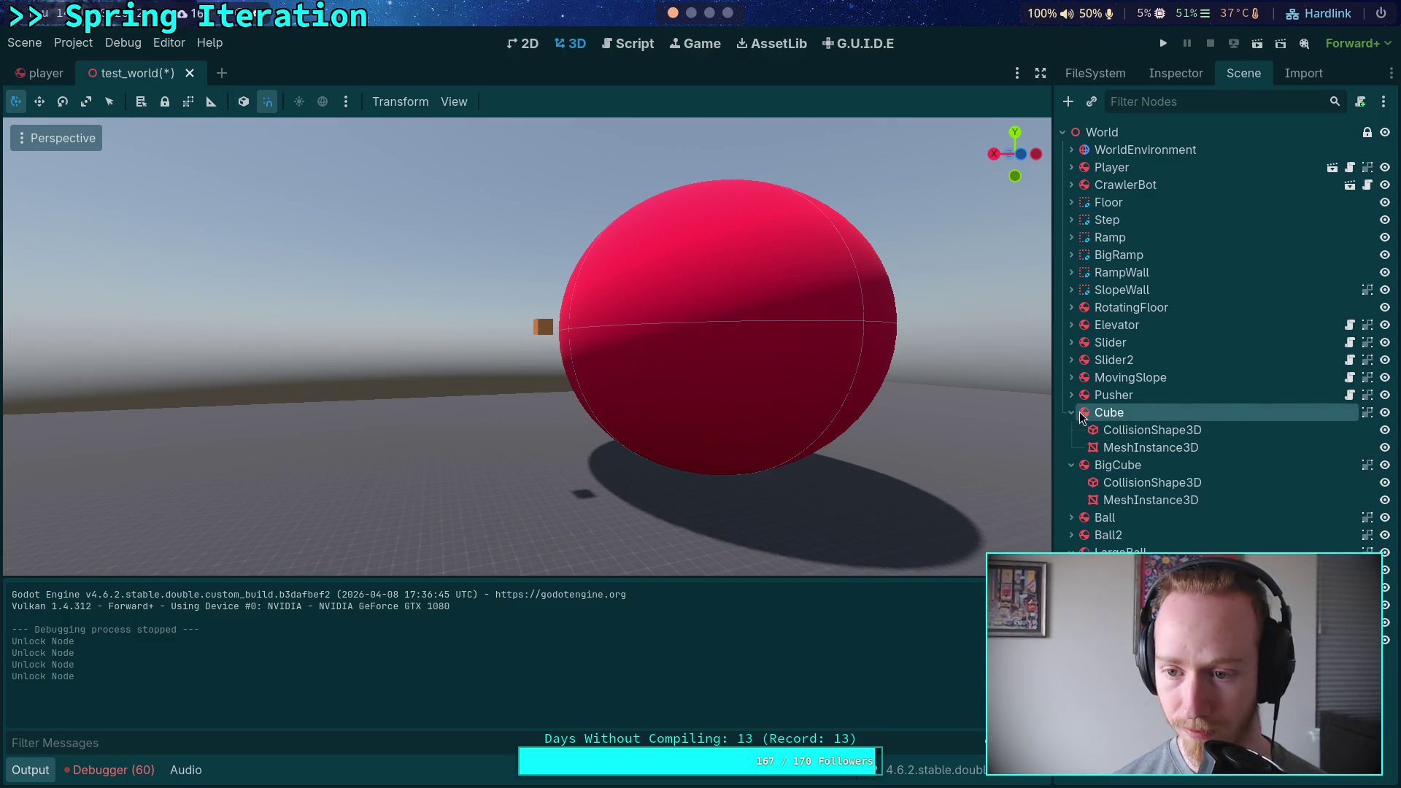
Frame BigCube and give its collision shape a new box shape.
{"action": "double_click", "coordinate": [1081, 415]}
{"action": "double_click", "coordinate": [1113, 430]}
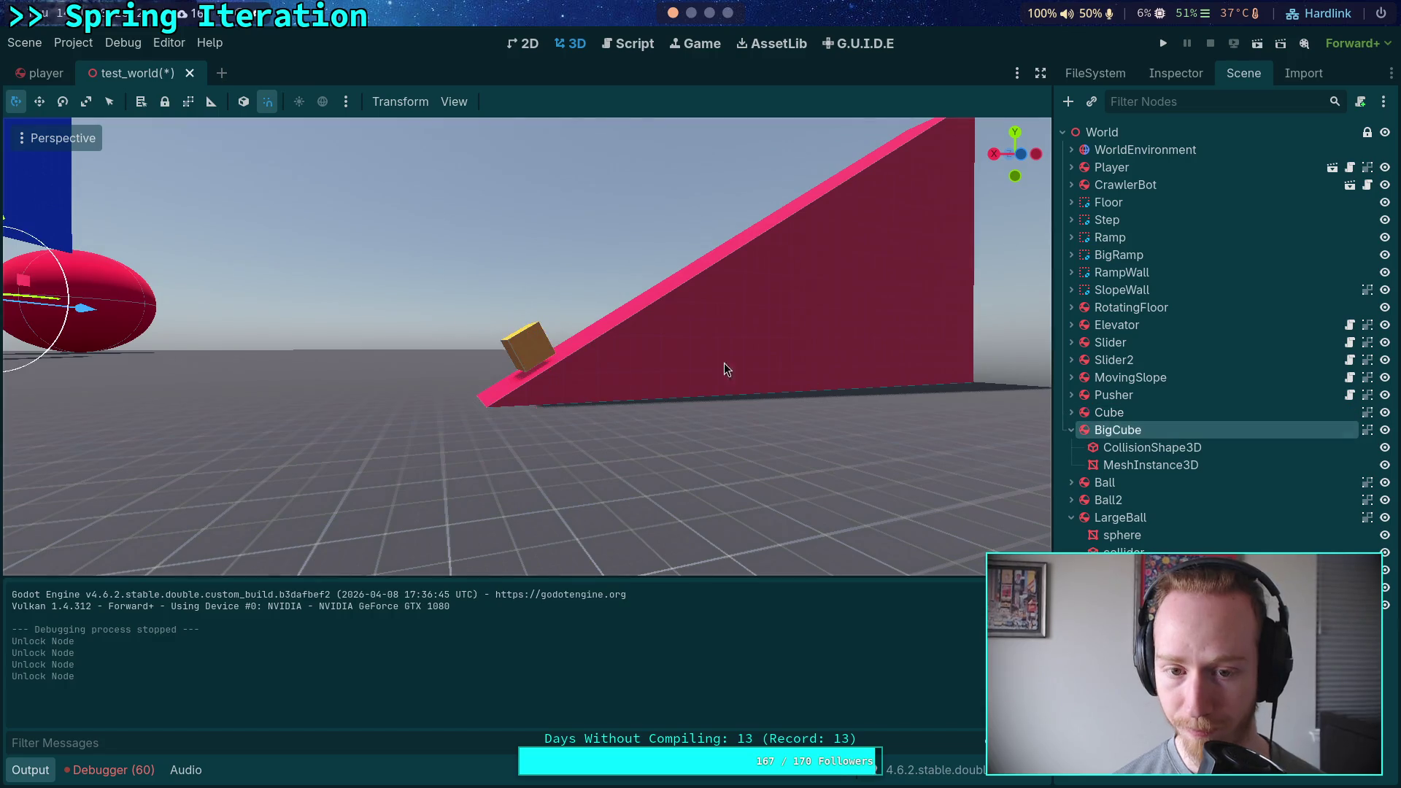
{"action": "key", "text": "w"}
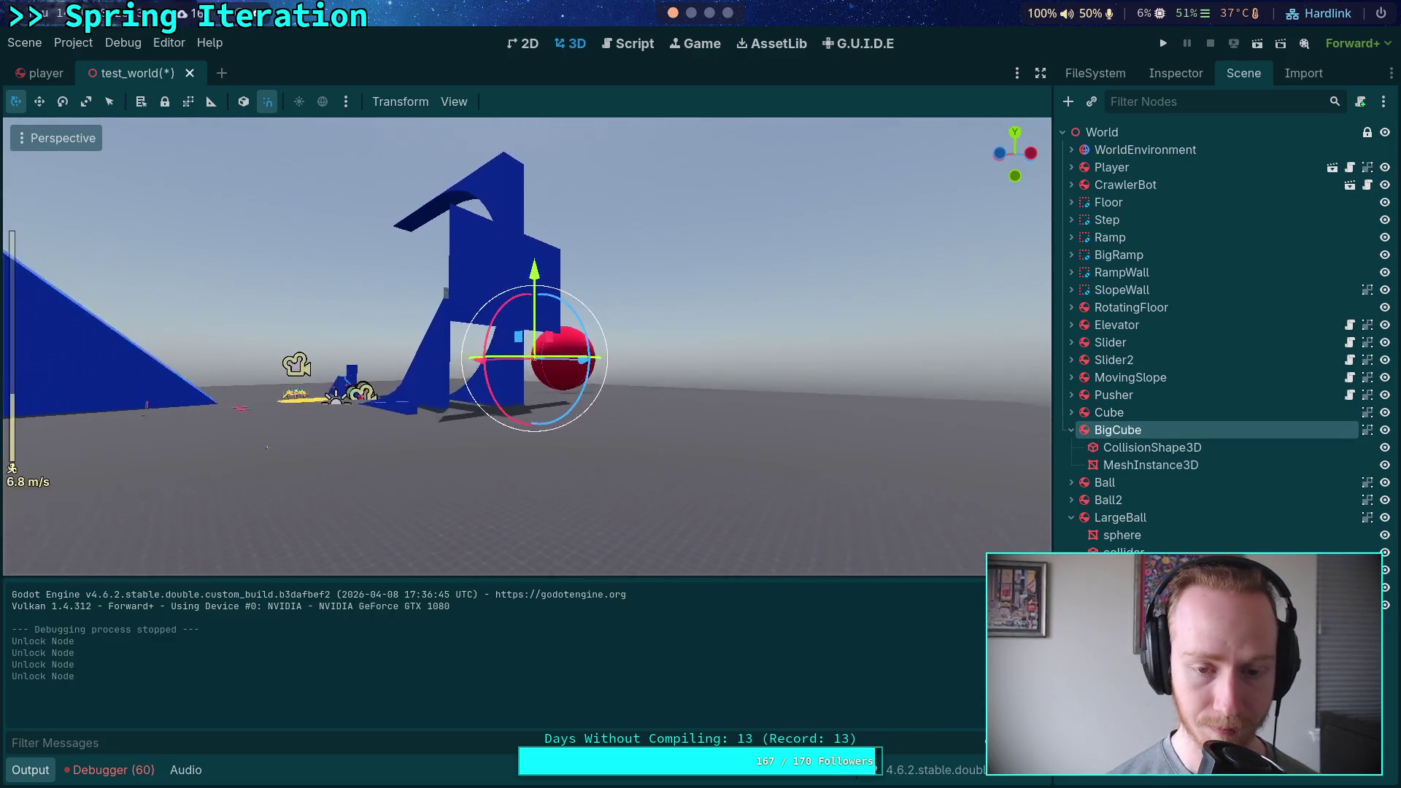
{"action": "scroll", "coordinate": [525, 346], "scroll_direction": "up", "scroll_amount": 3}
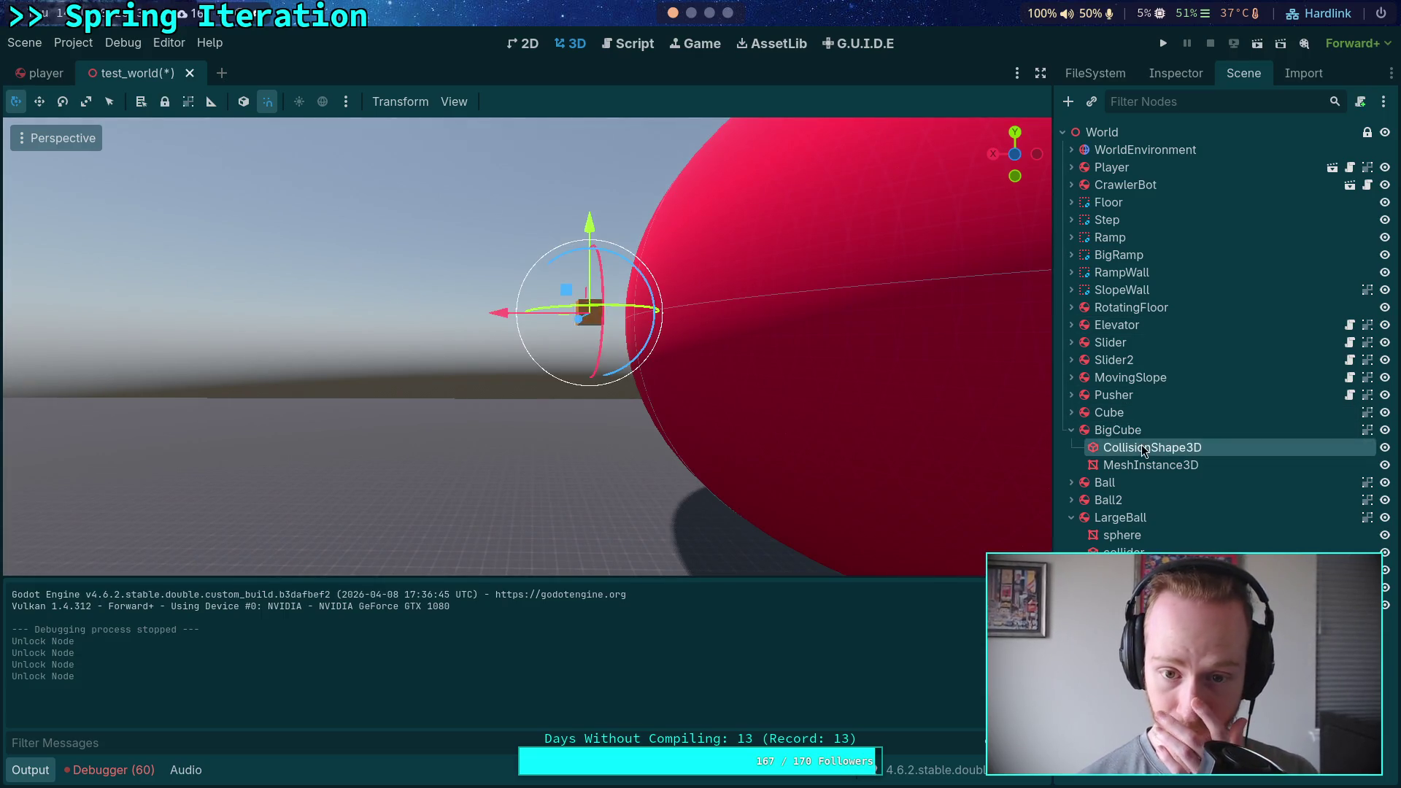
{"action": "left_click", "coordinate": [1381, 210]}
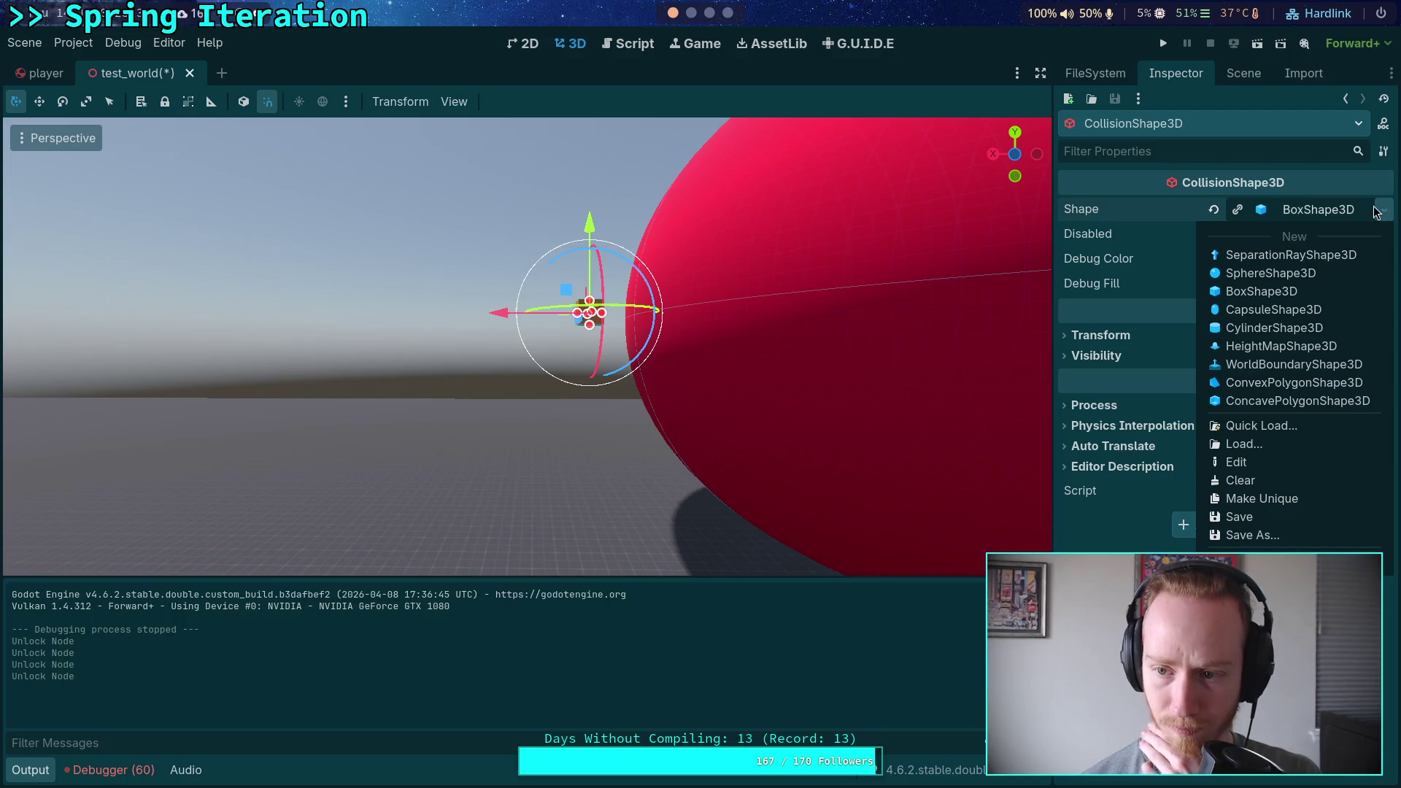
{"action": "left_click", "coordinate": [1262, 291]}
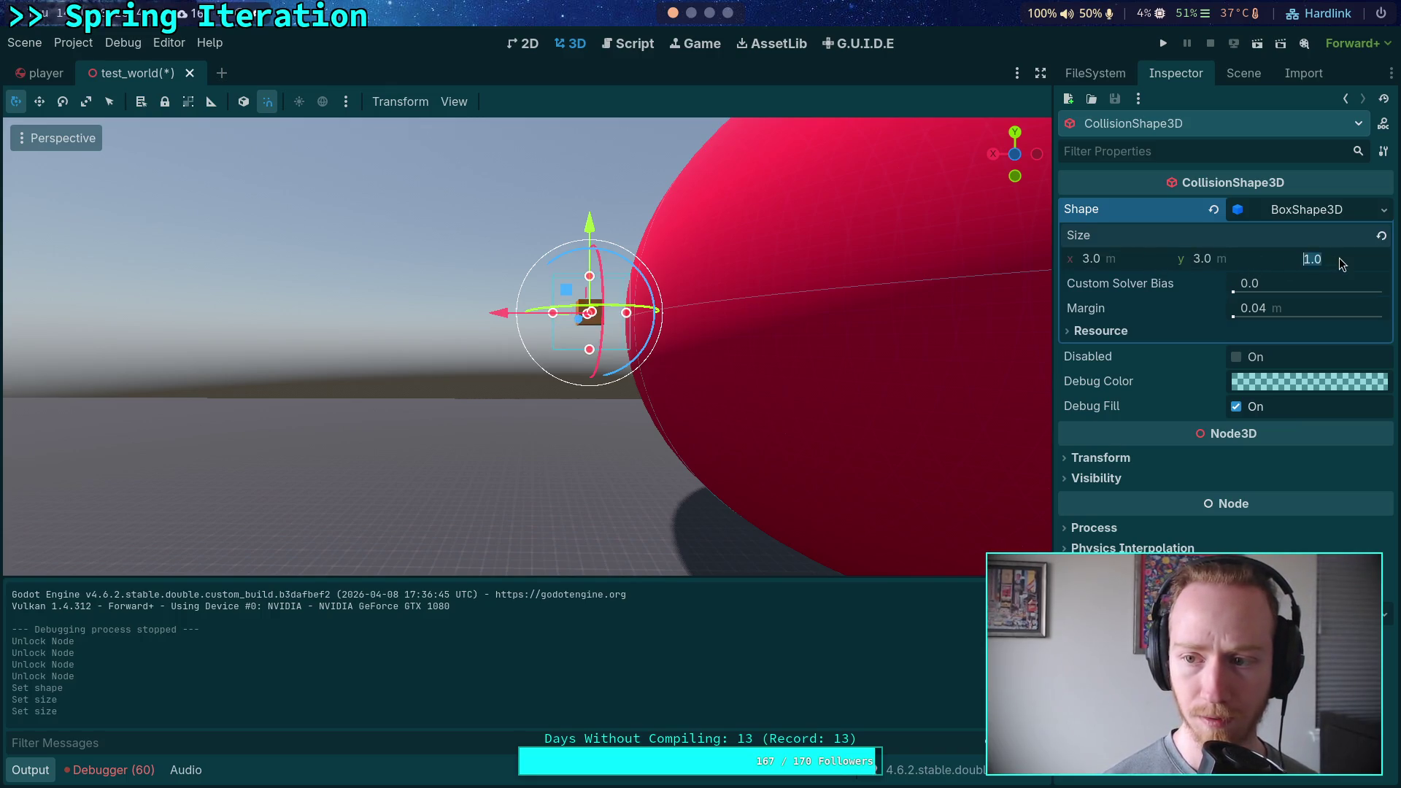
{"action": "left_click_drag", "start_coordinate": [829, 332], "coordinate": [829, 332]}
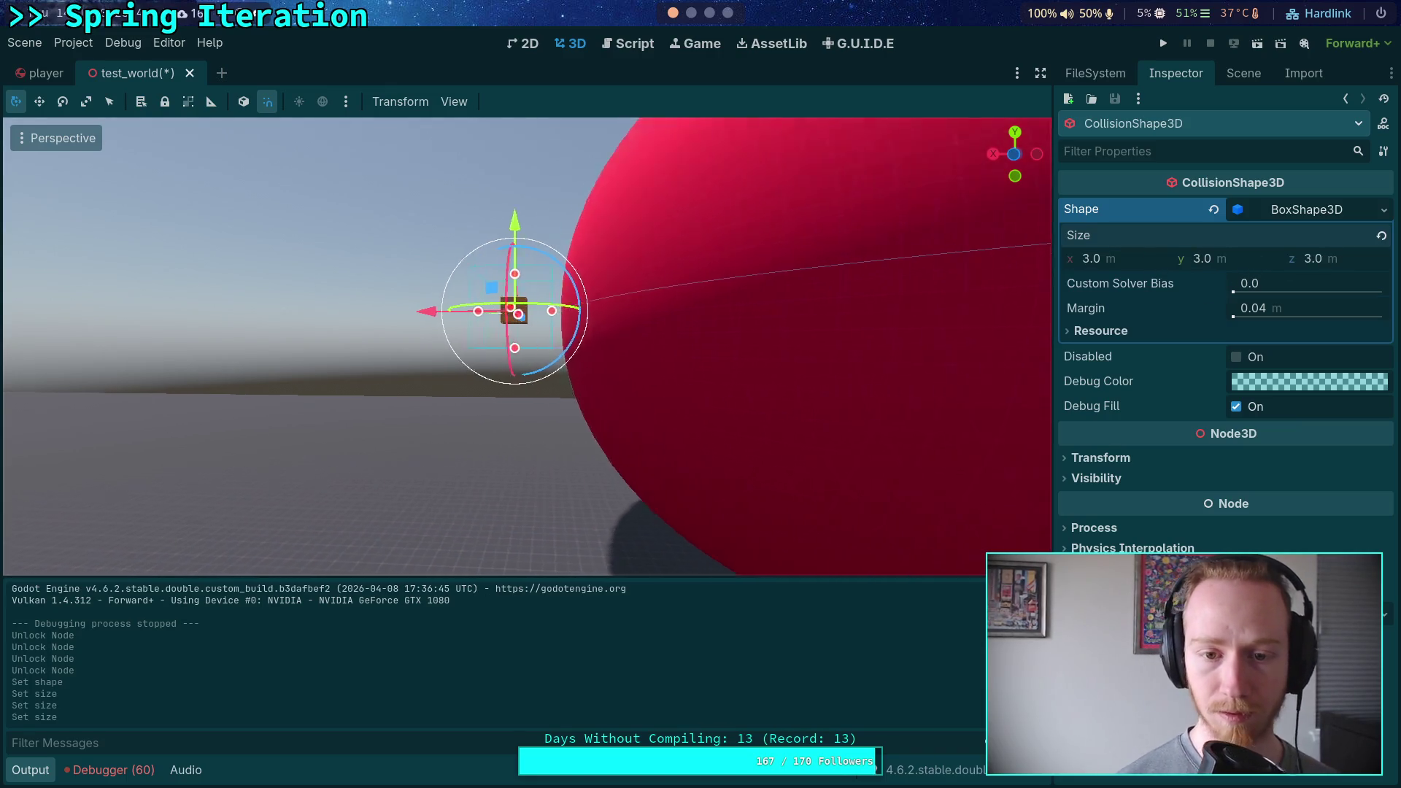
Give BigCube's MeshInstance3D a new box mesh sized 3.0 m.
{"action": "left_click", "coordinate": [1244, 74]}
{"action": "left_click", "coordinate": [1147, 467]}
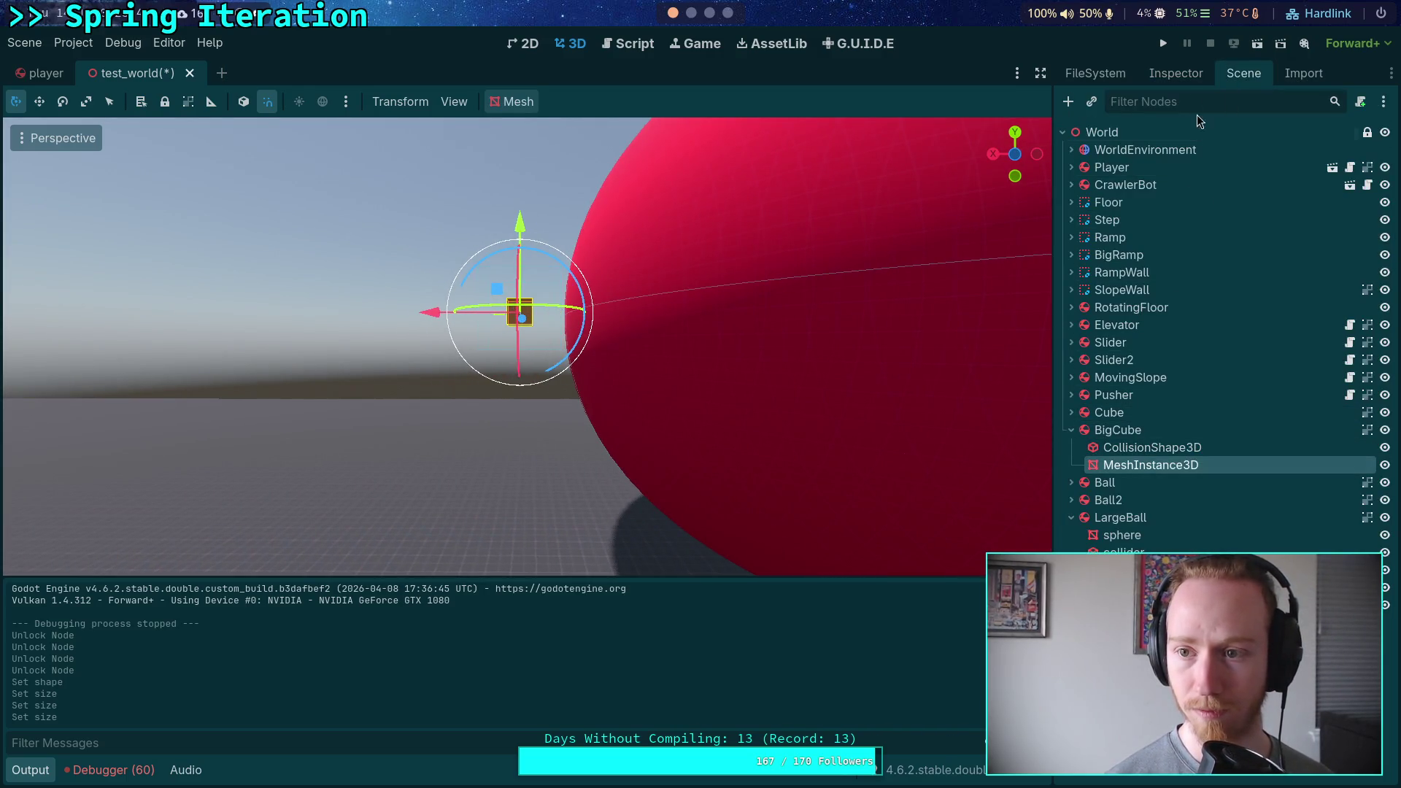
{"action": "key", "text": "ctrl+i"}
{"action": "left_click", "coordinate": [1382, 224]}
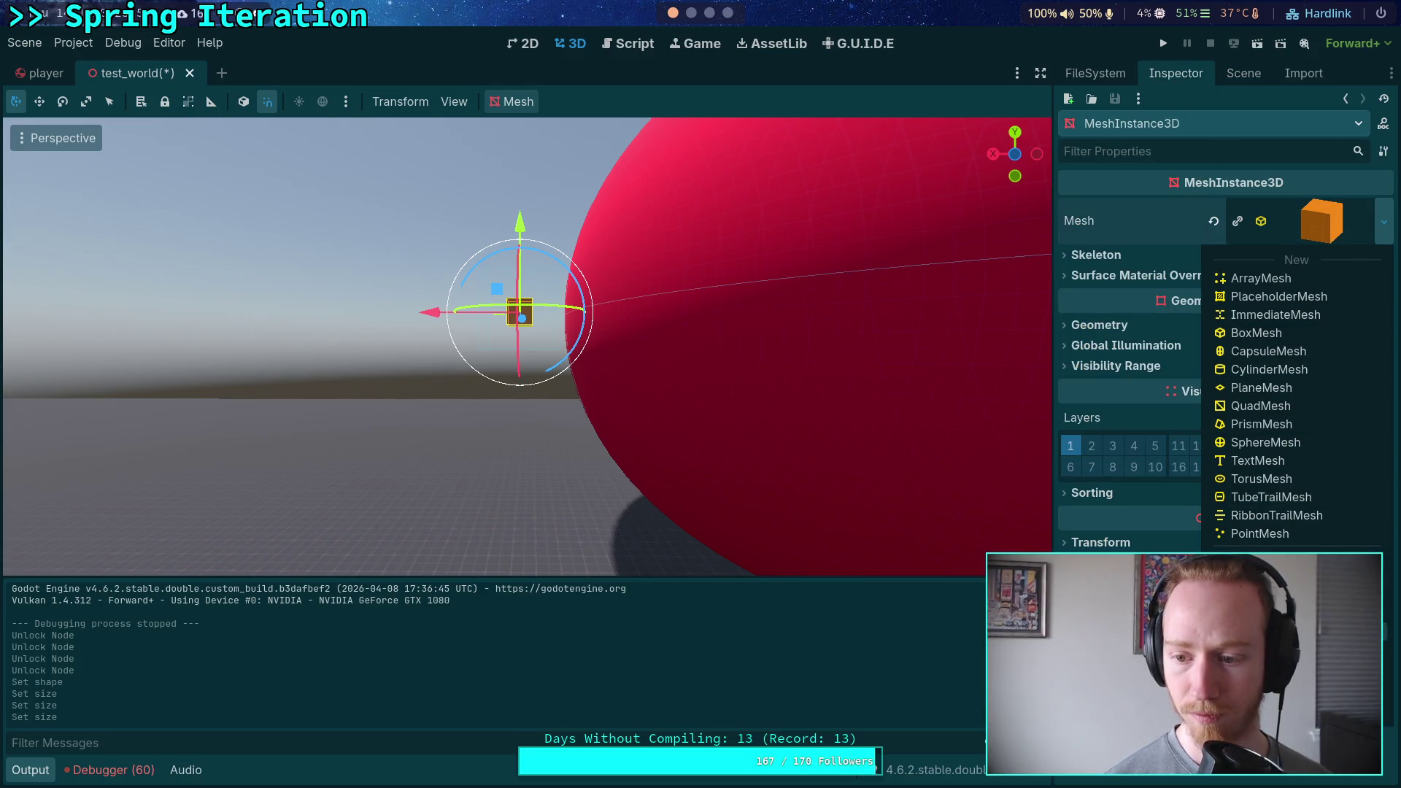
{"action": "left_click", "coordinate": [1255, 332]}
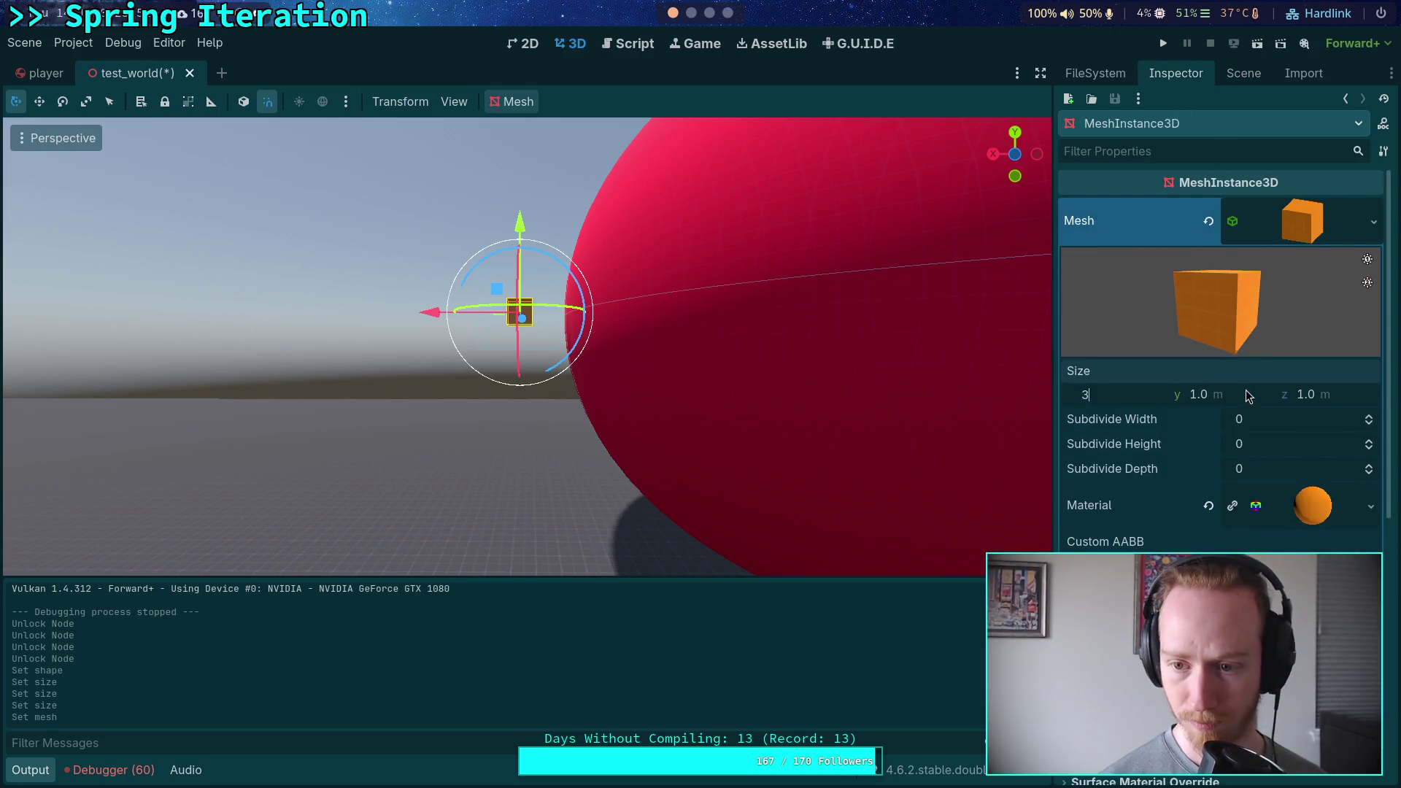
{"action": "key", "text": "Tab"}
{"action": "type", "text": "3"}
{"action": "key", "text": "Return"}
{"action": "key", "text": "Return"}
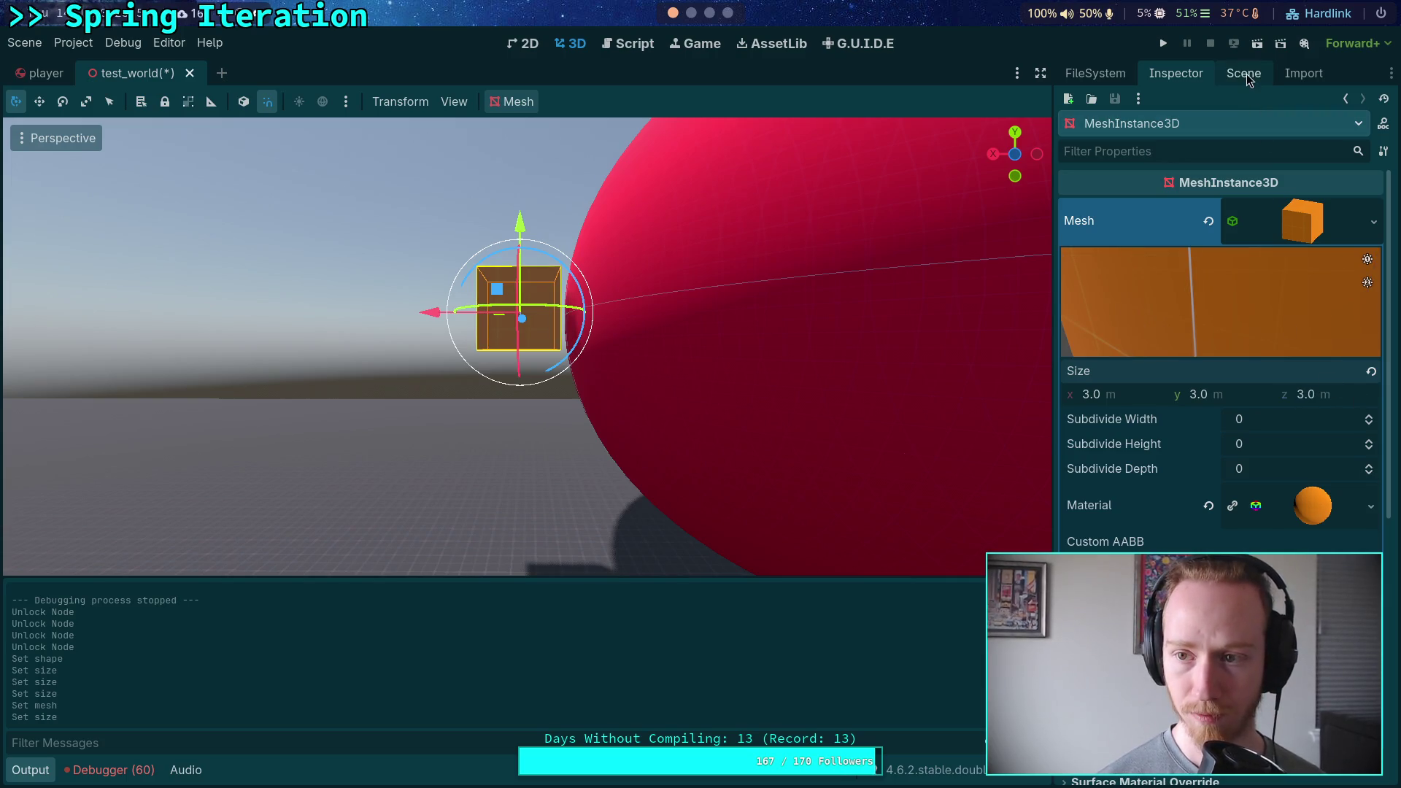
Enter -10 for BigCube's X linear velocity and slide BigCube further left along X.
{"action": "left_click", "coordinate": [1246, 73]}
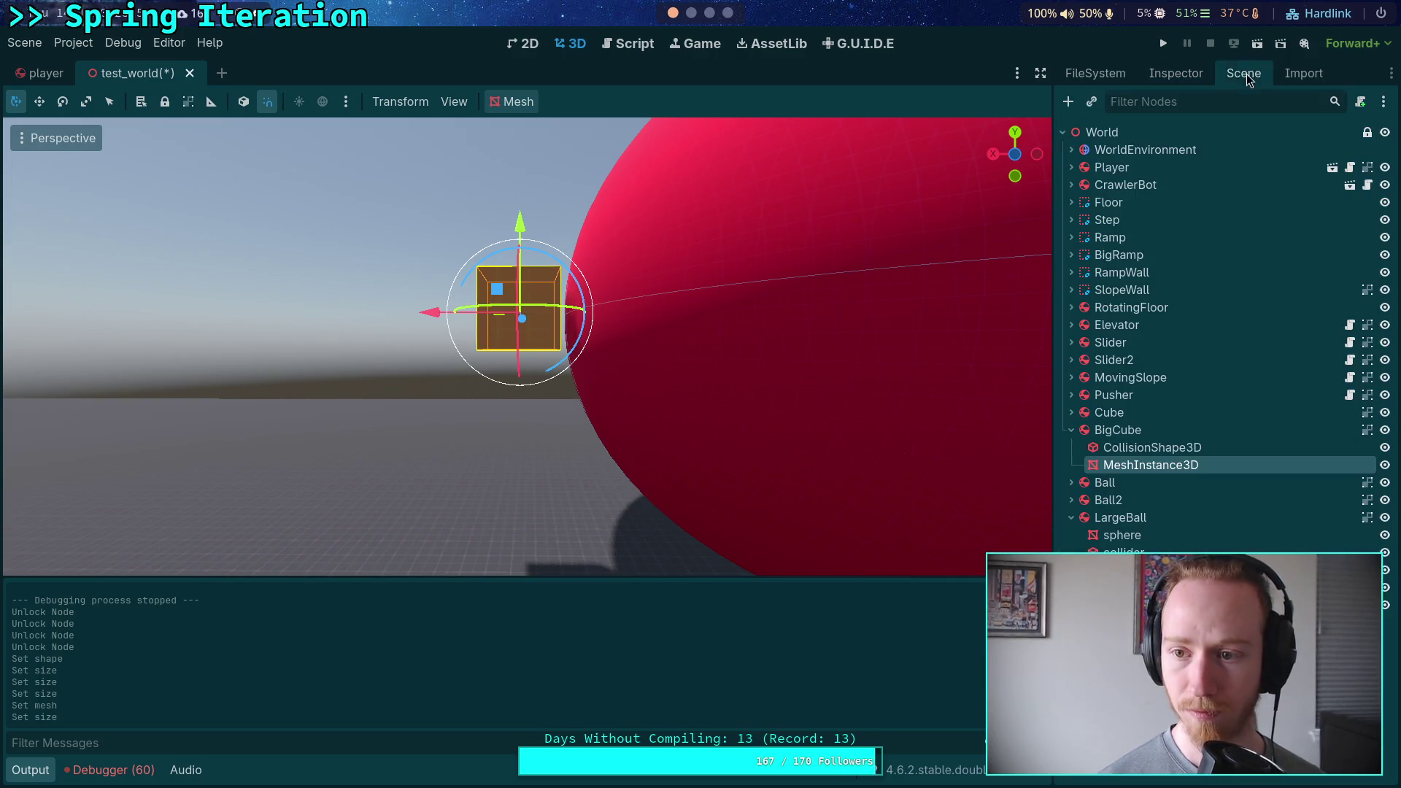
{"action": "left_click", "coordinate": [1176, 75]}
{"action": "left_click", "coordinate": [1143, 392]}
{"action": "type", "text": "-10"}
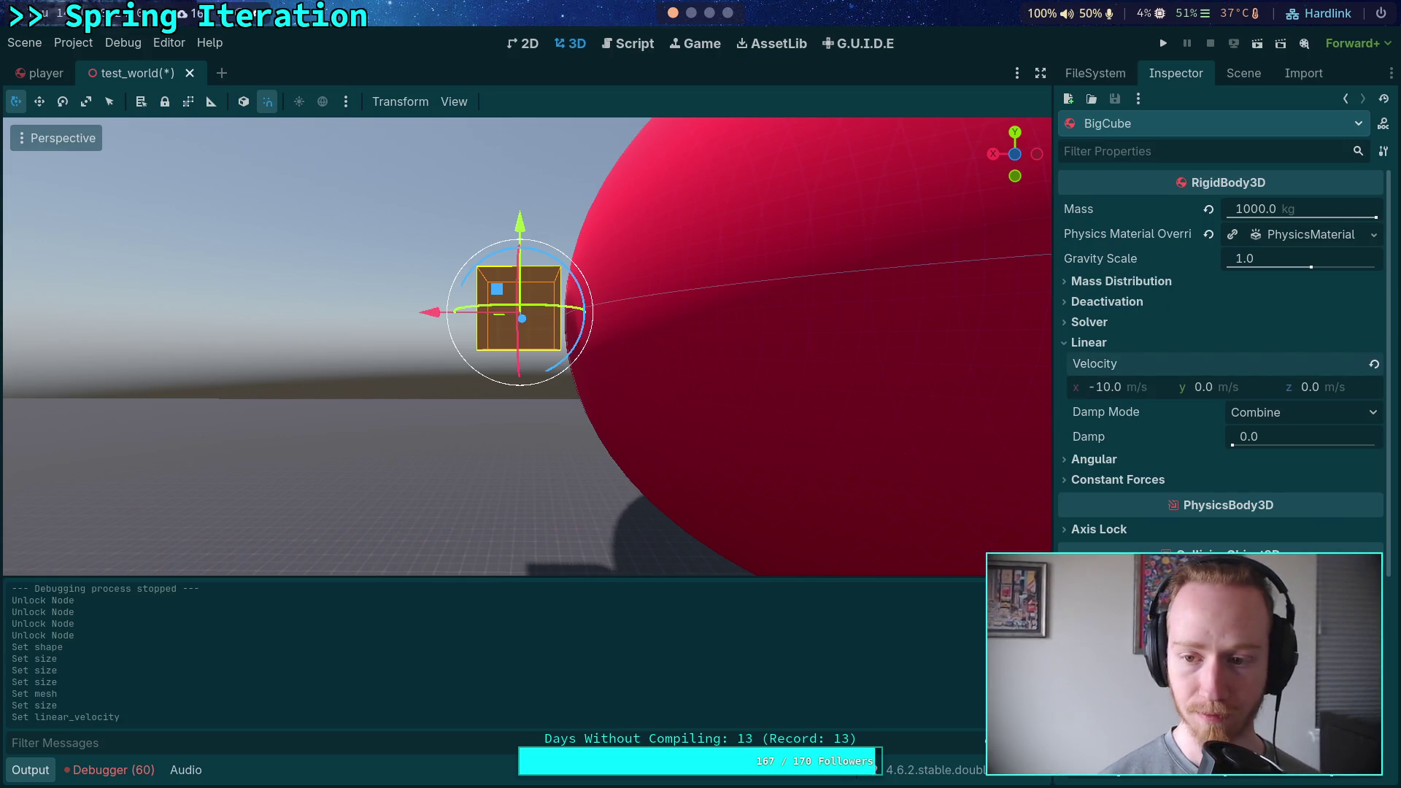
{"action": "type", "text": "-"}
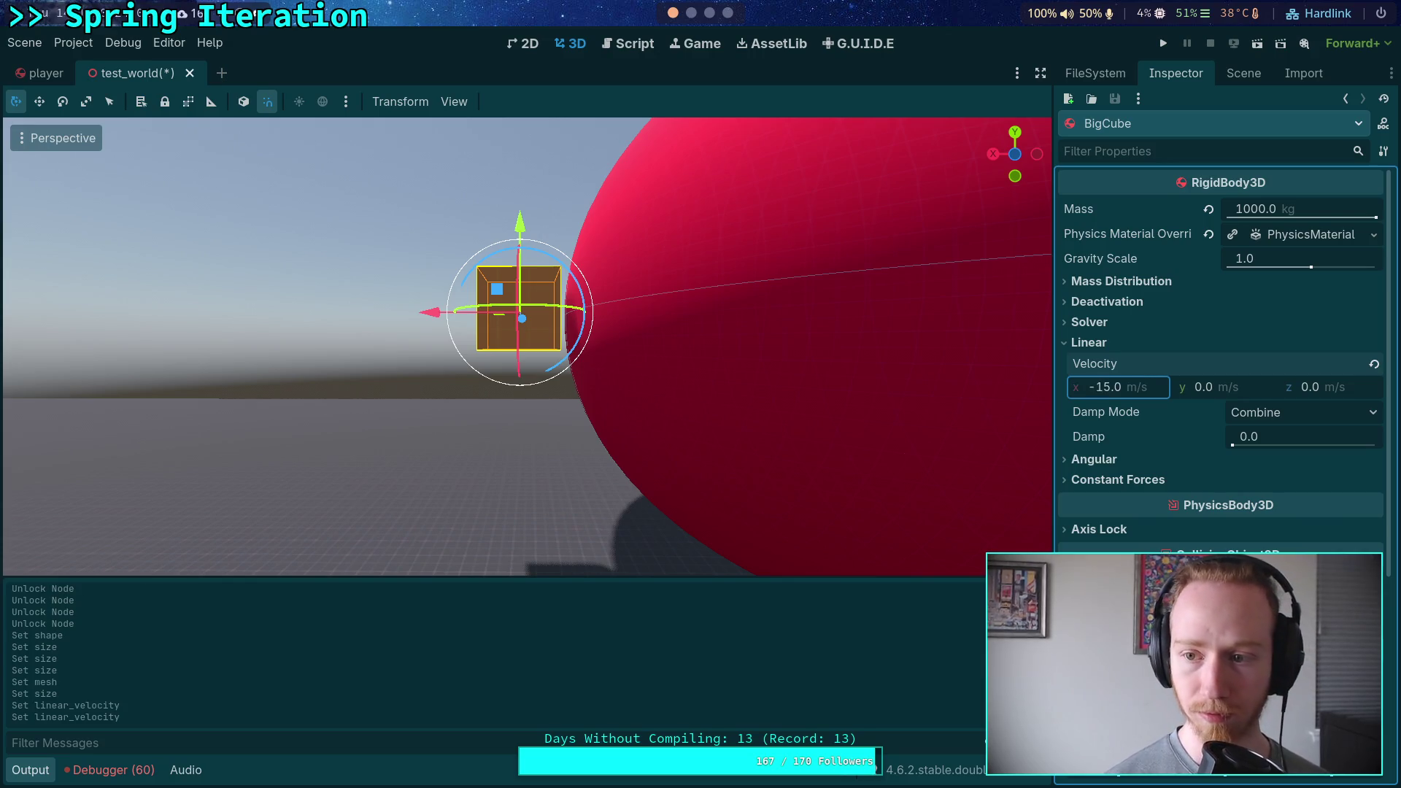
{"action": "left_click_drag", "start_coordinate": [432, 311], "coordinate": [395, 319]}
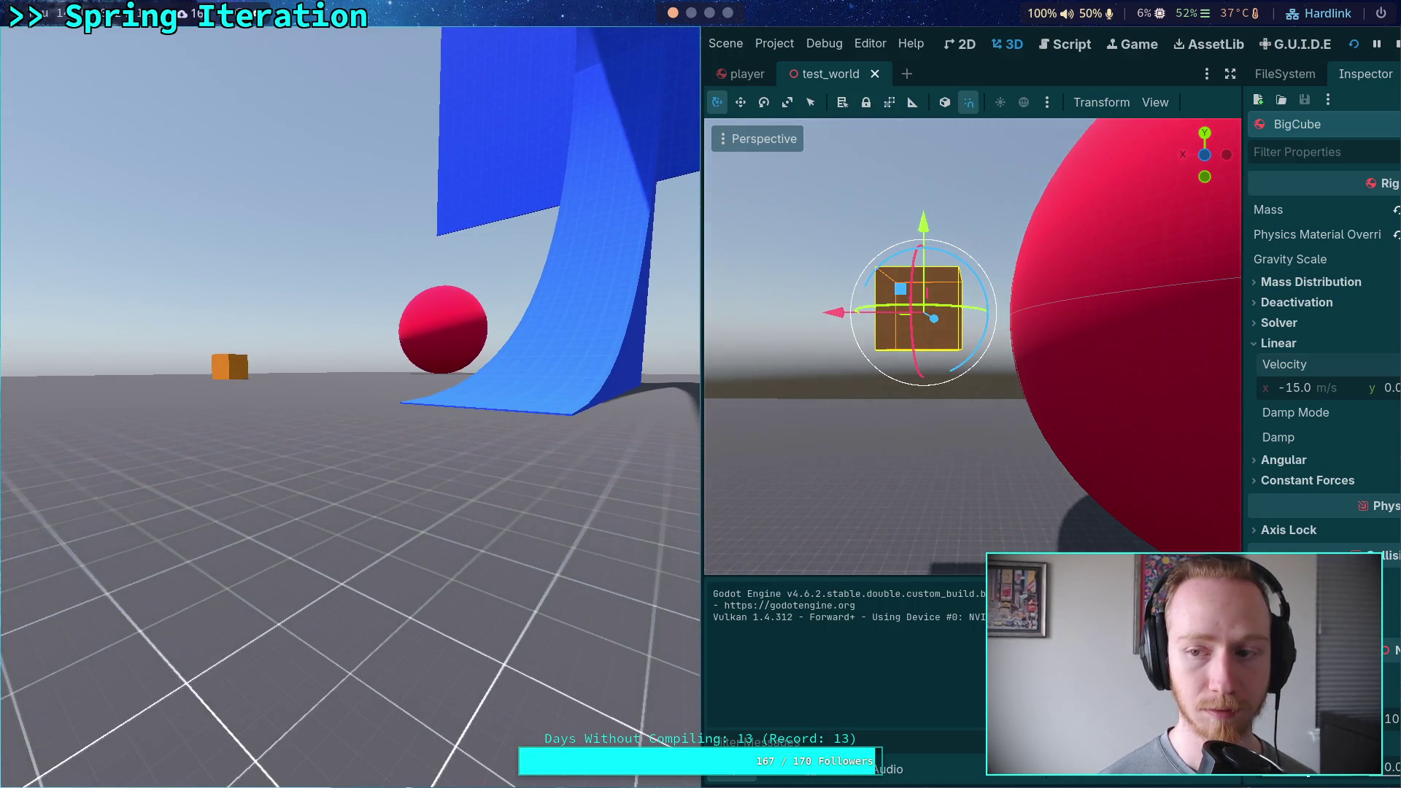
Stop the running game and adjust BigCube's X velocity value.
{"action": "left_click", "coordinate": [1396, 43]}
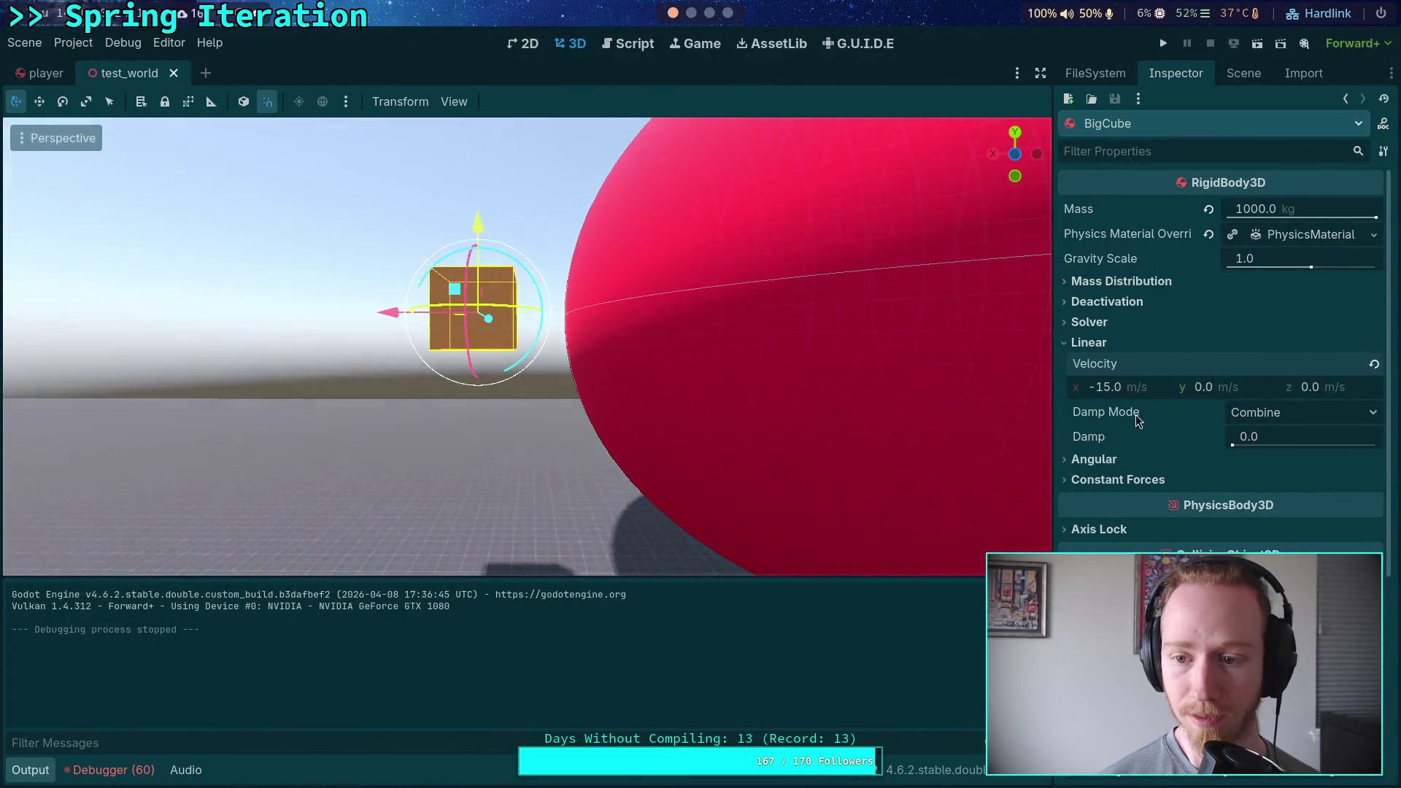
{"action": "left_click", "coordinate": [1141, 392]}
{"action": "type", "text": "-"}
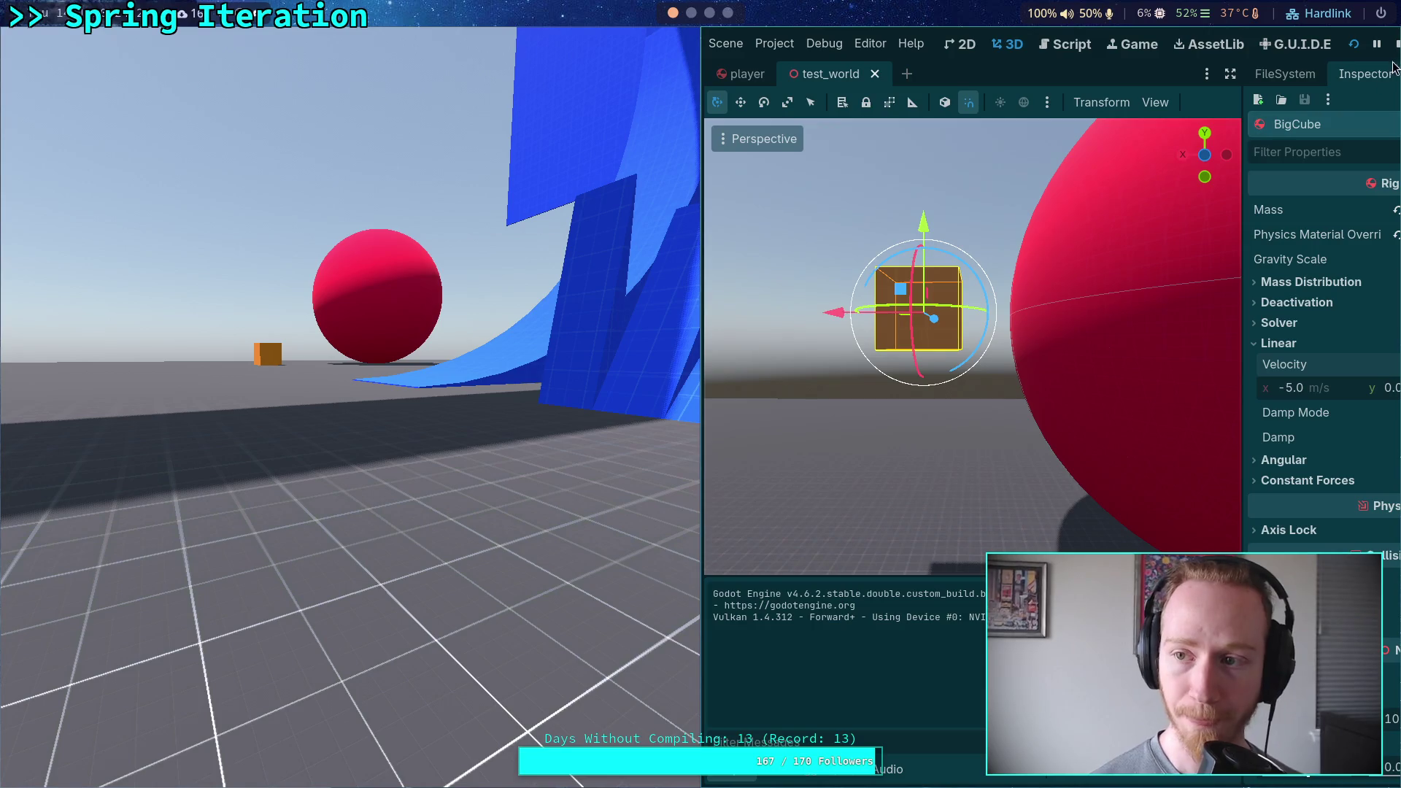
{"action": "key", "text": "F8"}
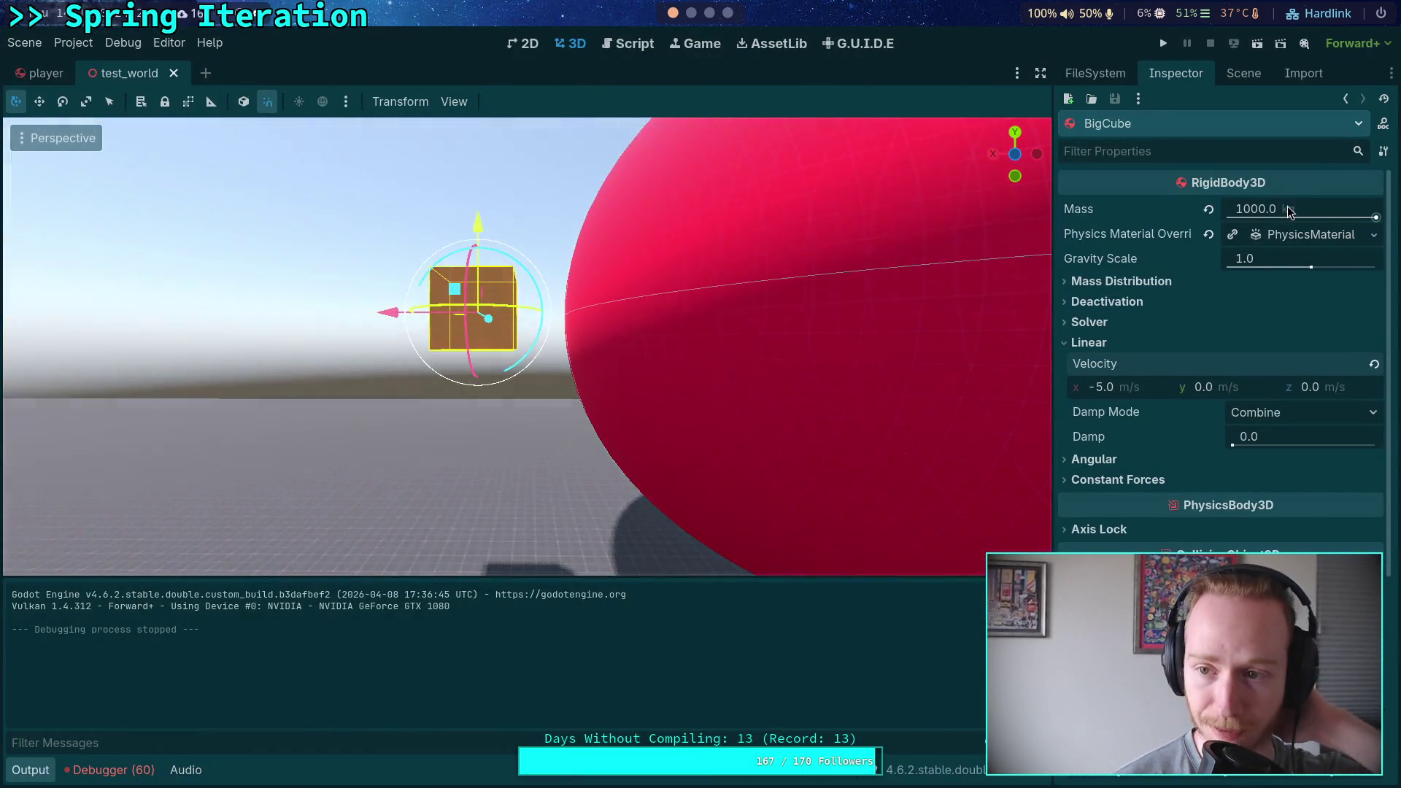
Set LargeBall's mass to 2000 kg and test-run the scene.
{"action": "left_click", "coordinate": [1243, 74]}
{"action": "left_click", "coordinate": [1171, 518]}
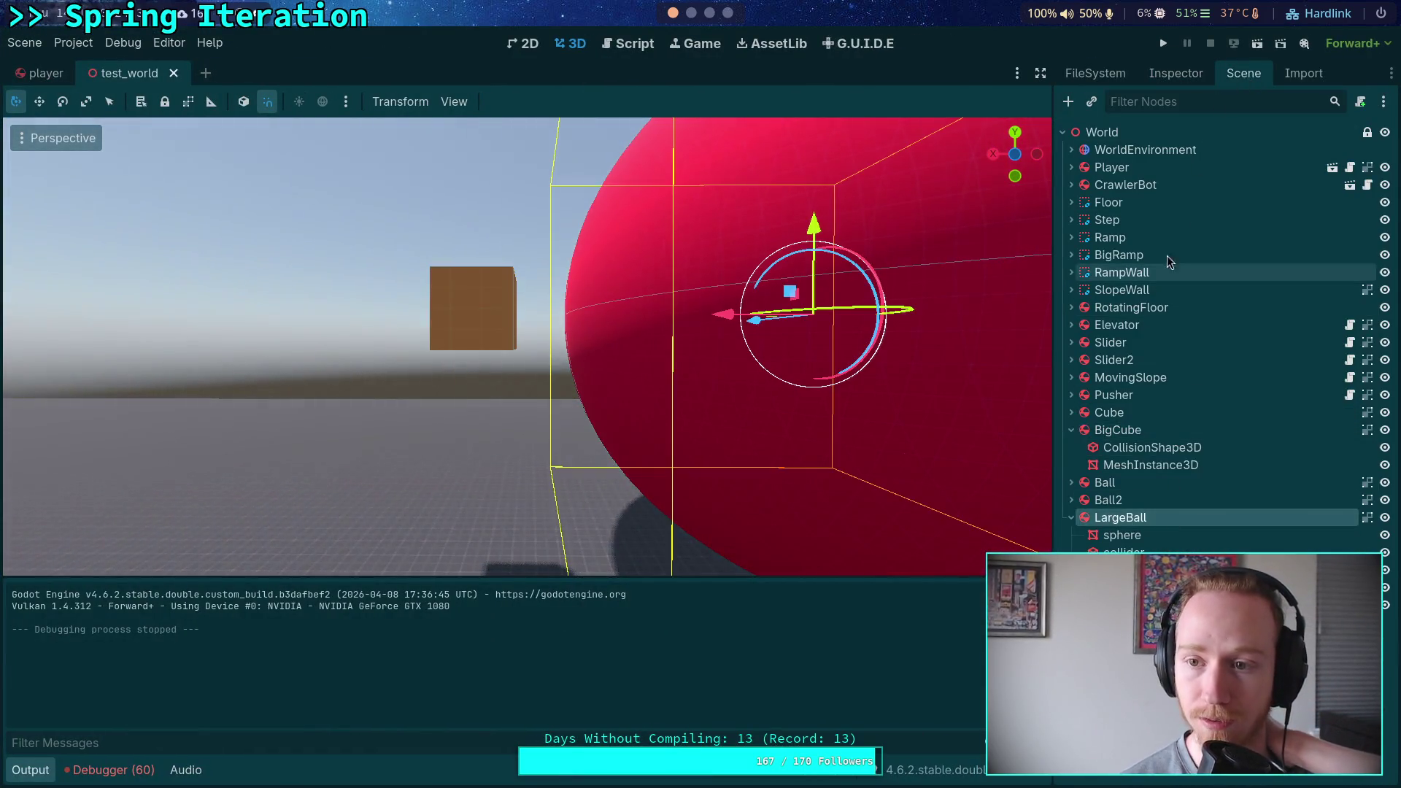
{"action": "left_click", "coordinate": [1171, 74]}
{"action": "left_click", "coordinate": [1273, 208]}
{"action": "type", "text": "20"}
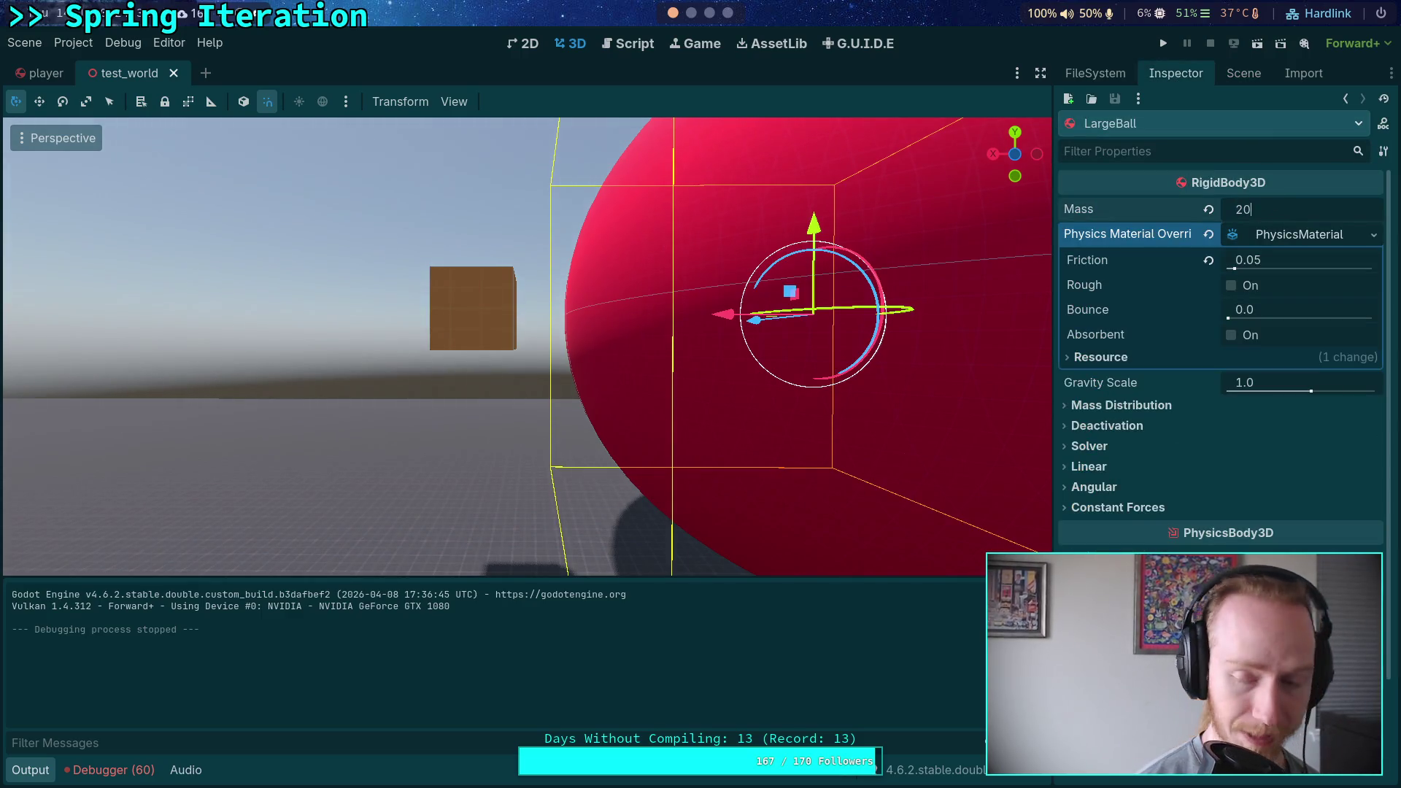
{"action": "type", "text": "0"}
{"action": "key", "text": "Return"}
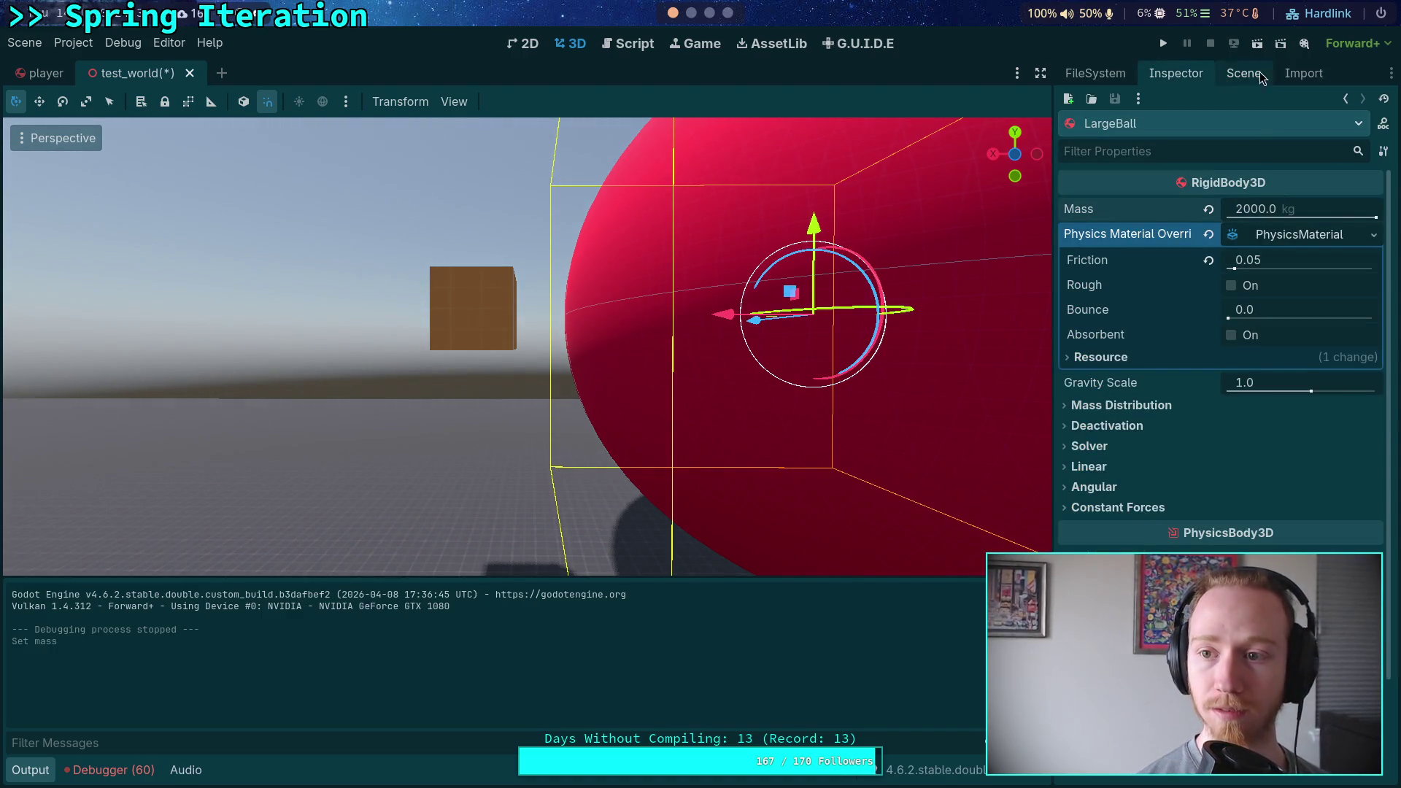
{"action": "key", "text": "F5"}
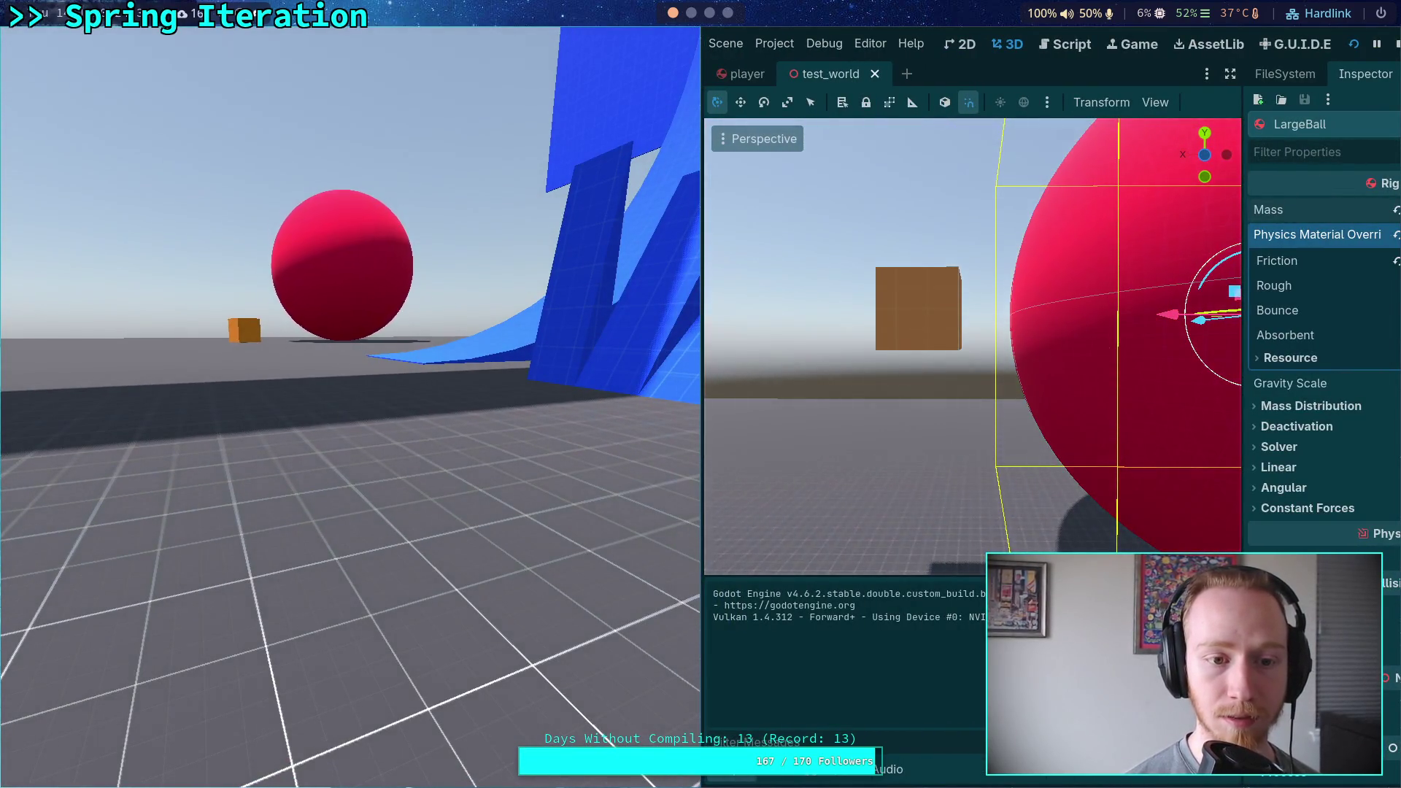
{"action": "left_click", "coordinate": [1396, 44]}
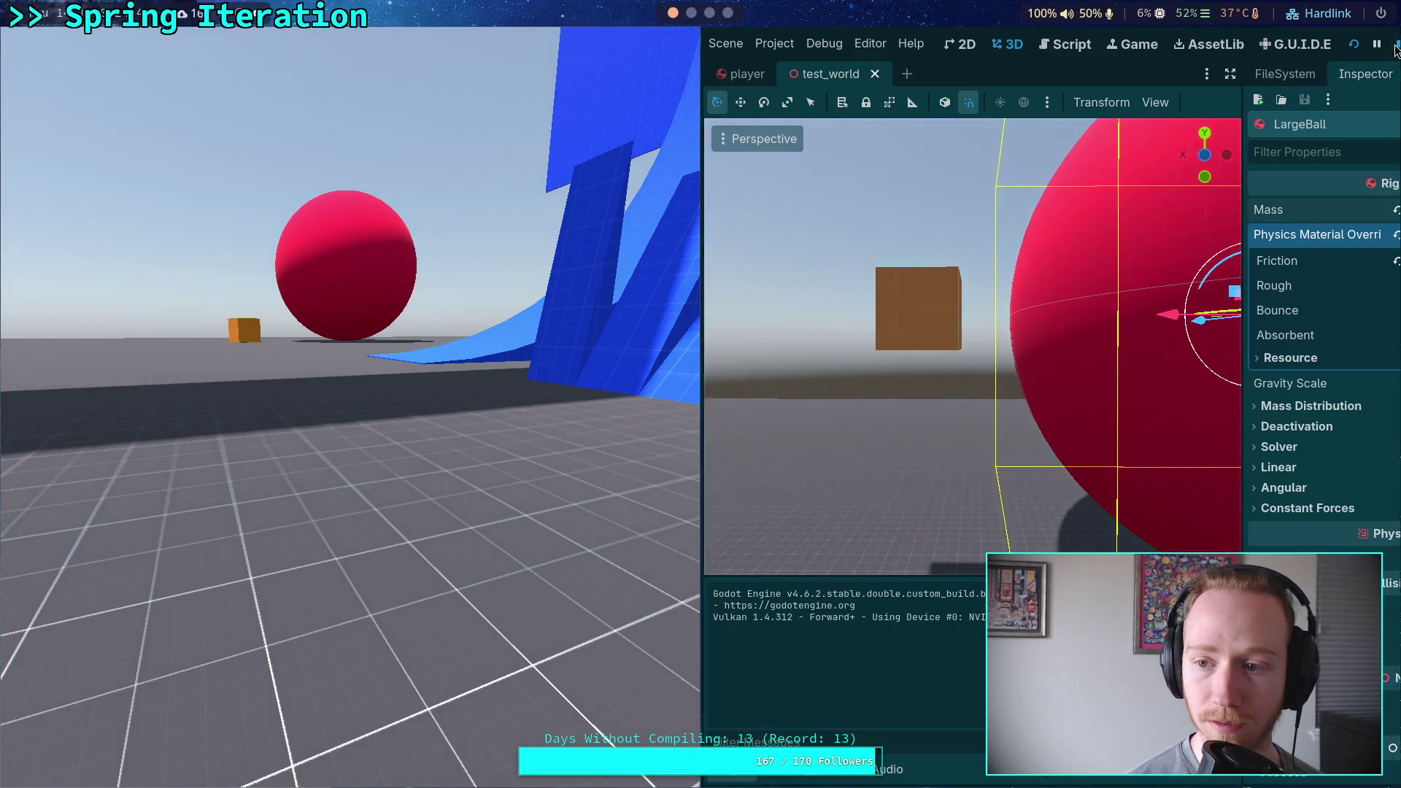
Set BigCube's X linear velocity to -15 m/s and test-run the scene again.
{"action": "left_click", "coordinate": [1242, 73]}
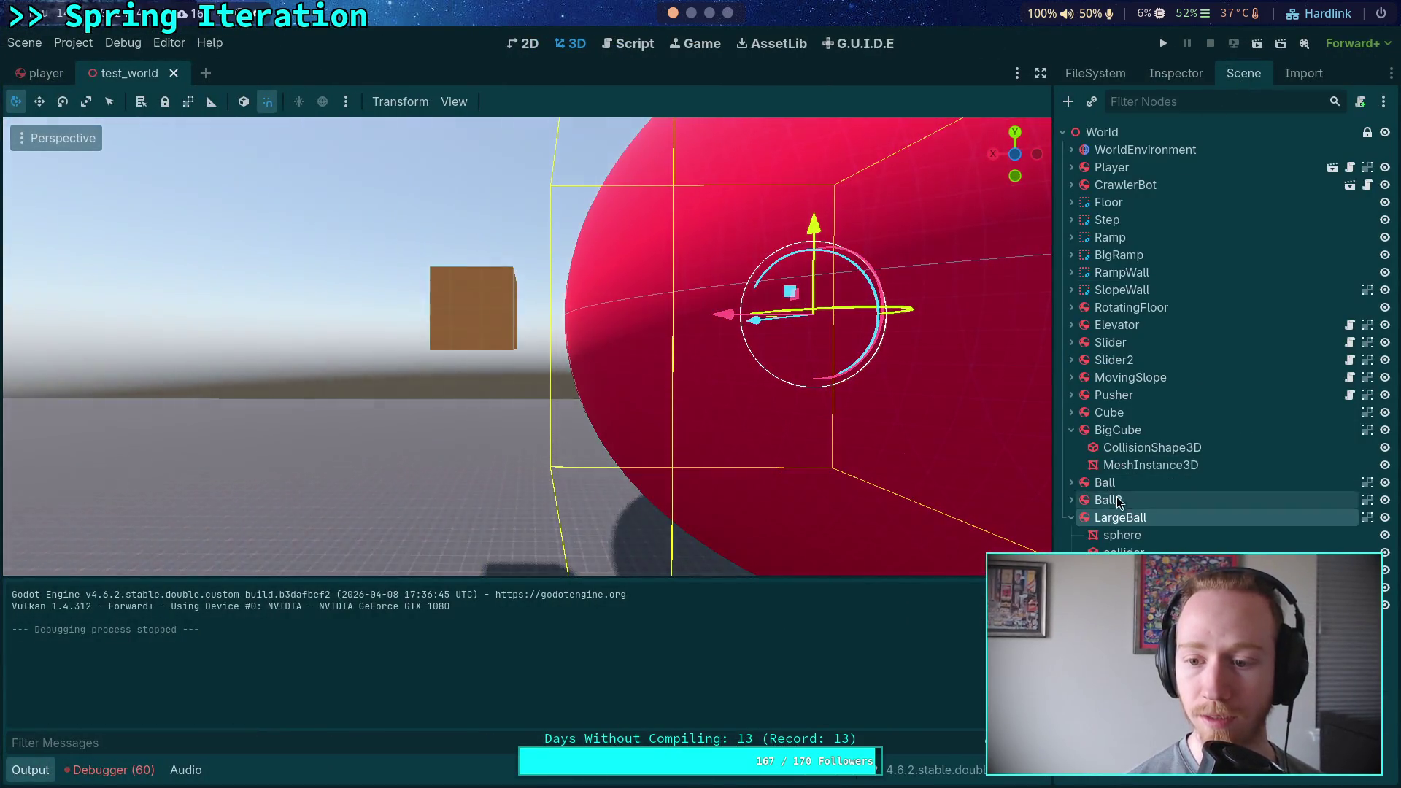
{"action": "left_click", "coordinate": [1128, 430]}
{"action": "left_click", "coordinate": [1171, 73]}
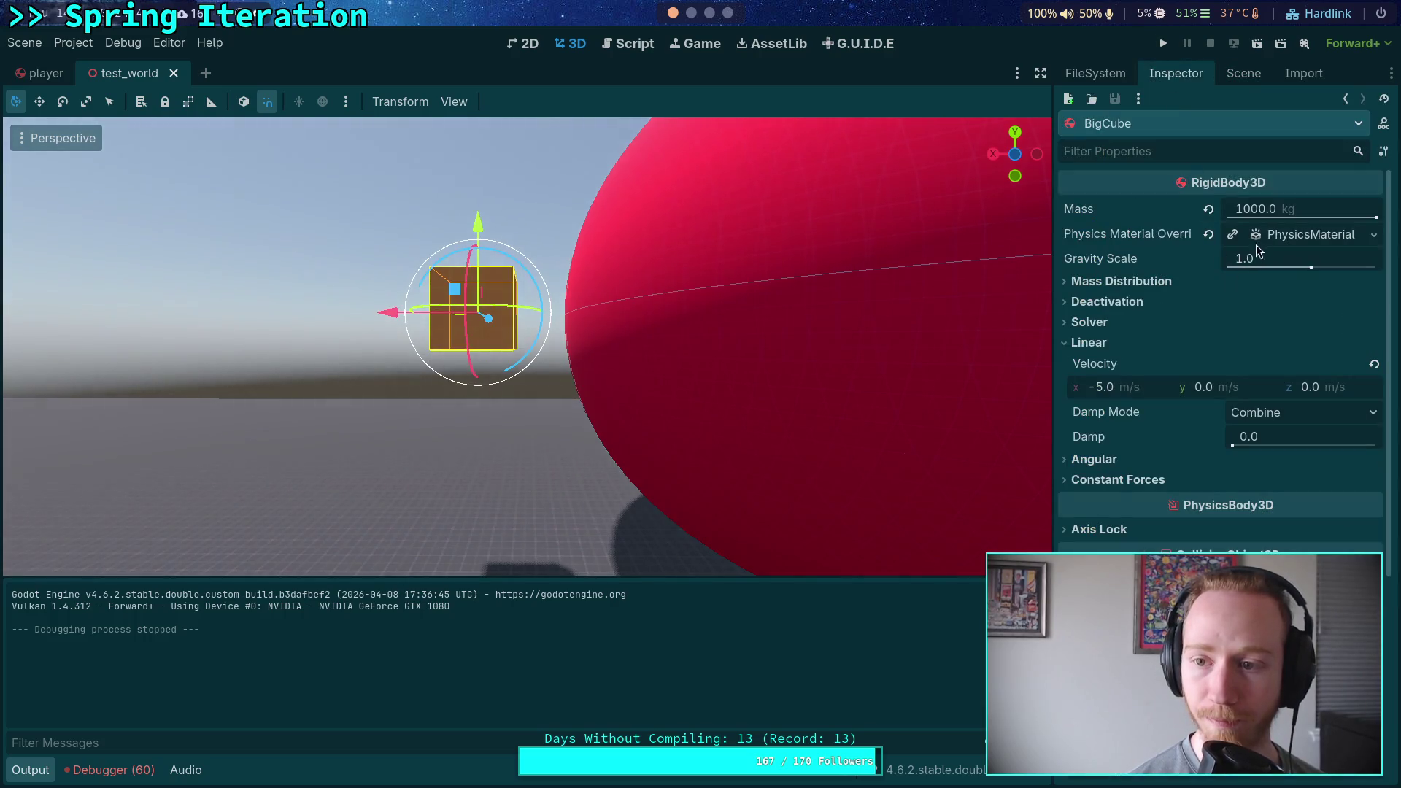
{"action": "left_click", "coordinate": [1141, 386]}
{"action": "type", "text": "-15"}
{"action": "key", "text": "Return"}
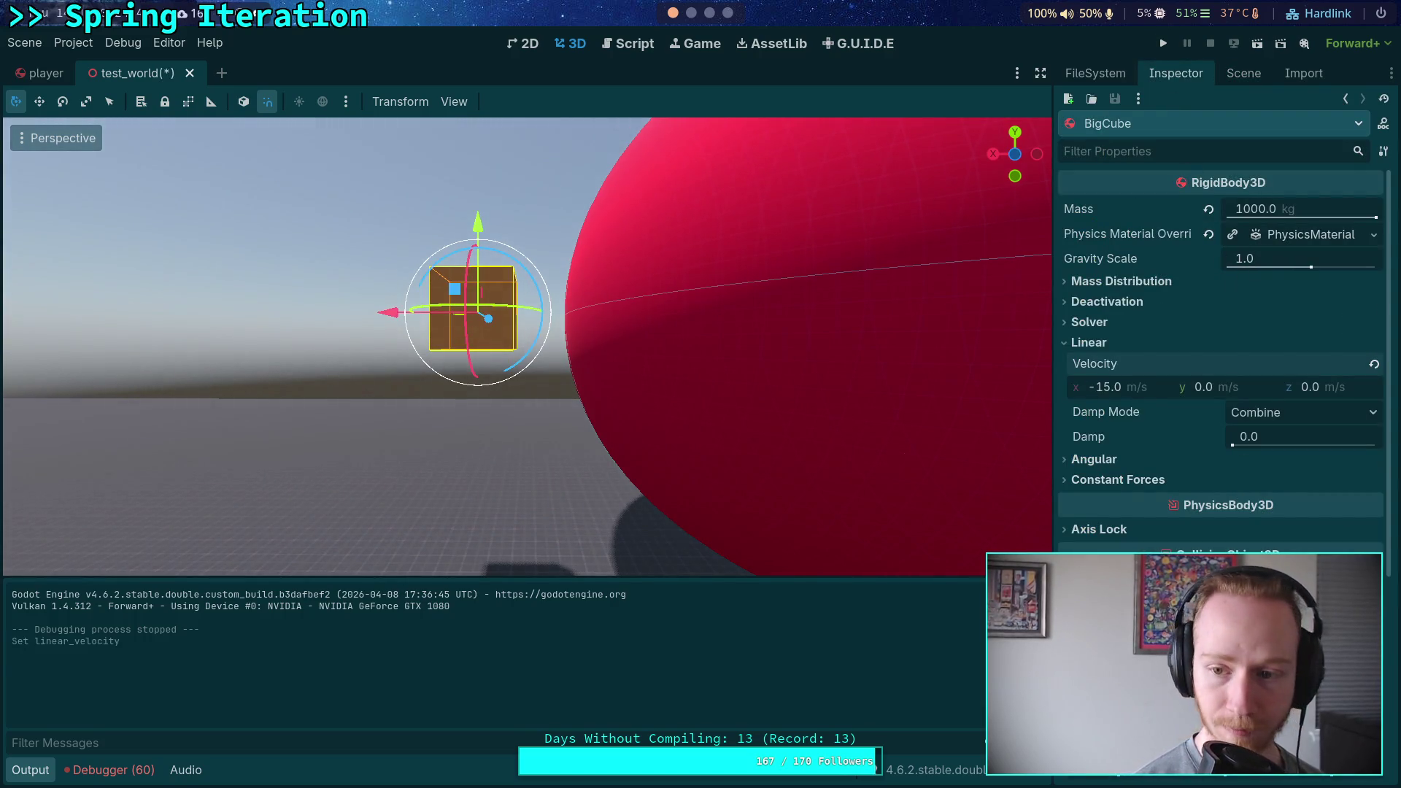
{"action": "key", "text": "F5"}
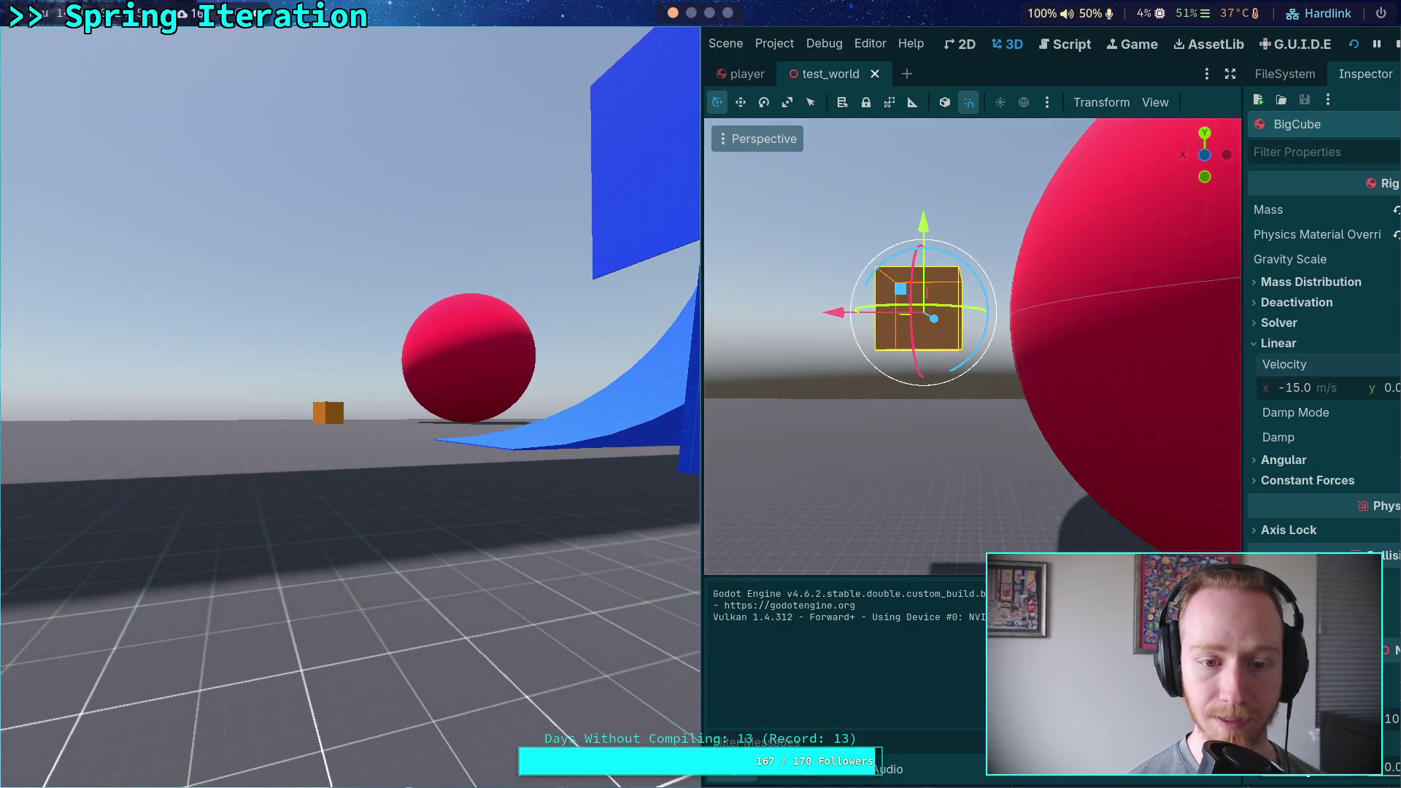
{"action": "left_click", "coordinate": [1395, 44]}
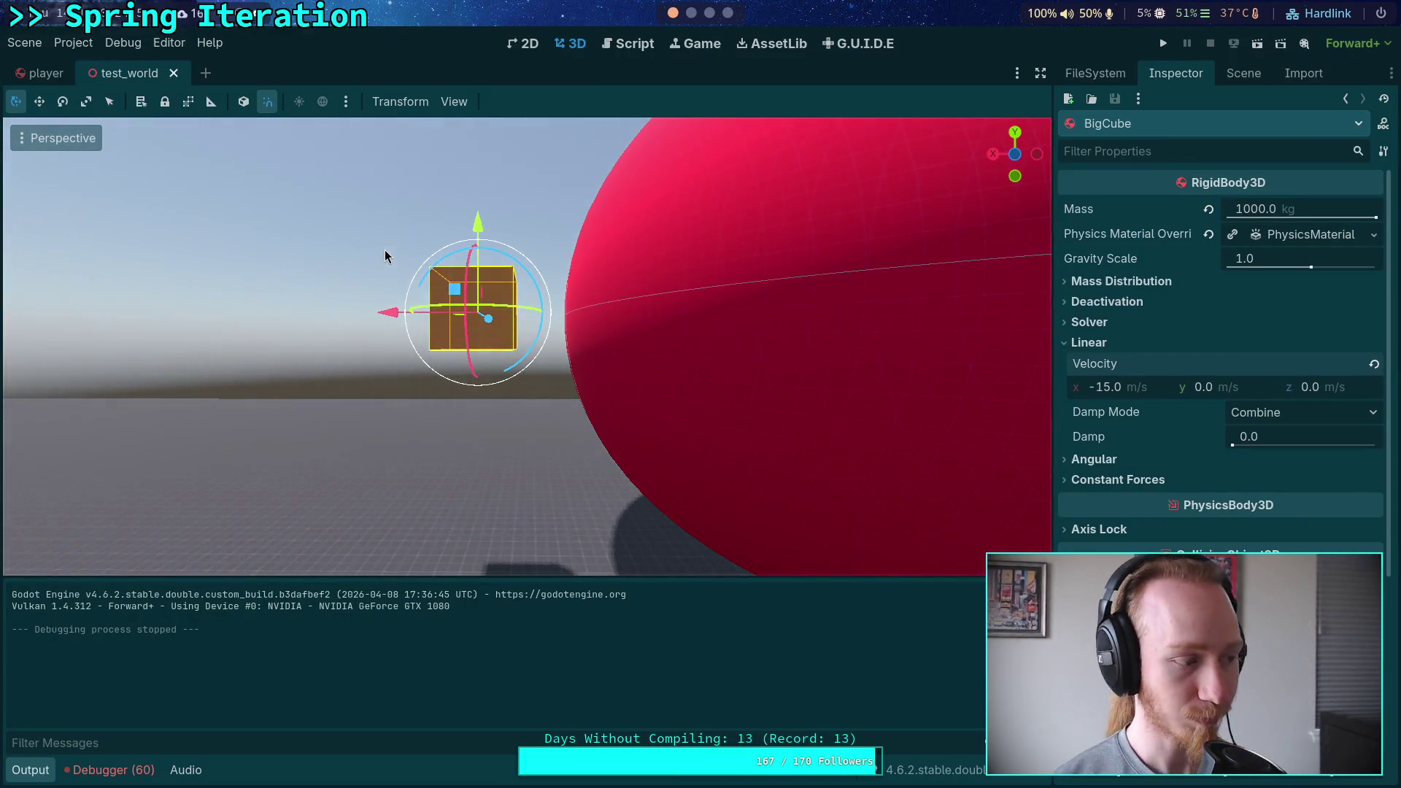
{"action": "scroll", "coordinate": [685, 18], "scroll_direction": "down", "scroll_amount": 2}
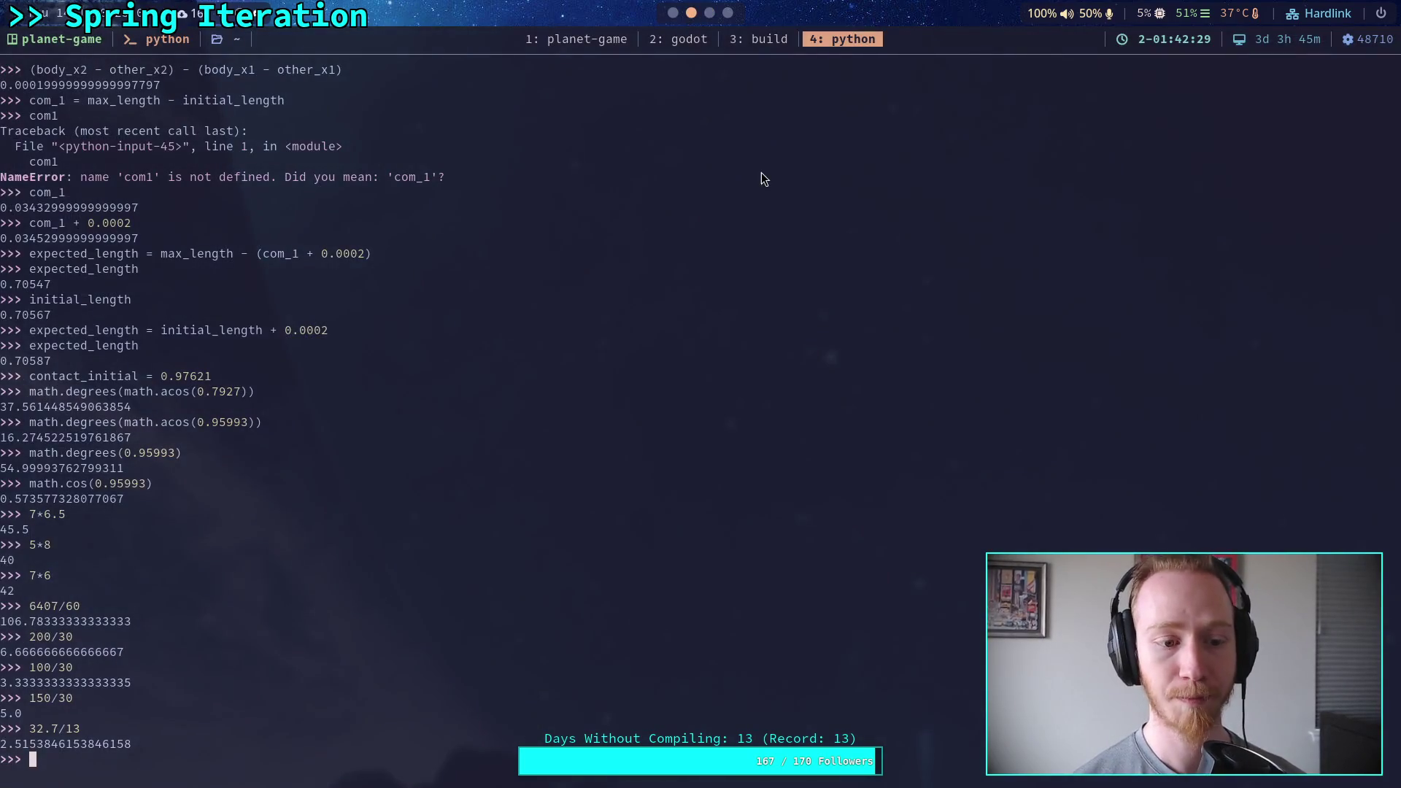
In the planet-game terminal window, check git status and the full uncommitted diff.
{"action": "left_click", "coordinate": [567, 41]}
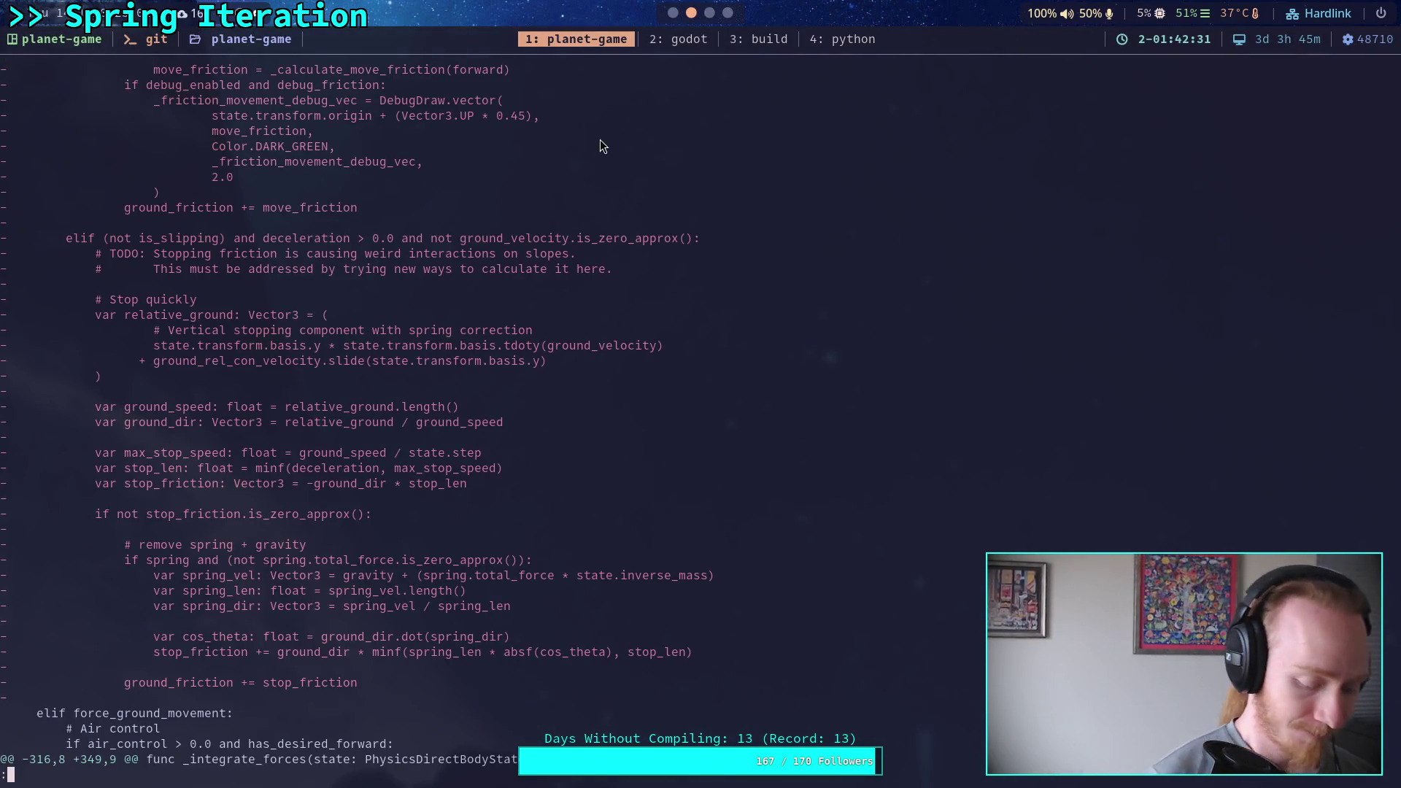
{"action": "type", "text": "git status"}
{"action": "key", "text": "Return"}
{"action": "type", "text": "git diff"}
{"action": "key", "text": "Return"}
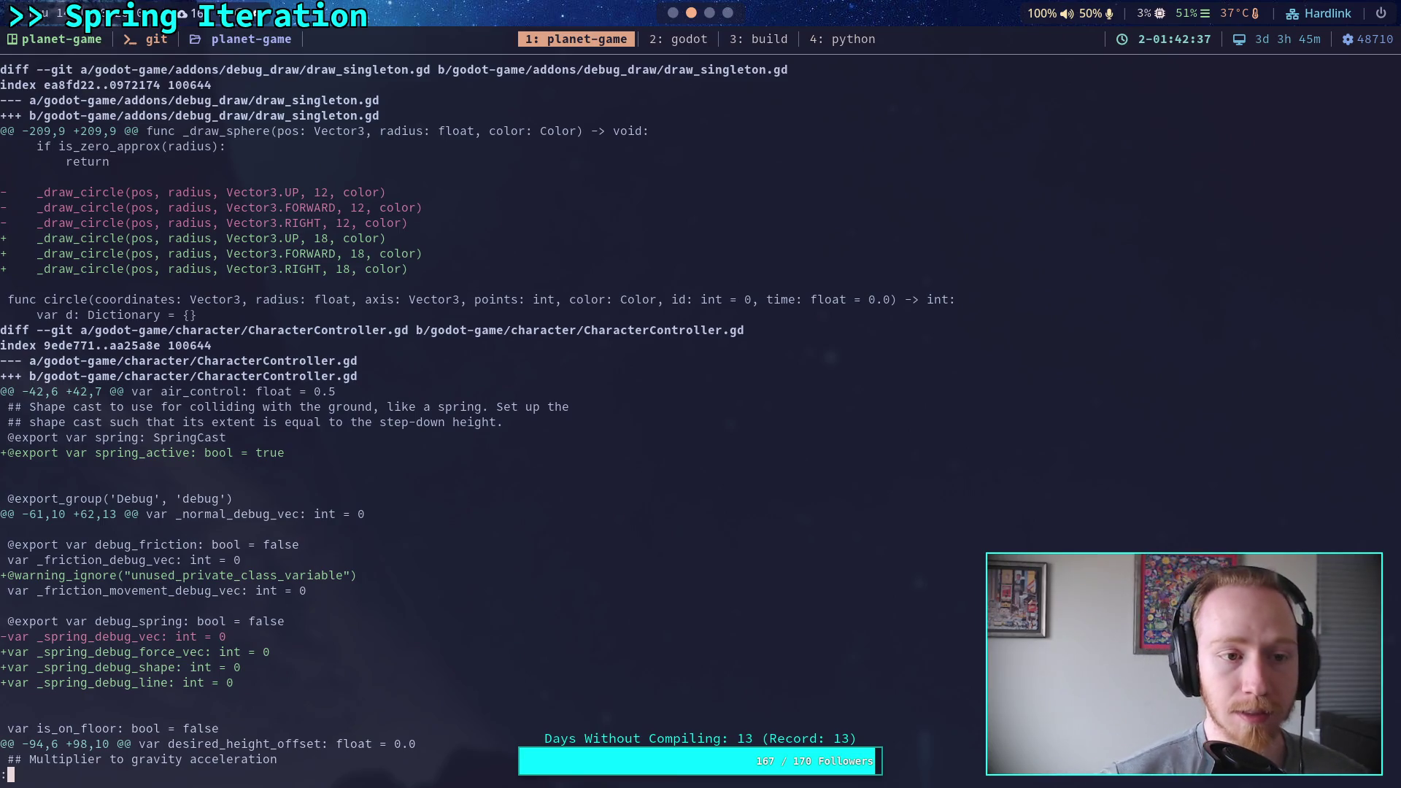
Stage godot-game/addons/debug_draw/ and review status and the staged diff.
{"action": "type", "text": "qgit add "}
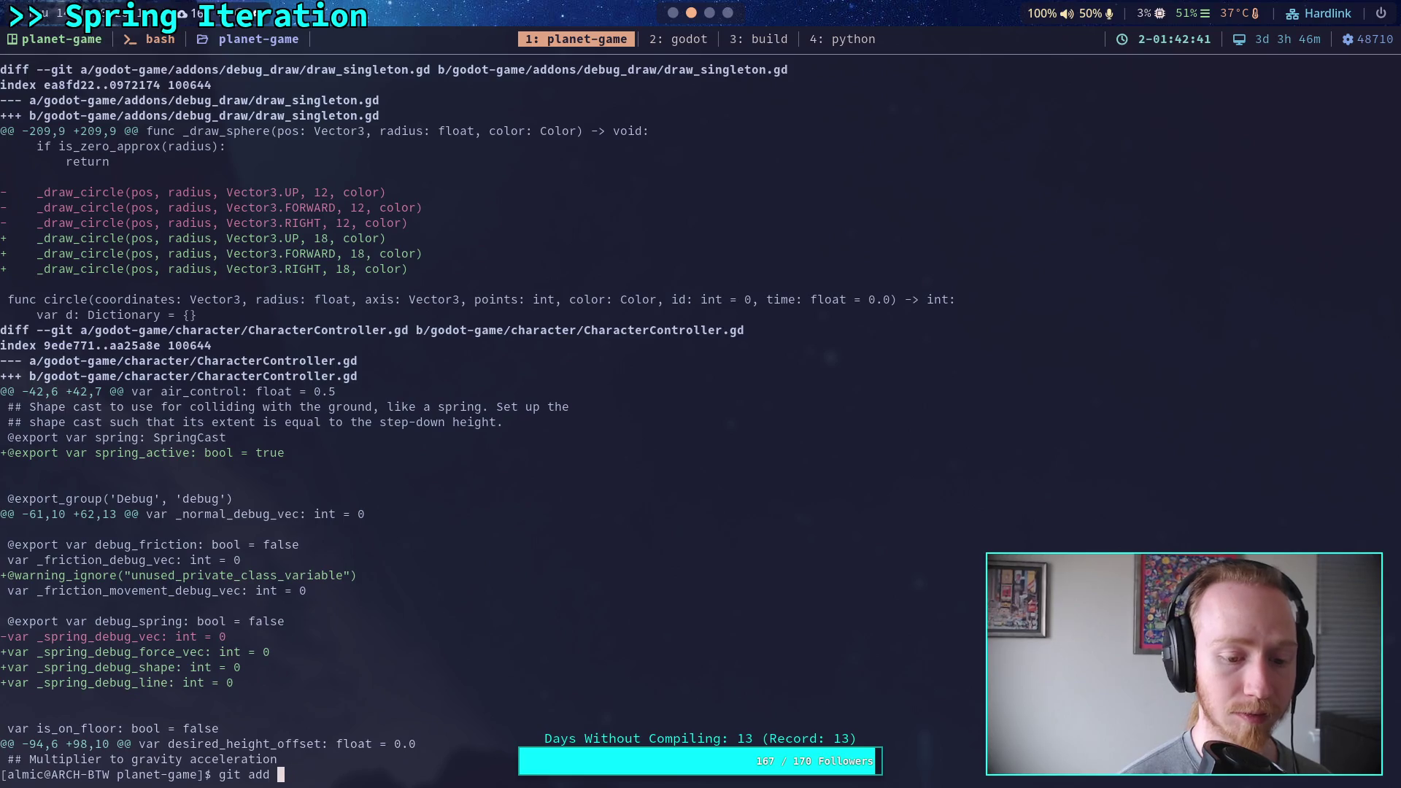
{"action": "type", "text": "godot-game/addons/d"}
{"action": "key", "text": "Tab"}
{"action": "key", "text": "Return"}
{"action": "type", "text": "git status"}
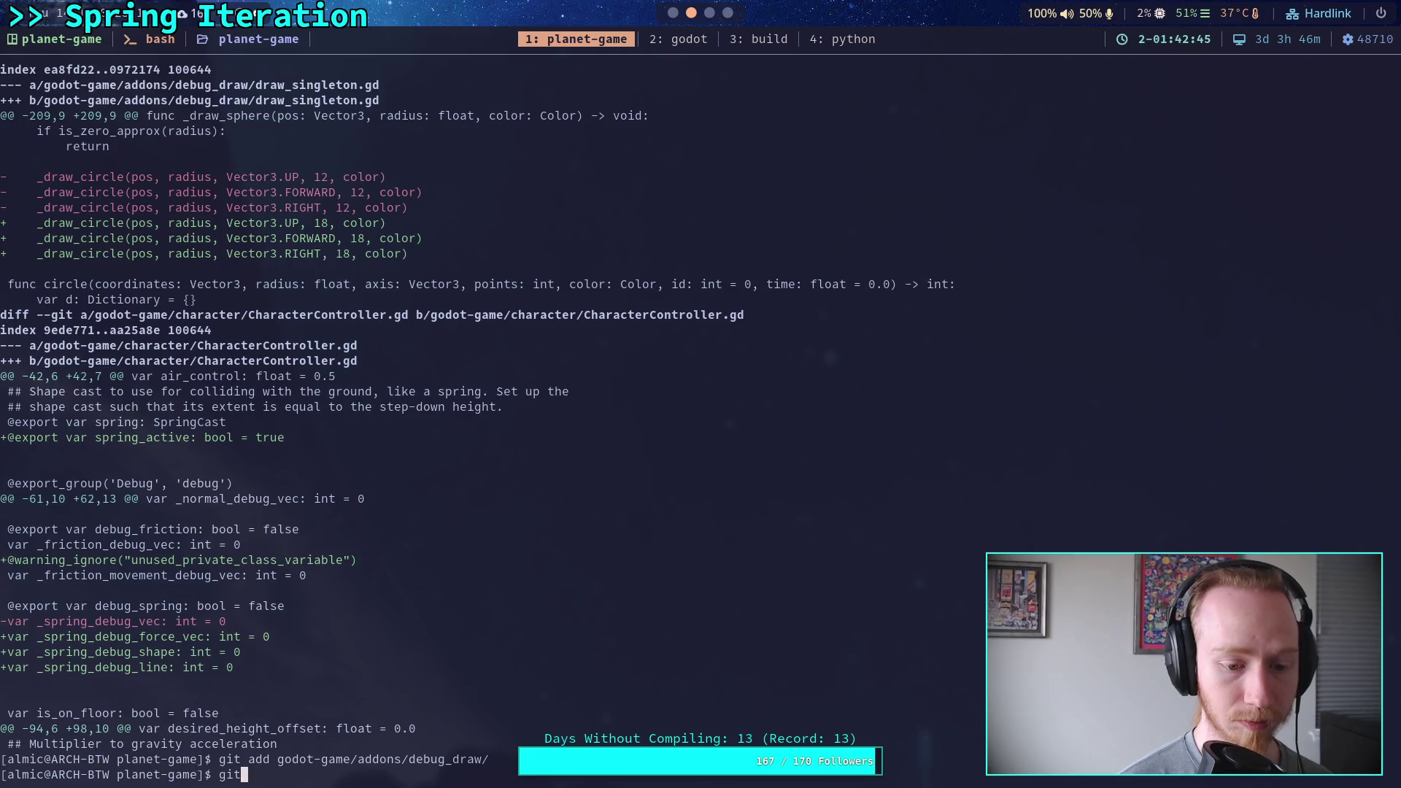
{"action": "key", "text": "Return"}
{"action": "type", "text": "git diff"}
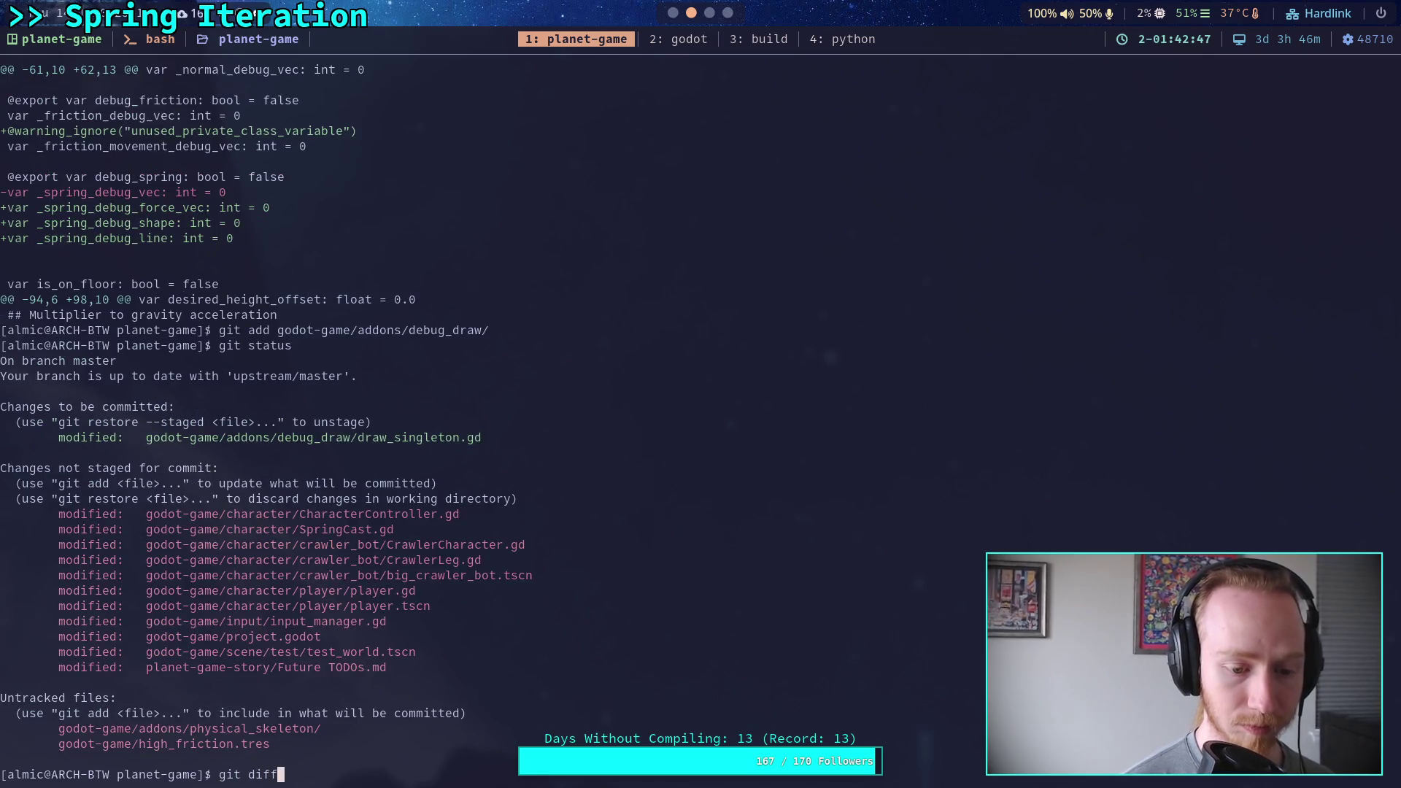
{"action": "type", "text": " --staged"}
{"action": "key", "text": "Return"}
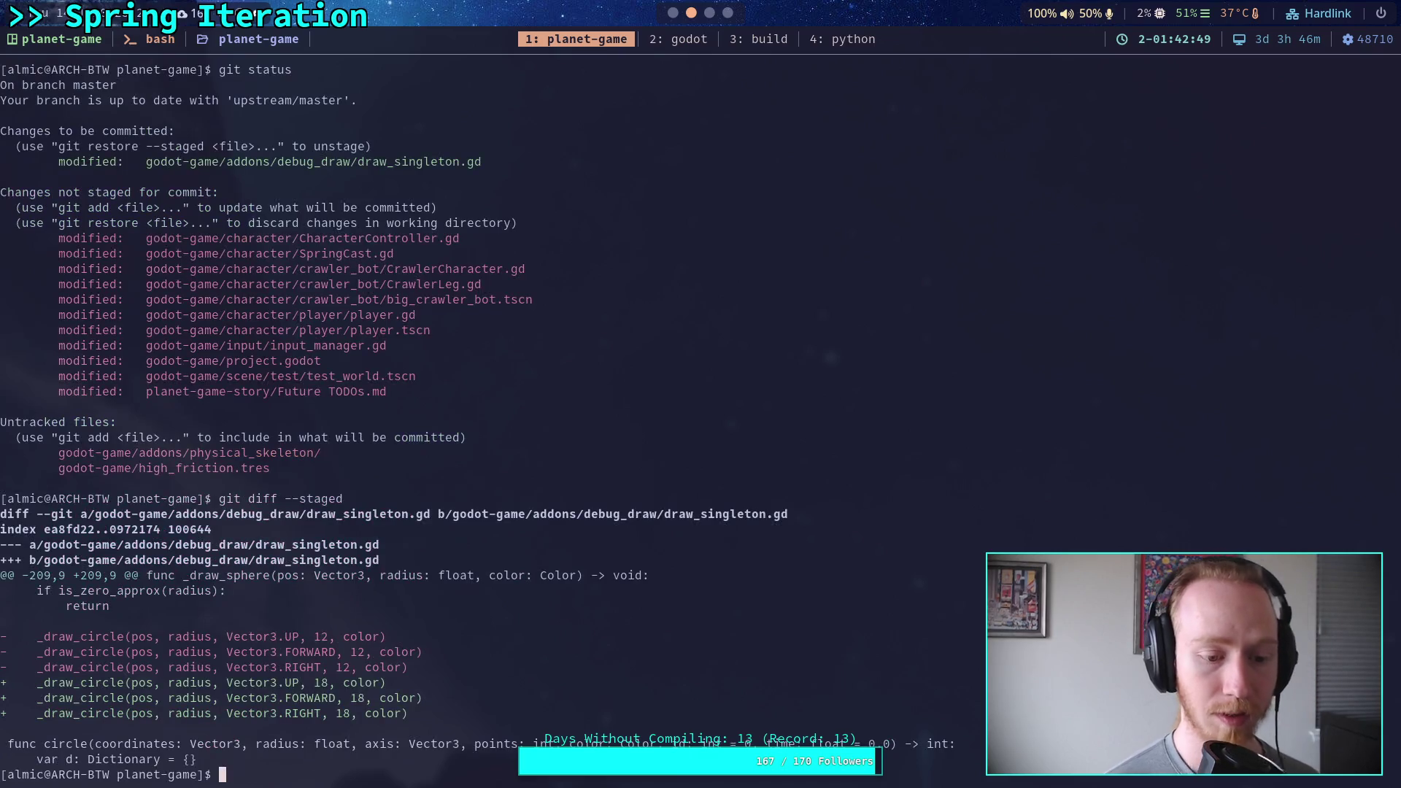
Start a git commit with the message 'Increase resolution of'.
{"action": "type", "text": "git commit"}
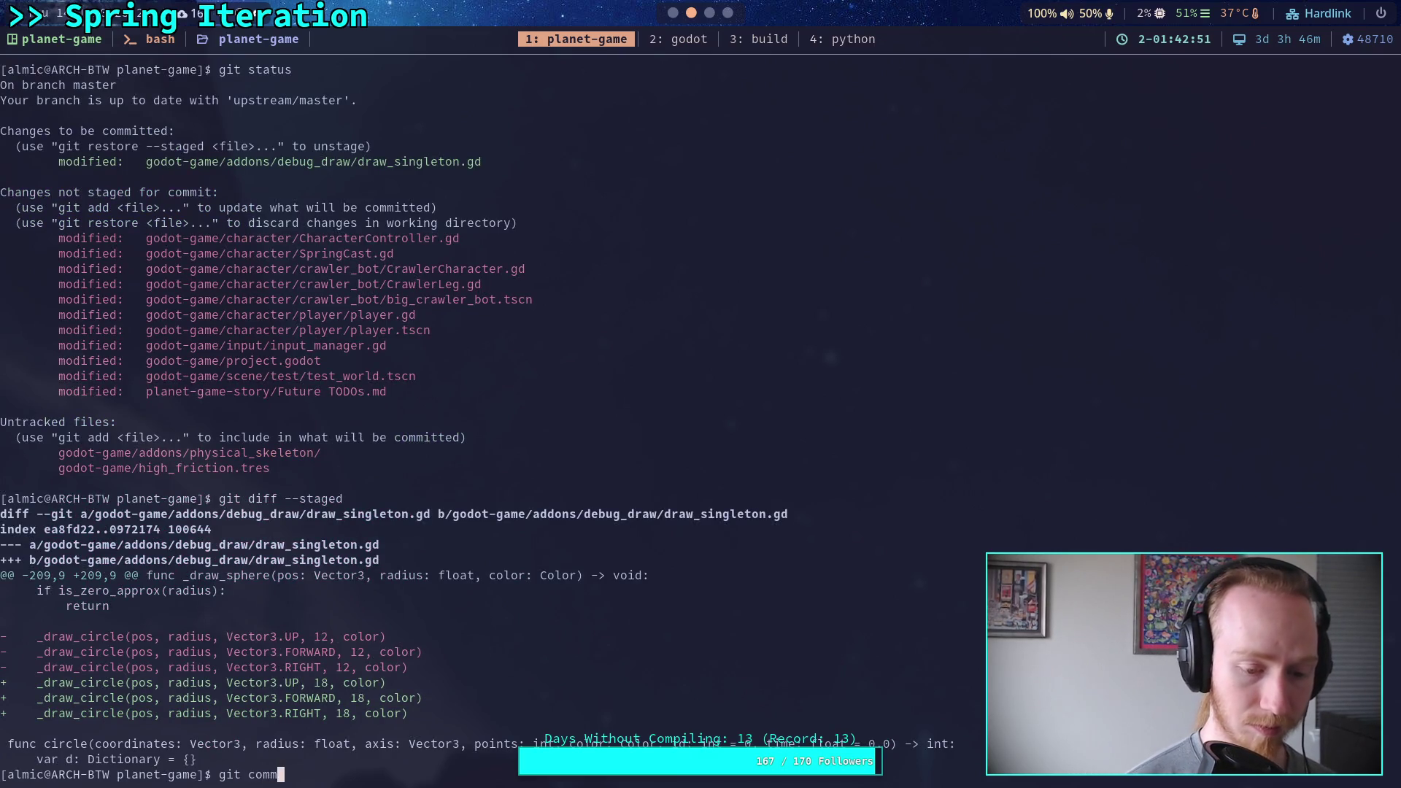
{"action": "key", "text": "Return"}
{"action": "type", "text": "In"}
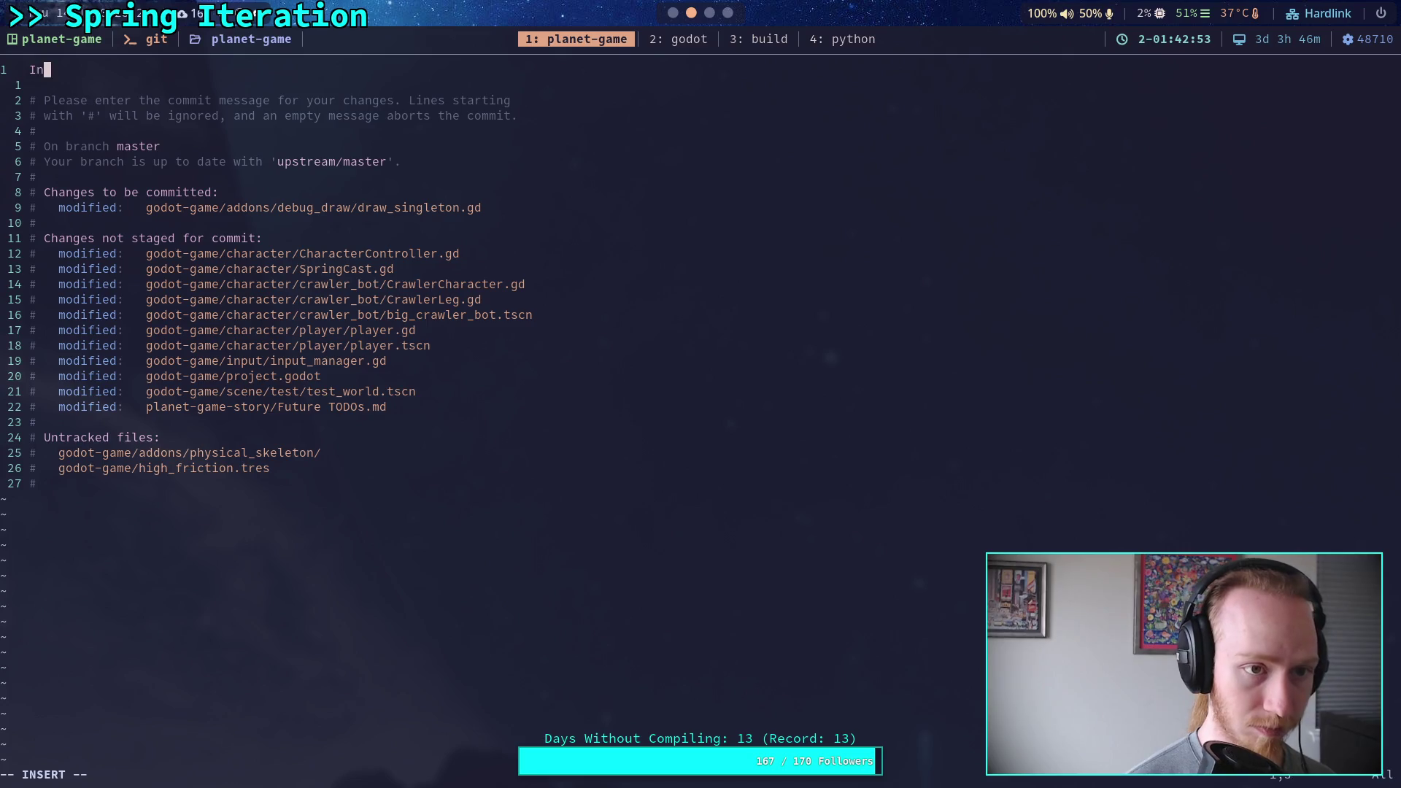
{"action": "type", "text": "crease resolution of"}
Finish the message as 'Increase resolution of debug spheres' and save it with :wq.
{"action": "key", "text": "BackSpace"}
{"action": "type", "text": "debug"}
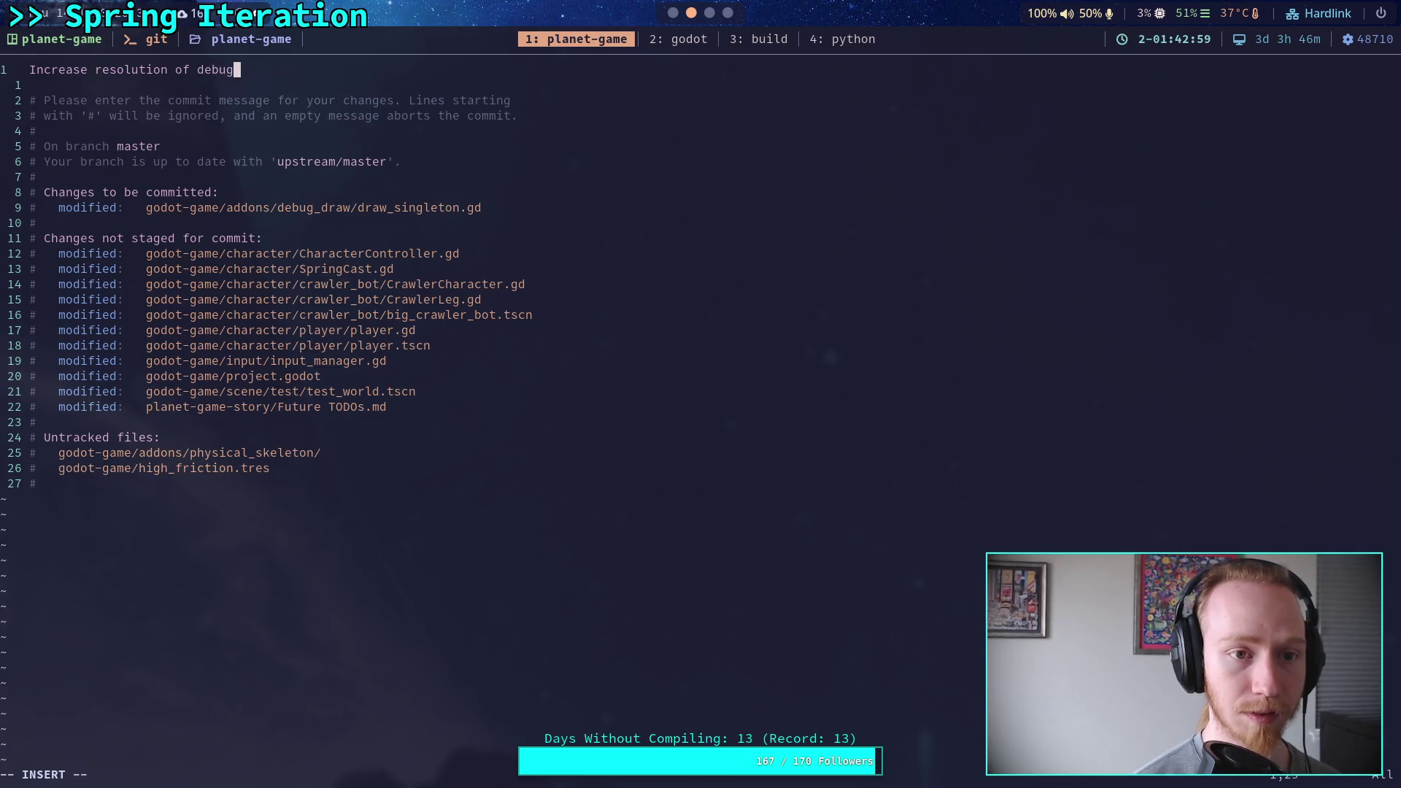
{"action": "type", "text": " spheres"}
{"action": "key", "text": "Escape"}
{"action": "type", "text": ":wq"}
{"action": "key", "text": "Return"}
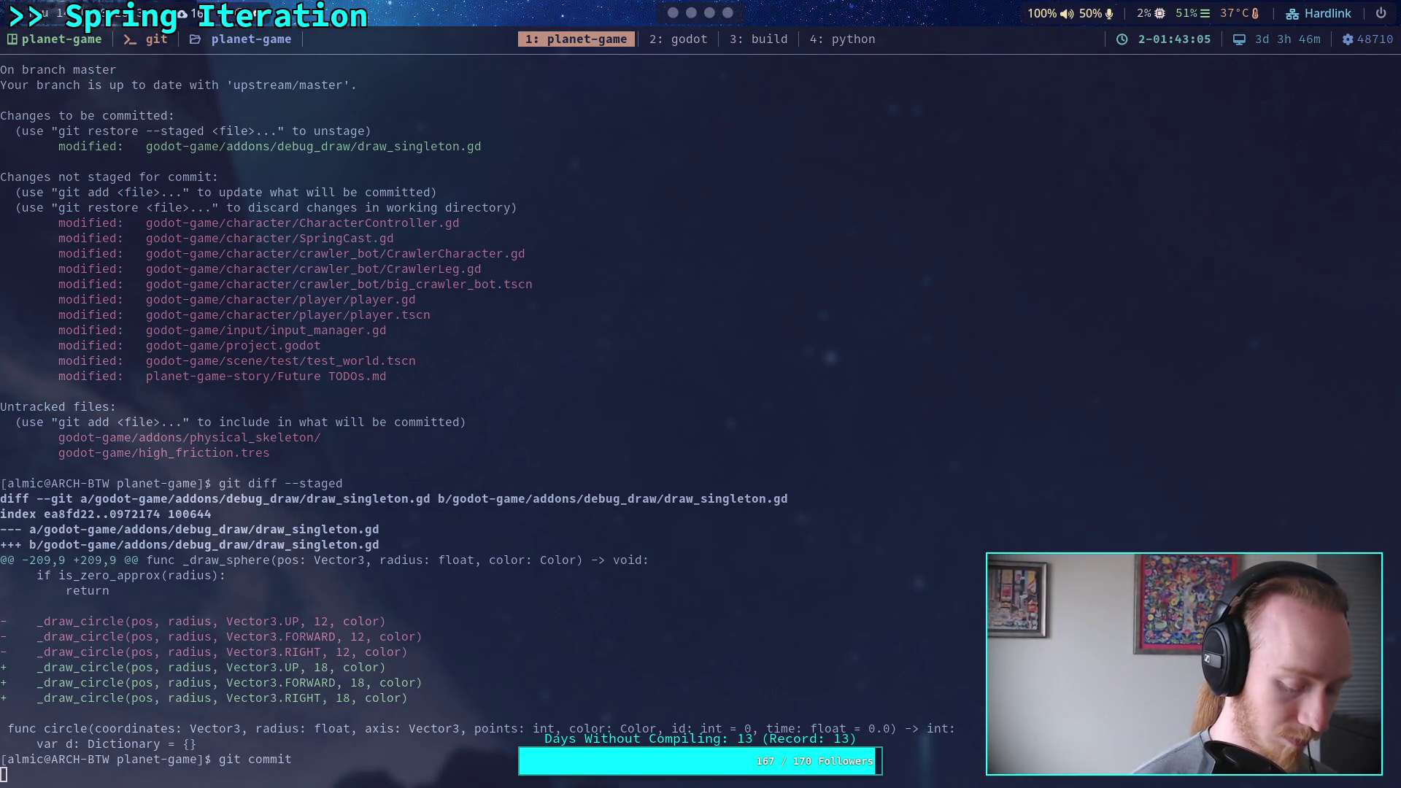
Push the commit to master, then show the remaining CharacterController.gd diff.
{"action": "type", "text": "git push"}
{"action": "key", "text": "Return"}
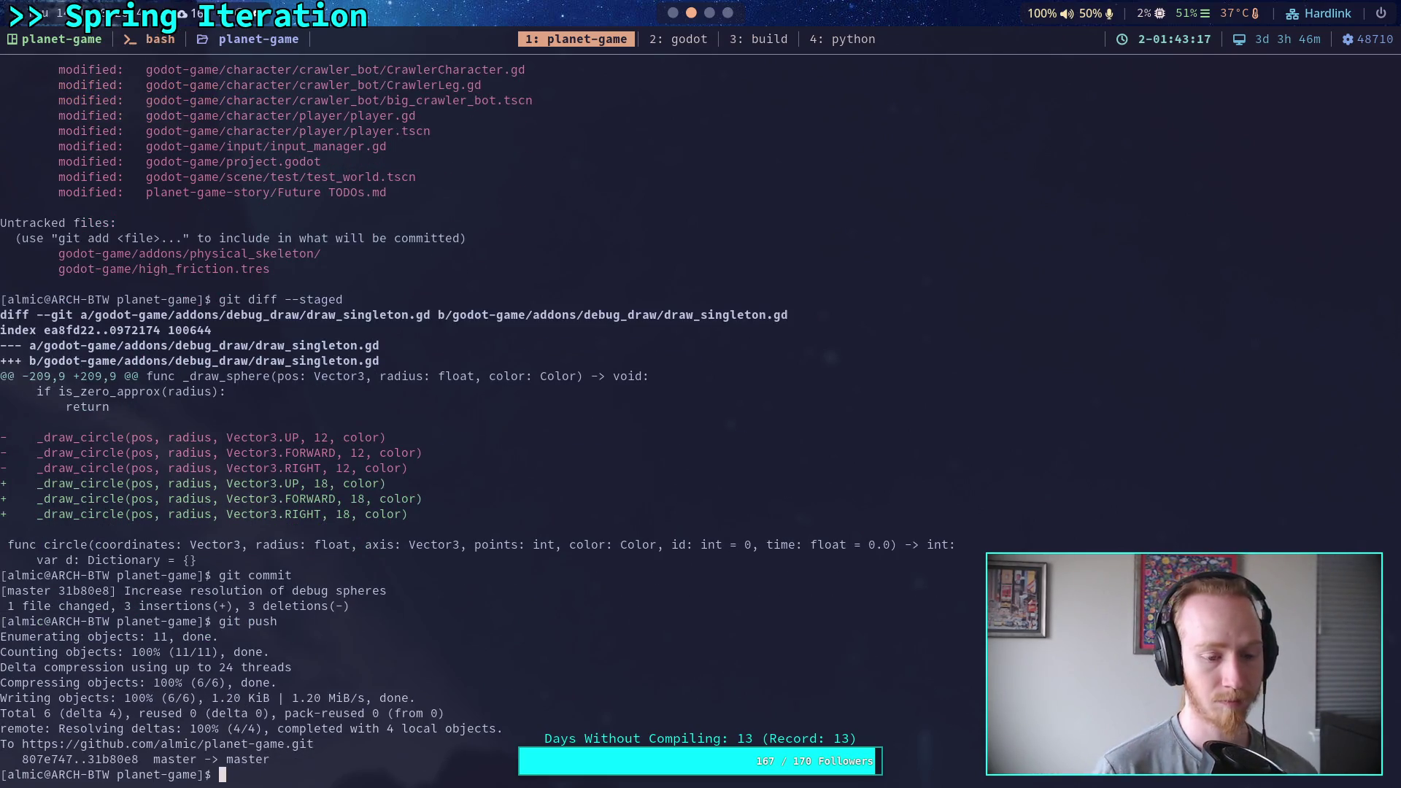
{"action": "type", "text": "gi"}
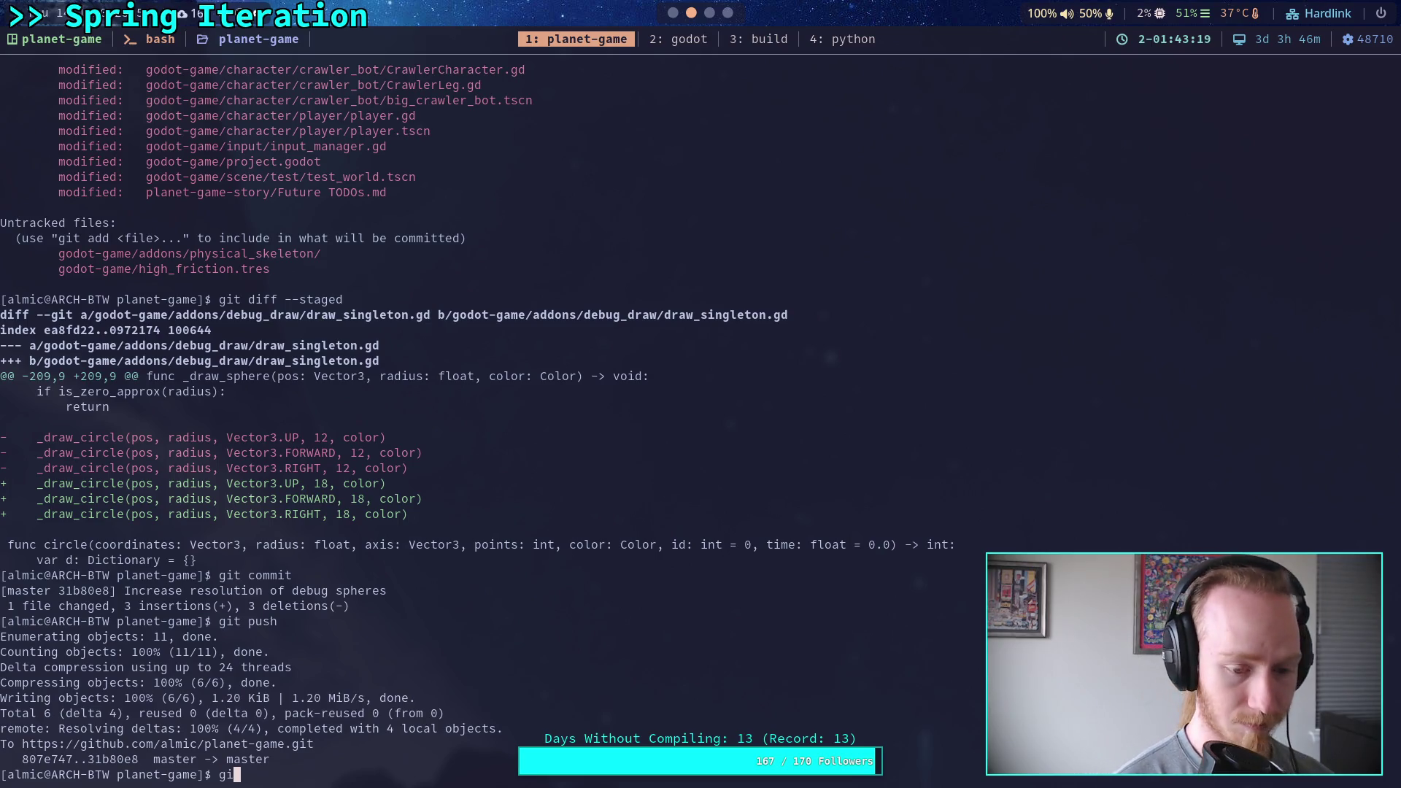
{"action": "type", "text": "diff"}
{"action": "key", "text": "Return"}
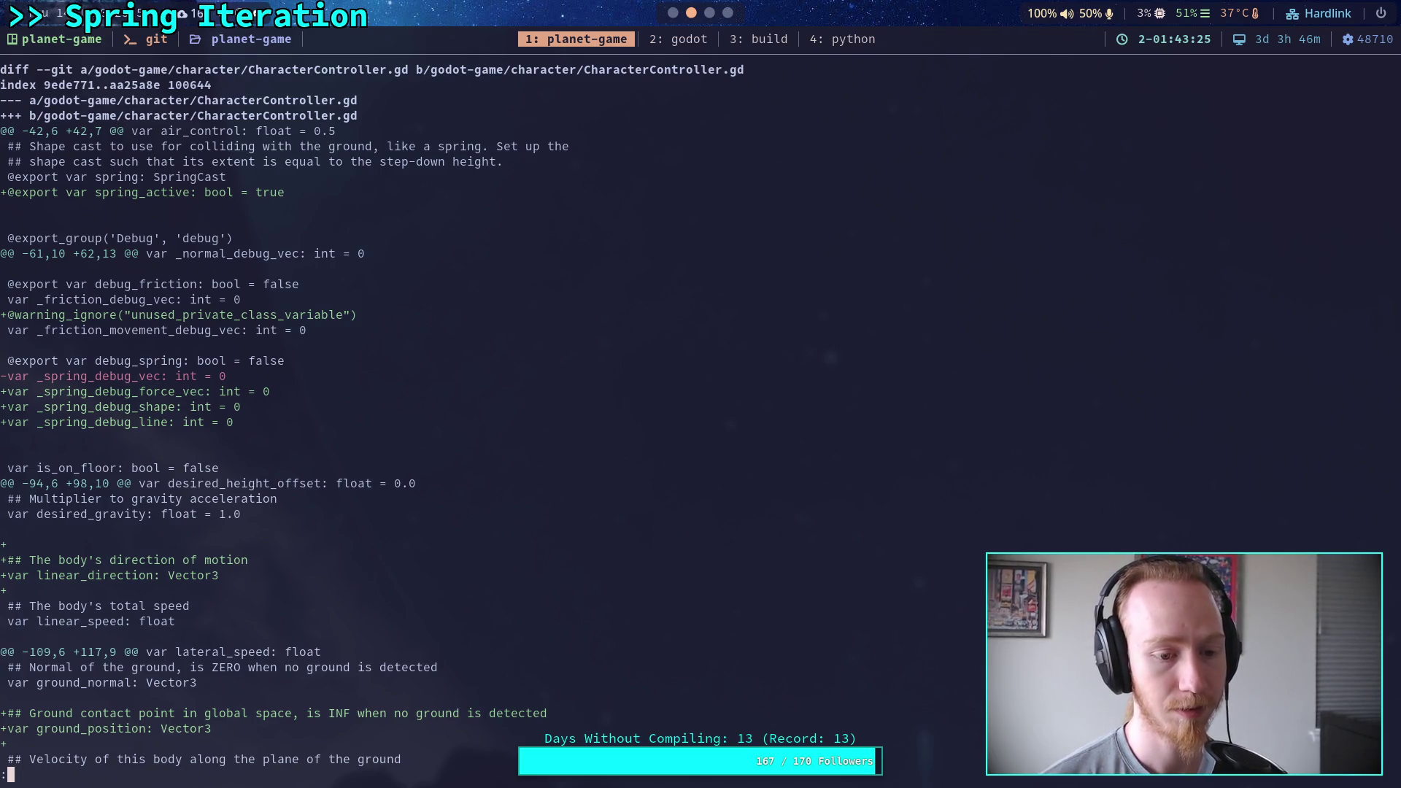
Page through the _ready and _integrate_forces diff of CharacterController.gd, then return to Godot.
{"action": "key", "text": "space"}
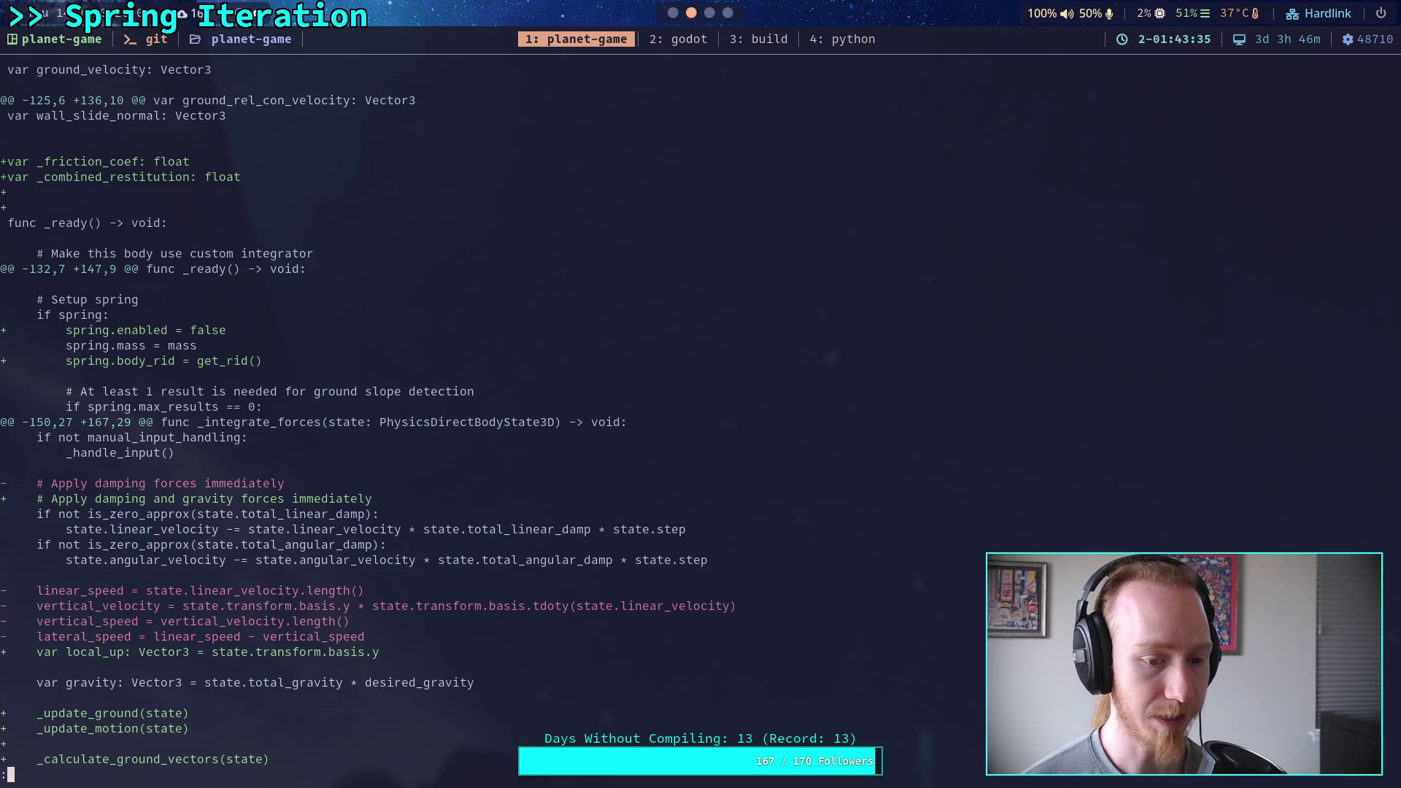
{"action": "left_click", "coordinate": [672, 13]}
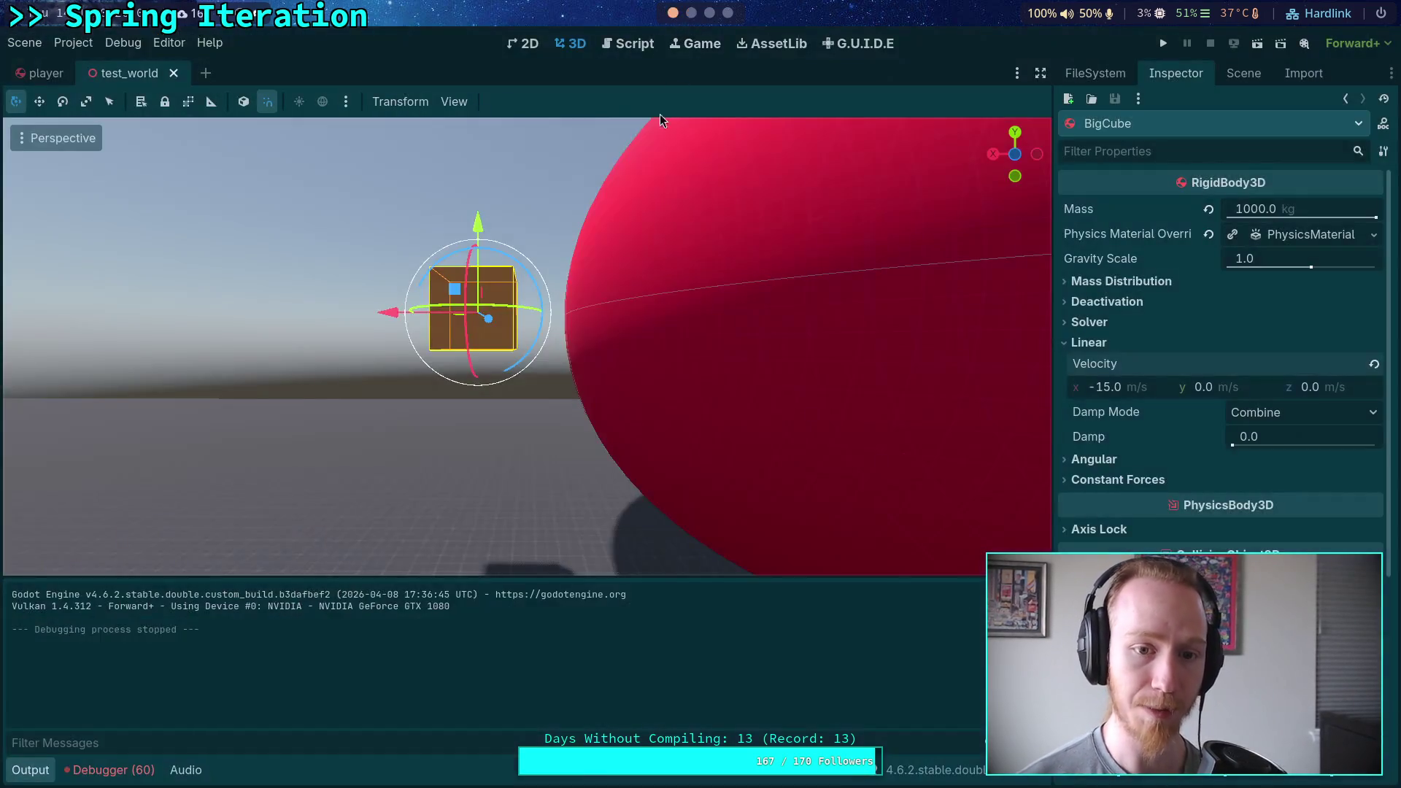
Delete 'and gravity ' from line 170 so it reads '# Apply damping forces immediately'.
{"action": "left_click", "coordinate": [632, 44]}
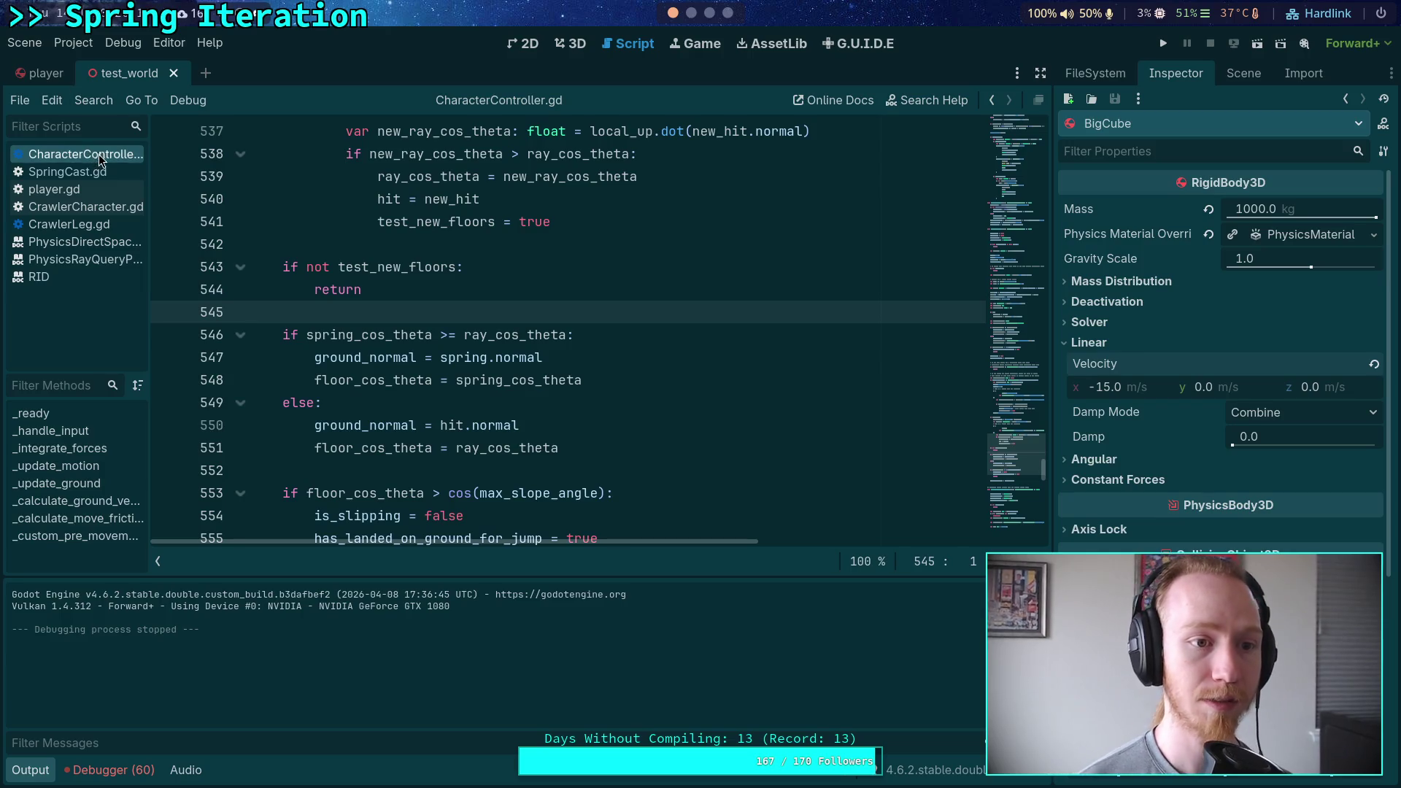
{"action": "scroll", "coordinate": [760, 297], "scroll_direction": "down", "scroll_amount": 15}
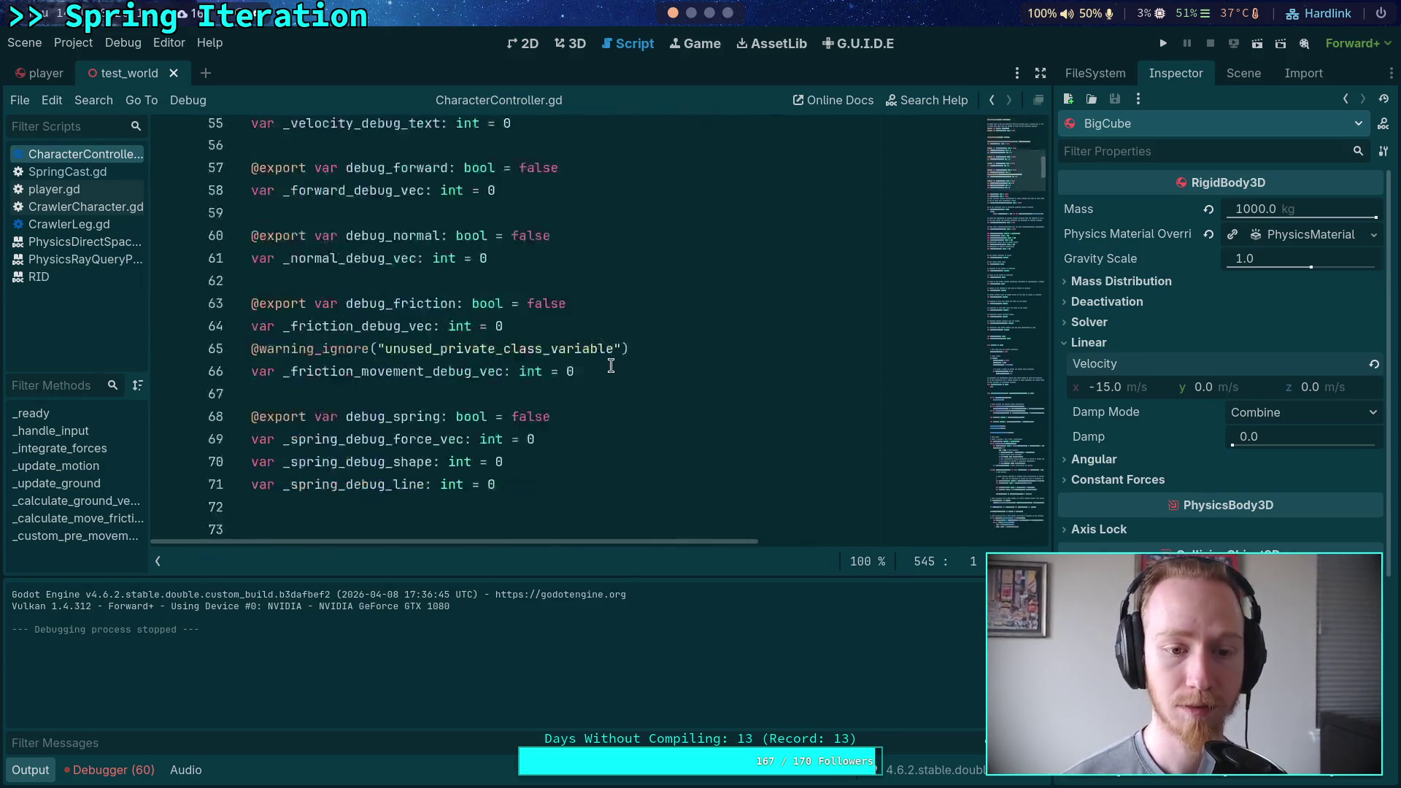
{"action": "scroll", "coordinate": [611, 366], "scroll_direction": "down", "scroll_amount": 10}
{"action": "left_click", "coordinate": [30, 770]}
{"action": "scroll", "coordinate": [537, 387], "scroll_direction": "down", "scroll_amount": 10}
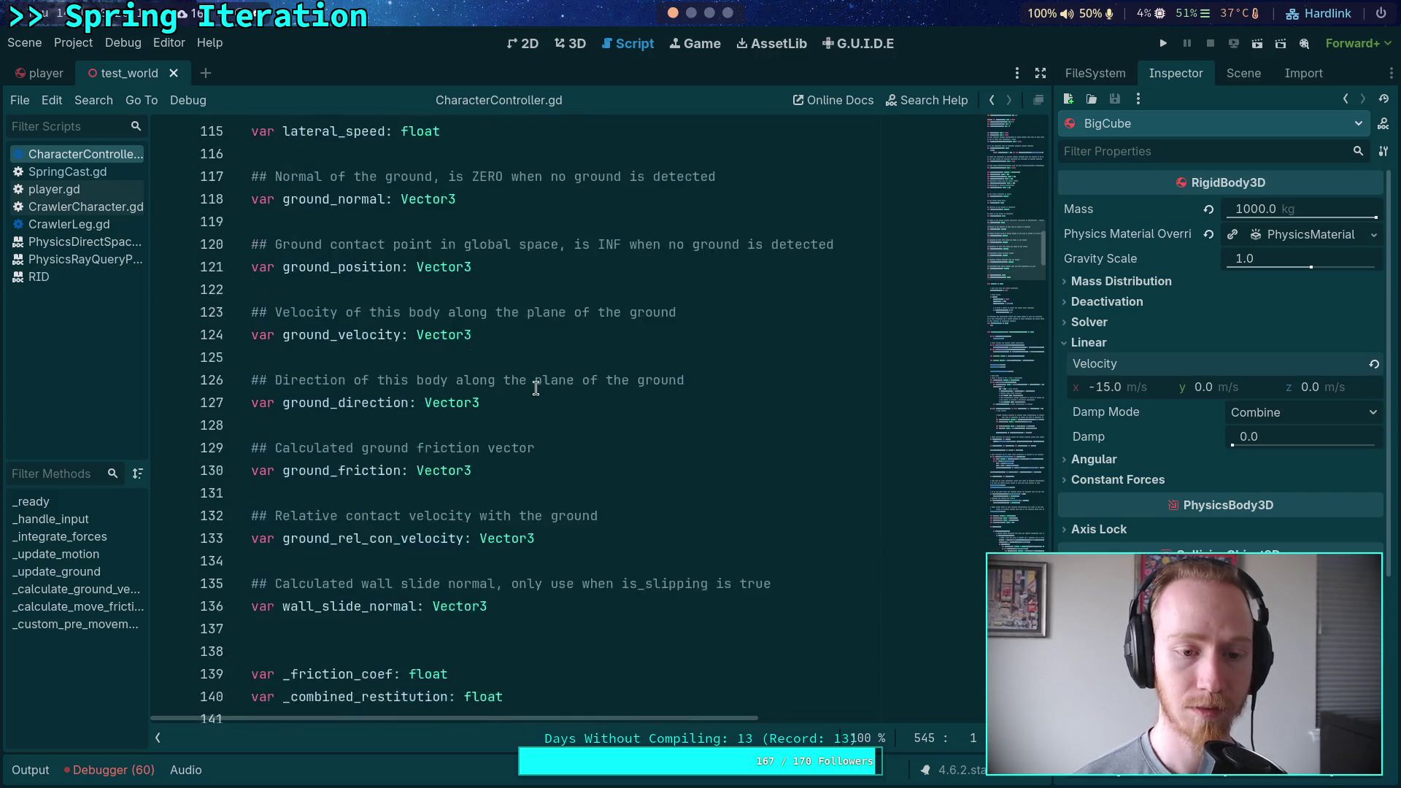
{"action": "scroll", "coordinate": [537, 387], "scroll_direction": "down", "scroll_amount": 15}
{"action": "mouse_move", "coordinate": [647, 358]}
{"action": "left_mouse_down"}
{"action": "mouse_move", "coordinate": [427, 357]}
{"action": "mouse_move", "coordinate": [505, 357]}
{"action": "left_mouse_up"}
{"action": "key", "text": "BackSpace"}
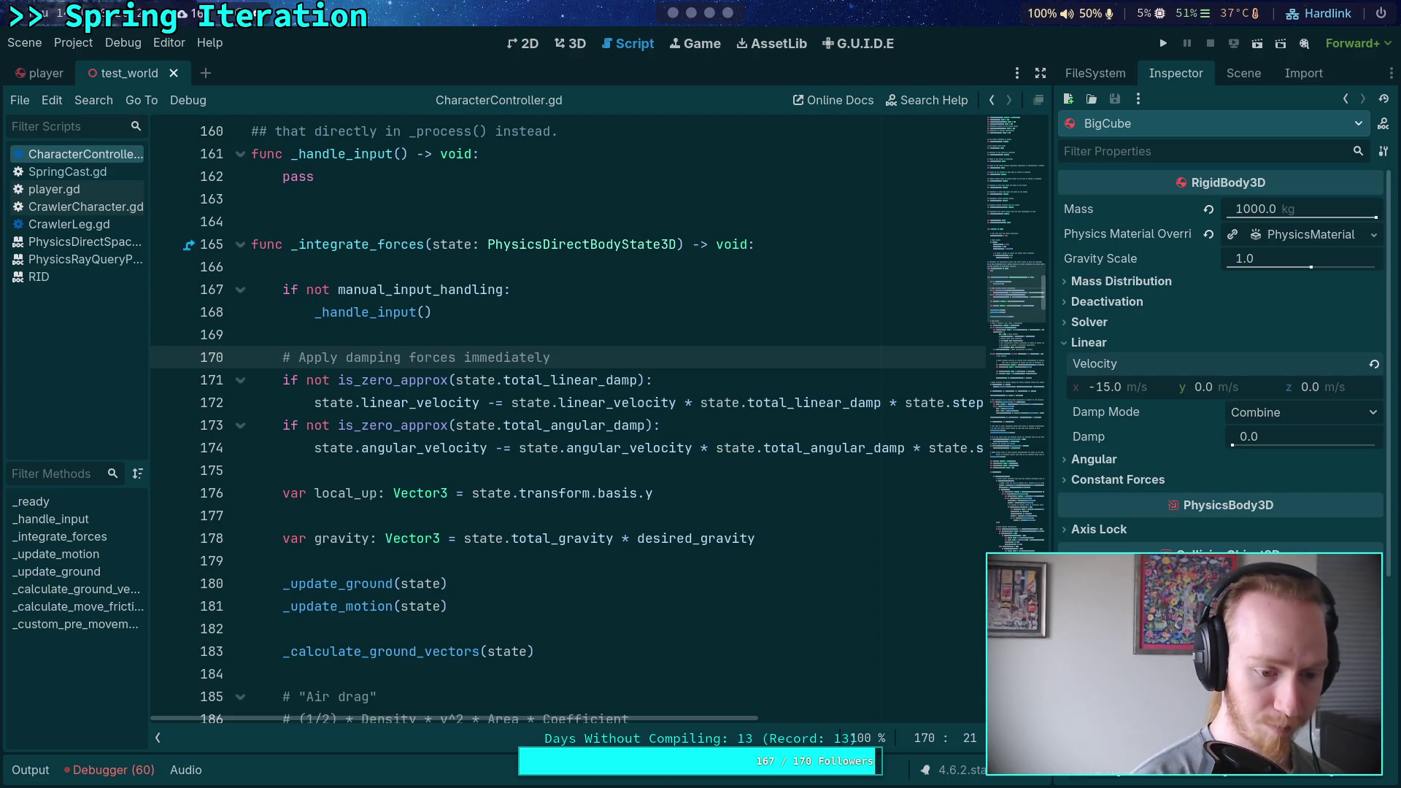
Quit the pager in the tmux terminal and rerun git diff.
{"action": "key", "text": "super+1"}
{"action": "key", "text": "q"}
{"action": "key", "text": "Up"}
{"action": "key", "text": "Return"}
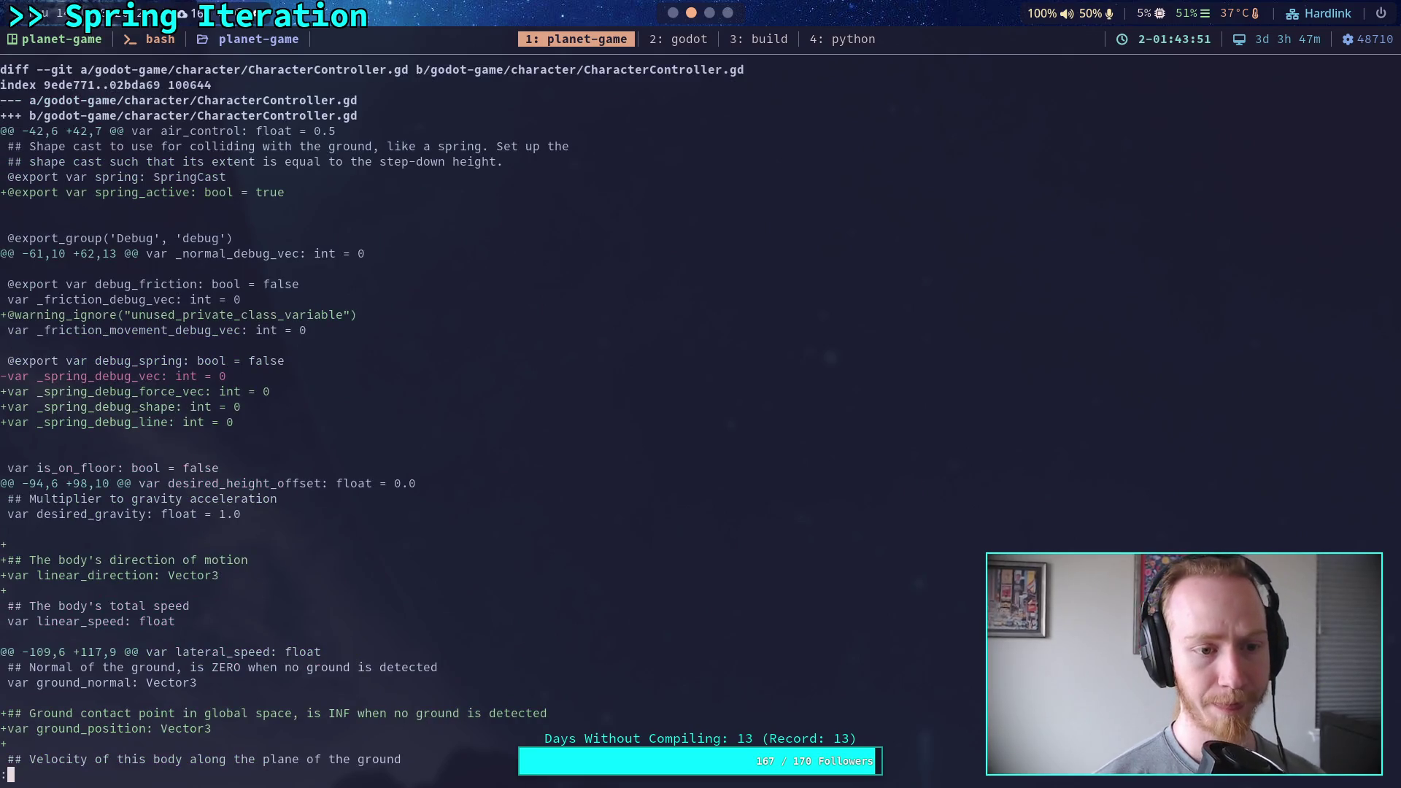
{"action": "key", "text": "space"}
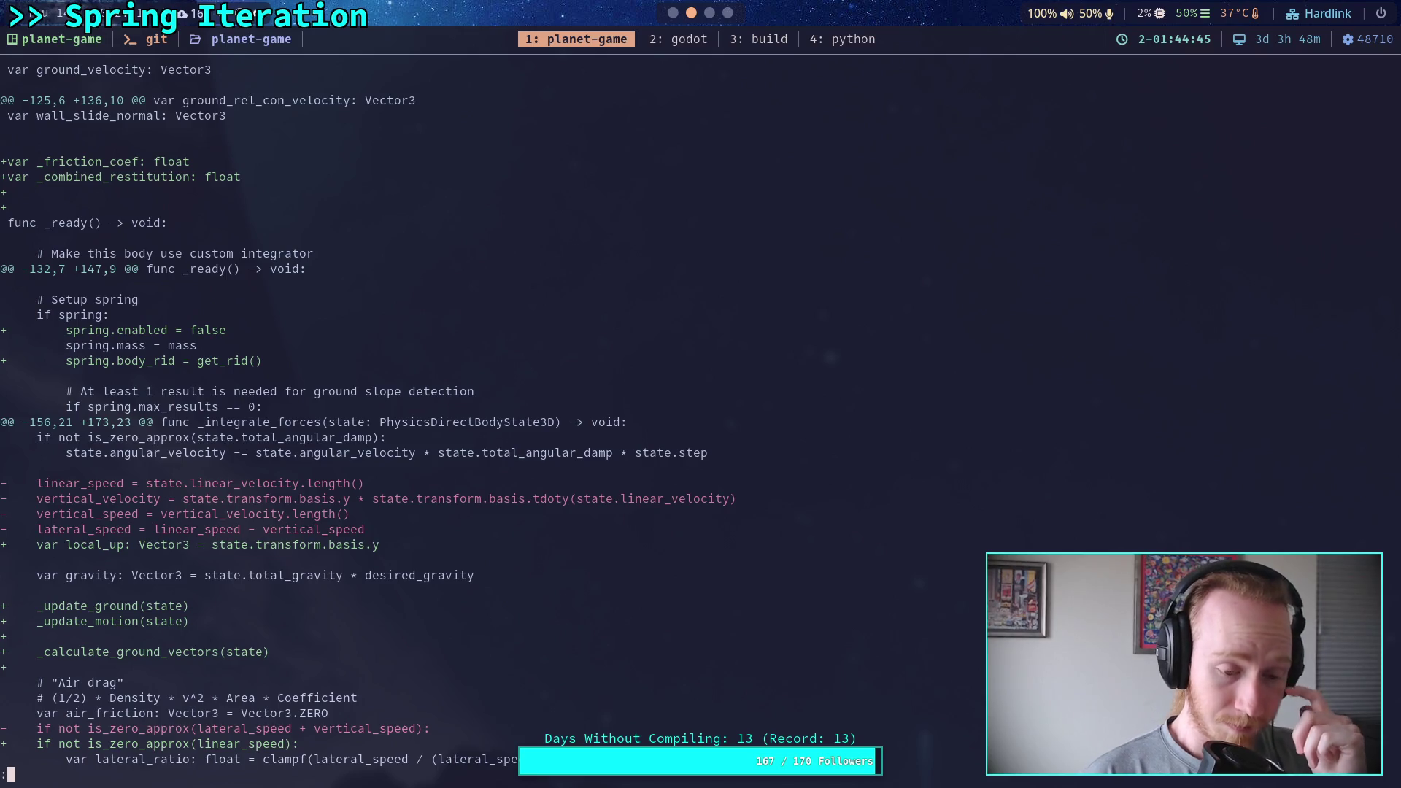
{"action": "scroll", "coordinate": [371, 414], "scroll_direction": "down", "scroll_amount": 5}
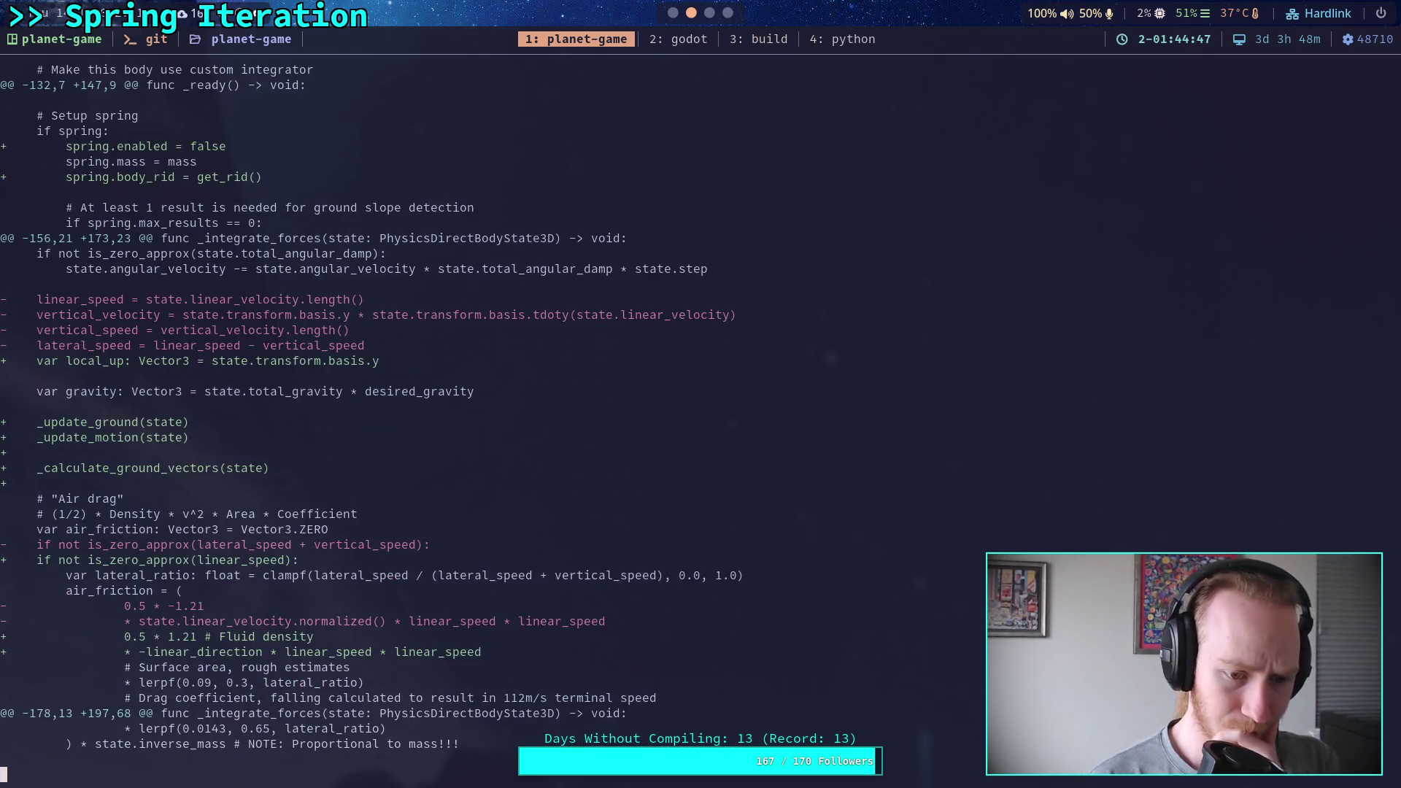
{"action": "scroll", "coordinate": [371, 414], "scroll_direction": "down", "scroll_amount": 2}
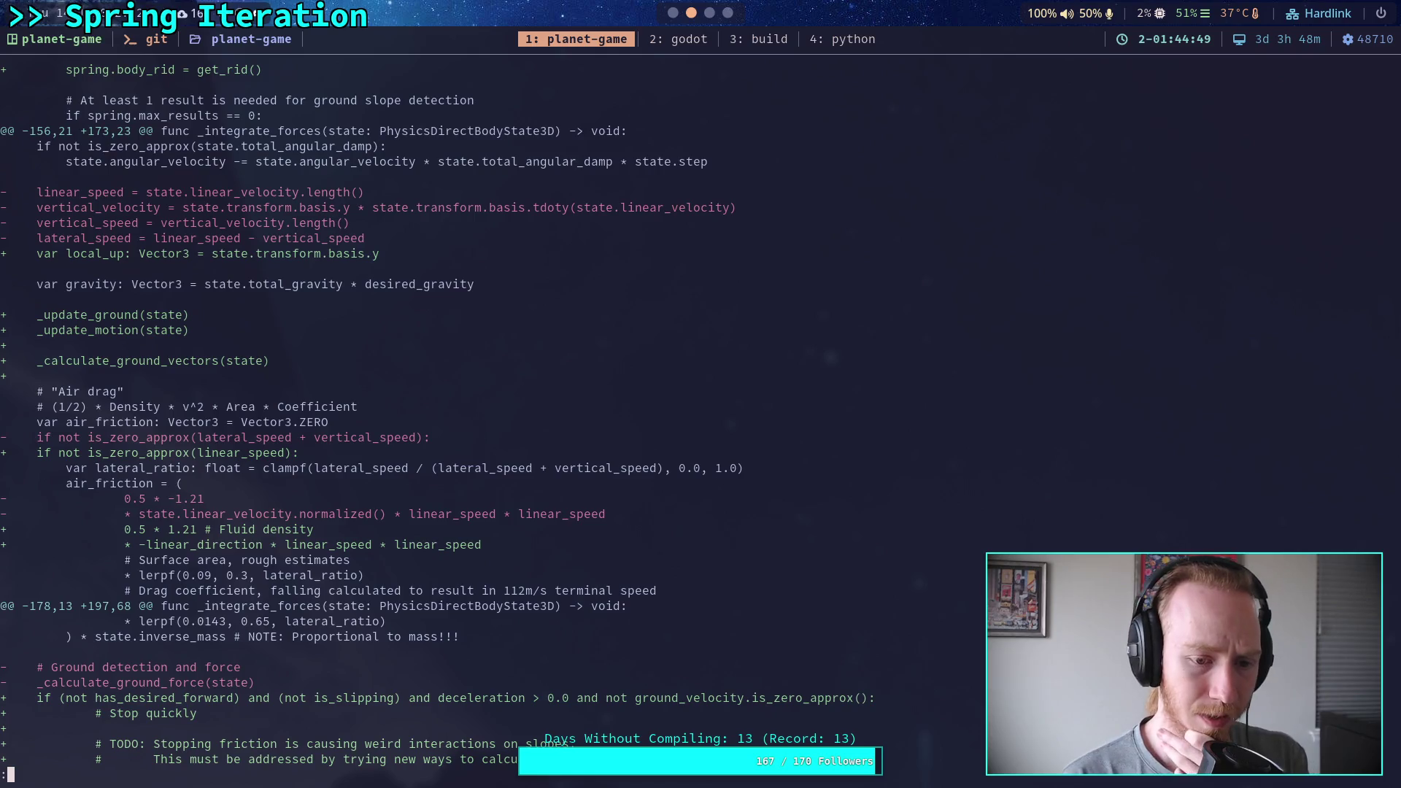
{"action": "scroll", "coordinate": [370, 414], "scroll_direction": "down", "scroll_amount": 2}
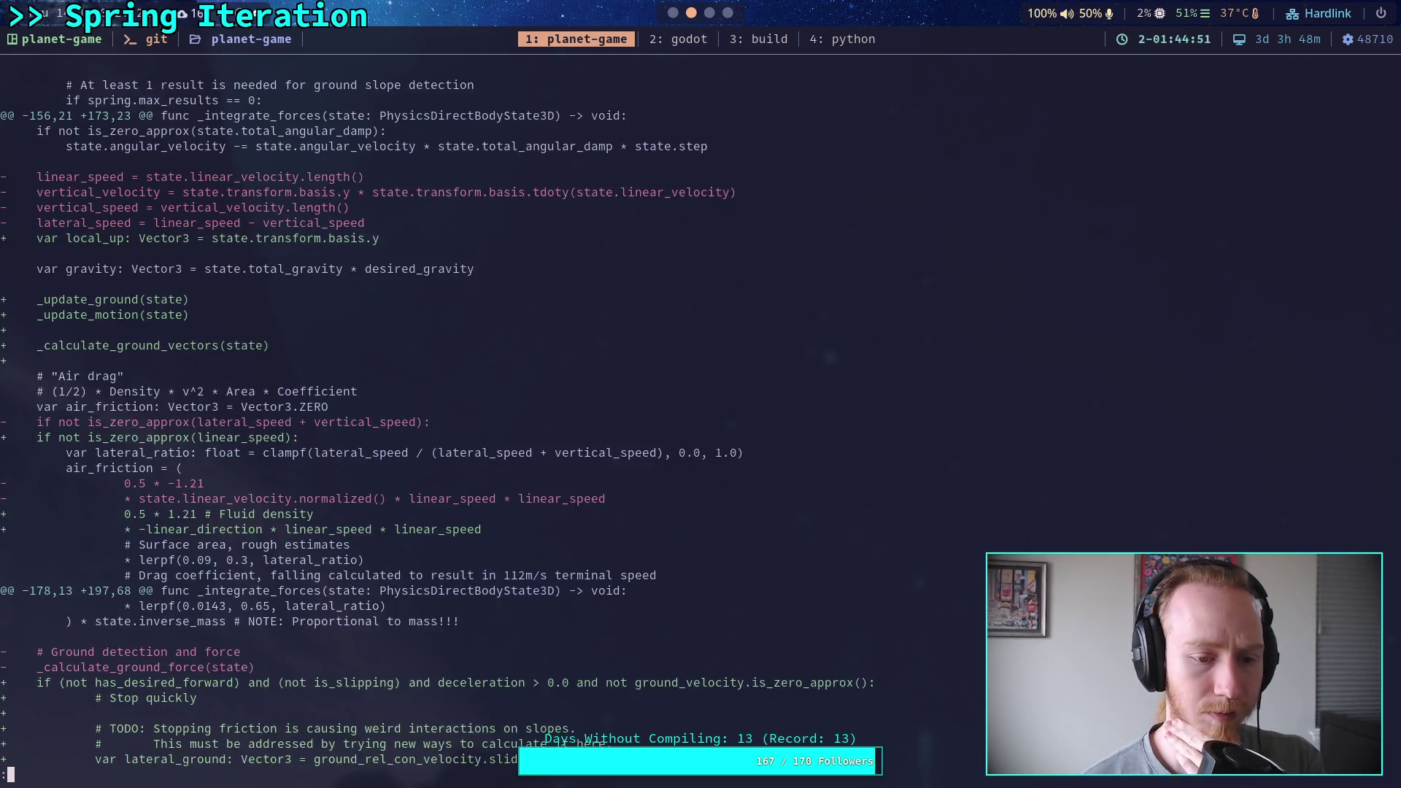
{"action": "scroll", "coordinate": [371, 415], "scroll_direction": "down", "scroll_amount": 7}
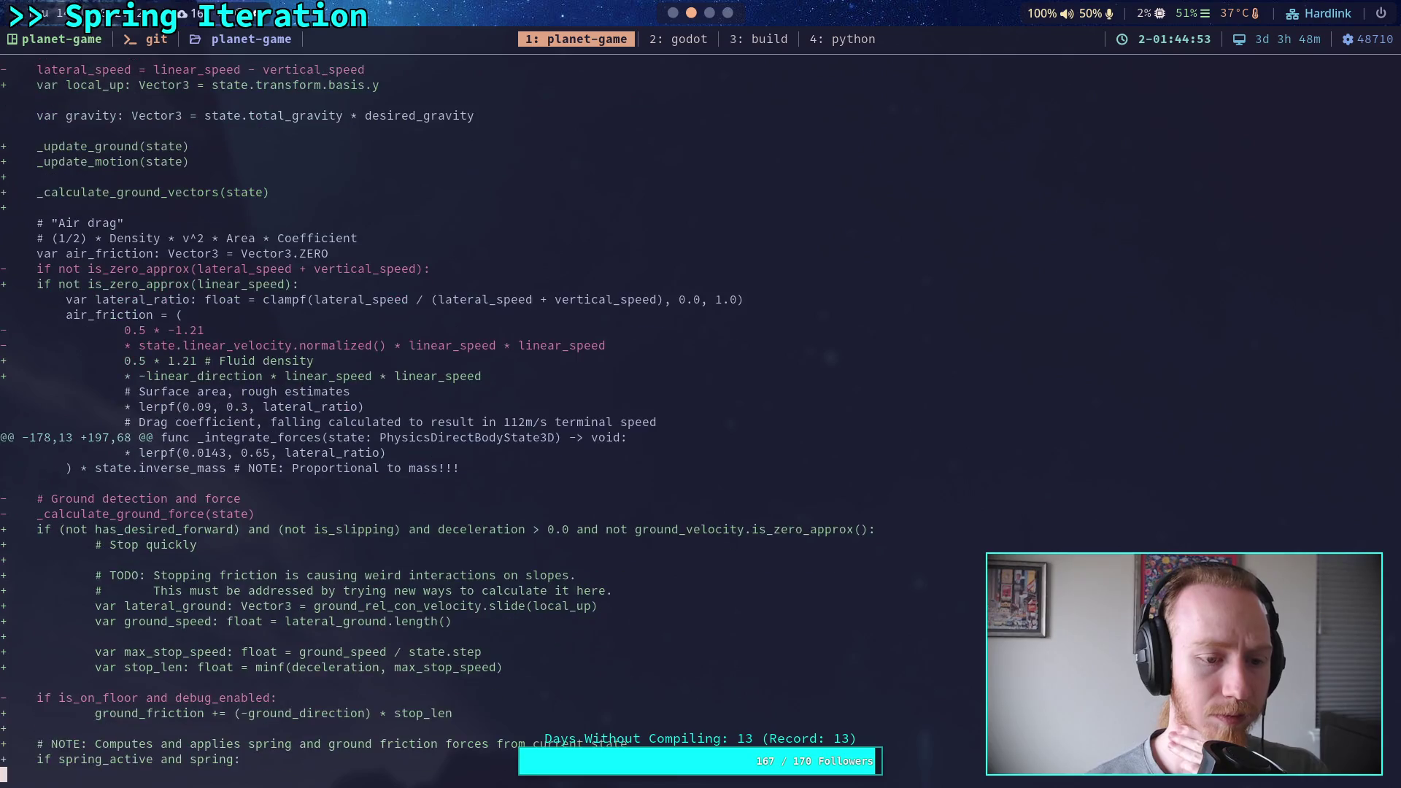
{"action": "scroll", "coordinate": [371, 415], "scroll_direction": "down", "scroll_amount": 7}
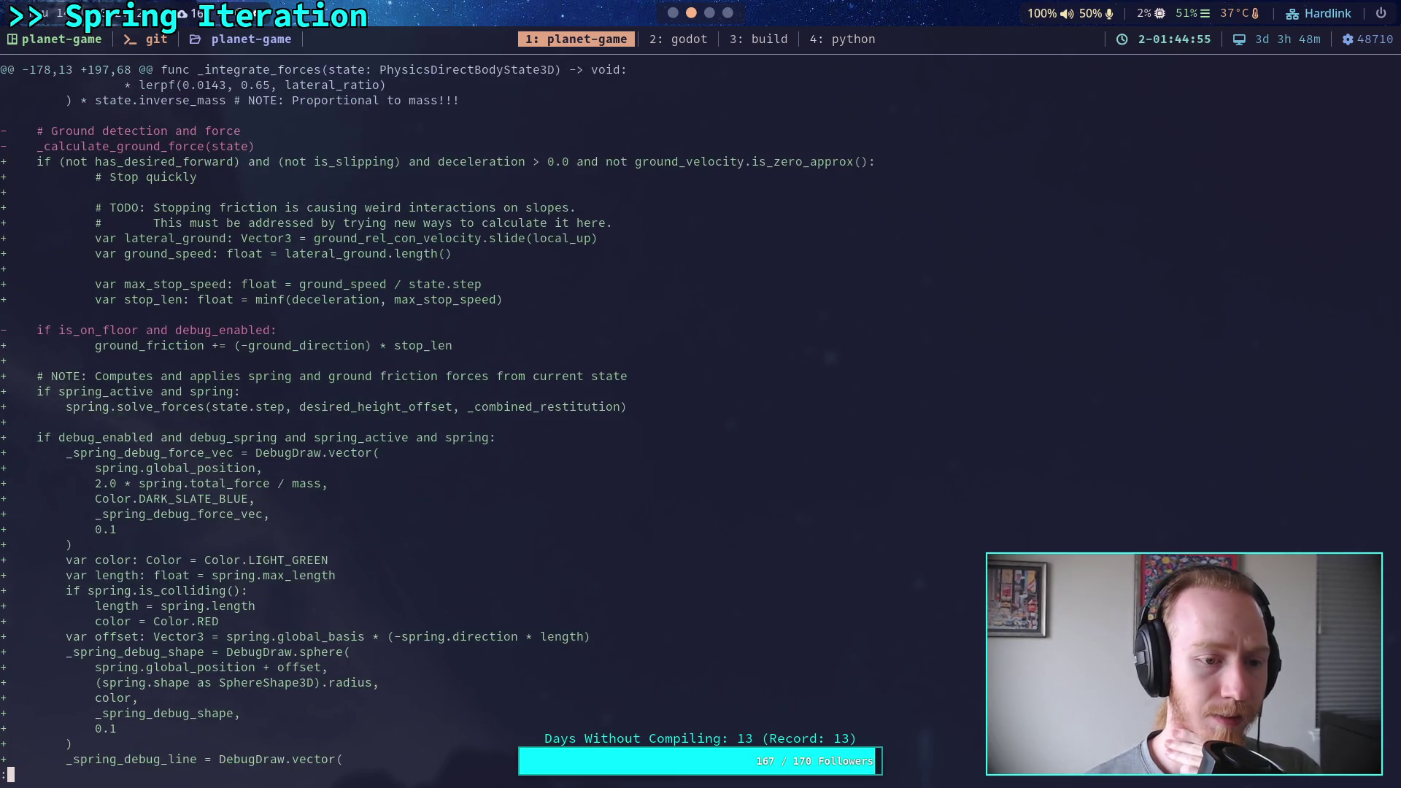
{"action": "scroll", "coordinate": [371, 415], "scroll_direction": "down", "scroll_amount": 8}
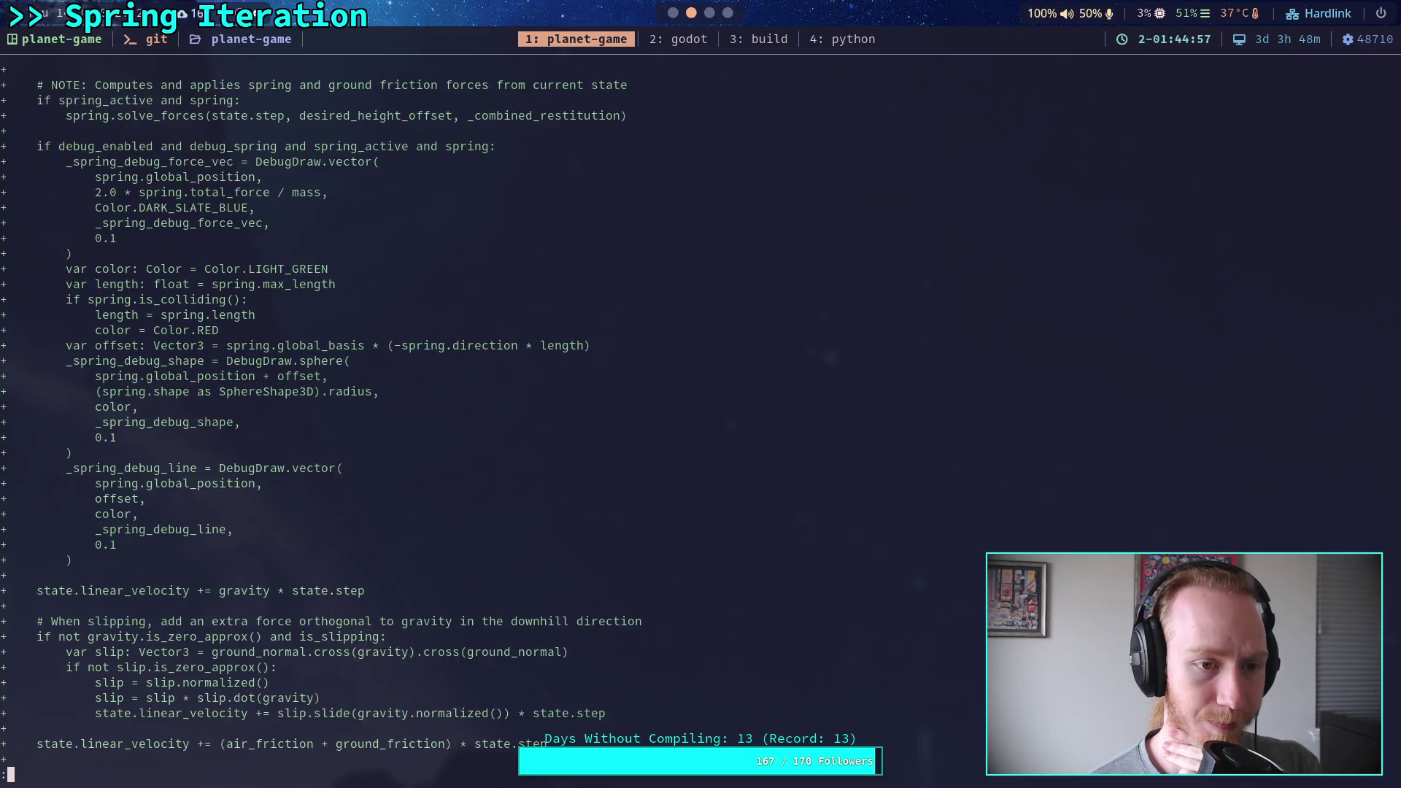
{"action": "scroll", "coordinate": [371, 415], "scroll_direction": "down", "scroll_amount": 8}
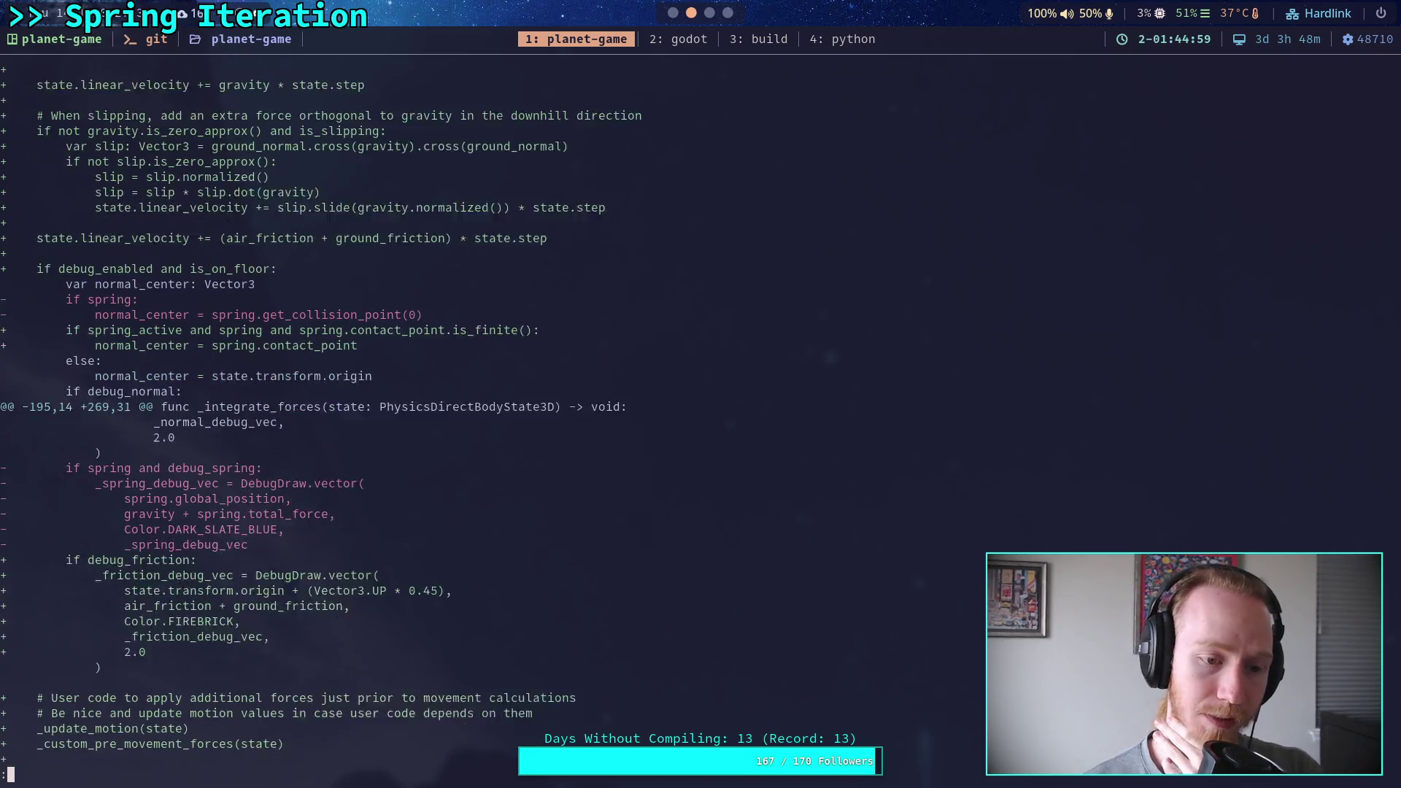
{"action": "scroll", "coordinate": [371, 415], "scroll_direction": "down", "scroll_amount": 10}
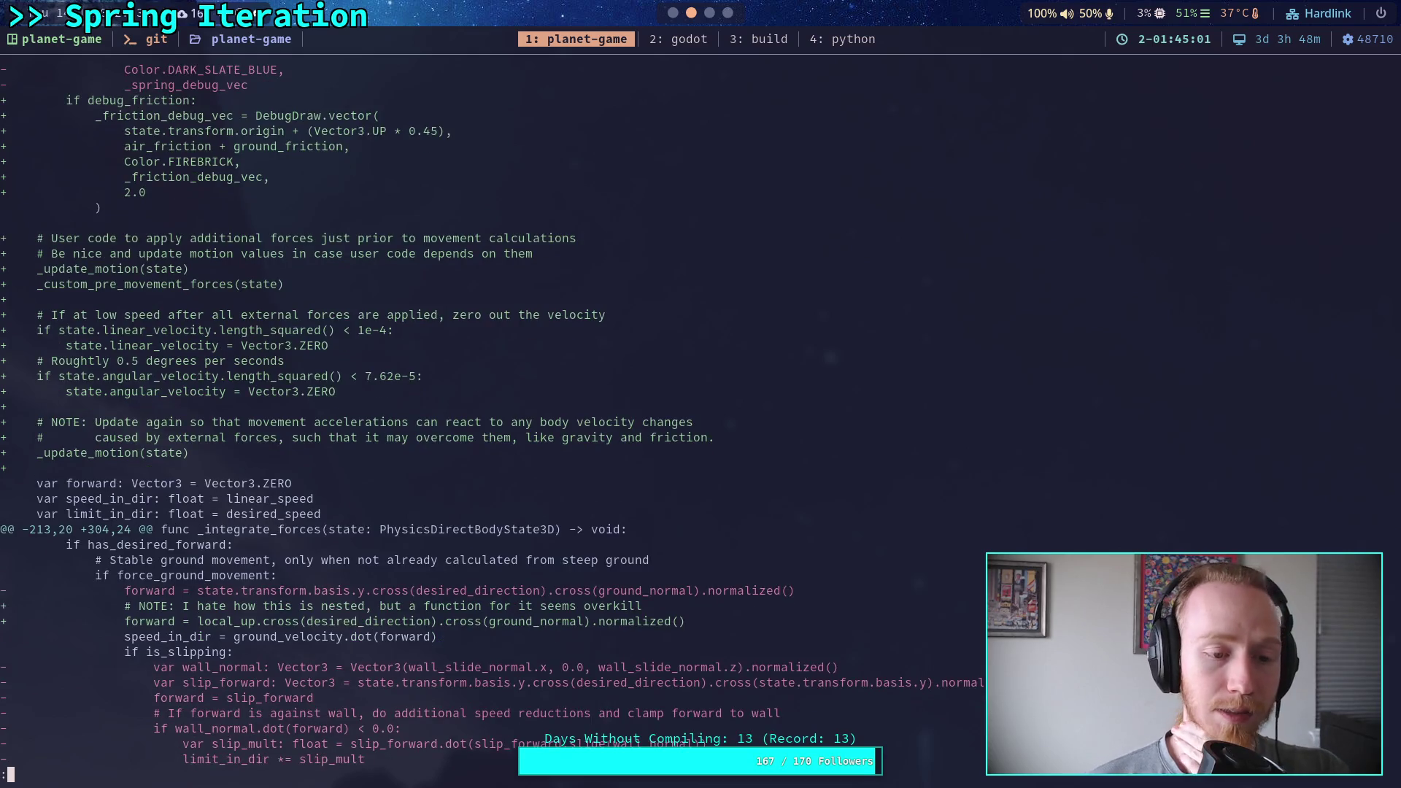
{"action": "scroll", "coordinate": [371, 415], "scroll_direction": "down", "scroll_amount": 4}
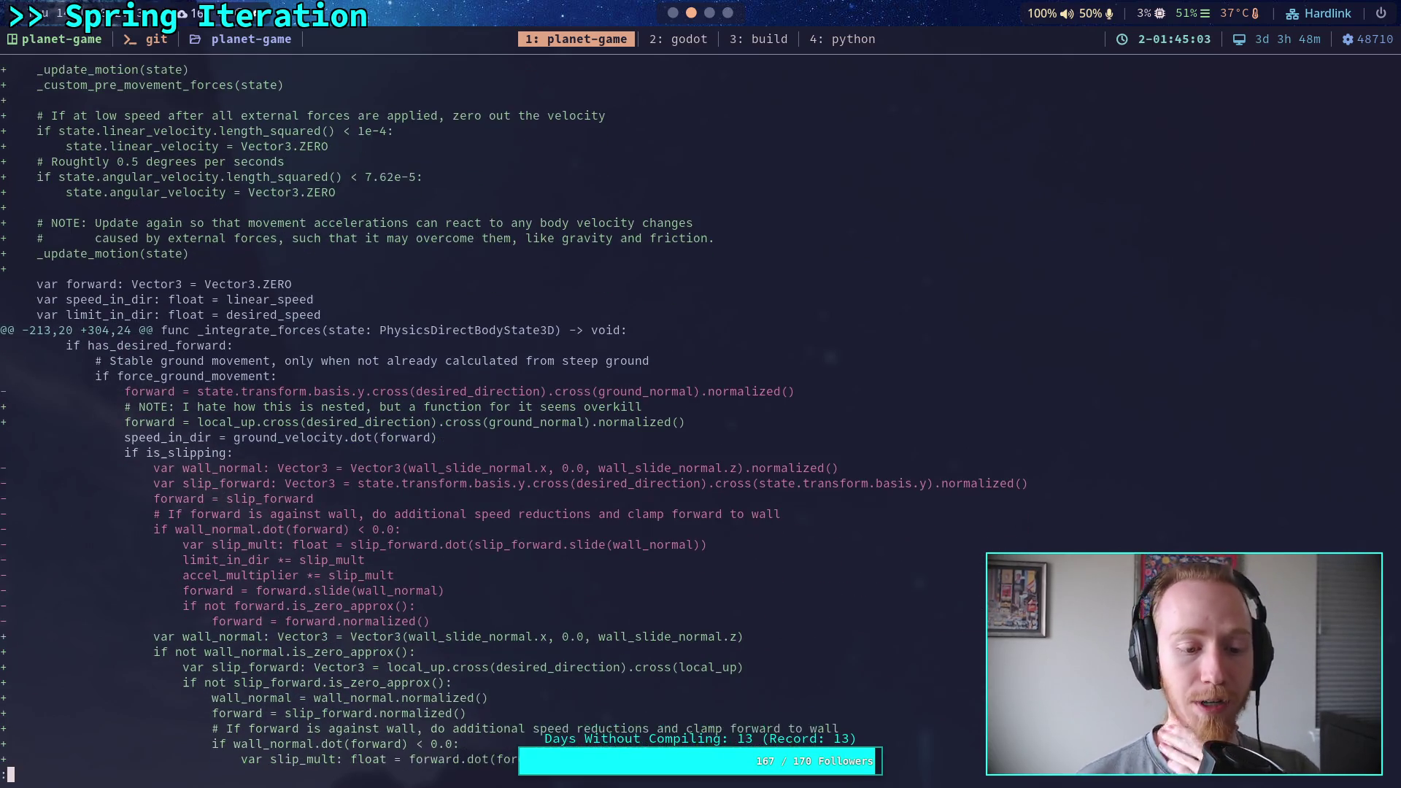
{"action": "scroll", "coordinate": [370, 414], "scroll_direction": "down", "scroll_amount": 3}
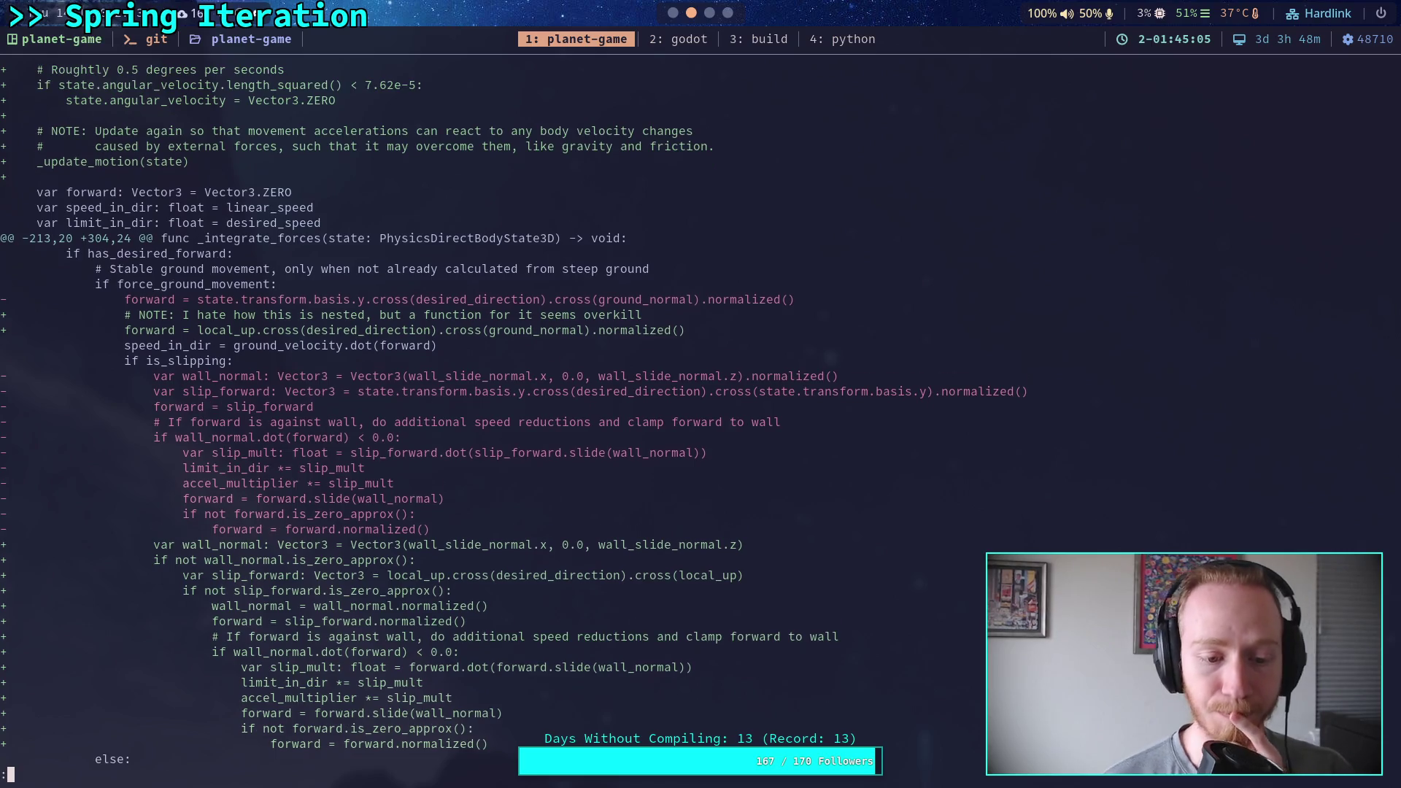
{"action": "key", "text": "Down"}
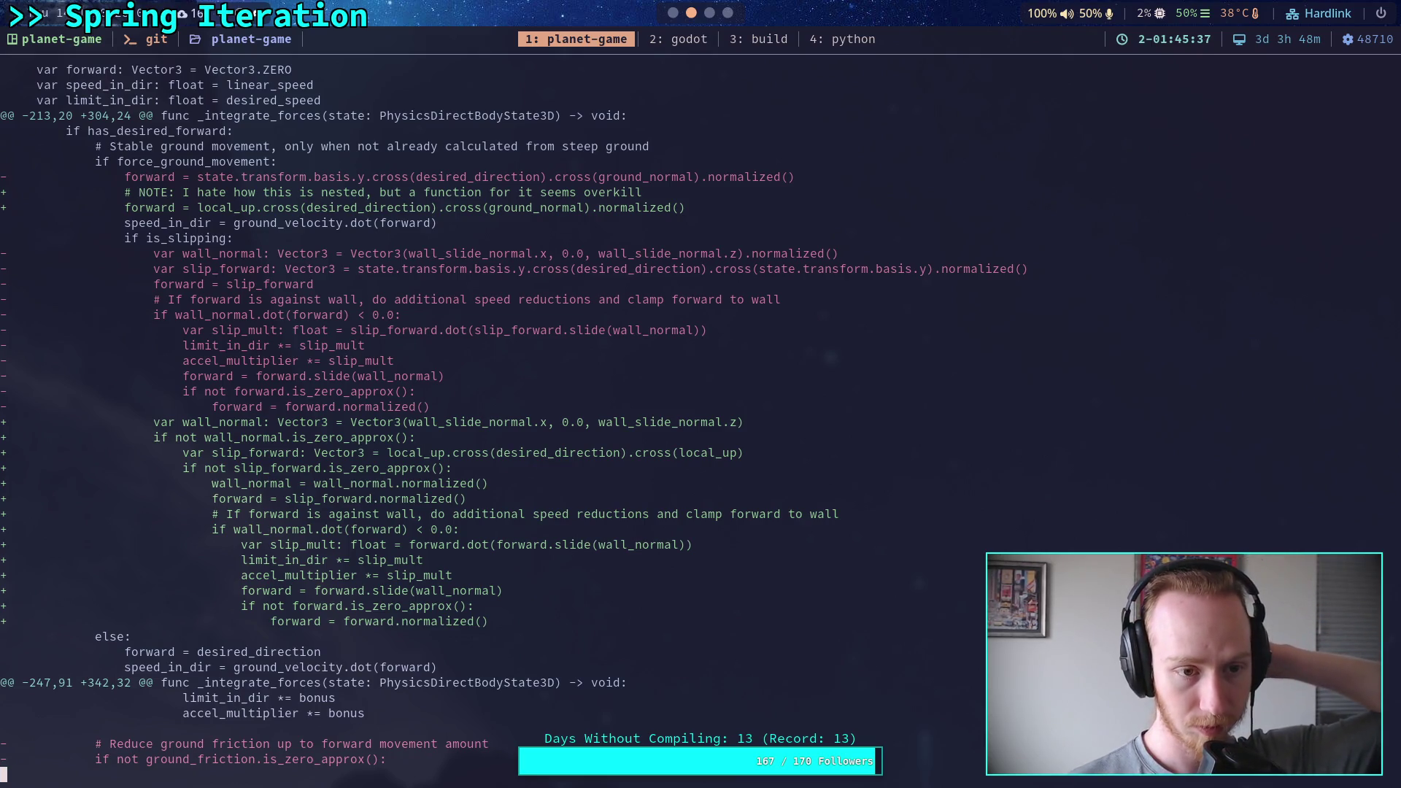
Page forward to the removed ground and stop friction code, then page back.
{"action": "key", "text": "space"}
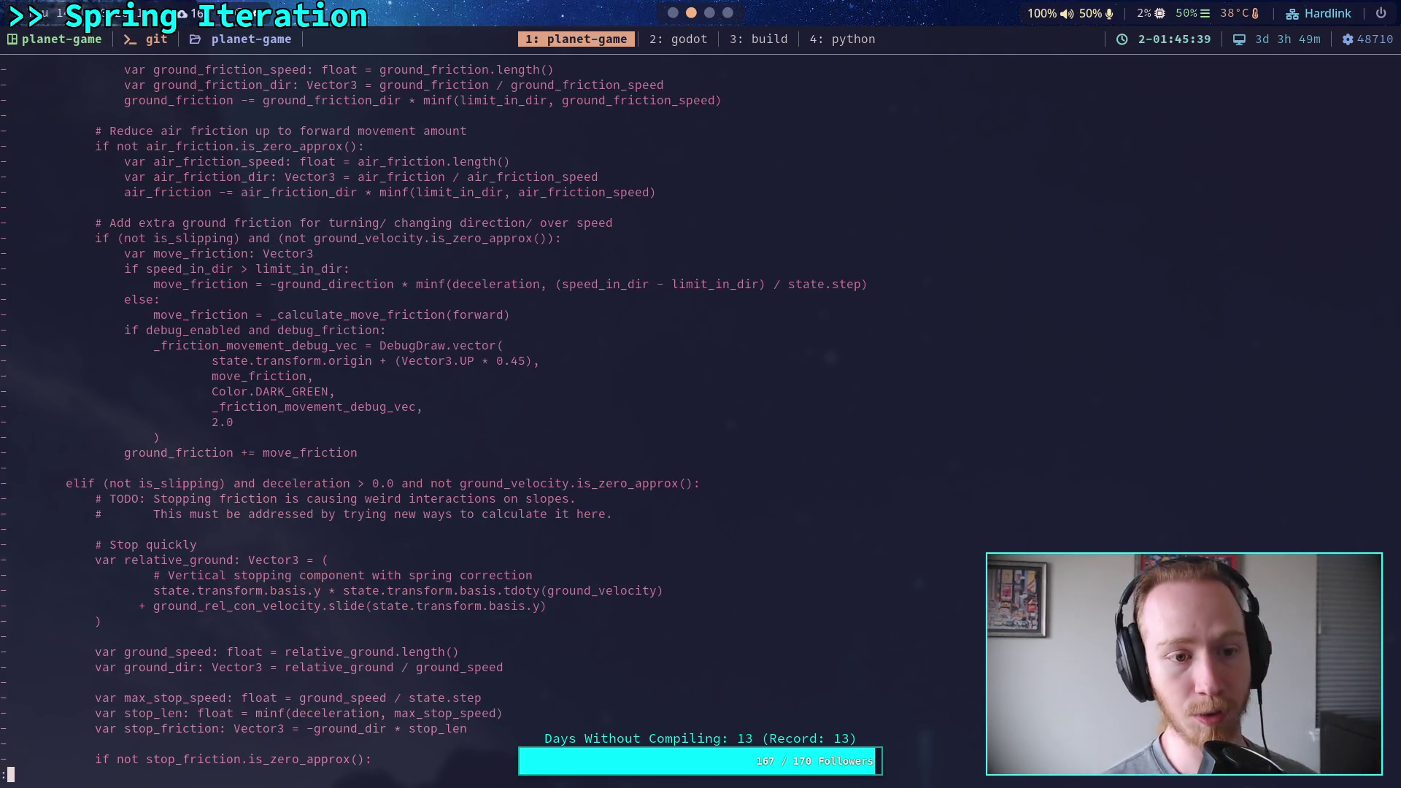
{"action": "key", "text": "space"}
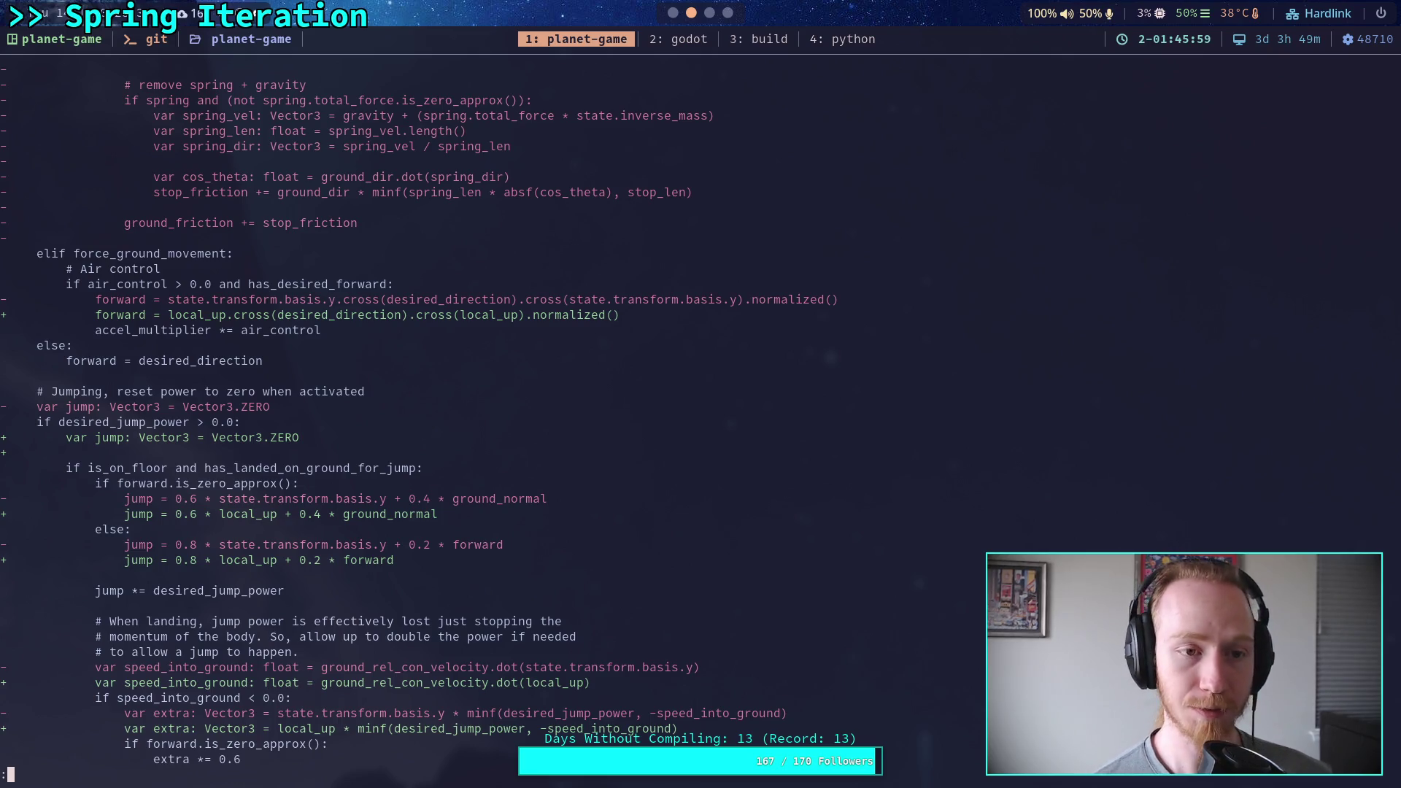
{"action": "key", "text": "b"}
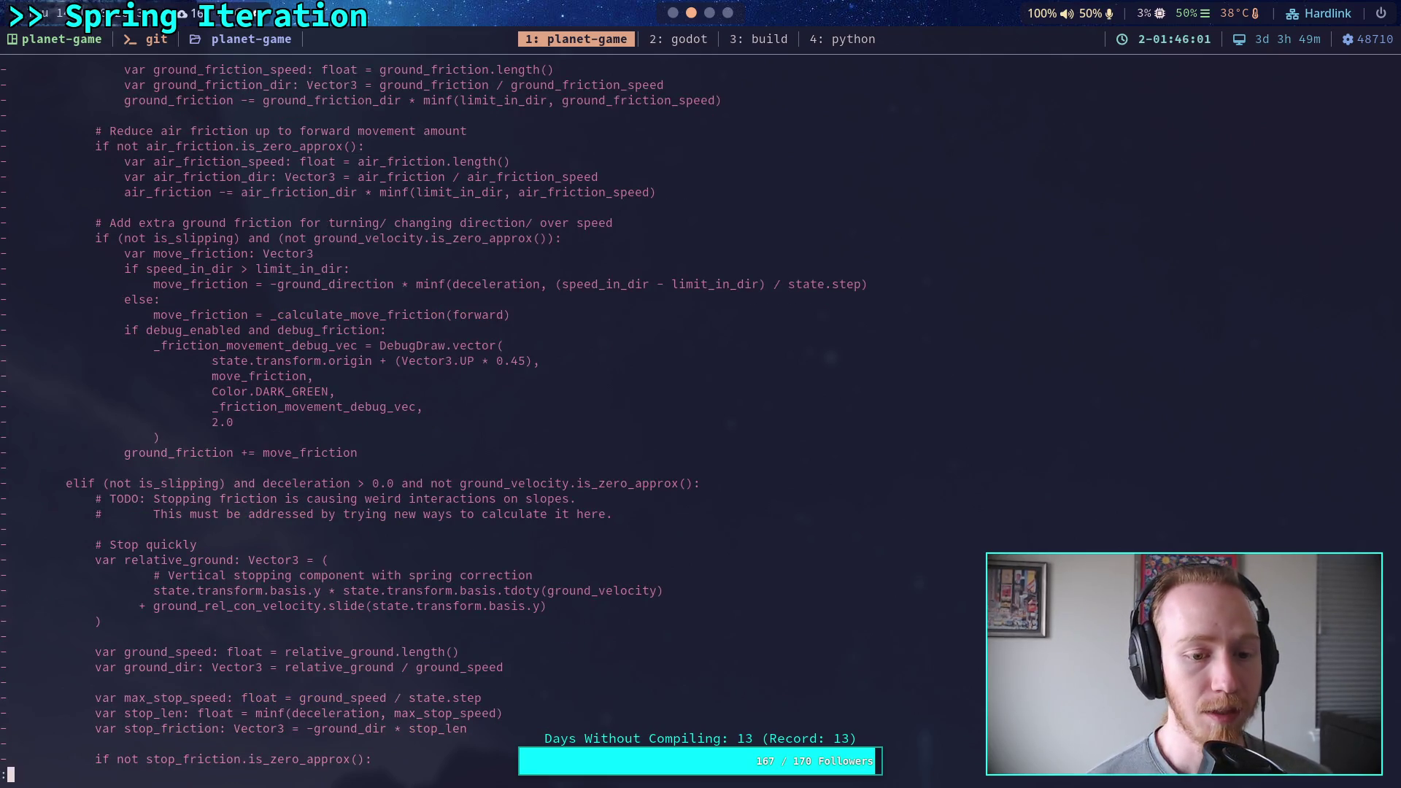
Select the removed 'Add extra ground friction' block in tmux copy mode.
{"action": "scroll", "coordinate": [477, 415], "scroll_direction": "up", "scroll_amount": 10}
{"action": "scroll", "coordinate": [478, 415], "scroll_direction": "up", "scroll_amount": 7}
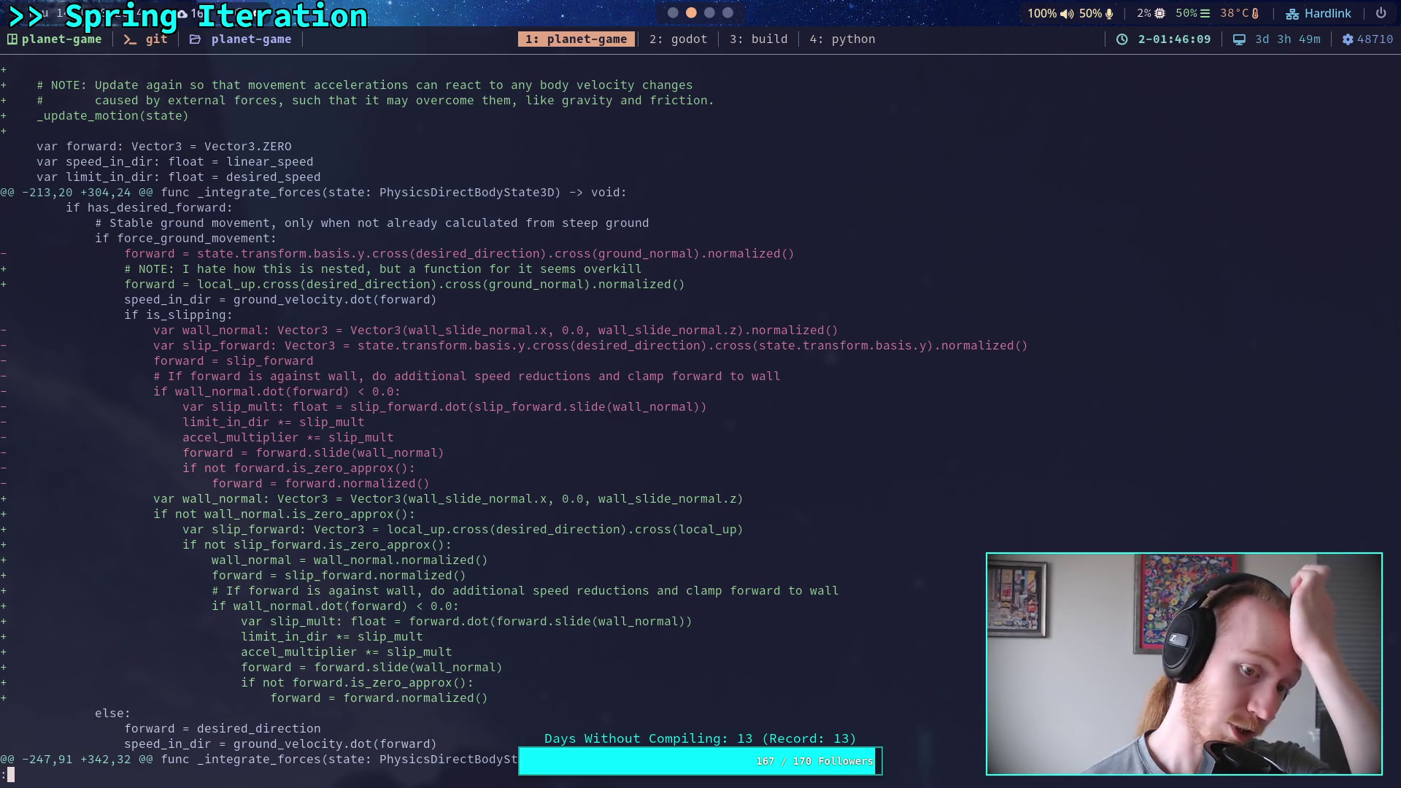
{"action": "scroll", "coordinate": [700, 414], "scroll_direction": "down", "scroll_amount": 10}
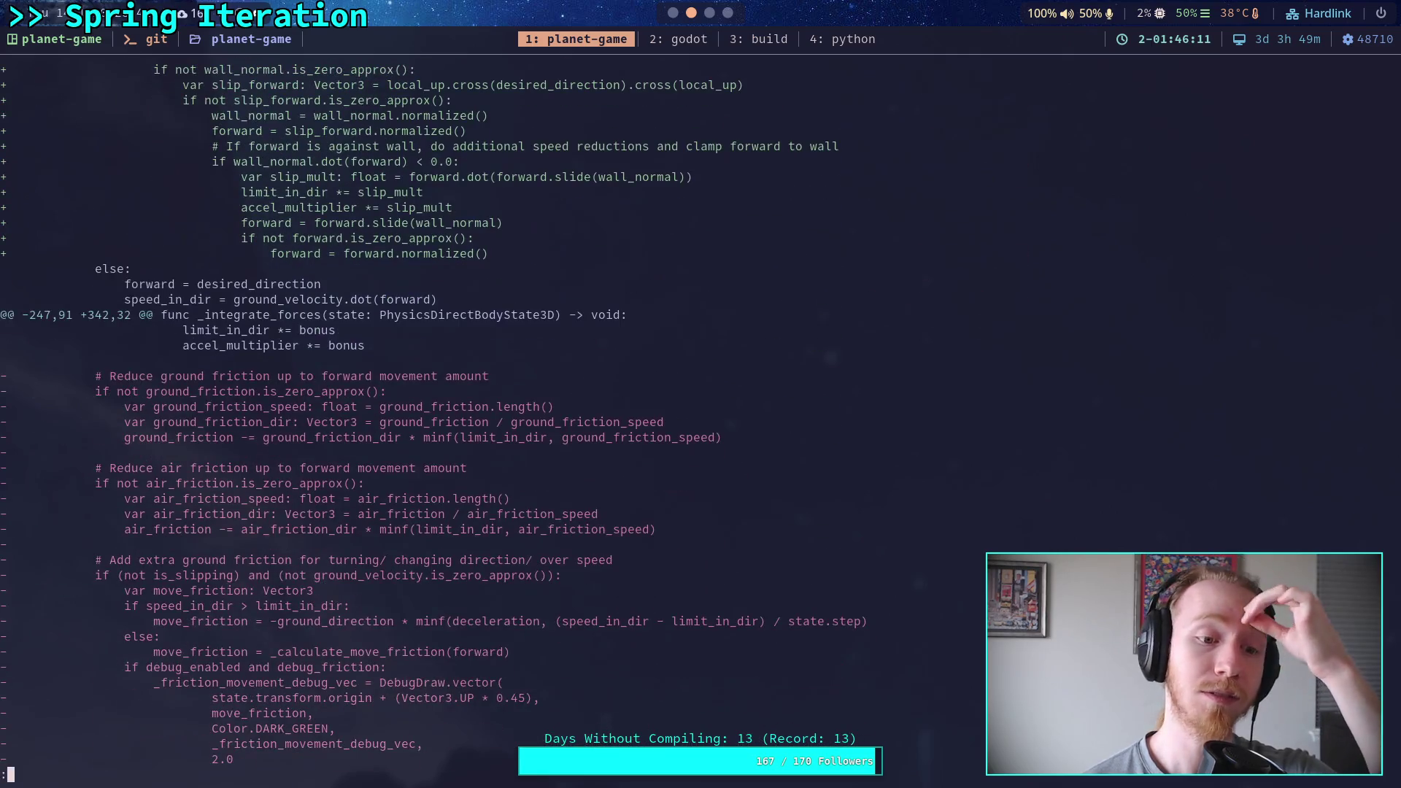
{"action": "scroll", "coordinate": [701, 414], "scroll_direction": "down", "scroll_amount": 5}
{"action": "scroll", "coordinate": [701, 415], "scroll_direction": "down", "scroll_amount": 5}
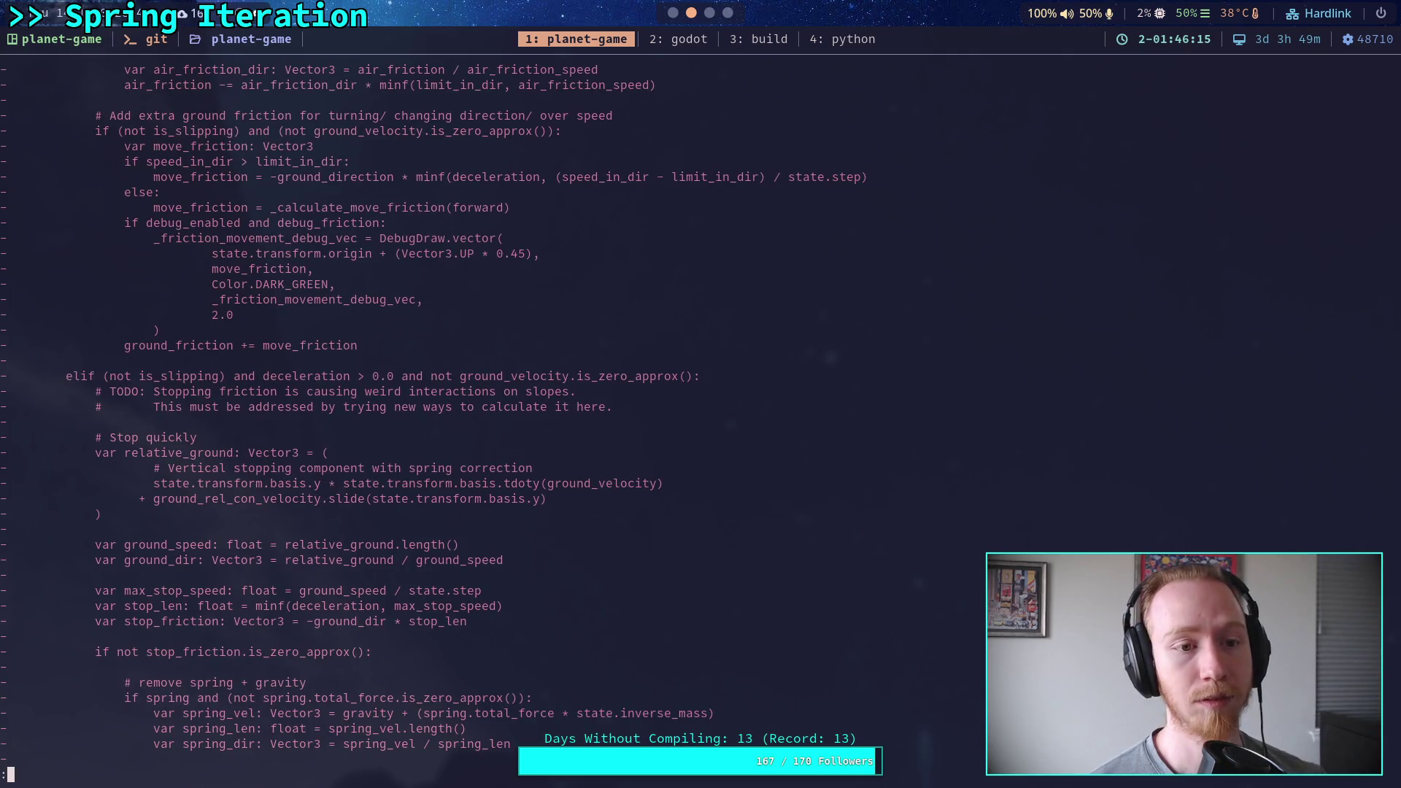
{"action": "scroll", "coordinate": [701, 414], "scroll_direction": "up", "scroll_amount": 4}
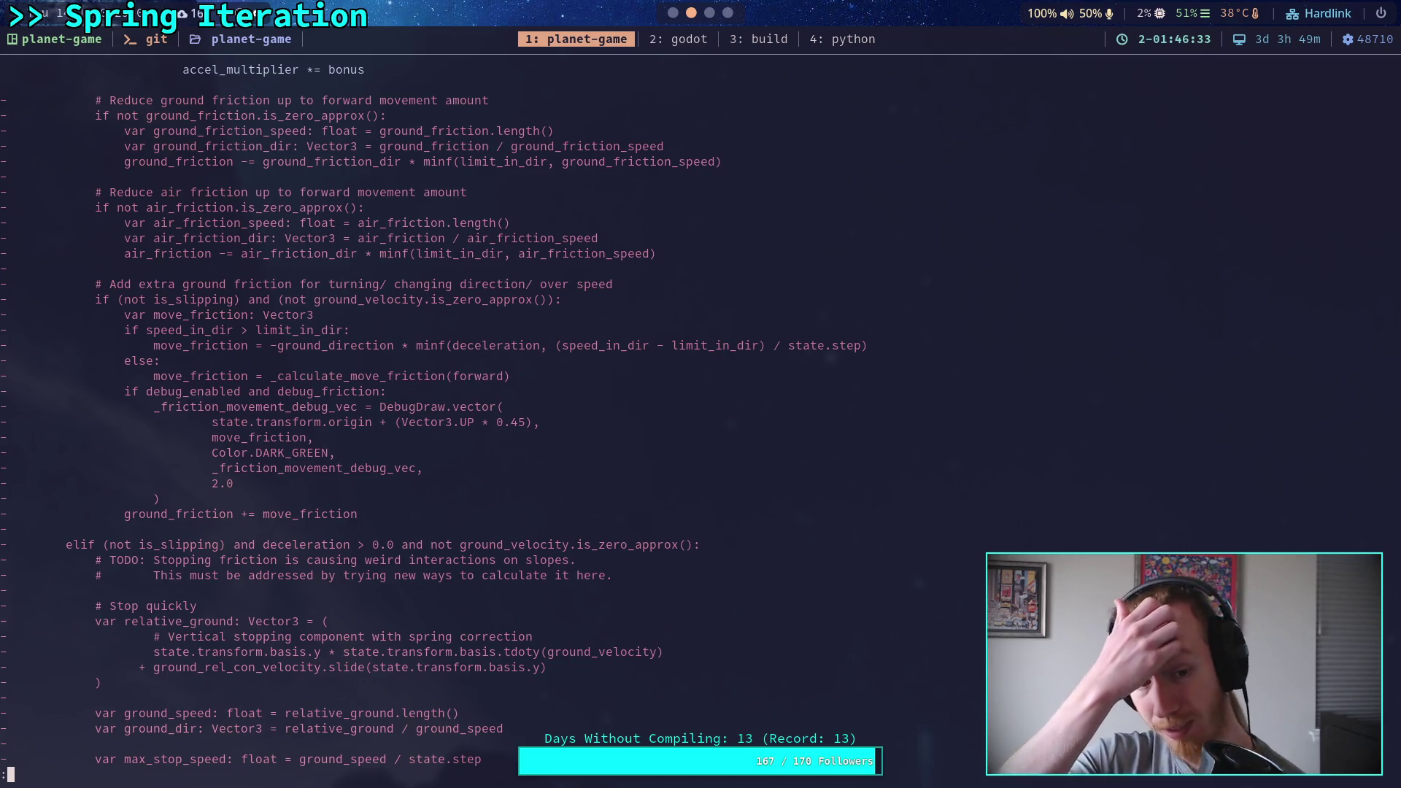
{"action": "mouse_move", "coordinate": [96, 286]}
{"action": "left_mouse_down"}
{"action": "mouse_move", "coordinate": [317, 426]}
{"action": "mouse_move", "coordinate": [358, 513]}
{"action": "left_mouse_up"}
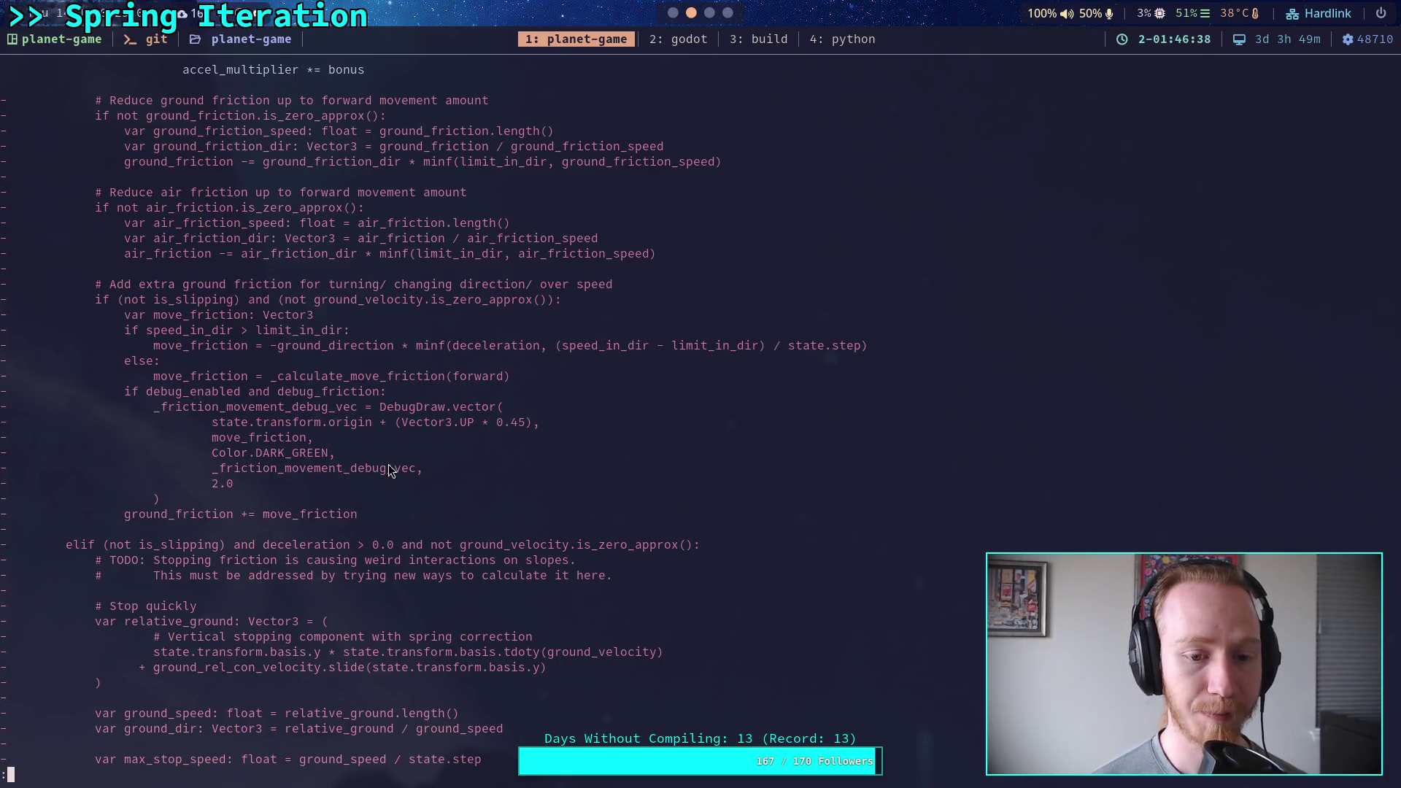
{"action": "left_click", "coordinate": [672, 13]}
Unfold the else at line 325 and add a blank line after line 324's forward normalization.
{"action": "scroll", "coordinate": [597, 411], "scroll_direction": "down", "scroll_amount": 10}
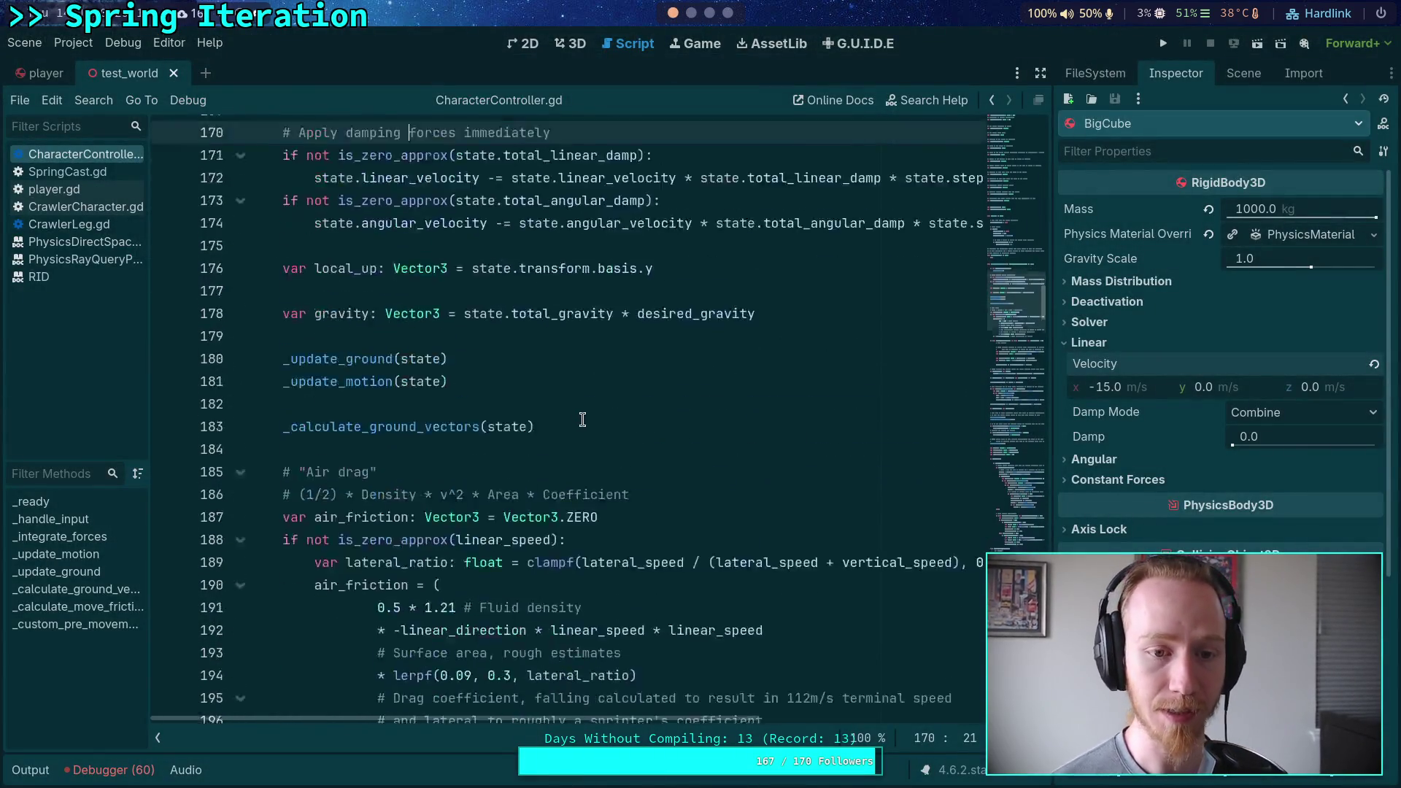
{"action": "scroll", "coordinate": [597, 411], "scroll_direction": "down", "scroll_amount": 15}
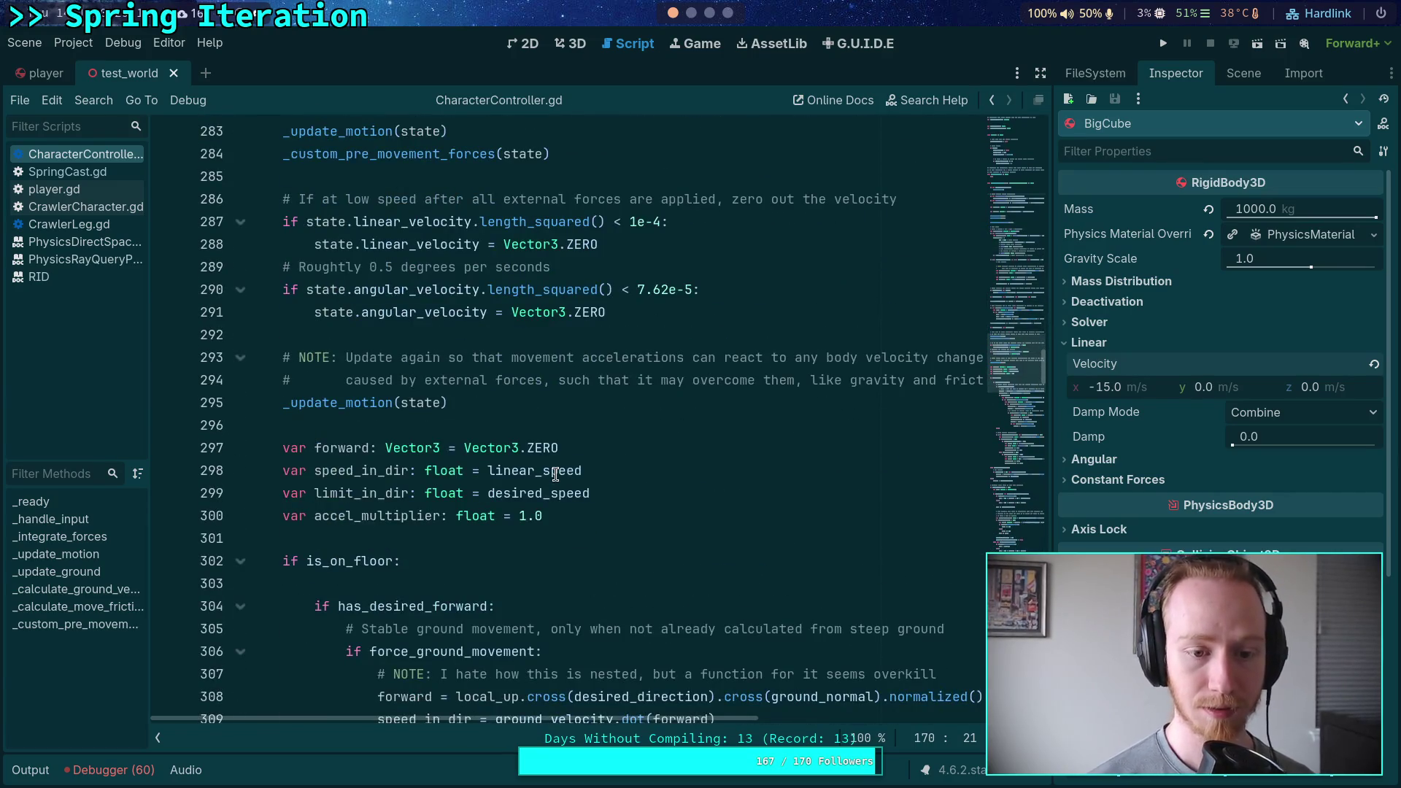
{"action": "scroll", "coordinate": [559, 476], "scroll_direction": "down", "scroll_amount": 5}
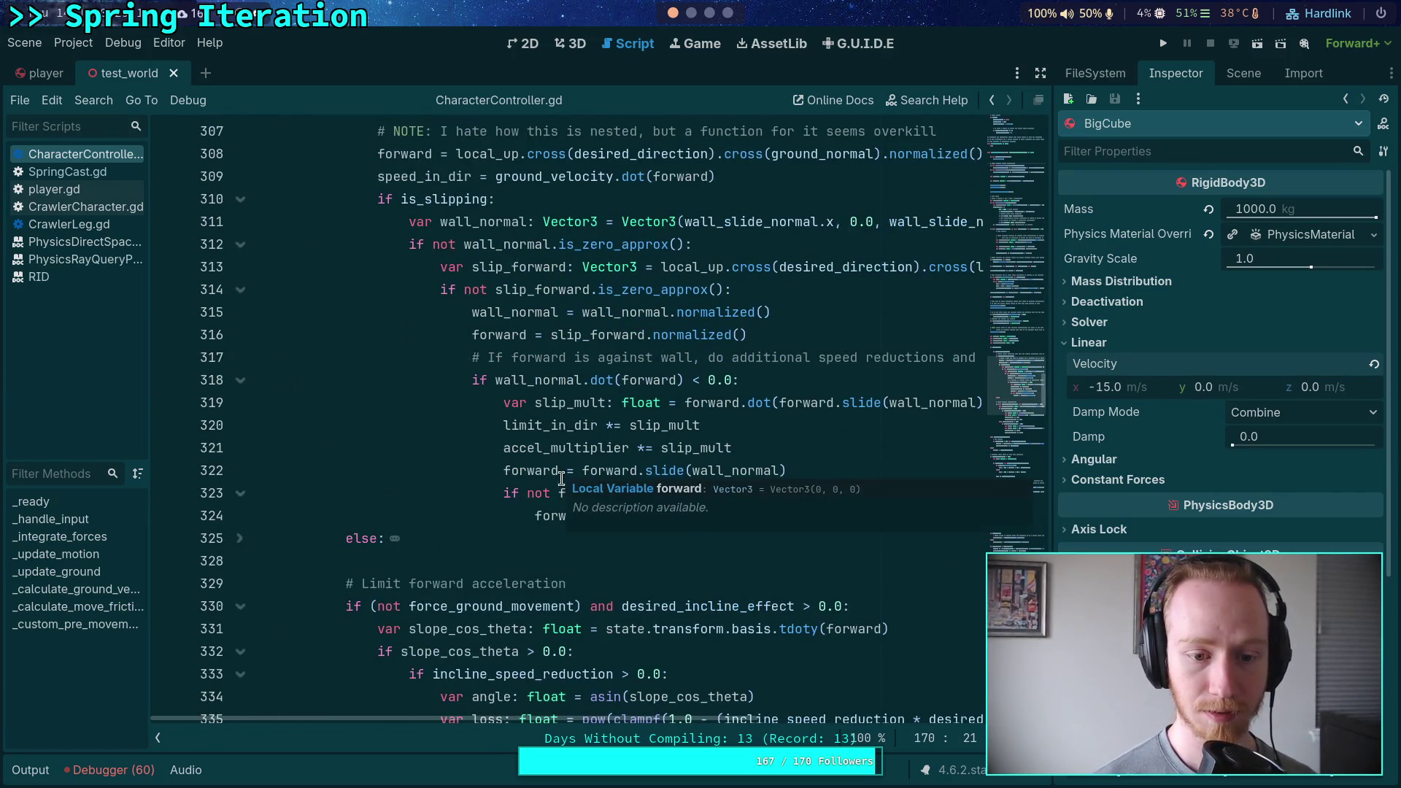
{"action": "left_click", "coordinate": [240, 538]}
{"action": "left_click", "coordinate": [819, 515]}
{"action": "scroll", "coordinate": [810, 503], "scroll_direction": "up", "scroll_amount": 3}
{"action": "scroll", "coordinate": [803, 494], "scroll_direction": "down", "scroll_amount": 2}
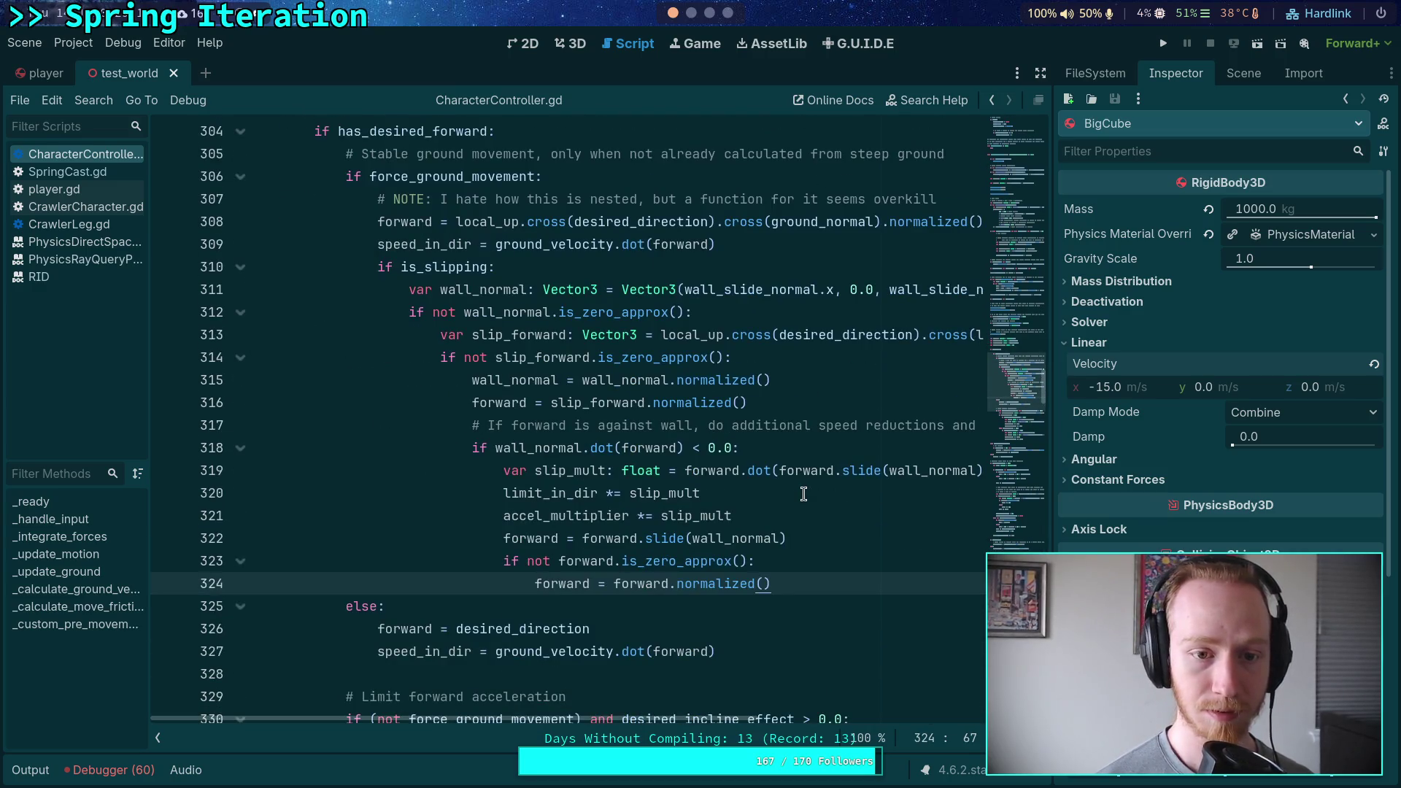
{"action": "key", "text": "Return"}
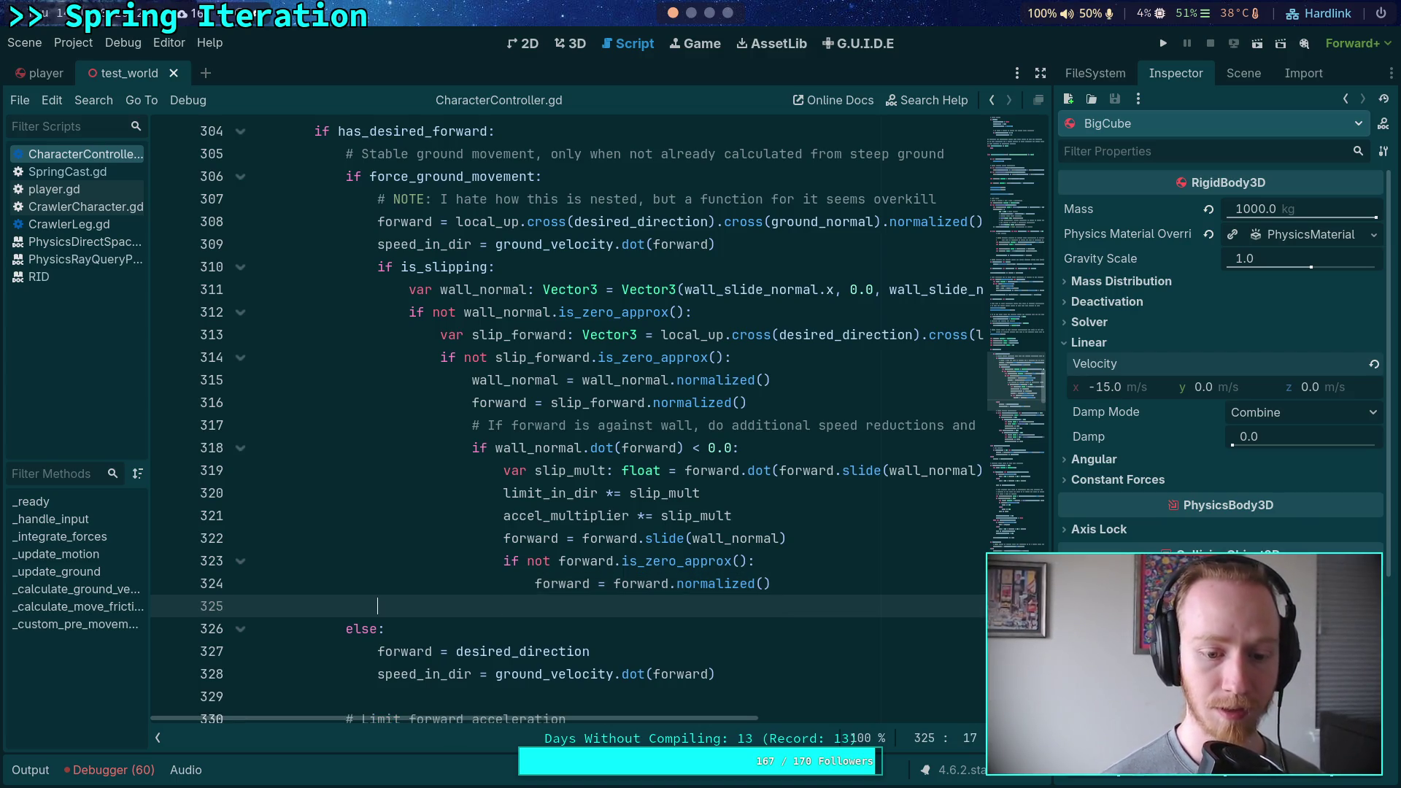
Scroll through the git diff's deleted ground and air friction code.
{"action": "key", "text": "super+1"}
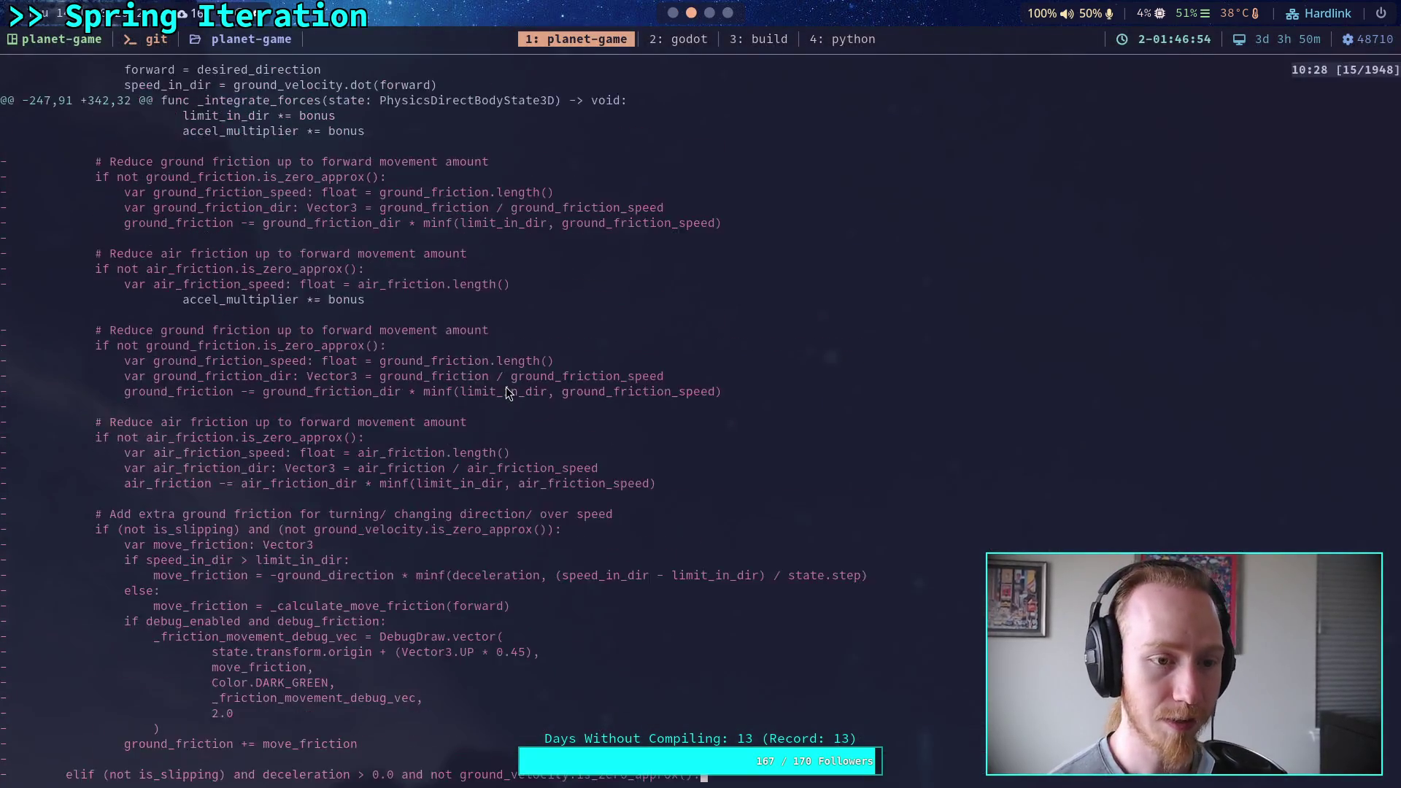
{"action": "scroll", "coordinate": [509, 393], "scroll_direction": "up", "scroll_amount": 1}
{"action": "scroll", "coordinate": [508, 393], "scroll_direction": "up", "scroll_amount": 2}
{"action": "scroll", "coordinate": [509, 392], "scroll_direction": "down", "scroll_amount": 2}
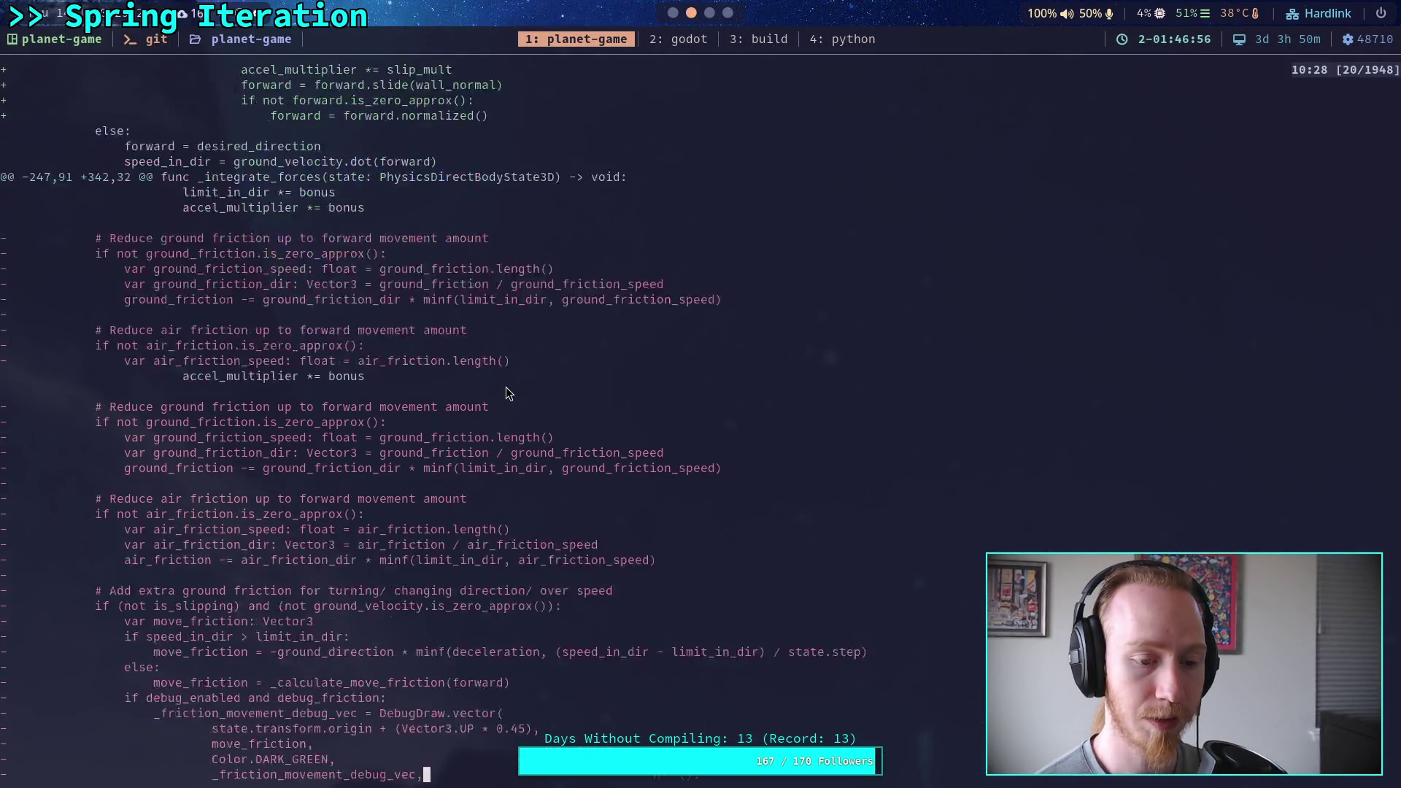
{"action": "scroll", "coordinate": [508, 392], "scroll_direction": "down", "scroll_amount": 3}
{"action": "scroll", "coordinate": [508, 392], "scroll_direction": "up", "scroll_amount": 4}
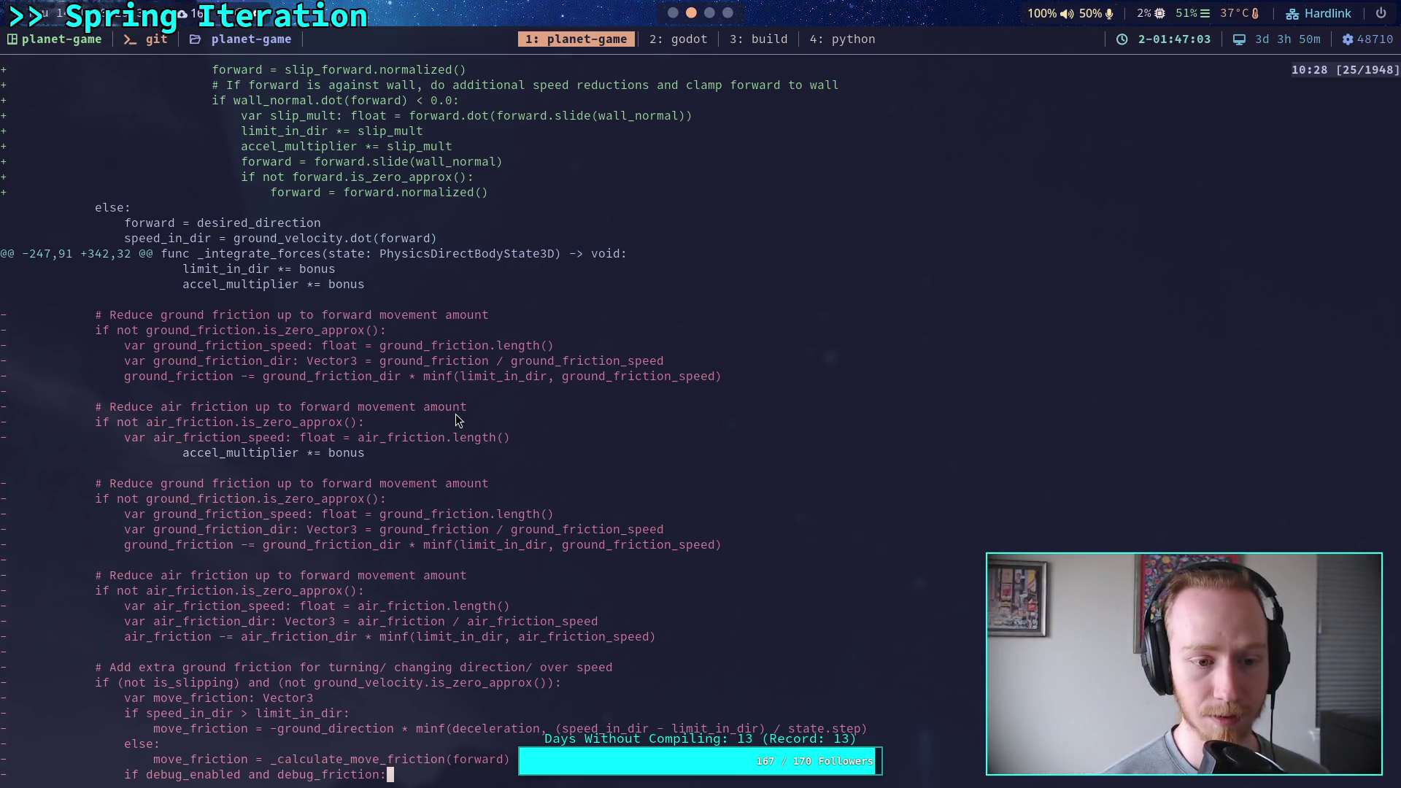
{"action": "scroll", "coordinate": [325, 454], "scroll_direction": "down", "scroll_amount": 2}
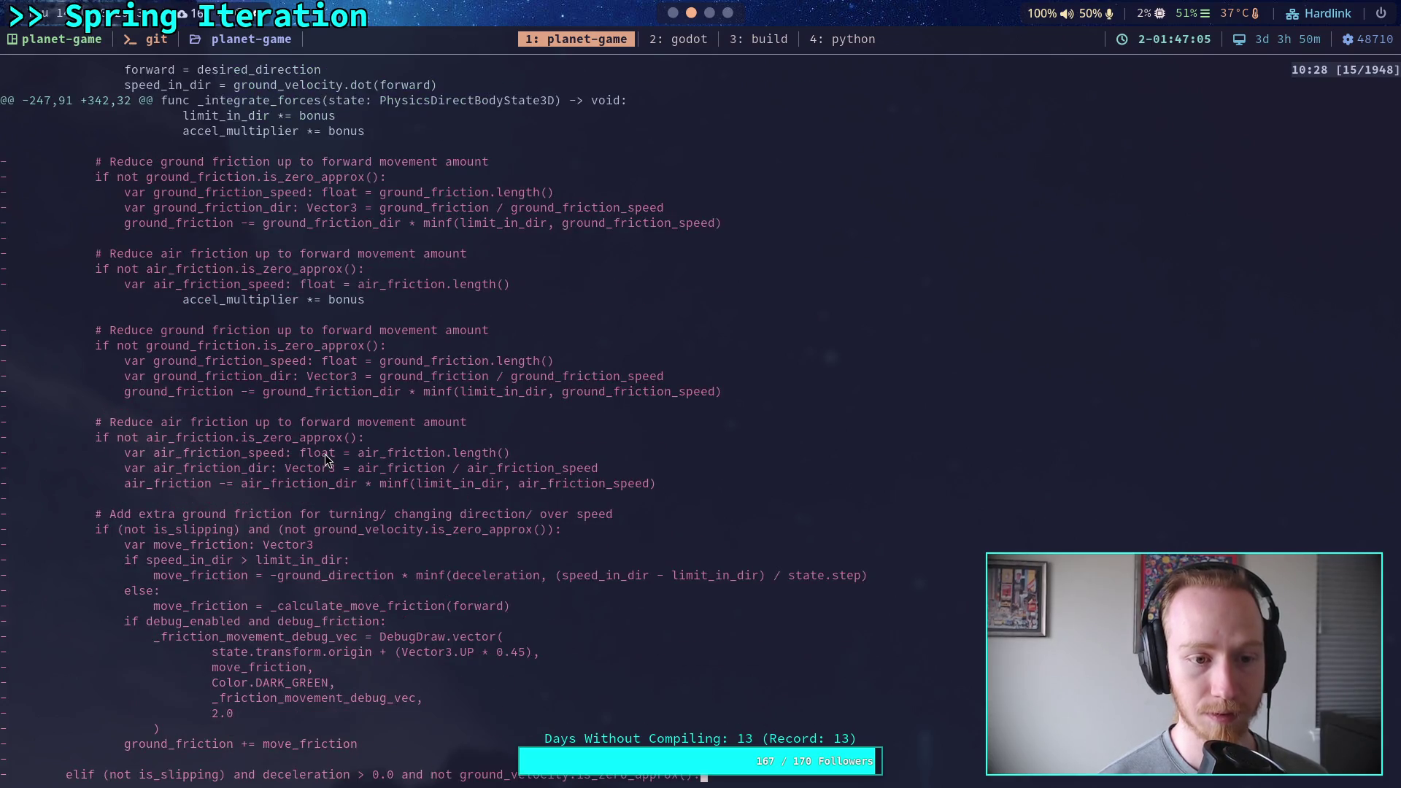
{"action": "scroll", "coordinate": [325, 454], "scroll_direction": "down", "scroll_amount": 1}
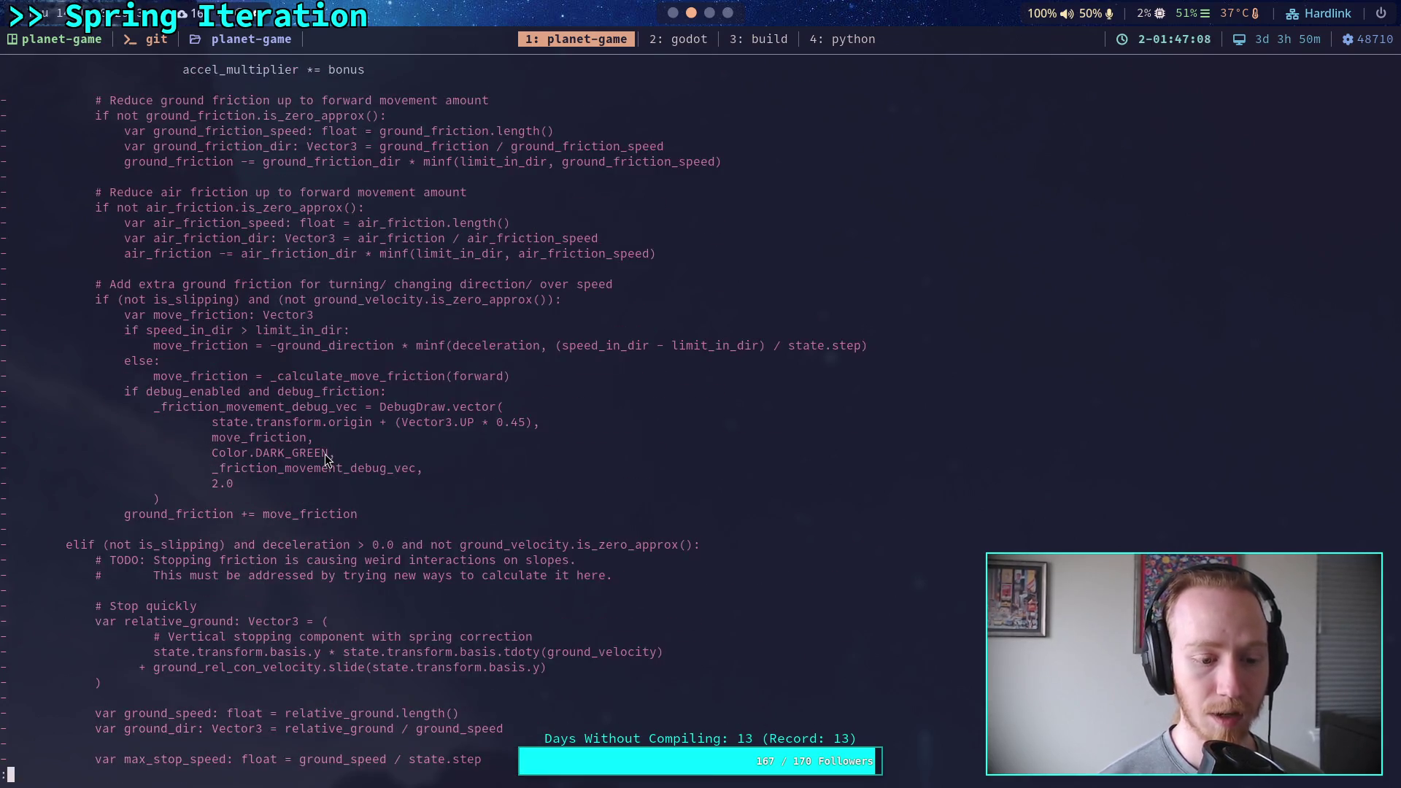
{"action": "scroll", "coordinate": [326, 454], "scroll_direction": "down", "scroll_amount": 3}
{"action": "scroll", "coordinate": [326, 454], "scroll_direction": "up", "scroll_amount": 1}
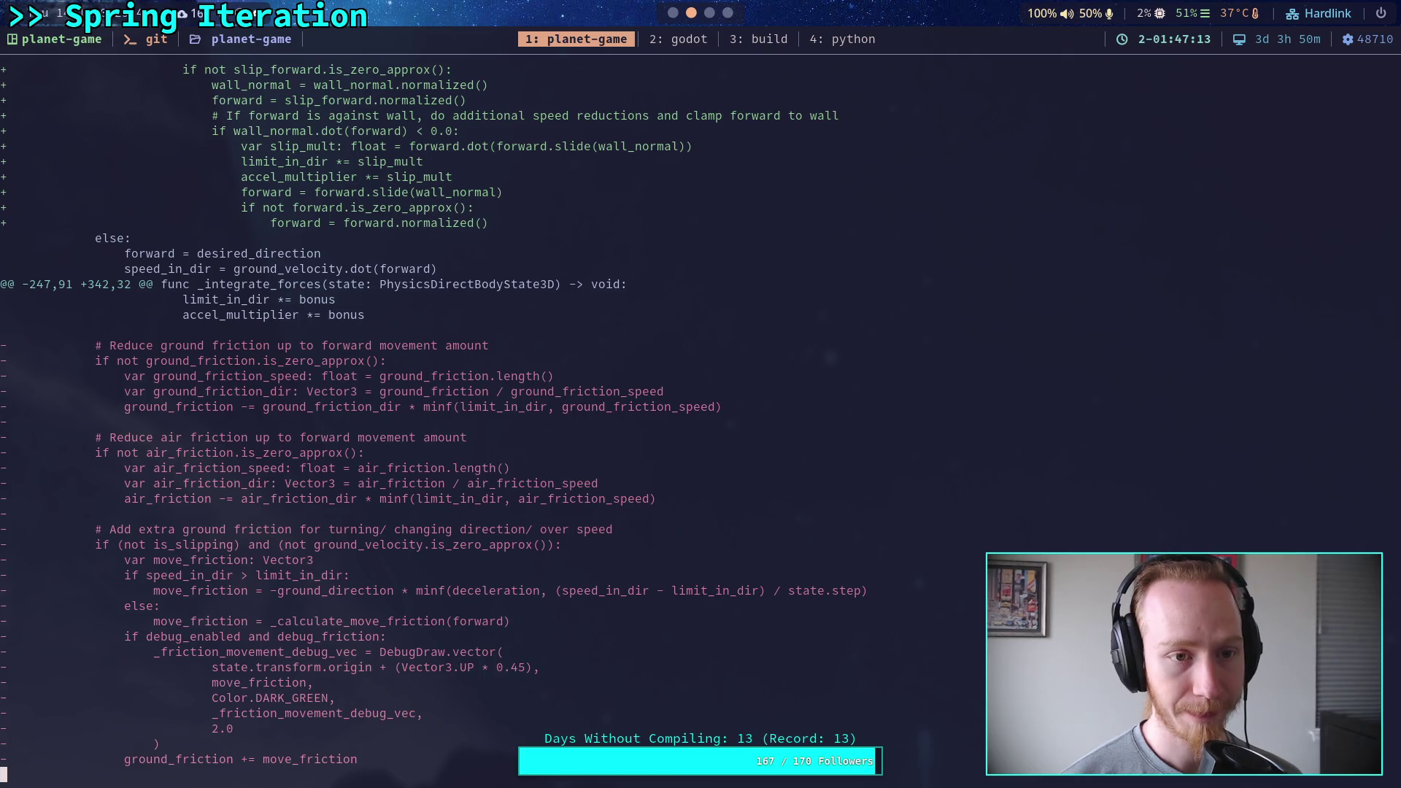
{"action": "scroll", "coordinate": [507, 415], "scroll_direction": "up", "scroll_amount": 7}
{"action": "scroll", "coordinate": [506, 415], "scroll_direction": "down", "scroll_amount": 20}
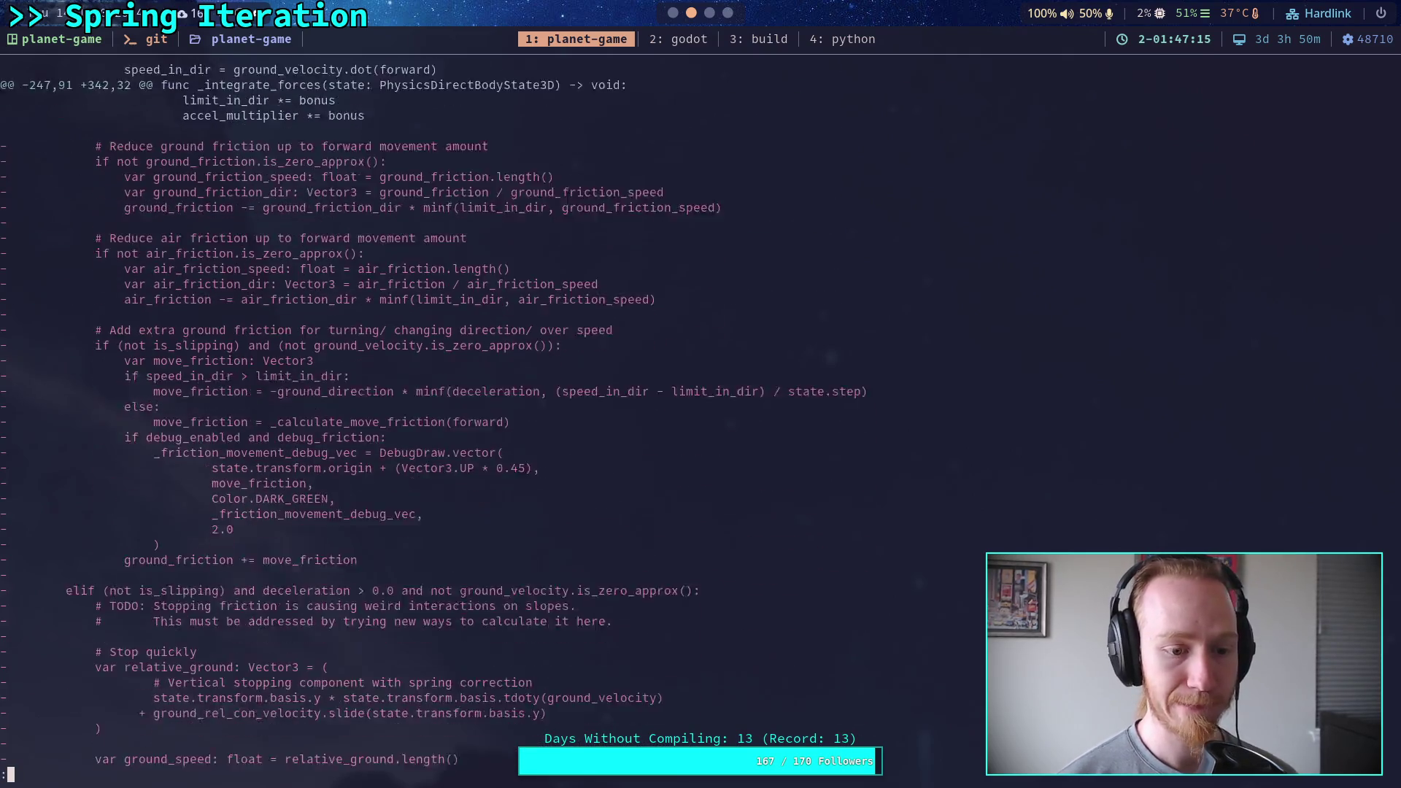
{"action": "scroll", "coordinate": [507, 415], "scroll_direction": "up", "scroll_amount": 13}
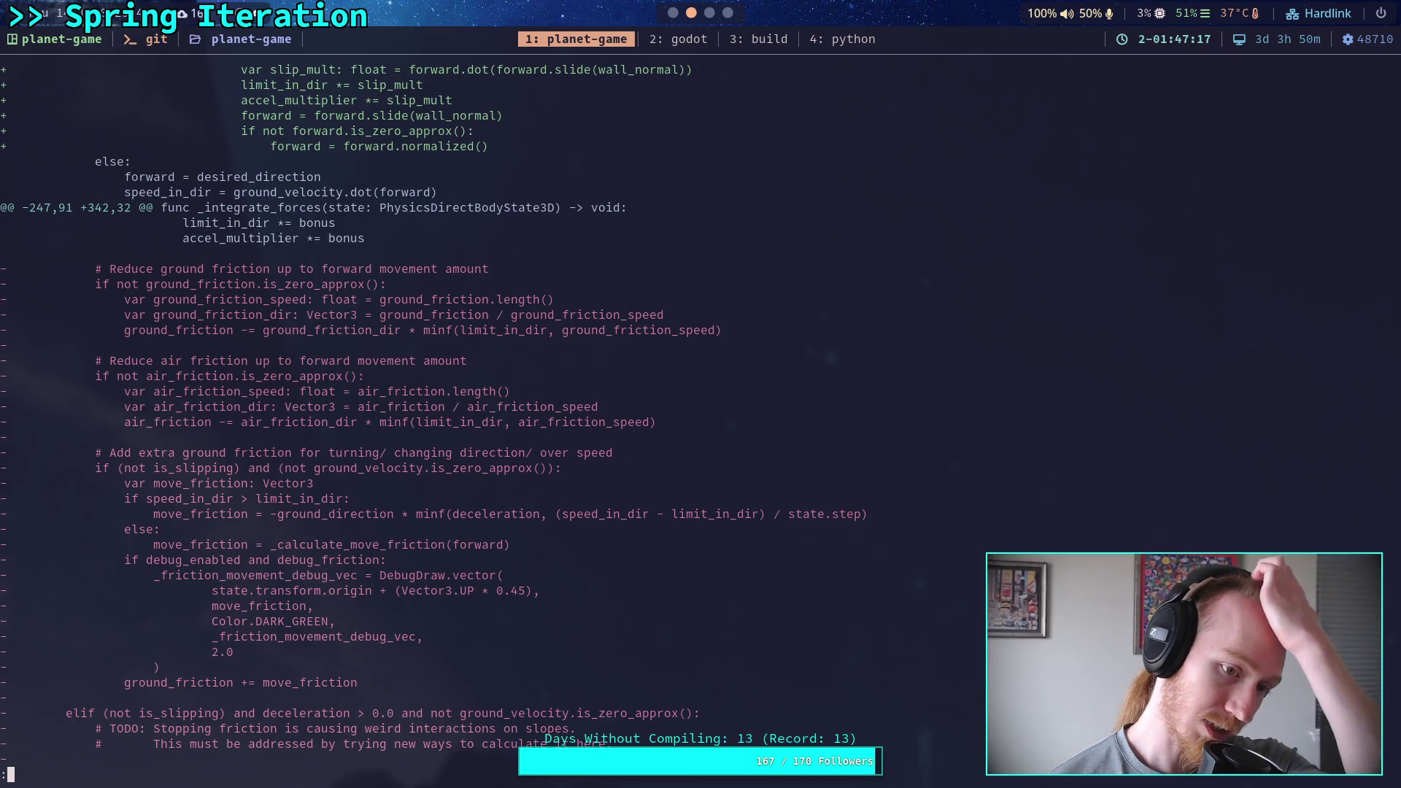
Compare the script against the diff and place the caret at the end of line 344.
{"action": "left_click", "coordinate": [673, 12]}
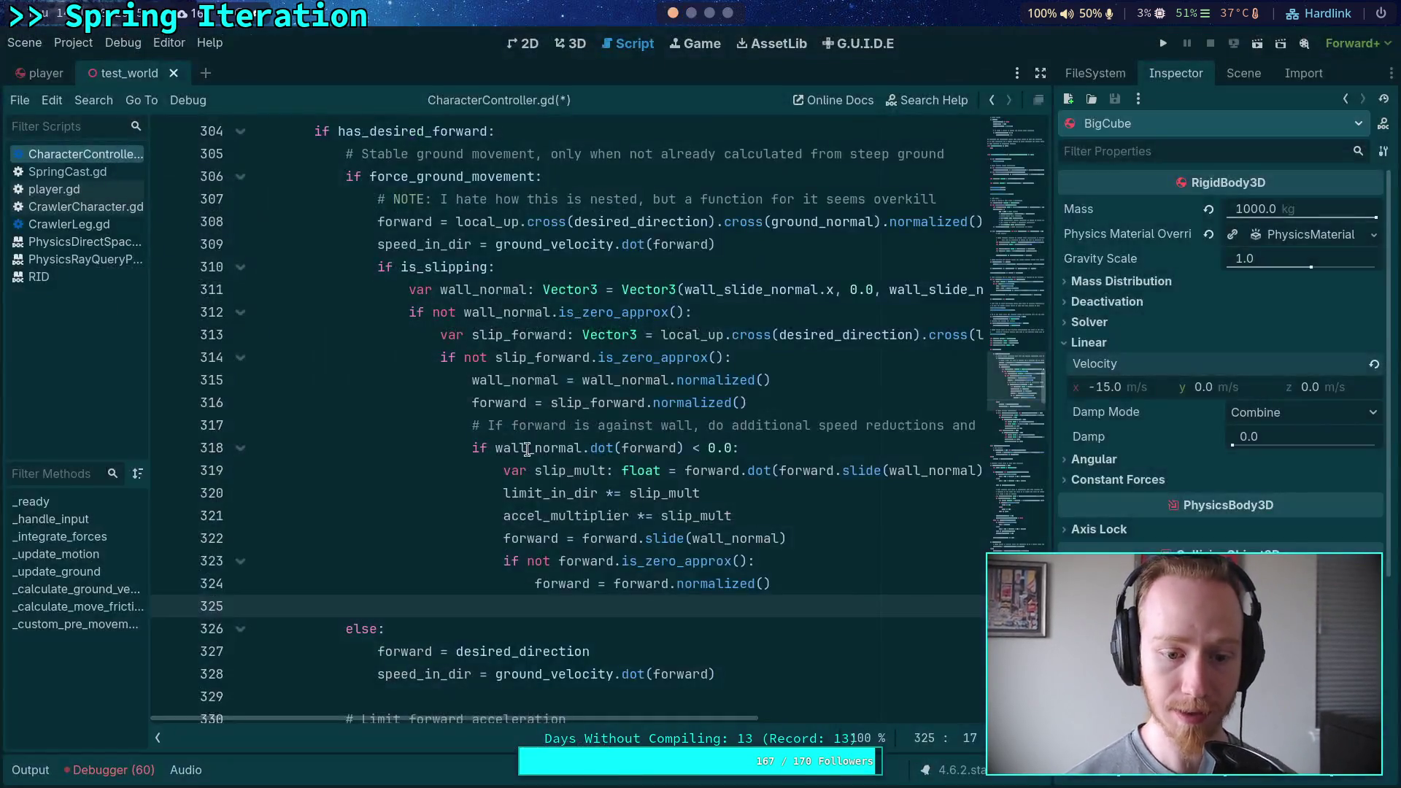
{"action": "scroll", "coordinate": [290, 343], "scroll_direction": "down", "scroll_amount": 4}
{"action": "scroll", "coordinate": [290, 343], "scroll_direction": "up", "scroll_amount": 5}
{"action": "key", "text": "super+2"}
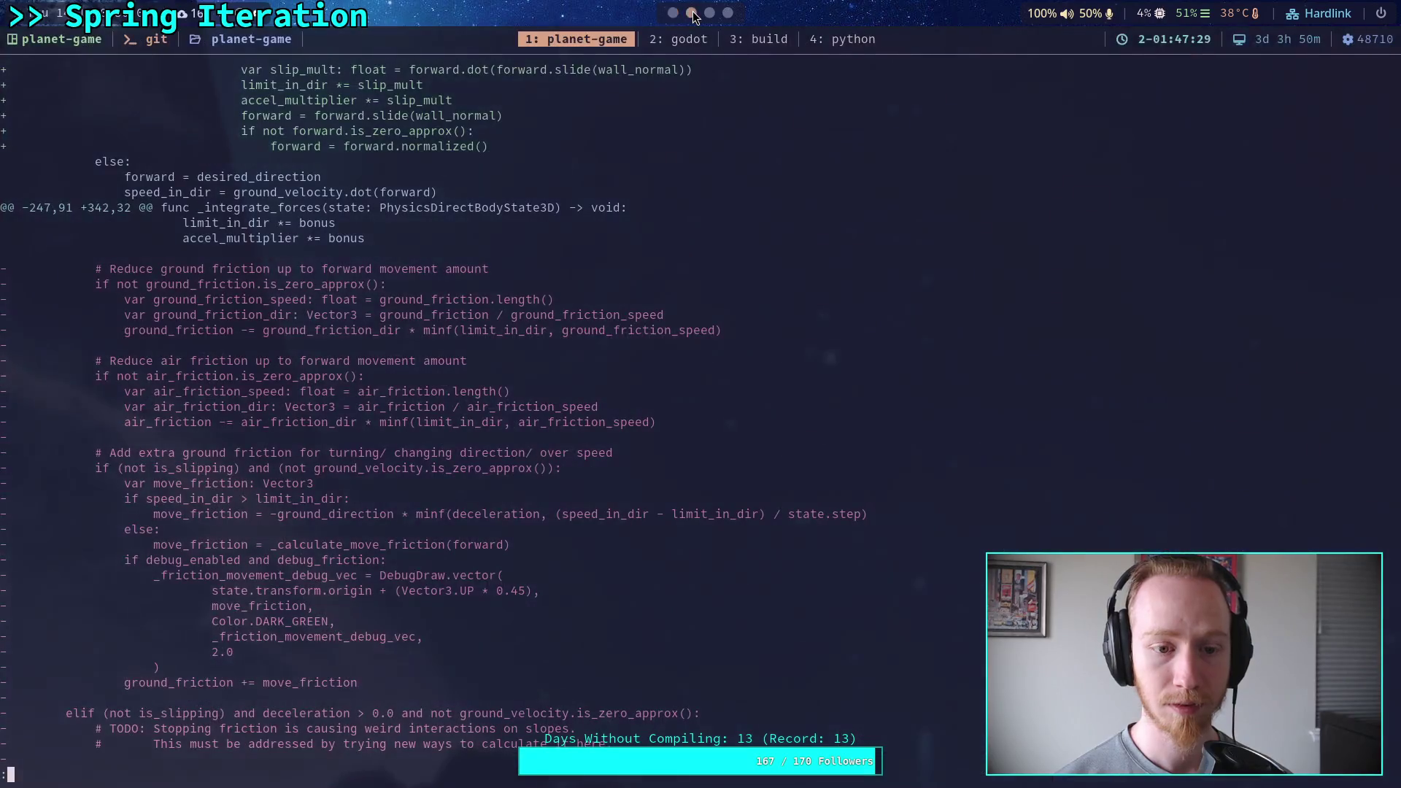
{"action": "scroll", "coordinate": [506, 415], "scroll_direction": "down", "scroll_amount": 1}
{"action": "scroll", "coordinate": [506, 414], "scroll_direction": "down", "scroll_amount": 4}
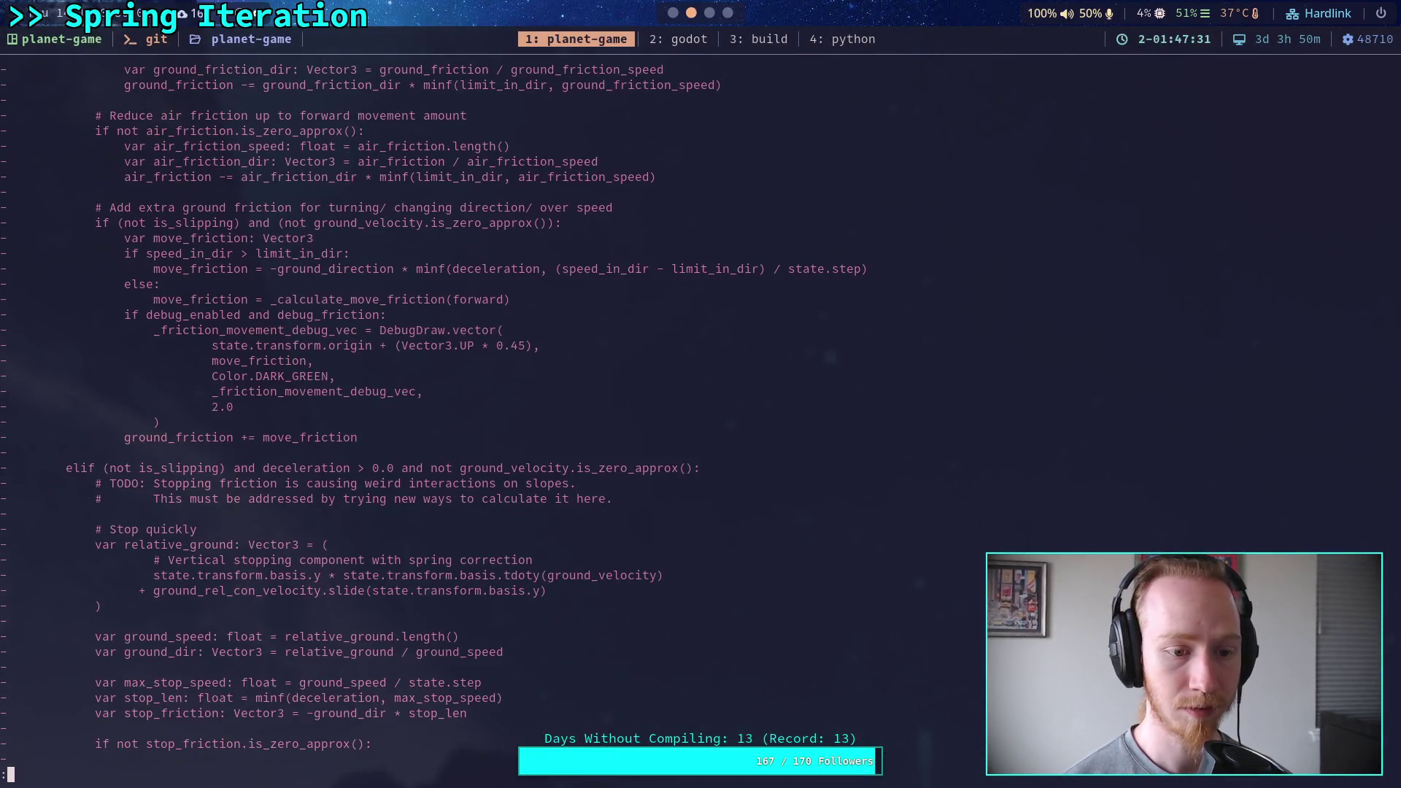
{"action": "scroll", "coordinate": [507, 414], "scroll_direction": "up", "scroll_amount": 5}
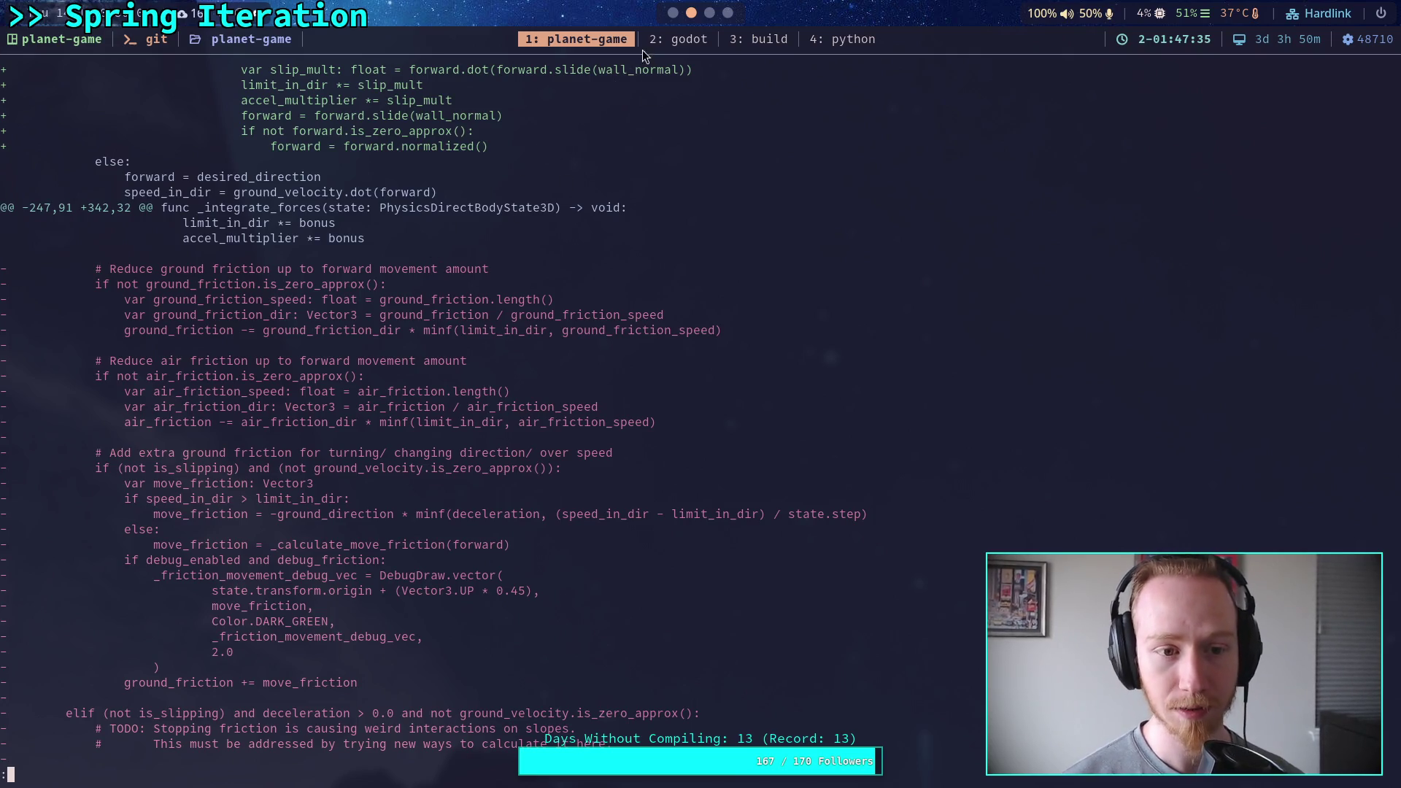
{"action": "left_click", "coordinate": [675, 38]}
{"action": "left_click", "coordinate": [697, 623]}
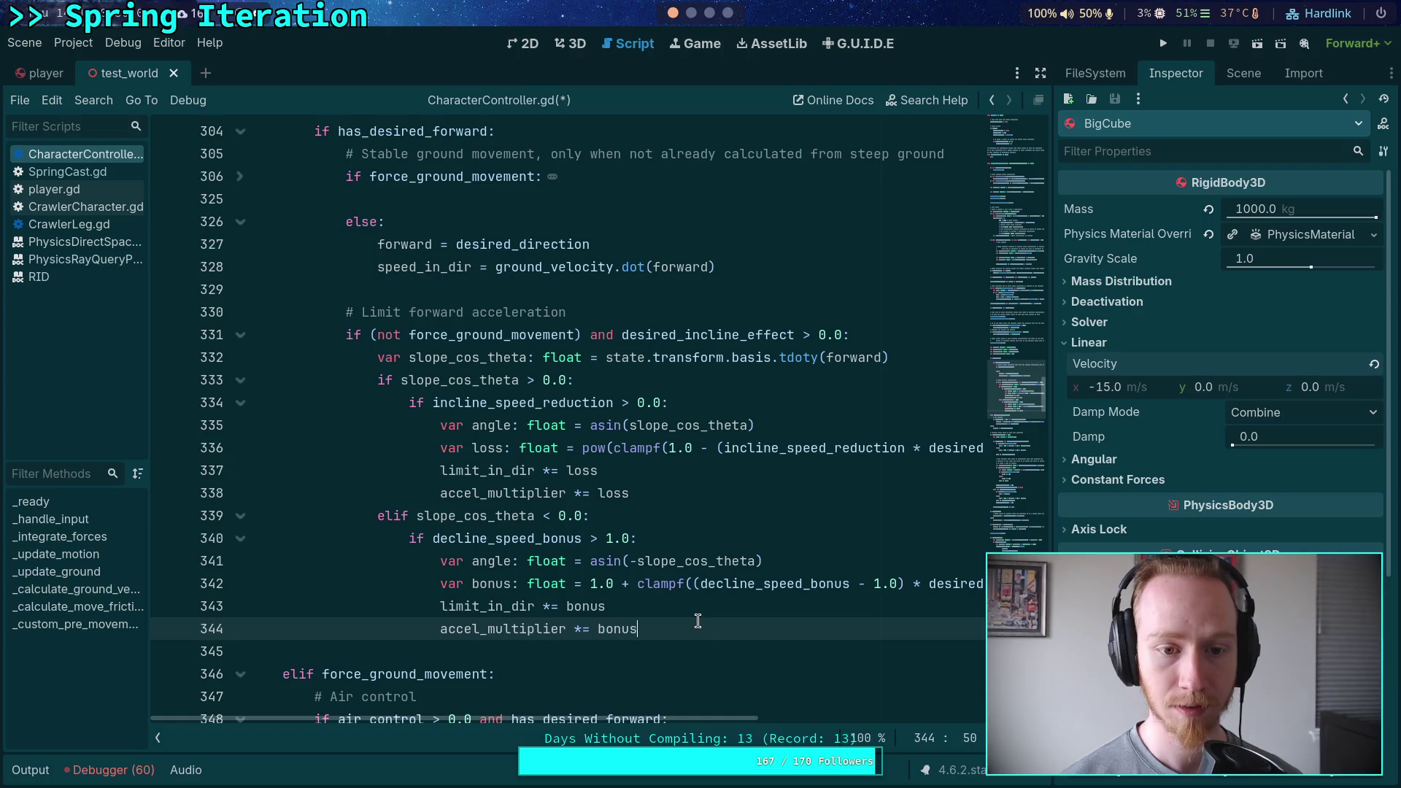
Add blank lines after line 344 and paste the extra ground friction block.
{"action": "key", "text": "Return"}
{"action": "key", "text": "BackSpace"}
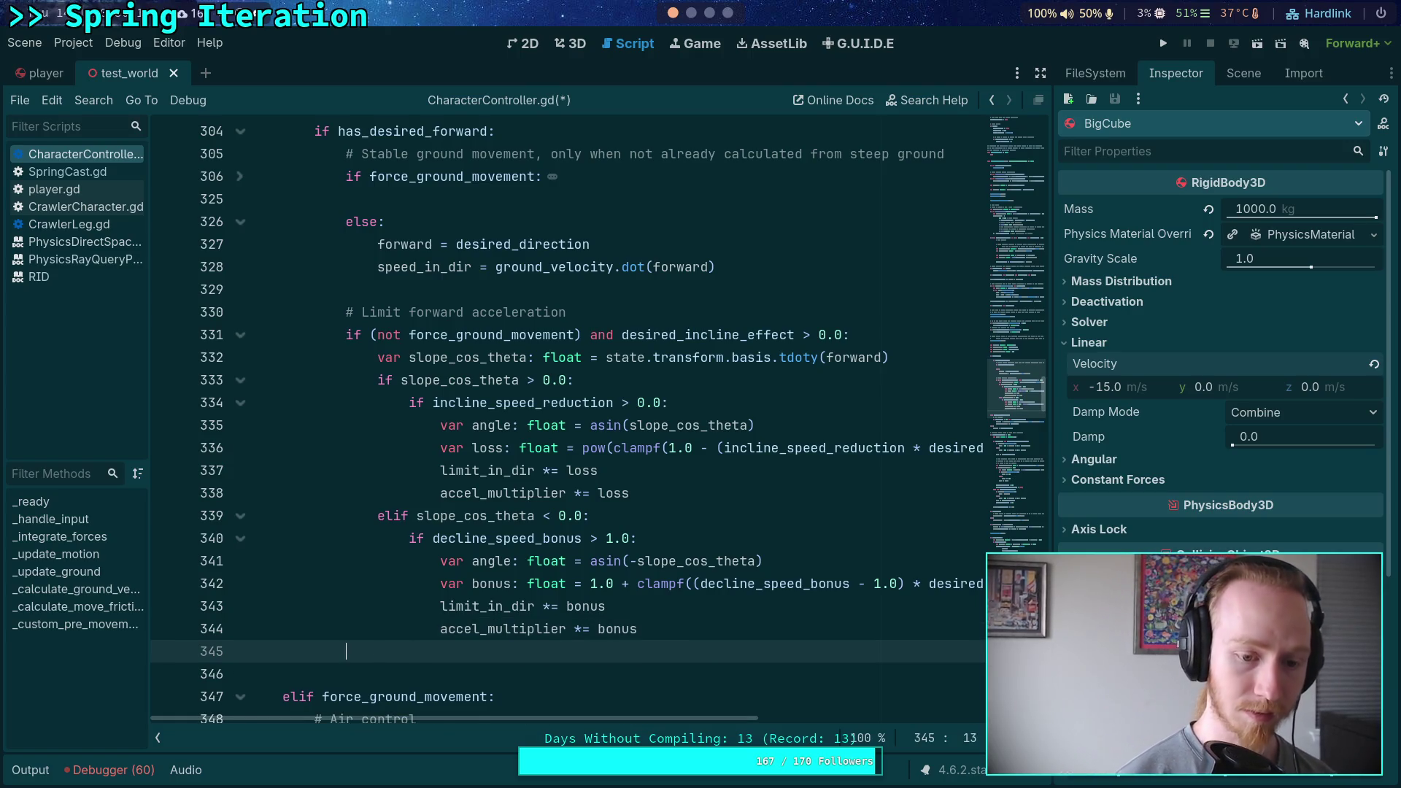
{"action": "key", "text": "Return"}
{"action": "key", "text": "ctrl+v"}
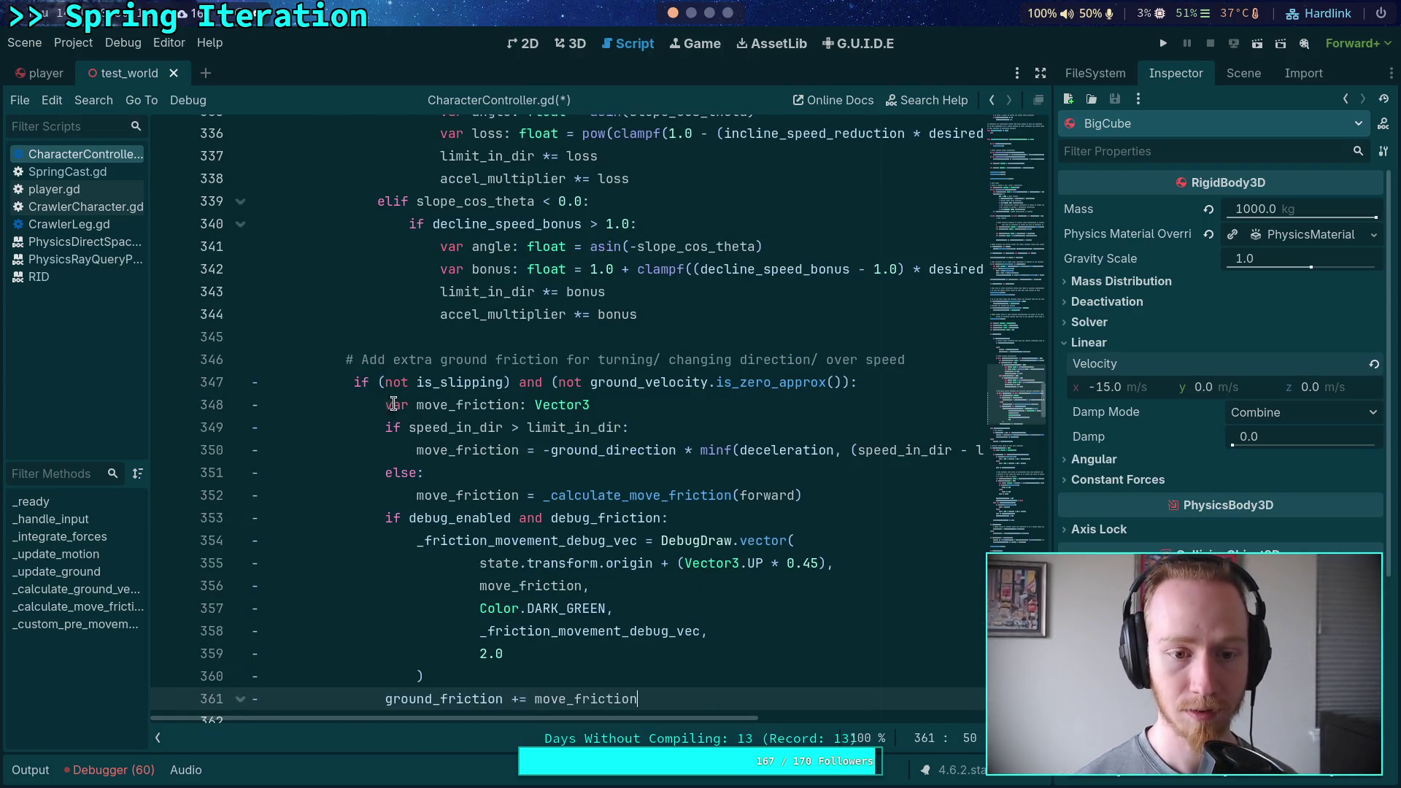
Strip the diff '-' prefixes from pasted lines 347 through 354.
{"action": "left_click", "coordinate": [253, 382]}
{"action": "key", "text": "Delete"}
{"action": "key", "text": "Down"}
{"action": "key", "text": "Delete"}
{"action": "key", "text": "Down"}
{"action": "key", "text": "Delete"}
{"action": "key", "text": "Down"}
{"action": "key", "text": "Delete"}
{"action": "key", "text": "Down"}
{"action": "key", "text": "Delete"}
{"action": "key", "text": "Down"}
{"action": "key", "text": "Delete"}
{"action": "key", "text": "Down"}
{"action": "key", "text": "Delete"}
{"action": "key", "text": "Down"}
{"action": "key", "text": "Delete"}
{"action": "key", "text": "Down"}
{"action": "key", "text": "Down"}
{"action": "key", "text": "Down"}
Strip the remaining diff prefixes from lines 355 through 361.
{"action": "key", "text": "Delete"}
{"action": "key", "text": "Up"}
{"action": "key", "text": "BackSpace"}
{"action": "key", "text": "Up"}
{"action": "key", "text": "Delete"}
{"action": "key", "text": "Up"}
{"action": "key", "text": "Delete"}
{"action": "key", "text": "Up"}
{"action": "key", "text": "Delete"}
{"action": "key", "text": "Up"}
{"action": "key", "text": "Delete"}
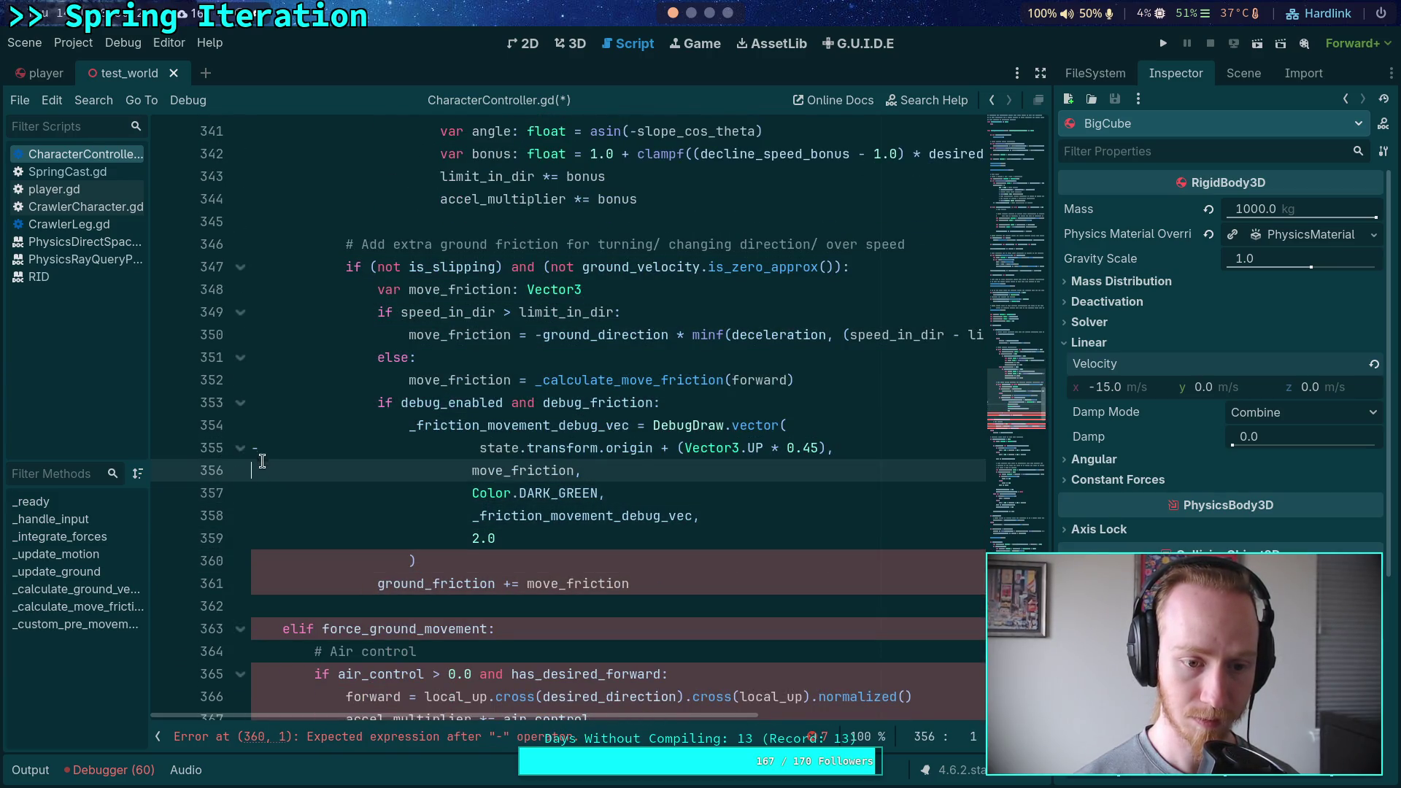
{"action": "key", "text": "Up"}
{"action": "key", "text": "Delete"}
{"action": "left_click", "coordinate": [526, 585]}
{"action": "scroll", "coordinate": [524, 569], "scroll_direction": "down", "scroll_amount": 7}
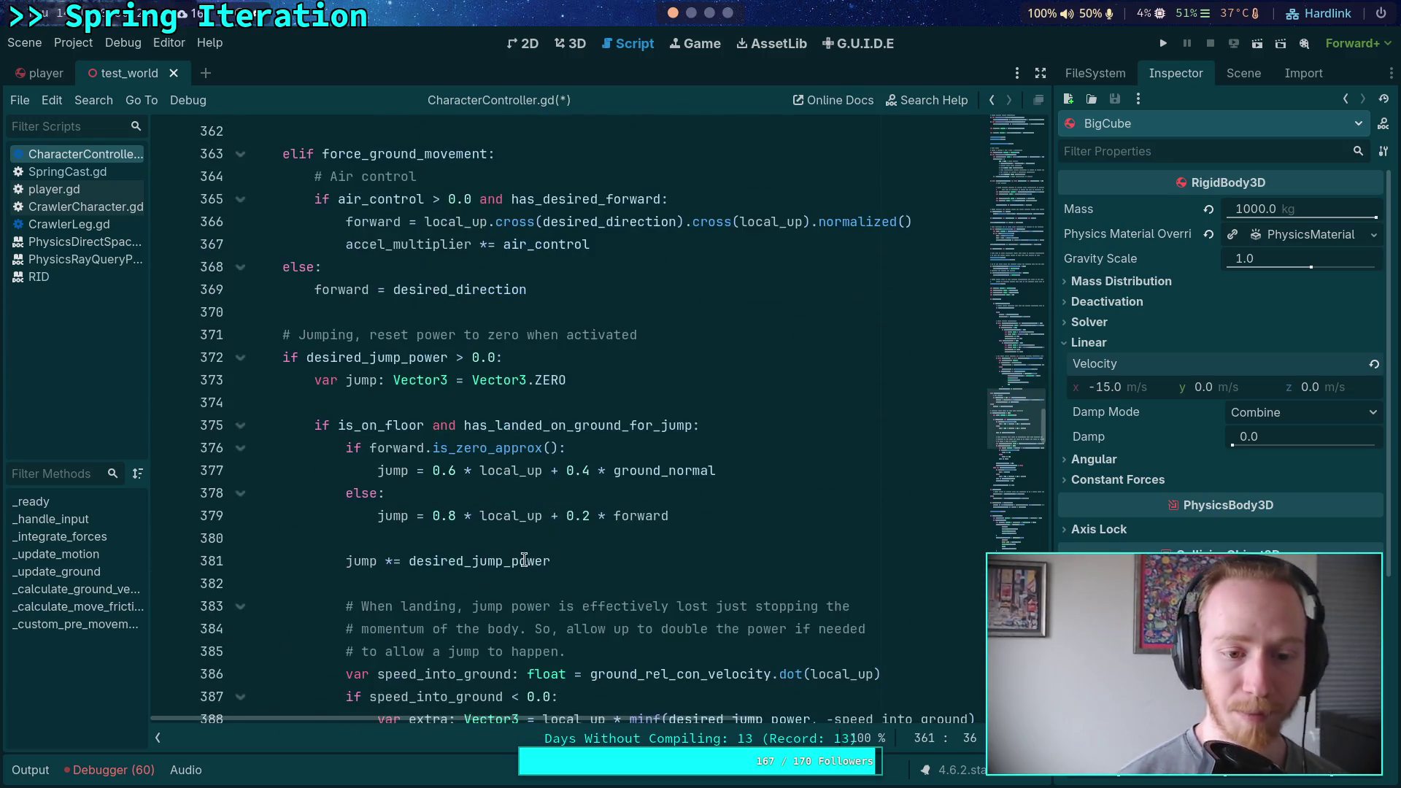
{"action": "scroll", "coordinate": [524, 560], "scroll_direction": "down", "scroll_amount": 12}
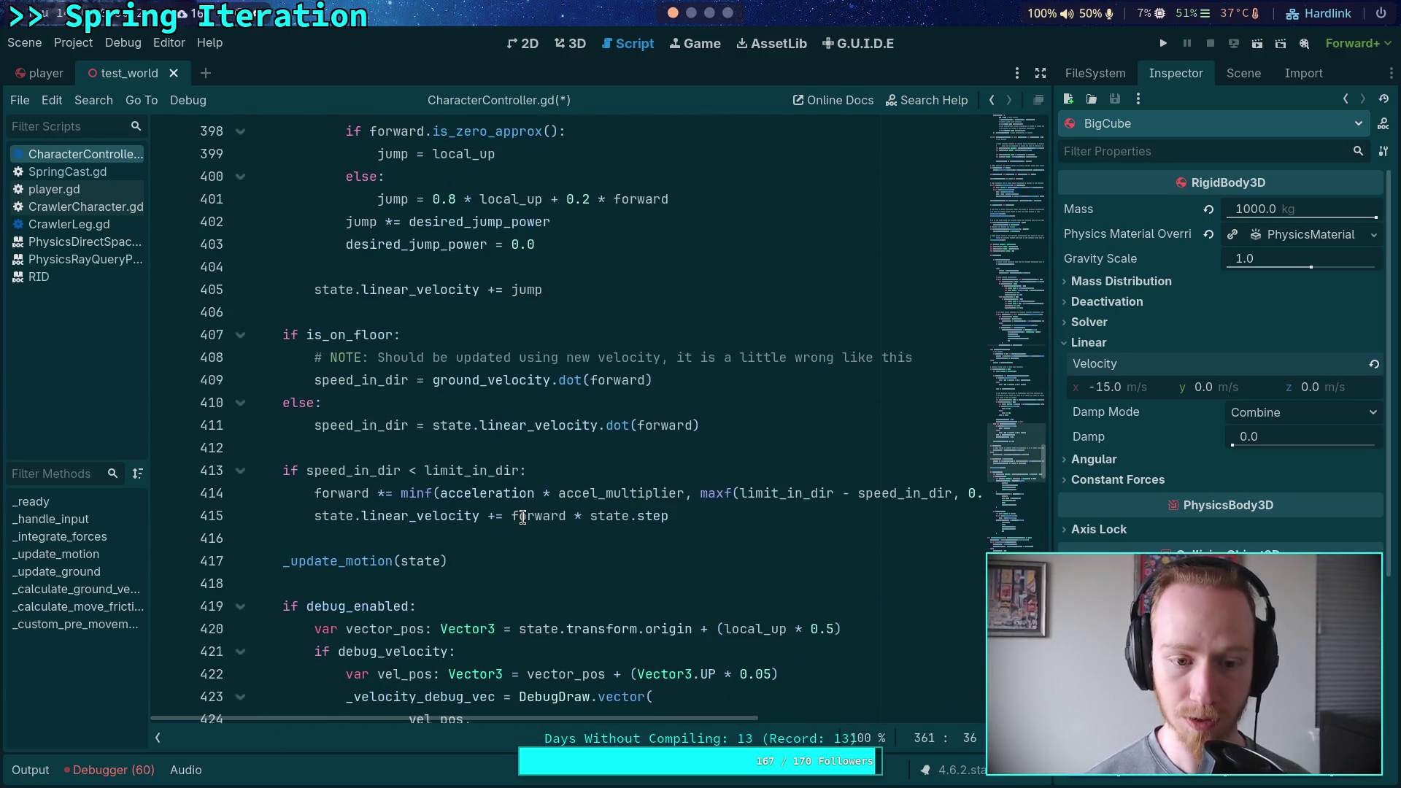
{"action": "scroll", "coordinate": [475, 546], "scroll_direction": "down", "scroll_amount": 1}
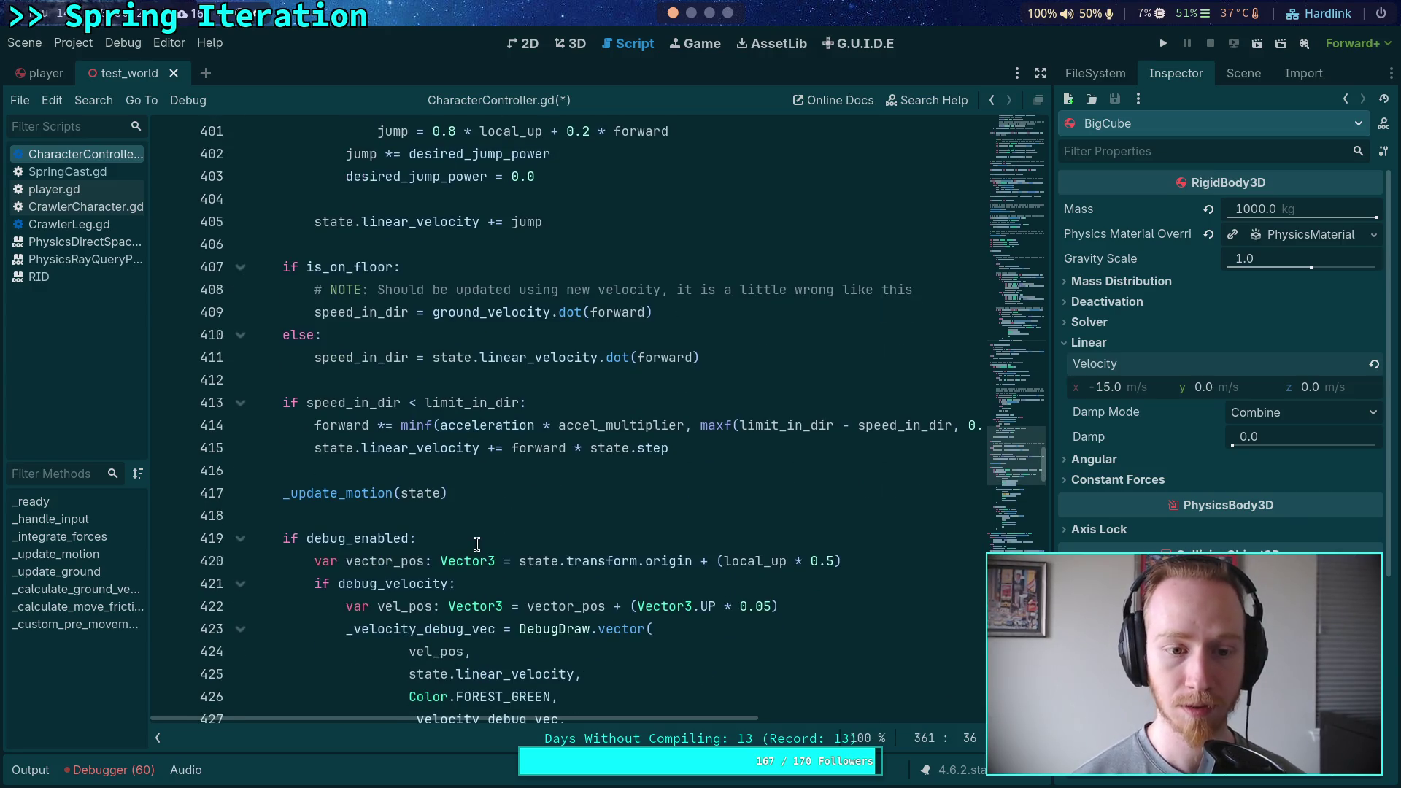
{"action": "scroll", "coordinate": [477, 544], "scroll_direction": "up", "scroll_amount": 19}
{"action": "left_click", "coordinate": [431, 515]}
{"action": "double_click", "coordinate": [431, 516]}
{"action": "scroll", "coordinate": [438, 482], "scroll_direction": "up", "scroll_amount": 20}
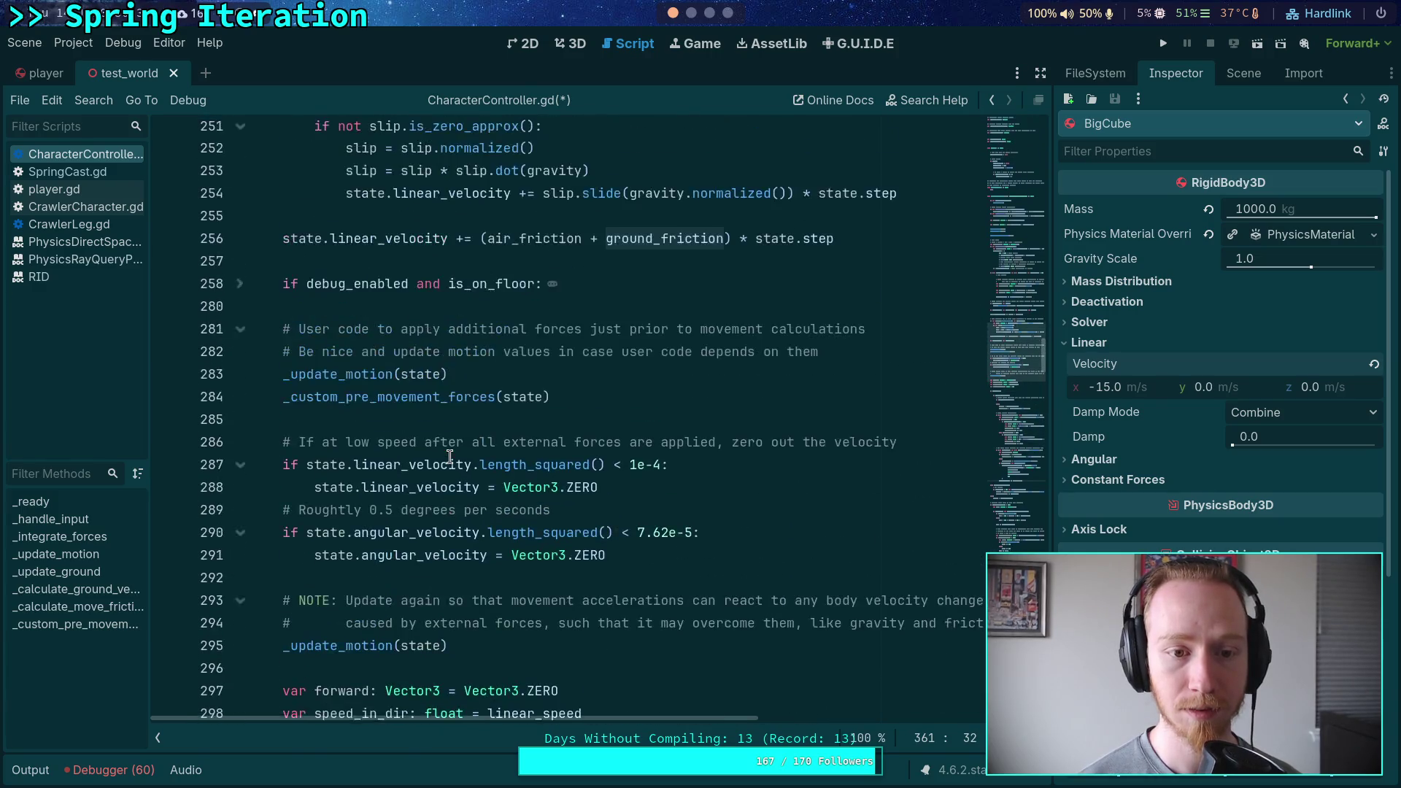
{"action": "scroll", "coordinate": [450, 458], "scroll_direction": "down", "scroll_amount": 20}
{"action": "scroll", "coordinate": [456, 453], "scroll_direction": "down", "scroll_amount": 3}
{"action": "scroll", "coordinate": [511, 481], "scroll_direction": "up", "scroll_amount": 2}
{"action": "scroll", "coordinate": [569, 510], "scroll_direction": "down", "scroll_amount": 1}
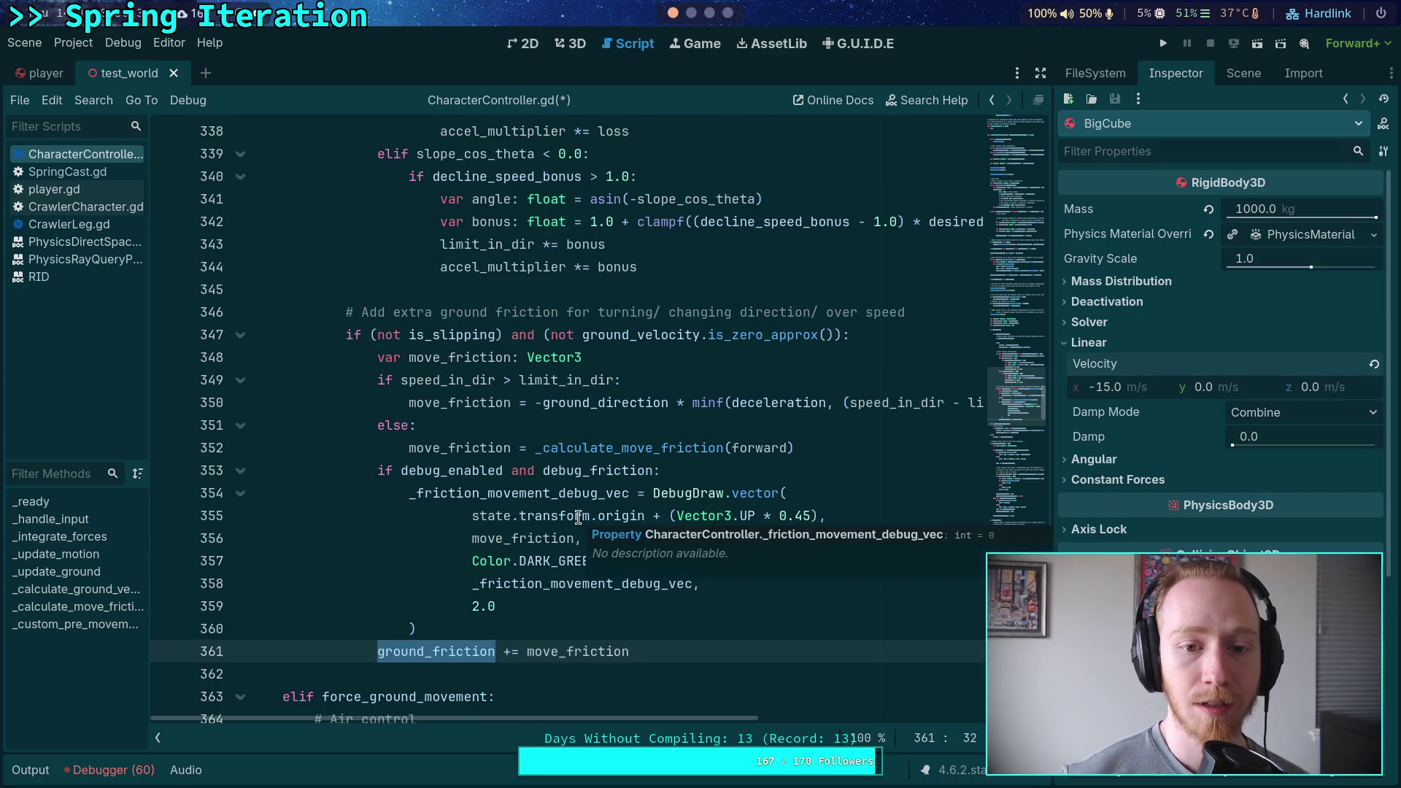
{"action": "left_click", "coordinate": [158, 738]}
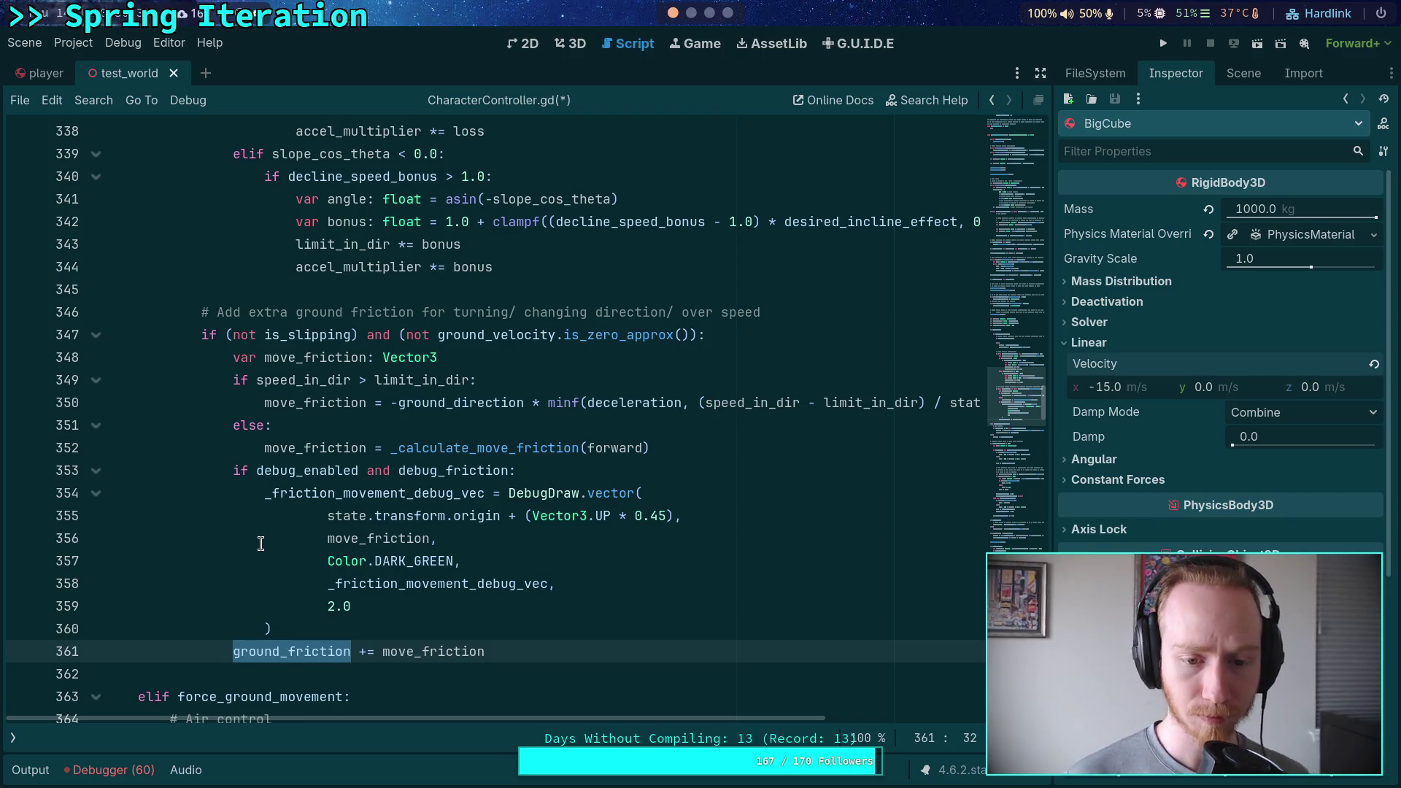
{"action": "scroll", "coordinate": [305, 516], "scroll_direction": "up", "scroll_amount": 3}
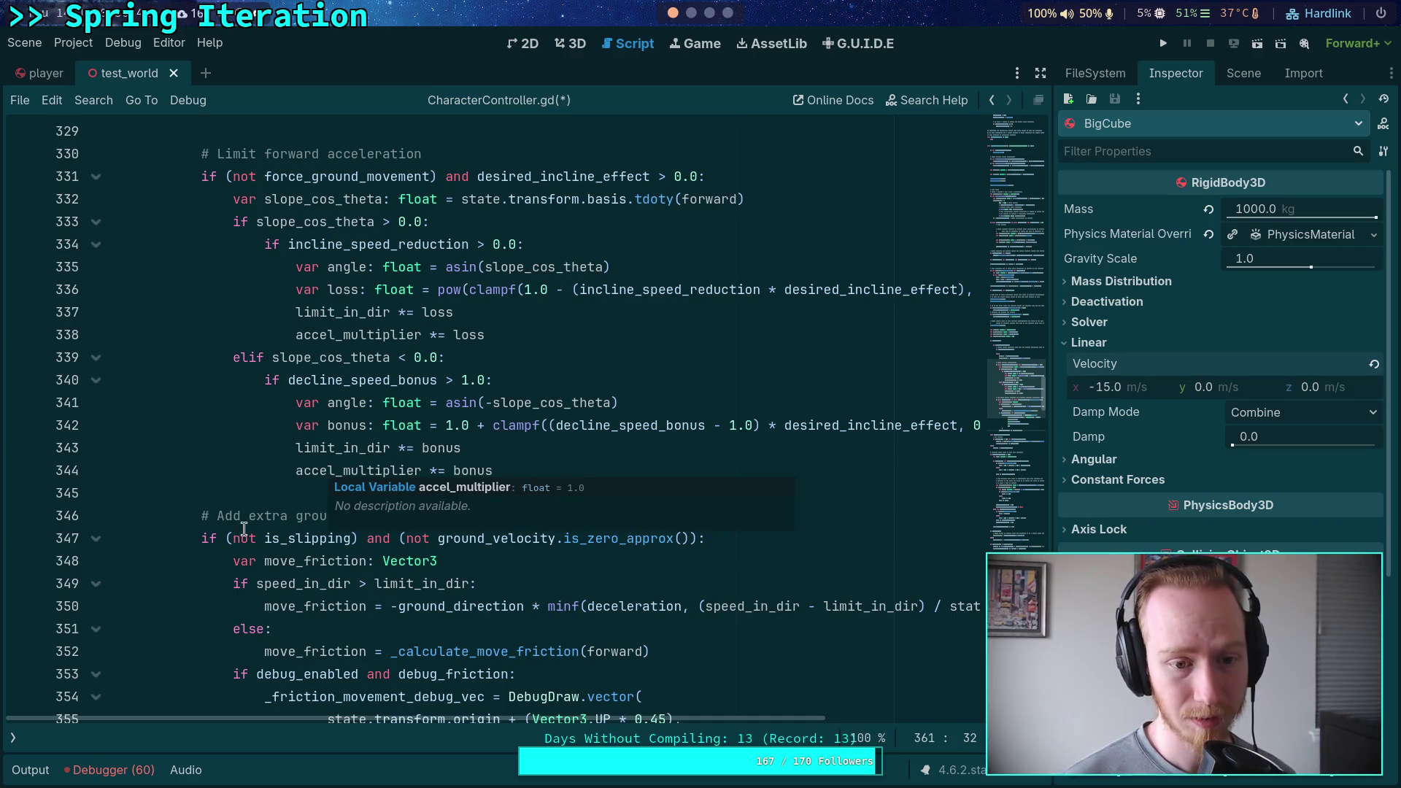
{"action": "scroll", "coordinate": [245, 503], "scroll_direction": "up", "scroll_amount": 5}
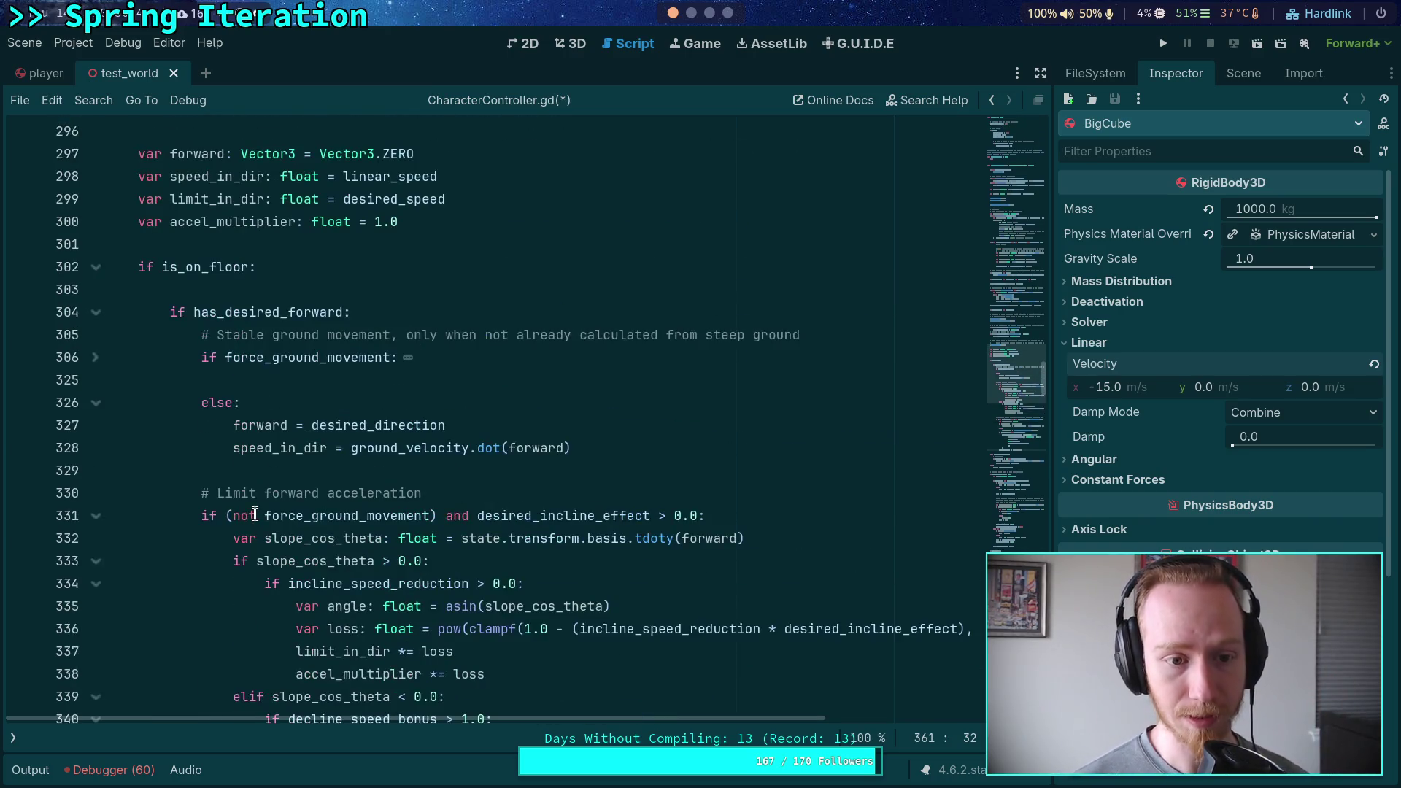
{"action": "left_click", "coordinate": [95, 357]}
{"action": "scroll", "coordinate": [256, 383], "scroll_direction": "down", "scroll_amount": 5}
{"action": "scroll", "coordinate": [256, 384], "scroll_direction": "up", "scroll_amount": 3}
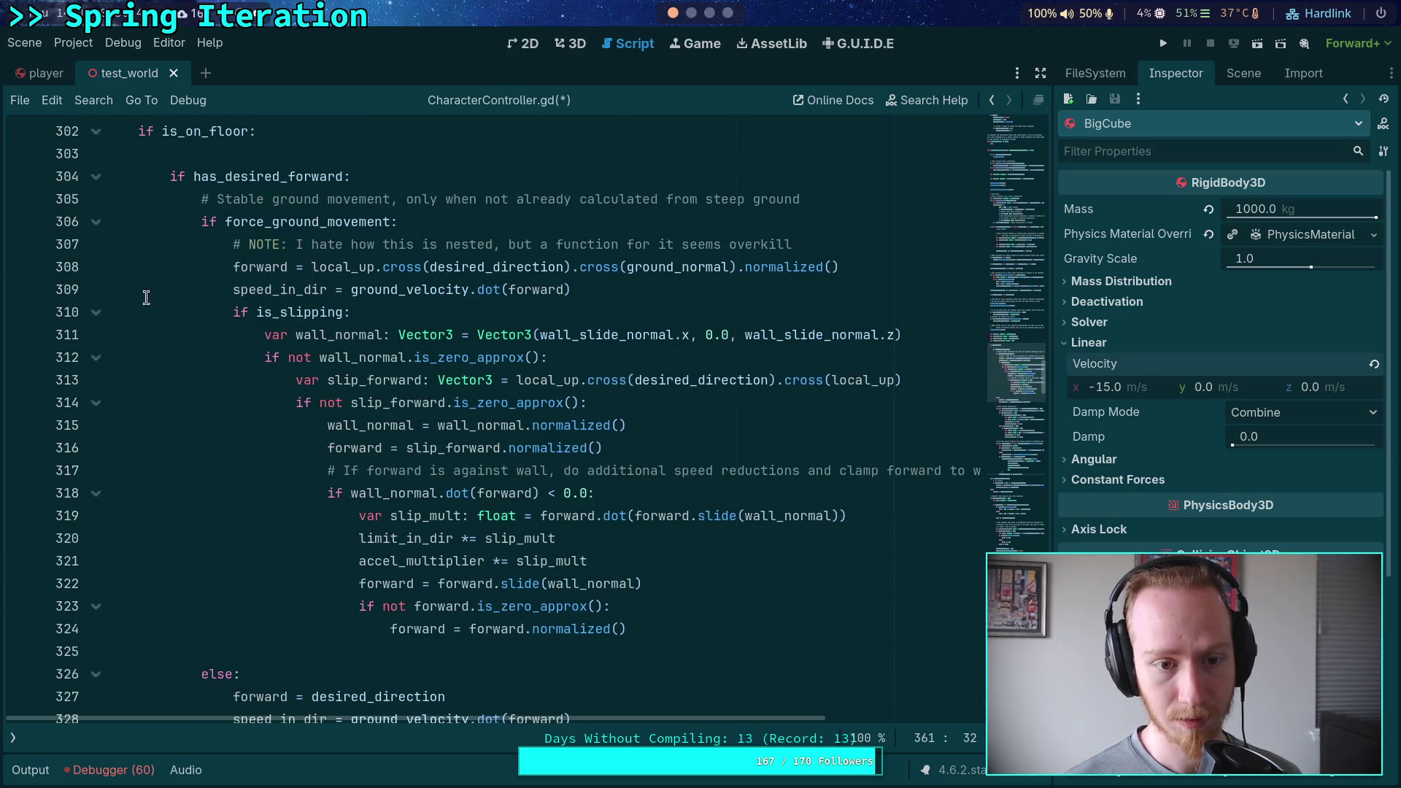
{"action": "left_click", "coordinate": [95, 222]}
{"action": "scroll", "coordinate": [274, 464], "scroll_direction": "down", "scroll_amount": 5}
{"action": "scroll", "coordinate": [274, 464], "scroll_direction": "down", "scroll_amount": 3}
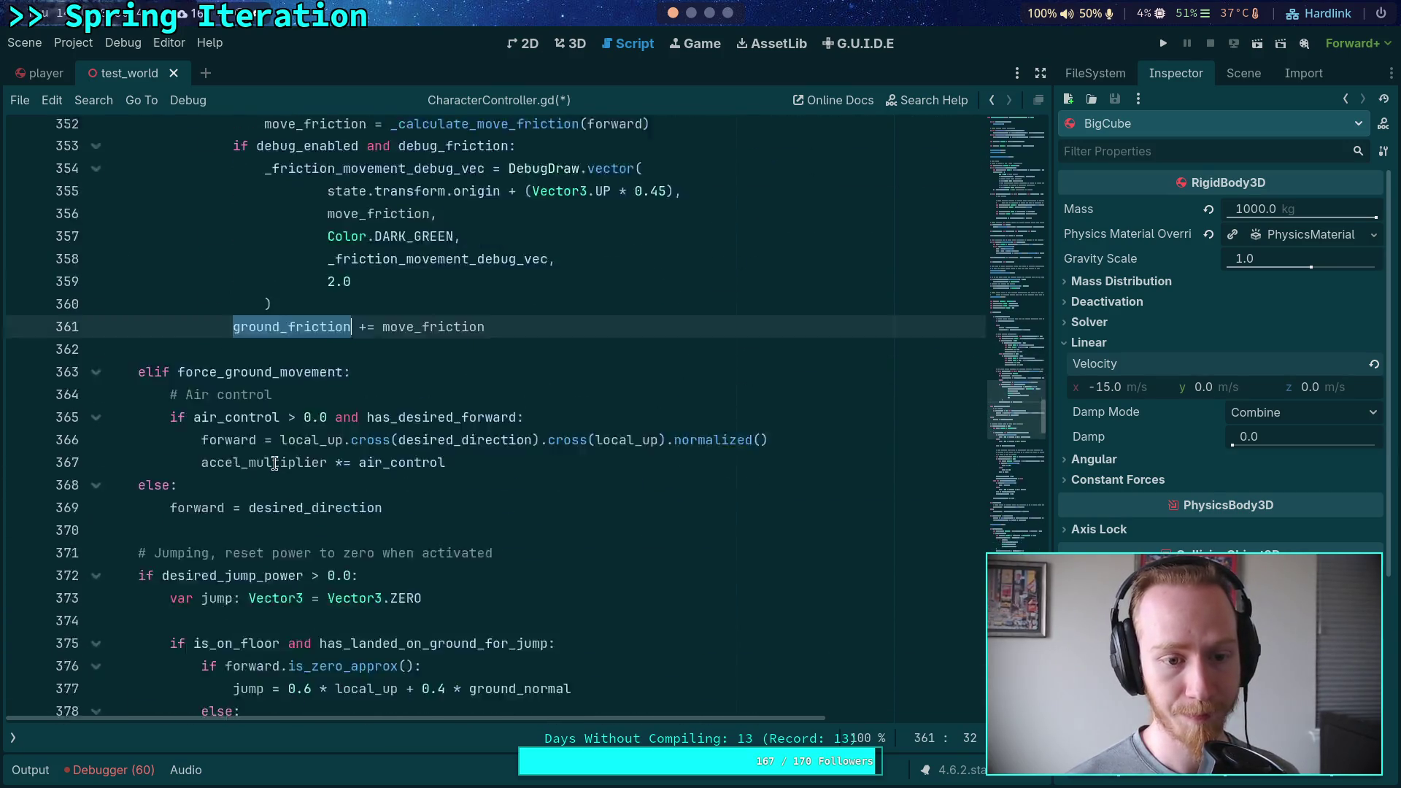
{"action": "scroll", "coordinate": [282, 453], "scroll_direction": "down", "scroll_amount": 3}
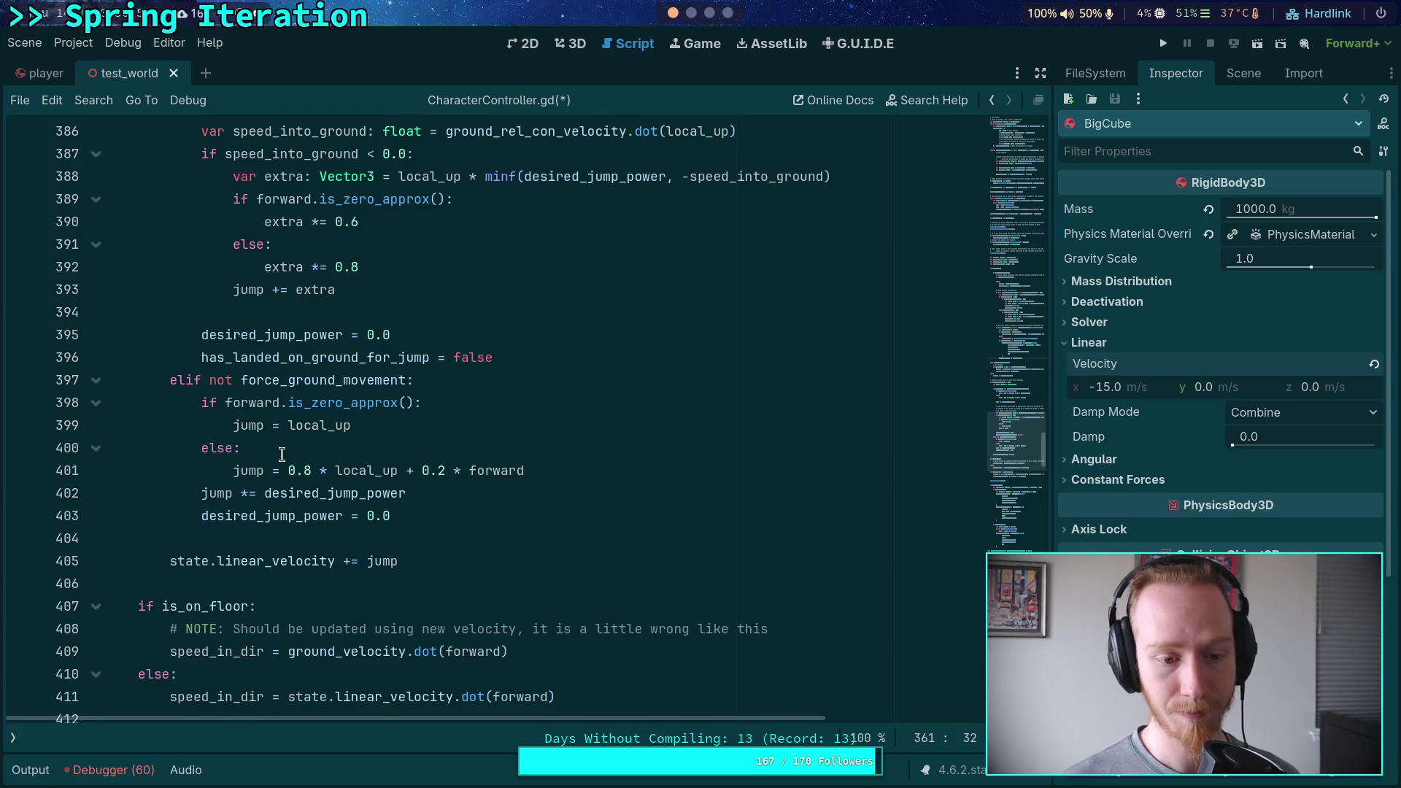
{"action": "scroll", "coordinate": [283, 458], "scroll_direction": "down", "scroll_amount": 1}
{"action": "scroll", "coordinate": [292, 445], "scroll_direction": "up", "scroll_amount": 1}
{"action": "scroll", "coordinate": [292, 445], "scroll_direction": "down", "scroll_amount": 1}
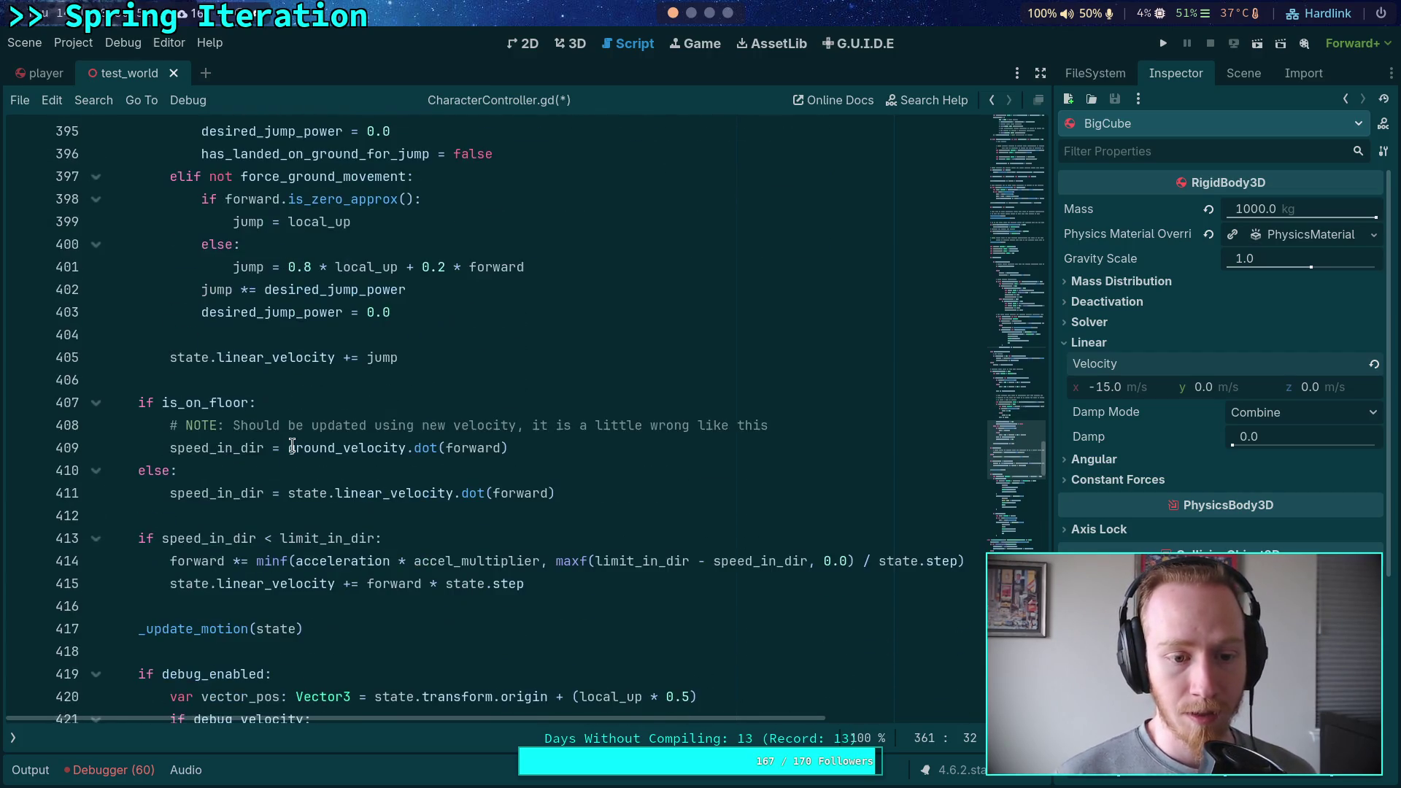
{"action": "mouse_move", "coordinate": [637, 510]}
{"action": "left_mouse_down"}
{"action": "mouse_move", "coordinate": [187, 425]}
{"action": "mouse_move", "coordinate": [266, 419]}
{"action": "left_mouse_up"}
{"action": "left_click", "coordinate": [266, 423]}
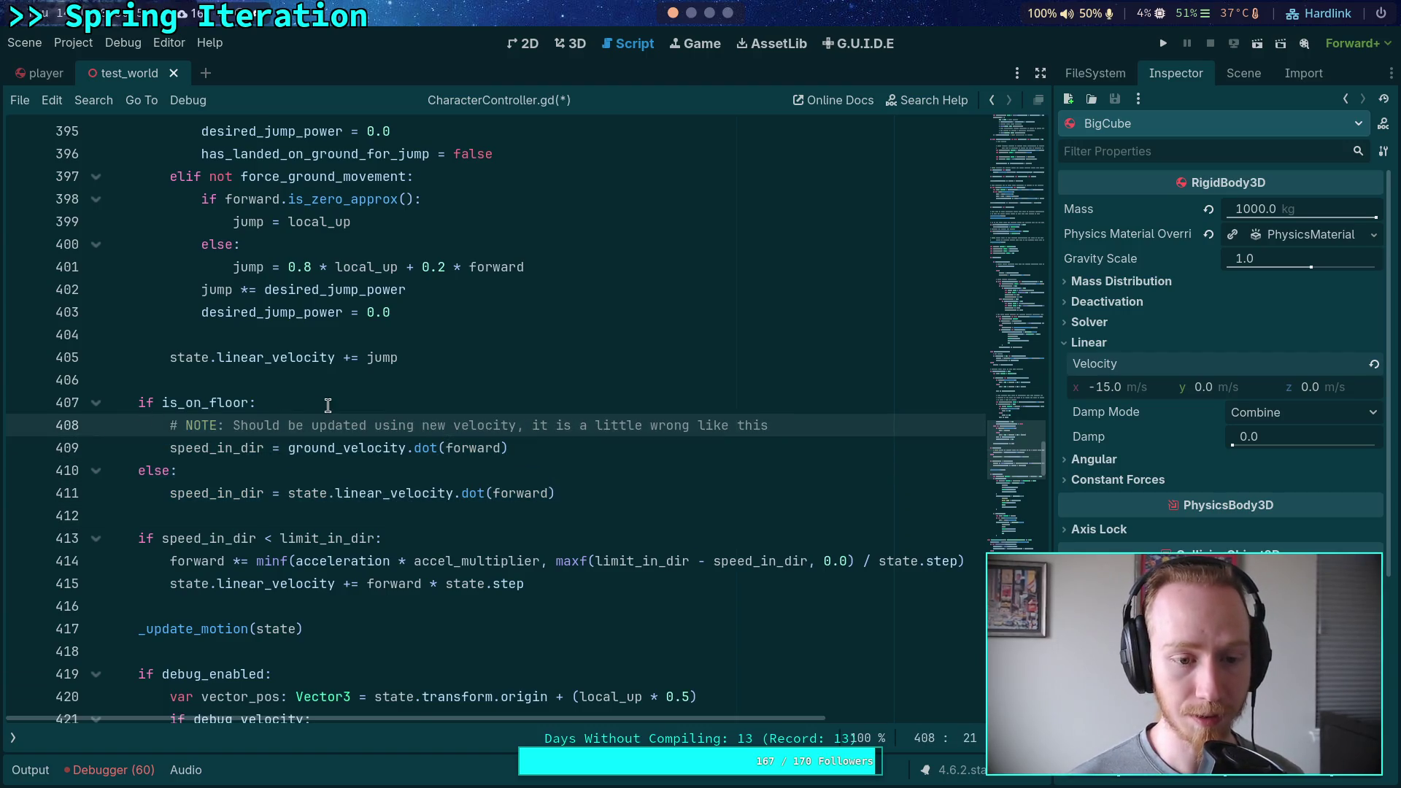
{"action": "scroll", "coordinate": [327, 406], "scroll_direction": "up", "scroll_amount": 3}
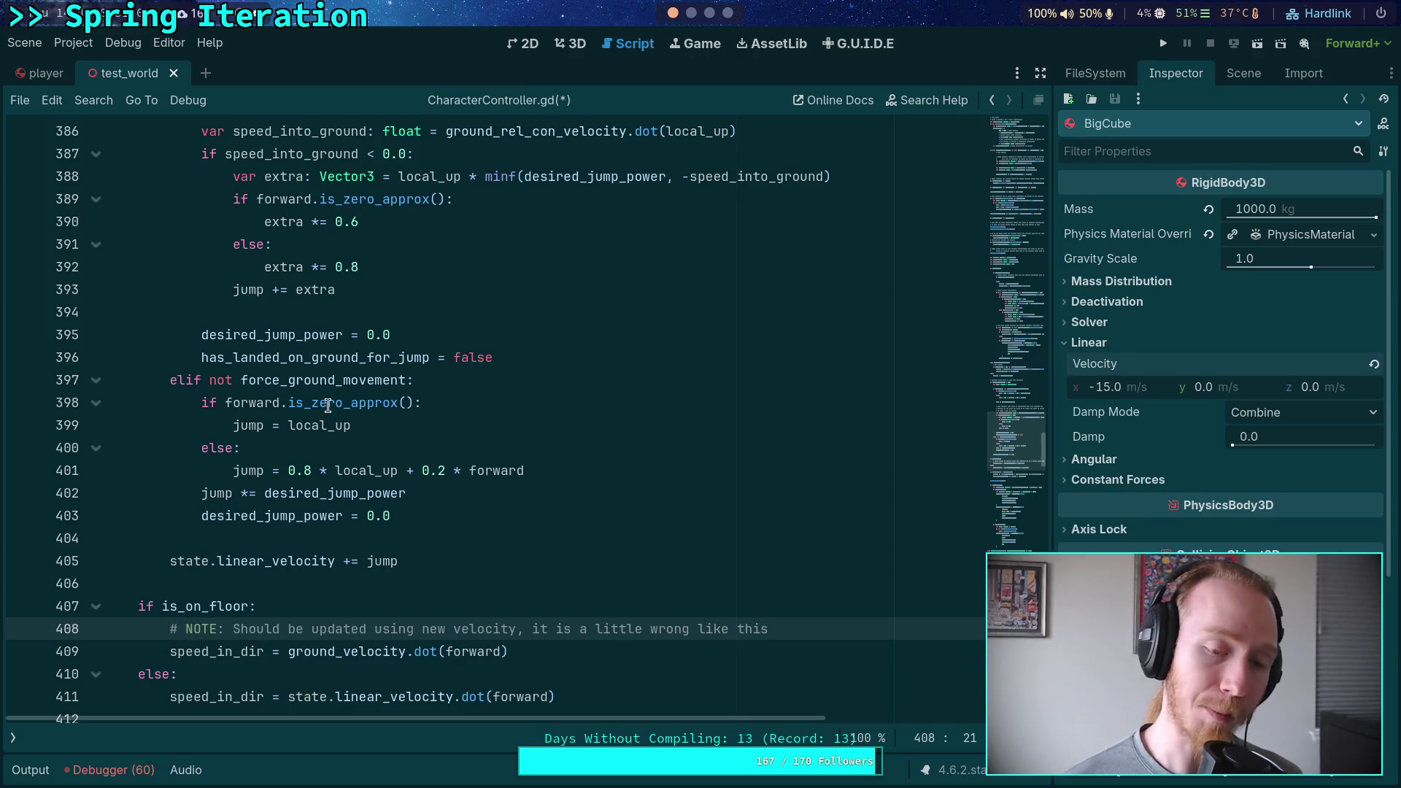
{"action": "scroll", "coordinate": [328, 406], "scroll_direction": "up", "scroll_amount": 11}
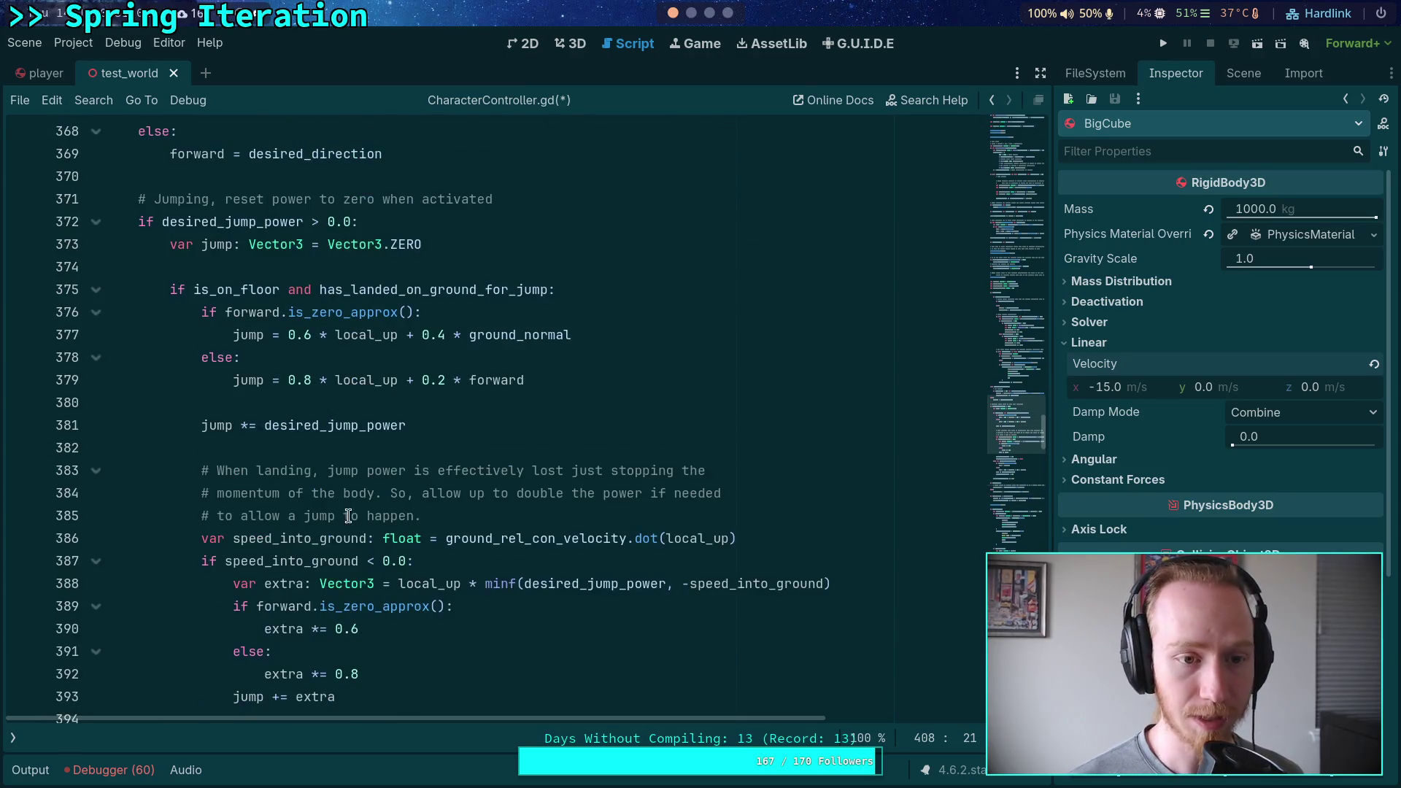
{"action": "scroll", "coordinate": [348, 400], "scroll_direction": "up", "scroll_amount": 5}
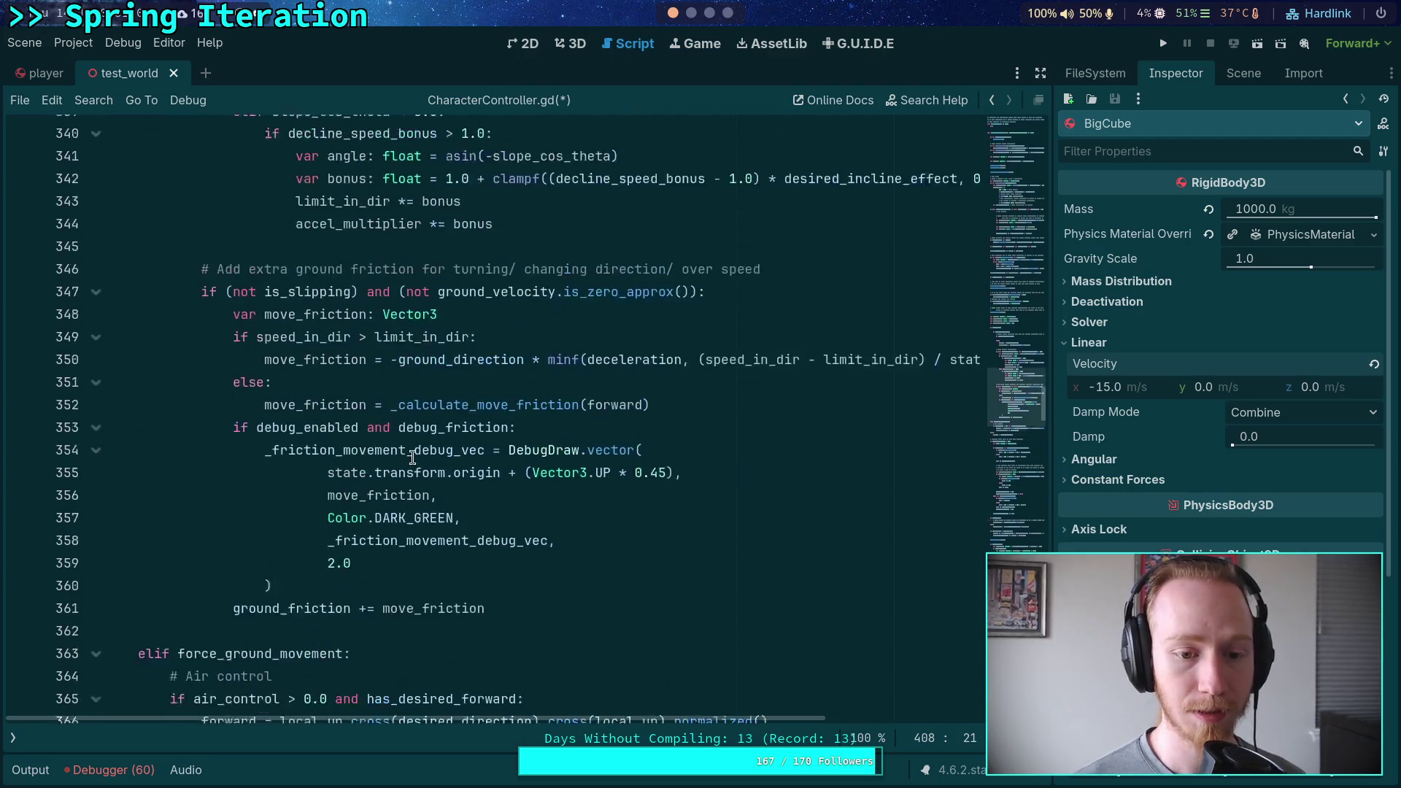
{"action": "double_click", "coordinate": [320, 657]}
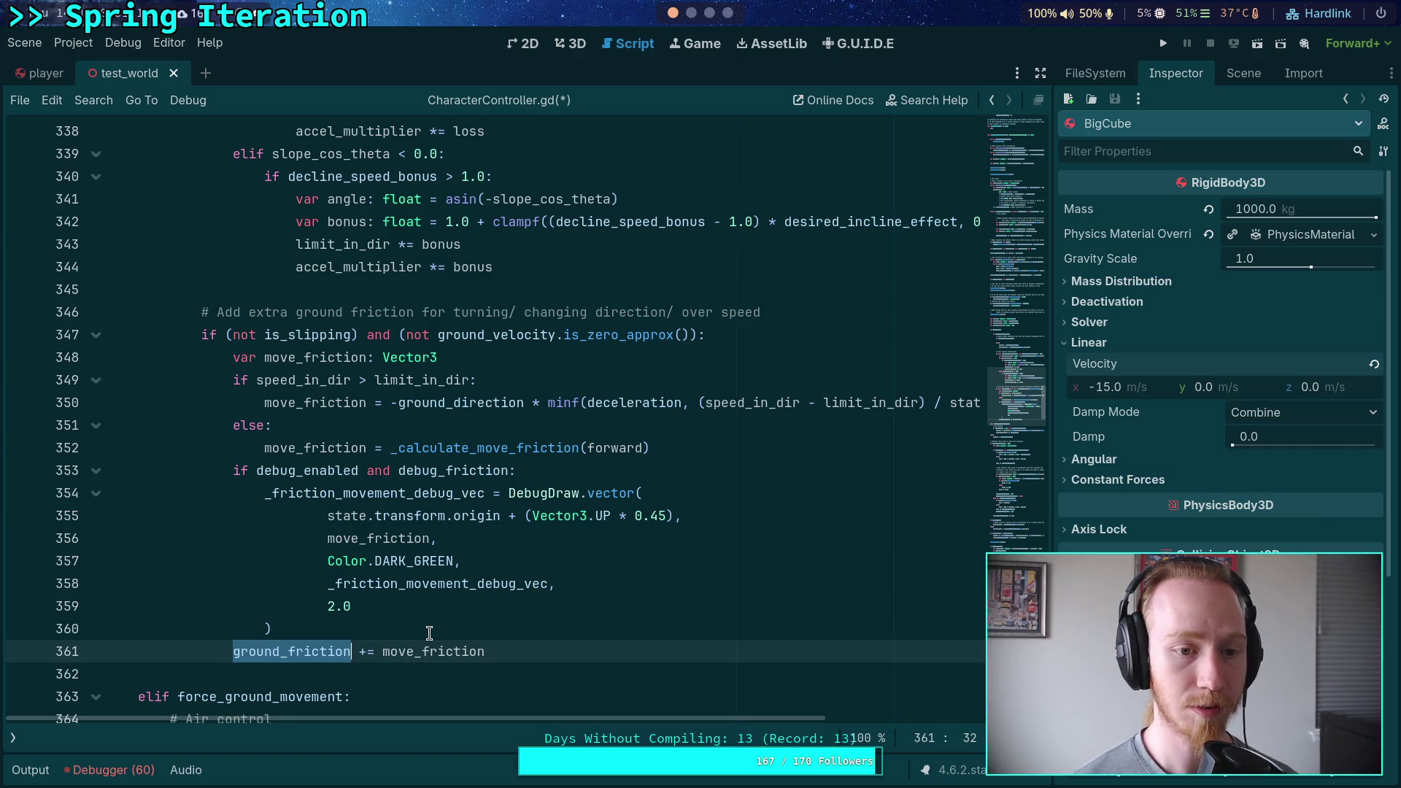
{"action": "scroll", "coordinate": [429, 633], "scroll_direction": "up", "scroll_amount": 12}
{"action": "scroll", "coordinate": [421, 519], "scroll_direction": "down", "scroll_amount": 13}
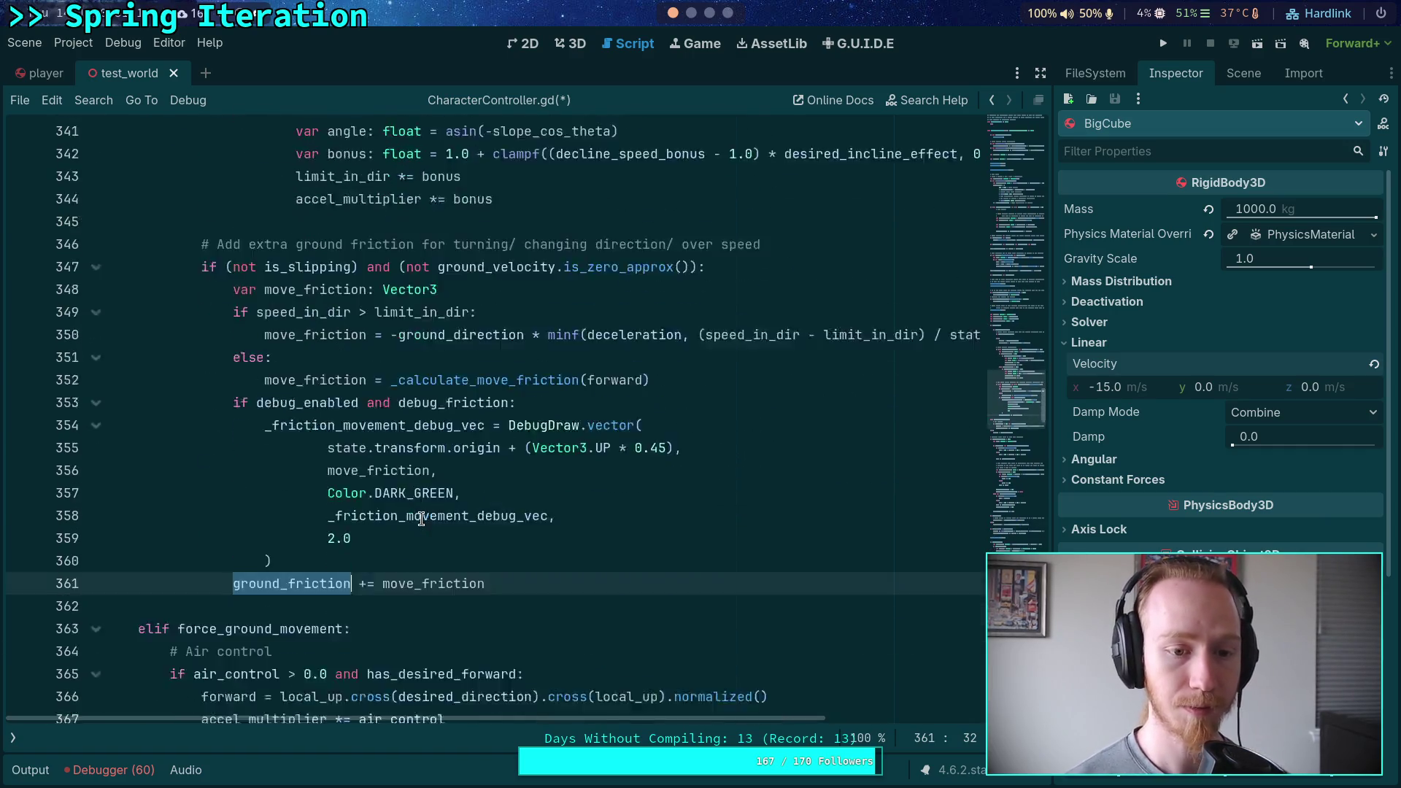
{"action": "scroll", "coordinate": [409, 555], "scroll_direction": "down", "scroll_amount": 1}
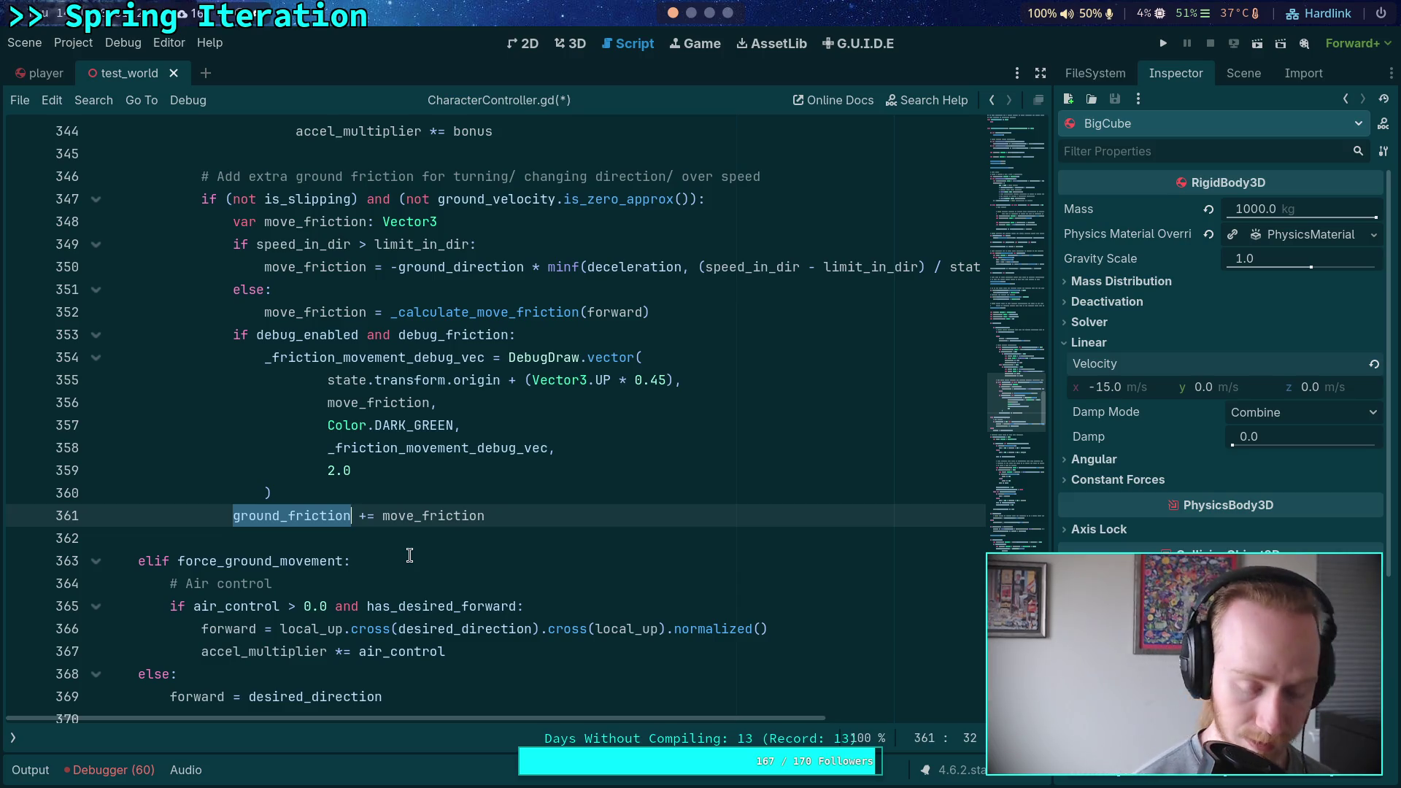
Make line 361 add move_friction * state.step to state.linear_velocity, and save.
{"action": "type", "text": "state.line"}
{"action": "type", "text": "ar_vel"}
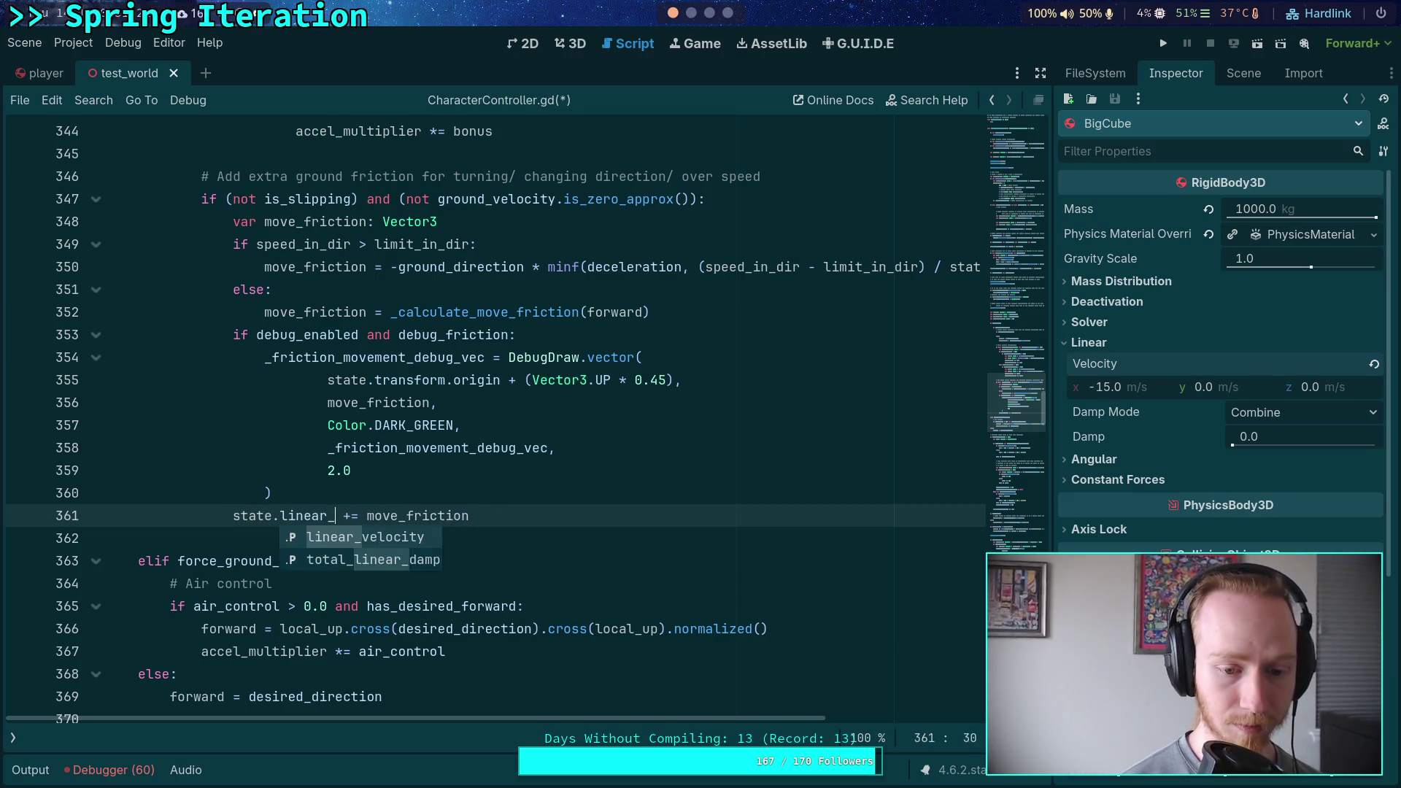
{"action": "key", "text": "Return"}
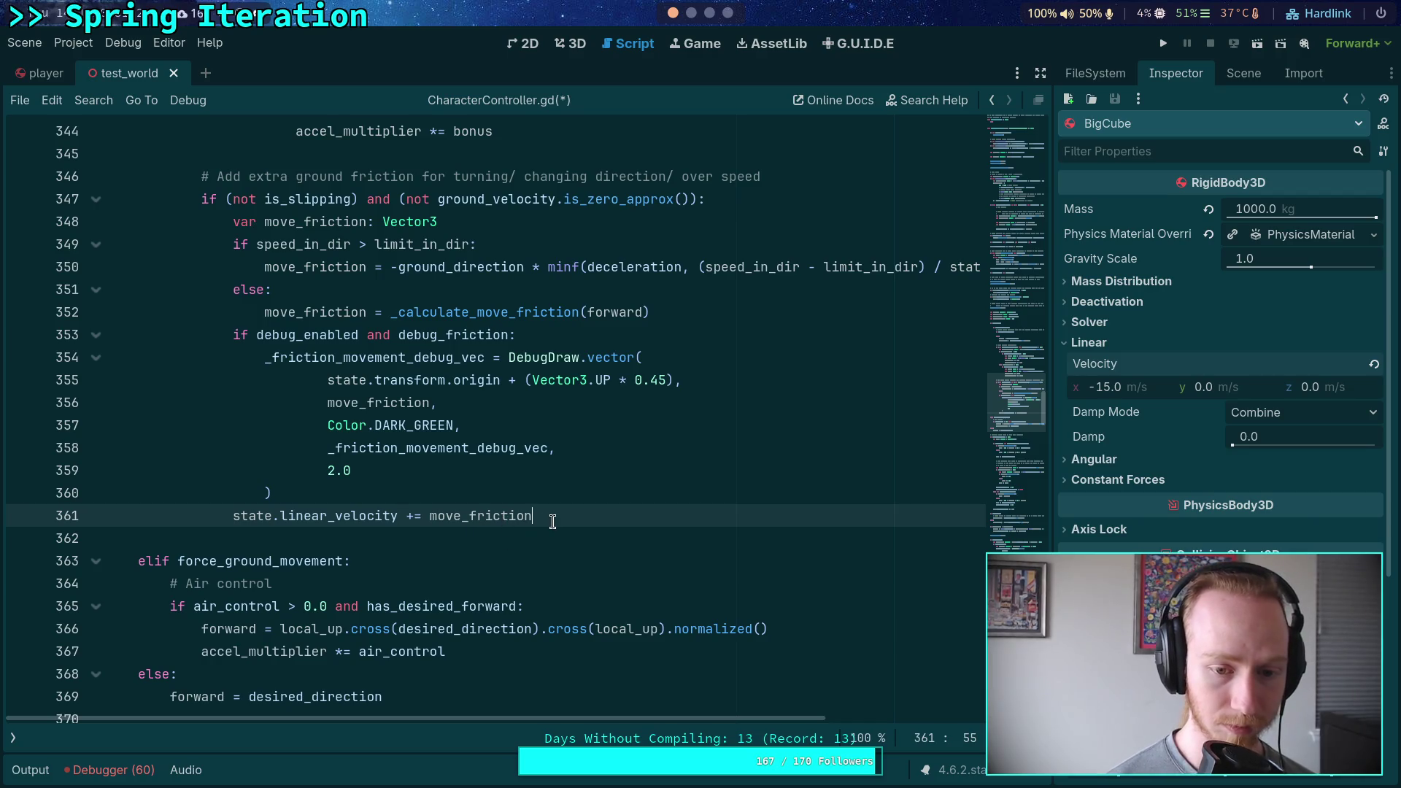
{"action": "type", "text": "step"}
{"action": "key", "text": "ctrl+s"}
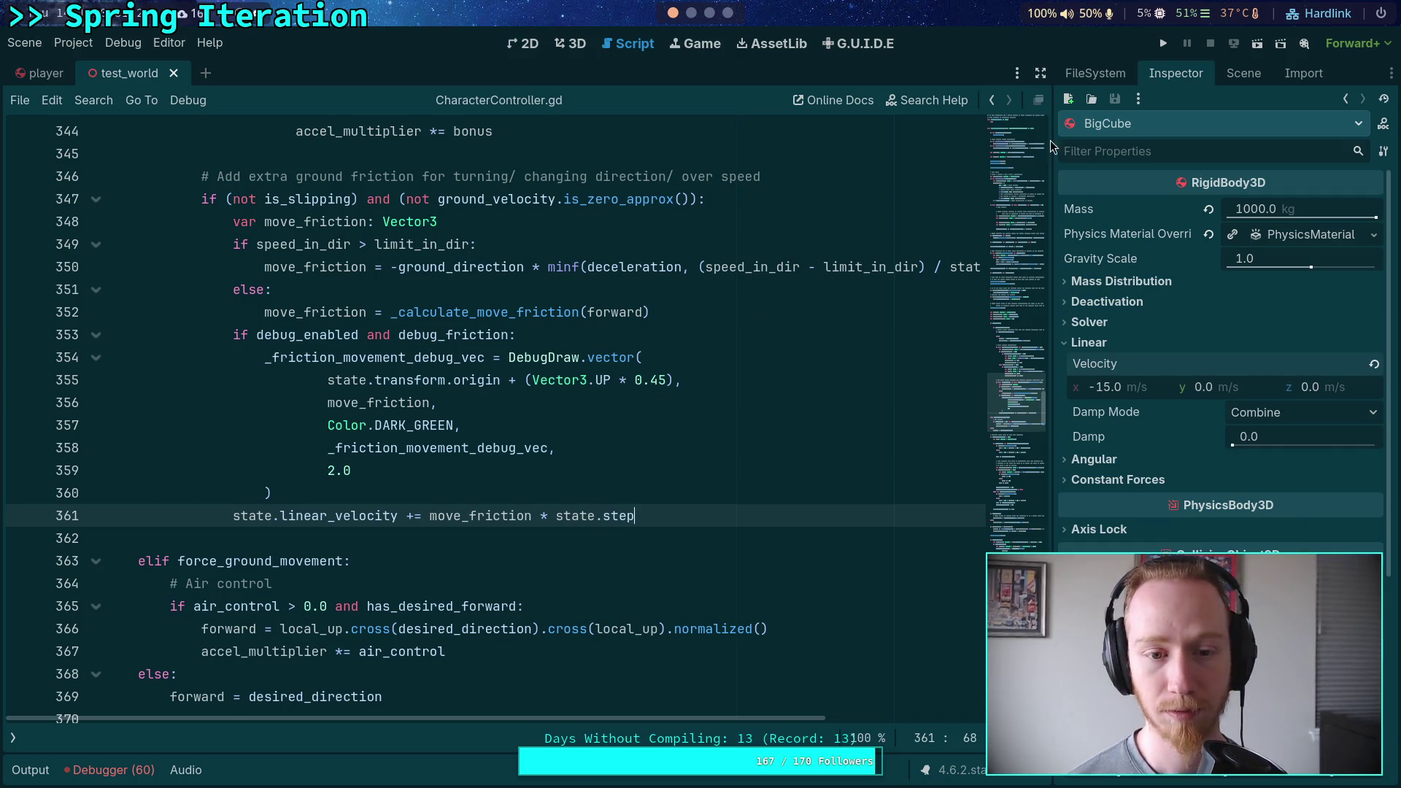
{"action": "left_click", "coordinate": [1164, 45]}
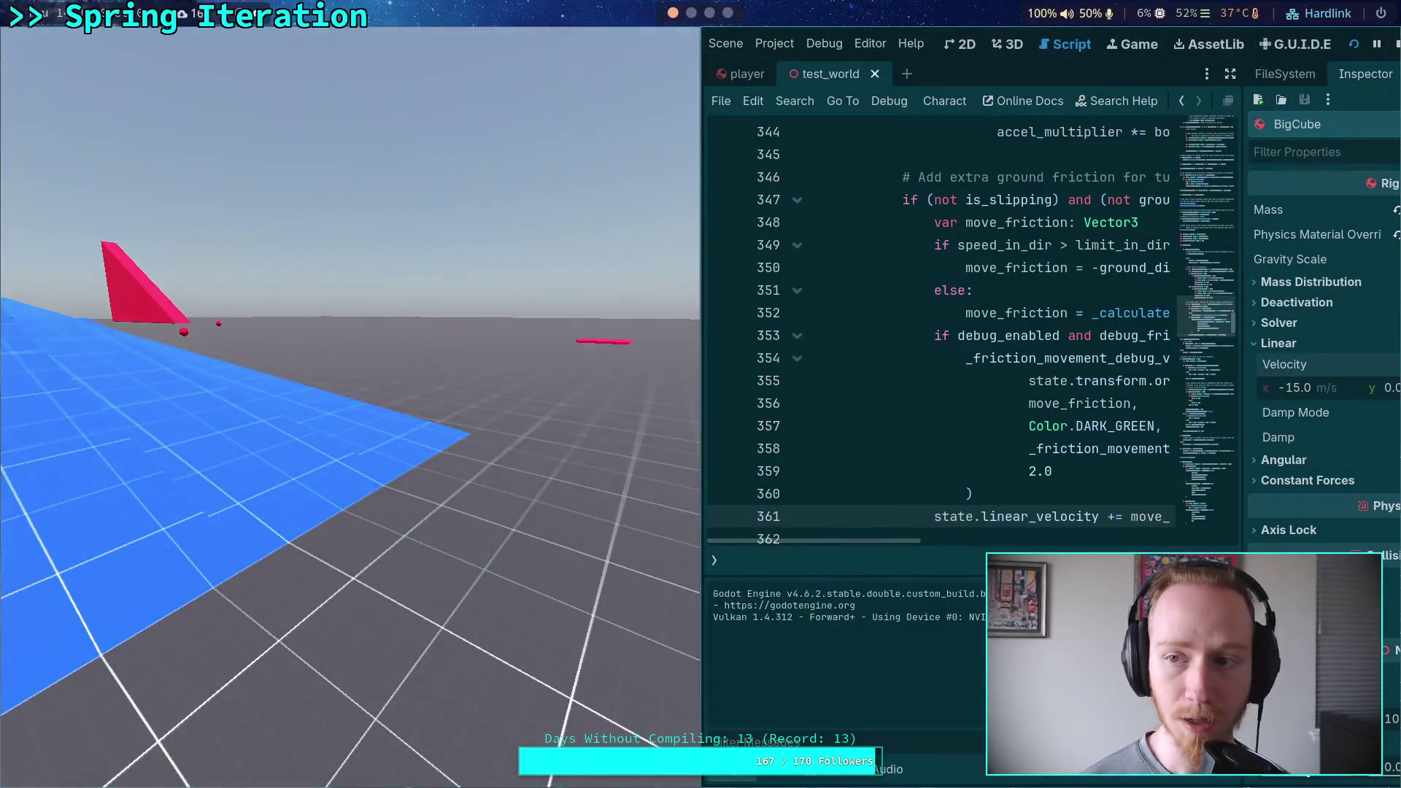
Playtest the new friction in test_world, then stop the game with F8.
{"action": "key", "text": "F8"}
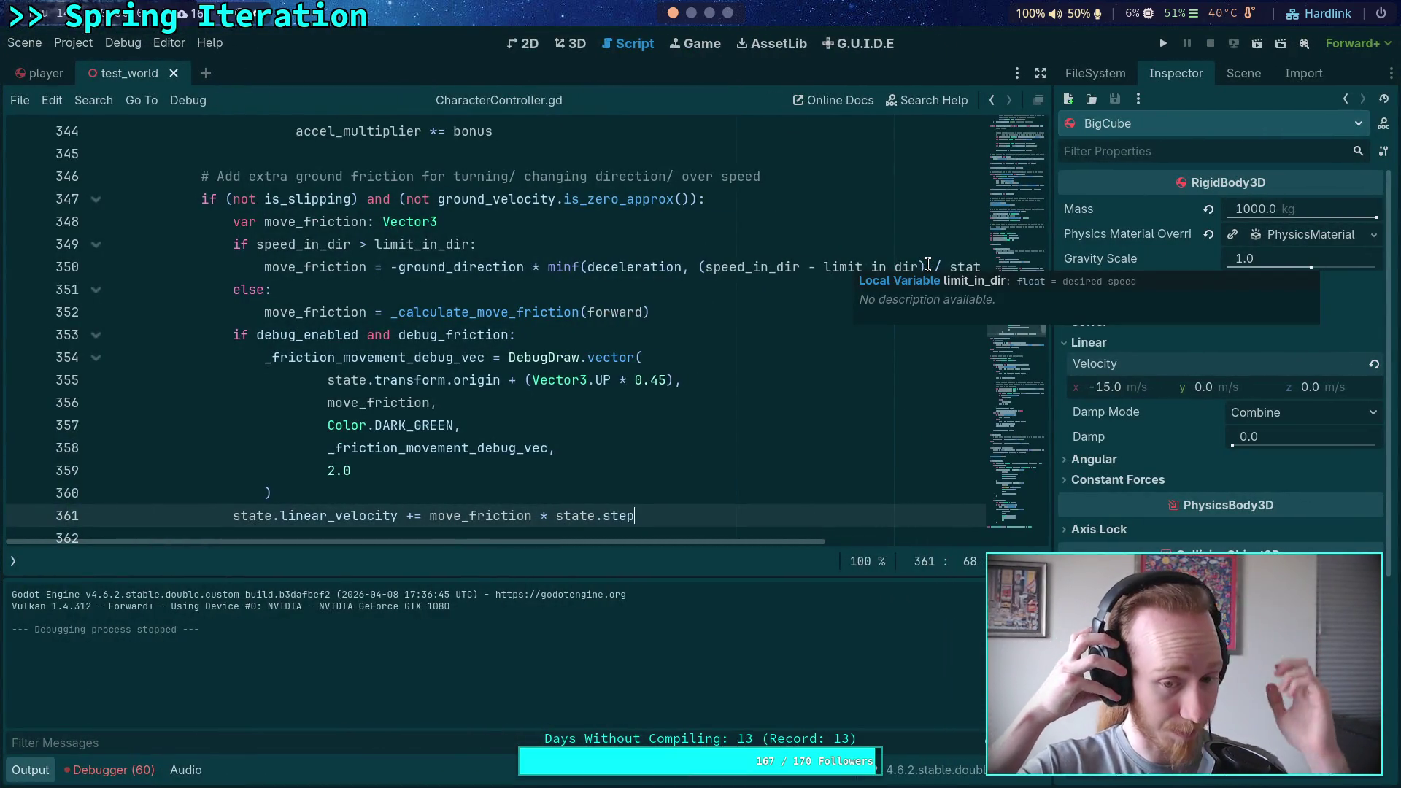
Refocus the script, then quit the pager in the tmux terminal and rerun git diff.
{"action": "scroll", "coordinate": [624, 358], "scroll_direction": "down", "scroll_amount": 2}
{"action": "scroll", "coordinate": [624, 368], "scroll_direction": "down", "scroll_amount": 2}
{"action": "scroll", "coordinate": [553, 403], "scroll_direction": "up", "scroll_amount": 5}
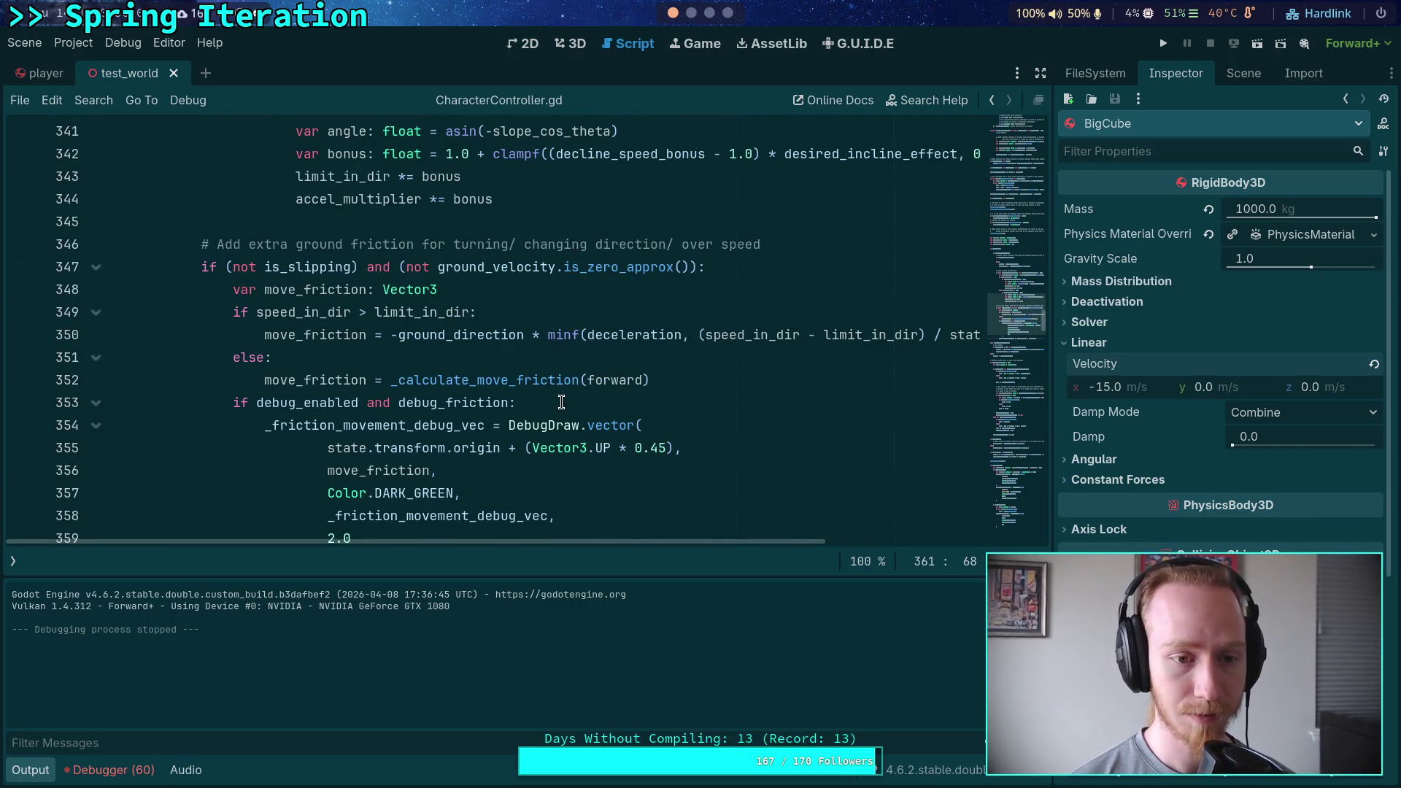
{"action": "left_click", "coordinate": [561, 402]}
{"action": "key", "text": "super+1"}
{"action": "key", "text": "q"}
{"action": "key", "text": "Up"}
{"action": "key", "text": "Return"}
Page through the diff to the spring debug and wall-slip changes.
{"action": "key", "text": "space"}
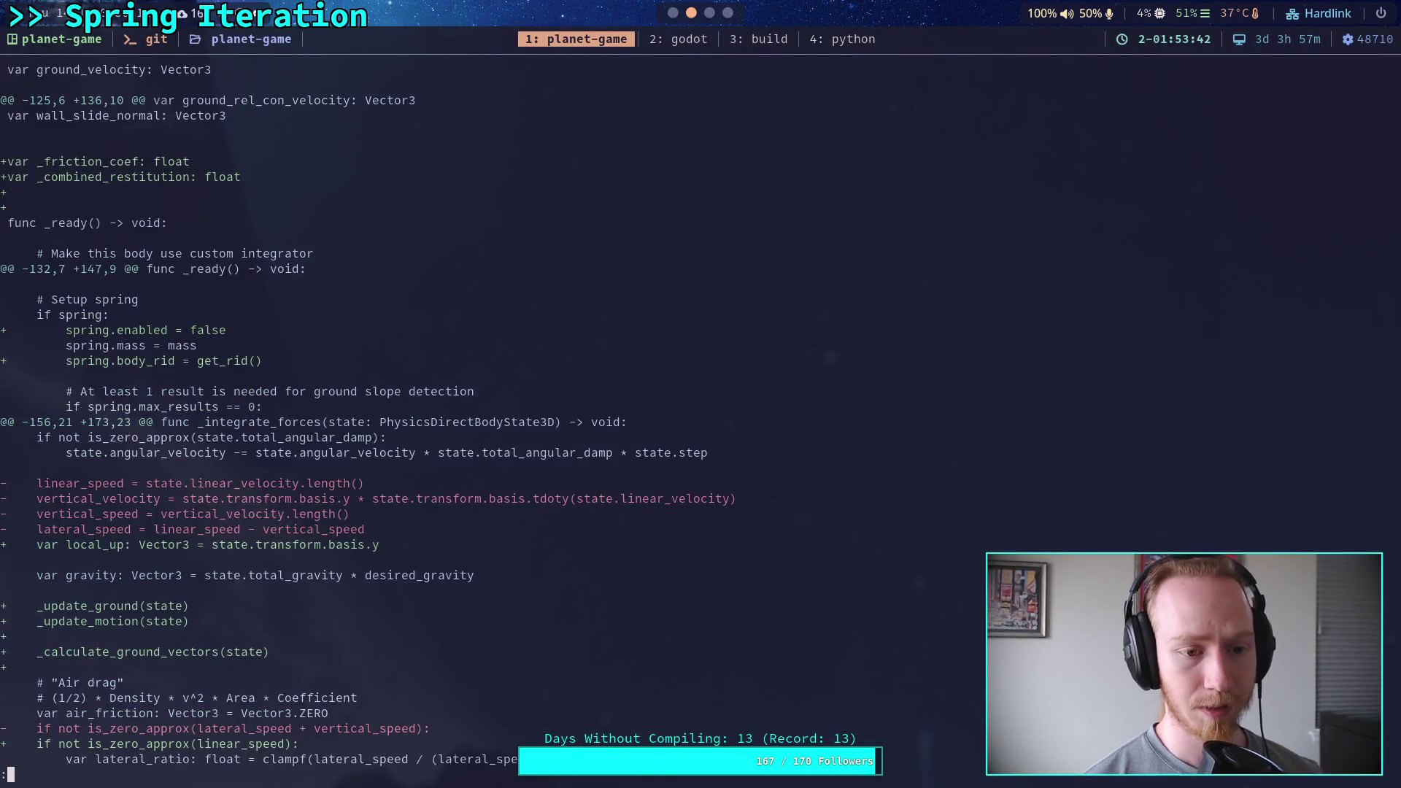
{"action": "key", "text": "space"}
{"action": "key", "text": "space"}
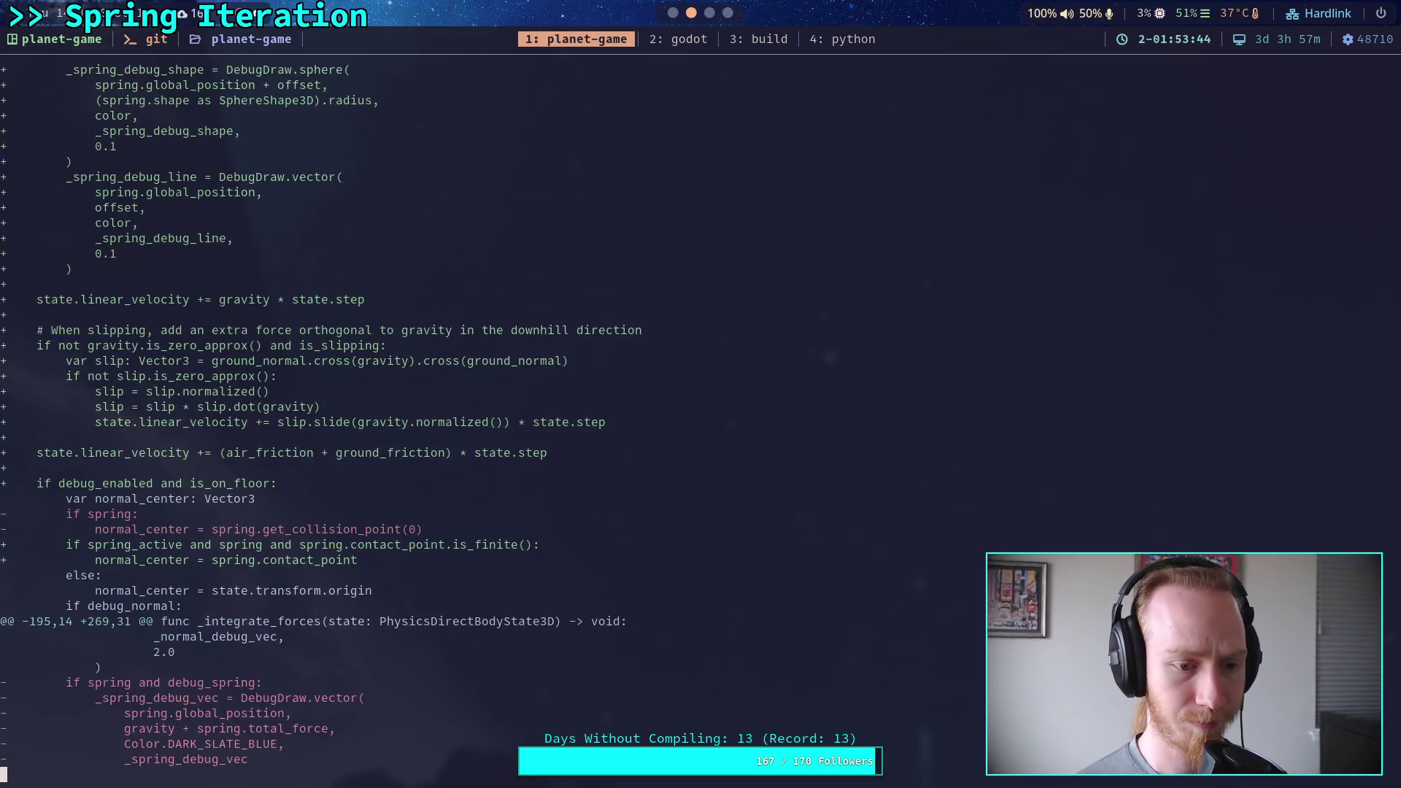
{"action": "key", "text": "space"}
{"action": "key", "text": "space"}
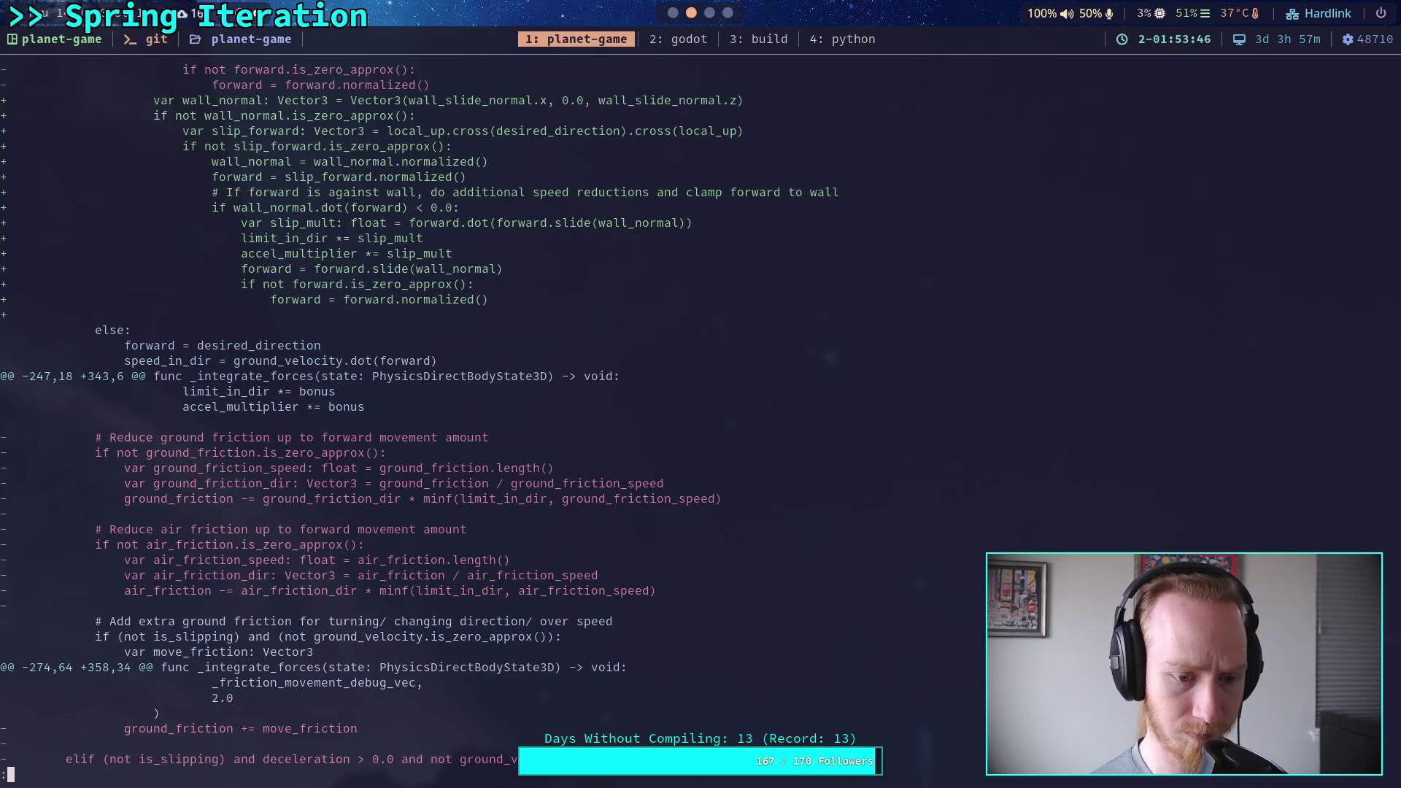
{"action": "scroll", "coordinate": [412, 414], "scroll_direction": "down", "scroll_amount": 8}
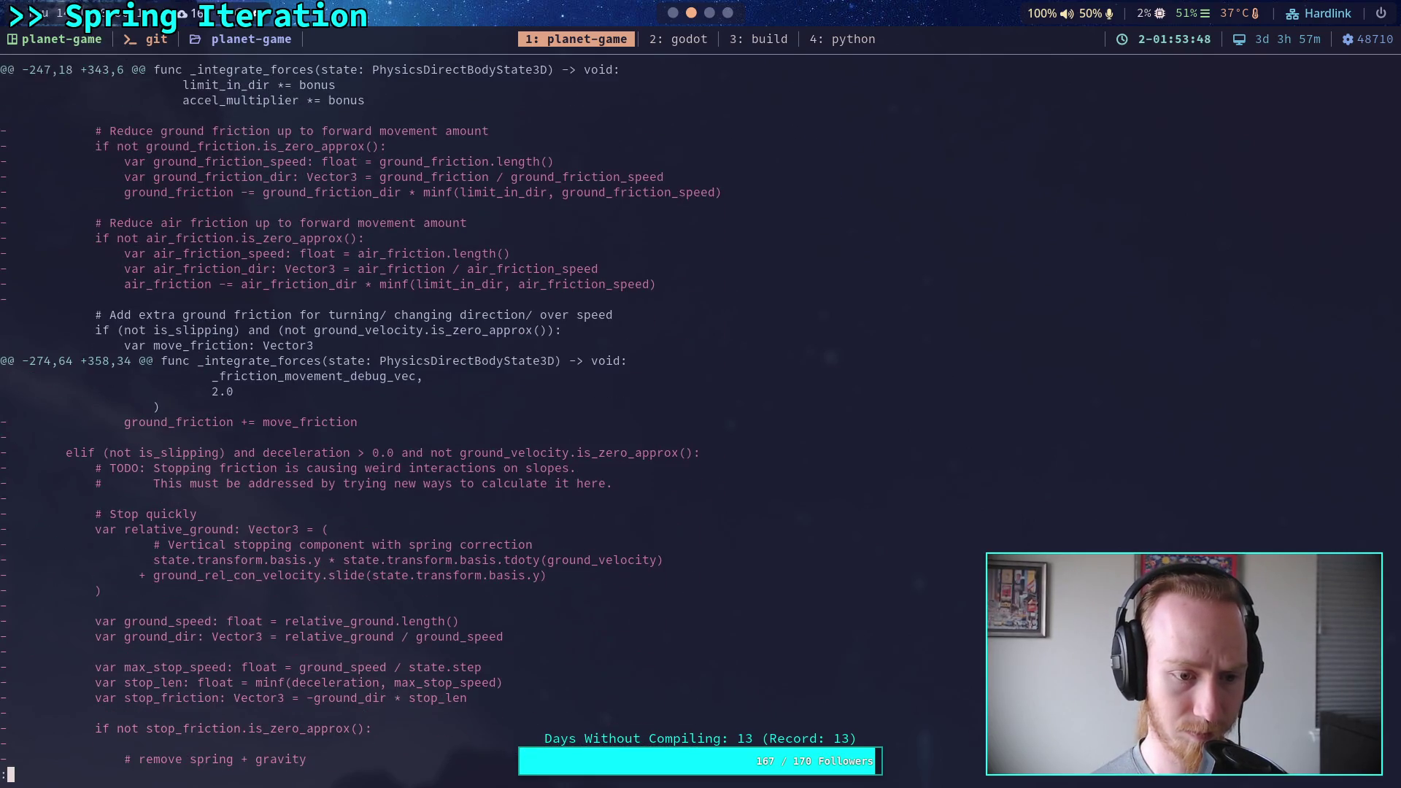
{"action": "scroll", "coordinate": [412, 414], "scroll_direction": "down", "scroll_amount": 6}
{"action": "scroll", "coordinate": [412, 414], "scroll_direction": "up", "scroll_amount": 3}
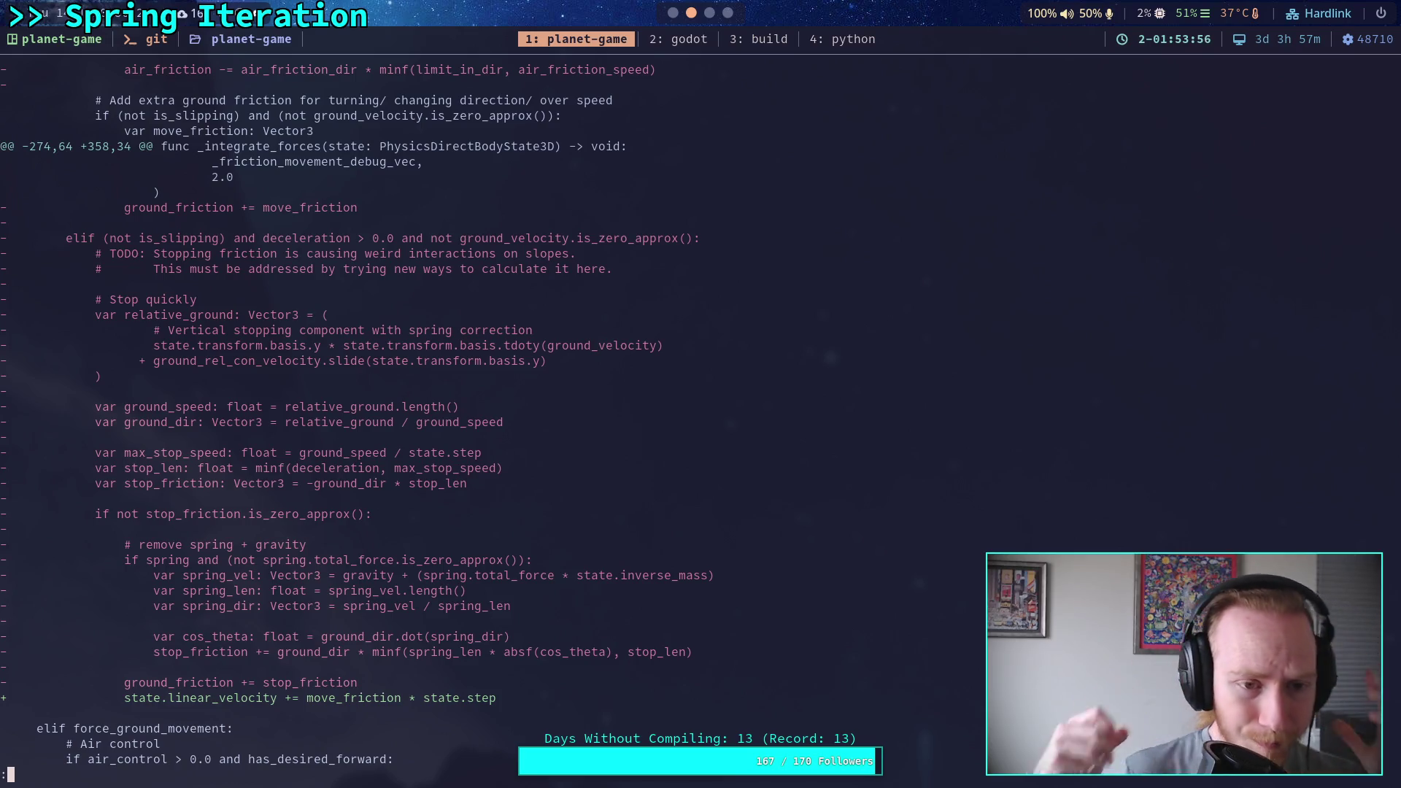
Step down through the friction, air control, jump and floor movement changes.
{"action": "key", "text": "j"}
{"action": "key", "text": "j"}
{"action": "key", "text": "j"}
{"action": "key", "text": "j"}
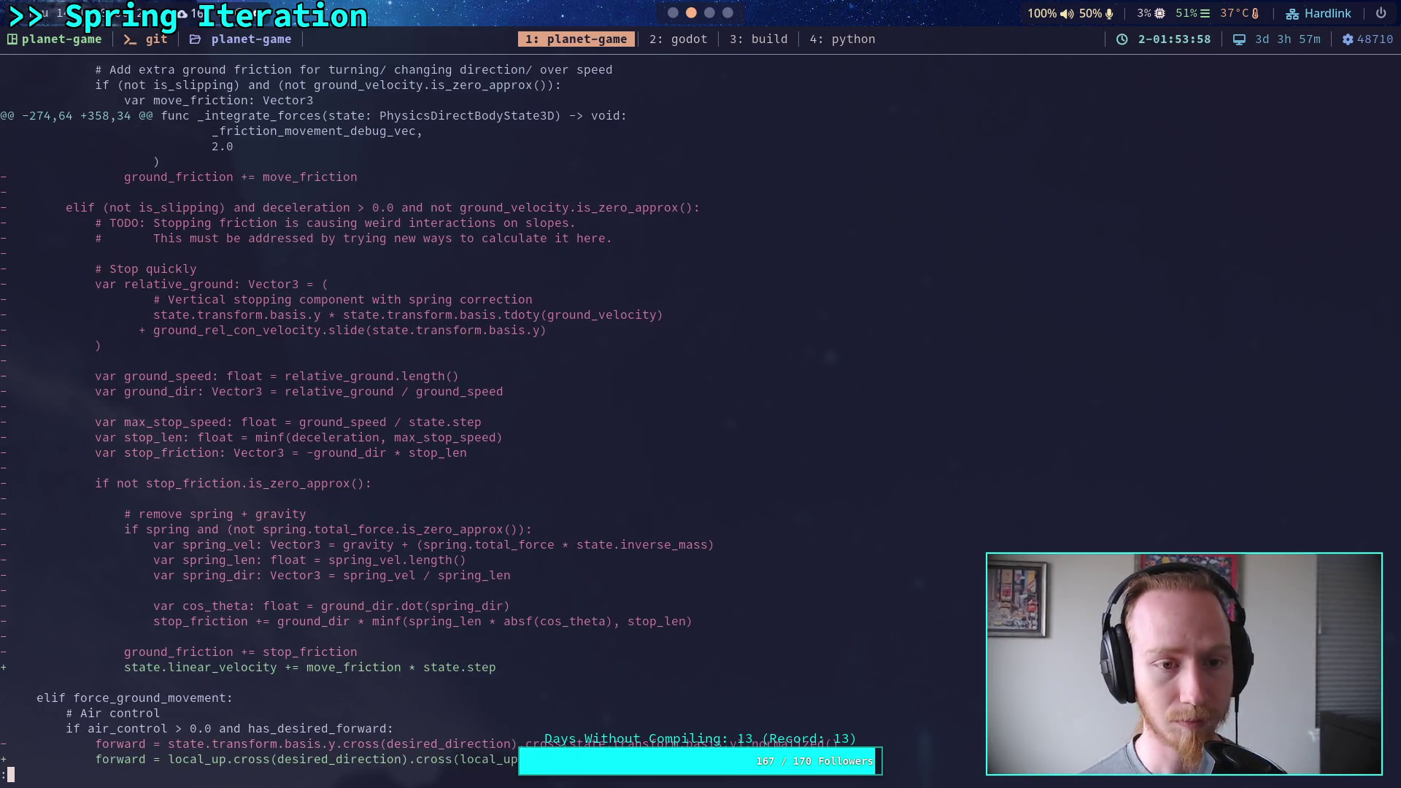
{"action": "key", "text": "j"}
{"action": "key", "text": "j"}
{"action": "key", "text": "j"}
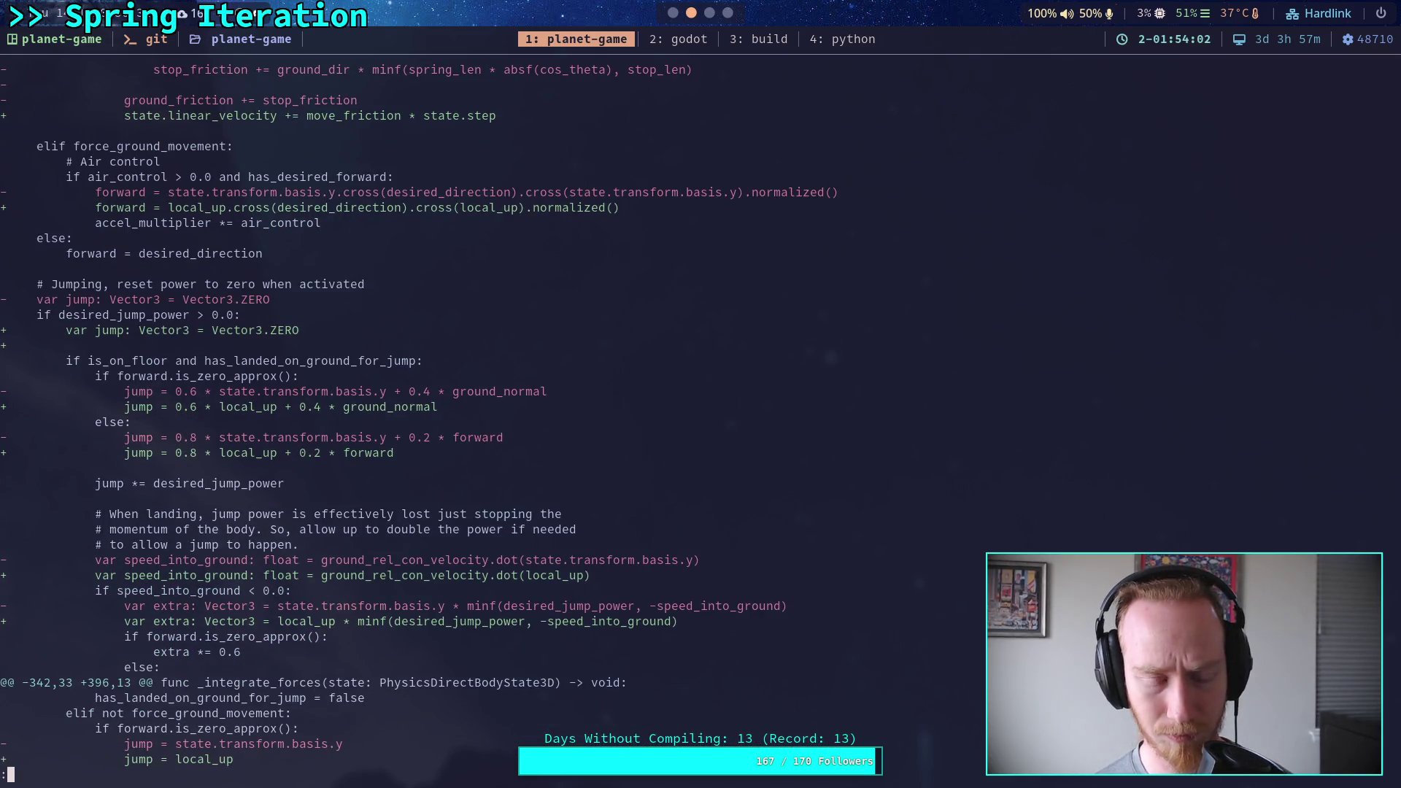
{"action": "key", "text": "j"}
{"action": "key", "text": "j"}
{"action": "key", "text": "j"}
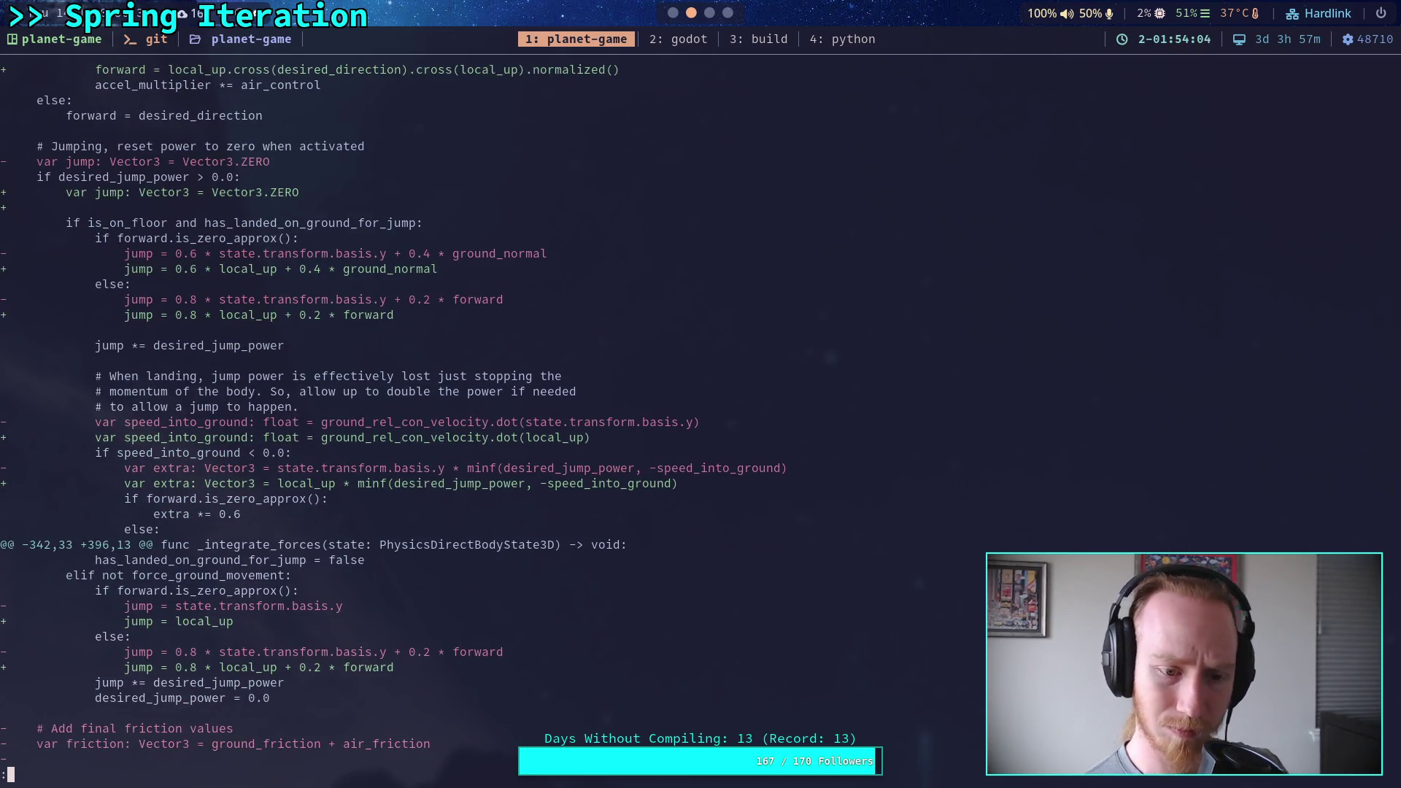
{"action": "key", "text": "j"}
{"action": "key", "text": "j"}
{"action": "key", "text": "j"}
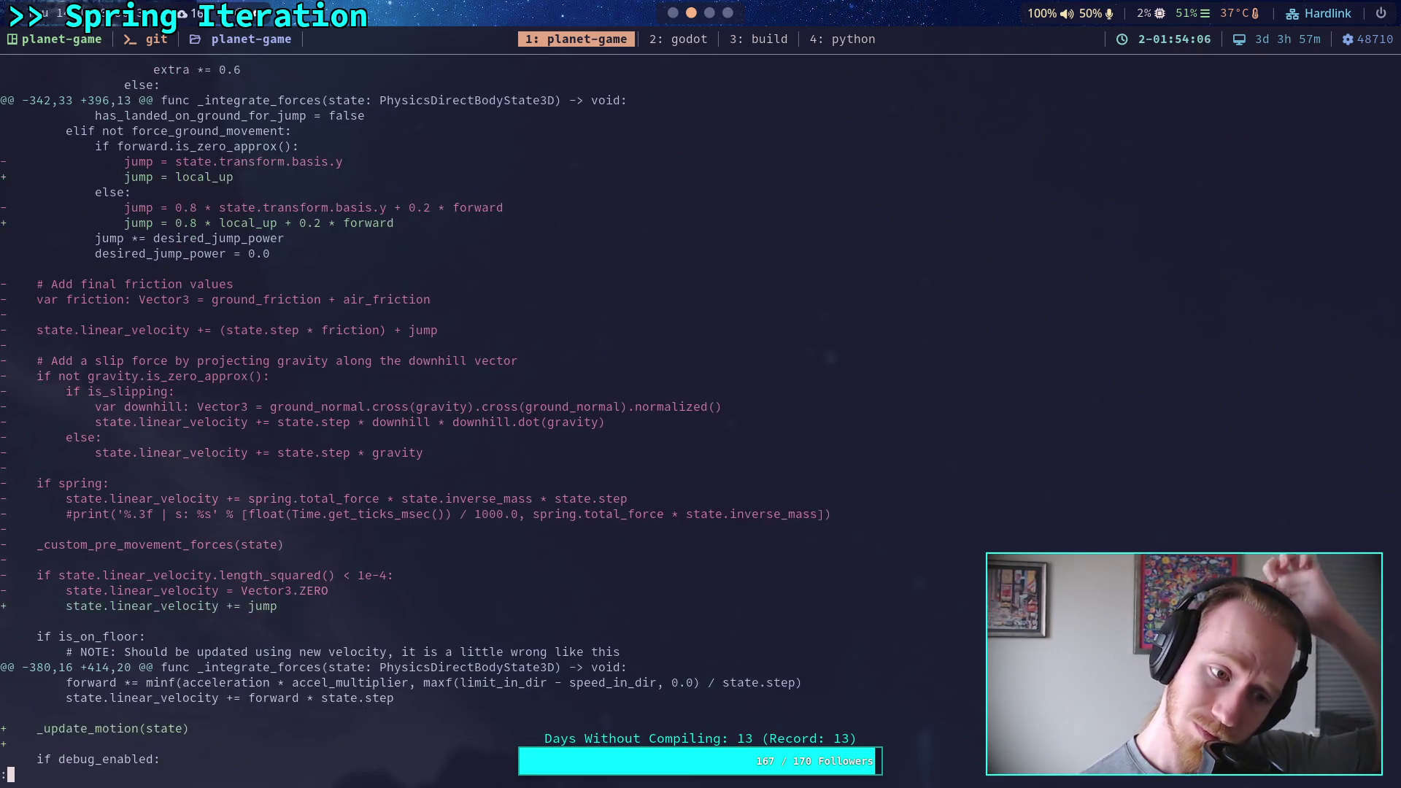
{"action": "key", "text": "j"}
{"action": "key", "text": "j"}
{"action": "key", "text": "j"}
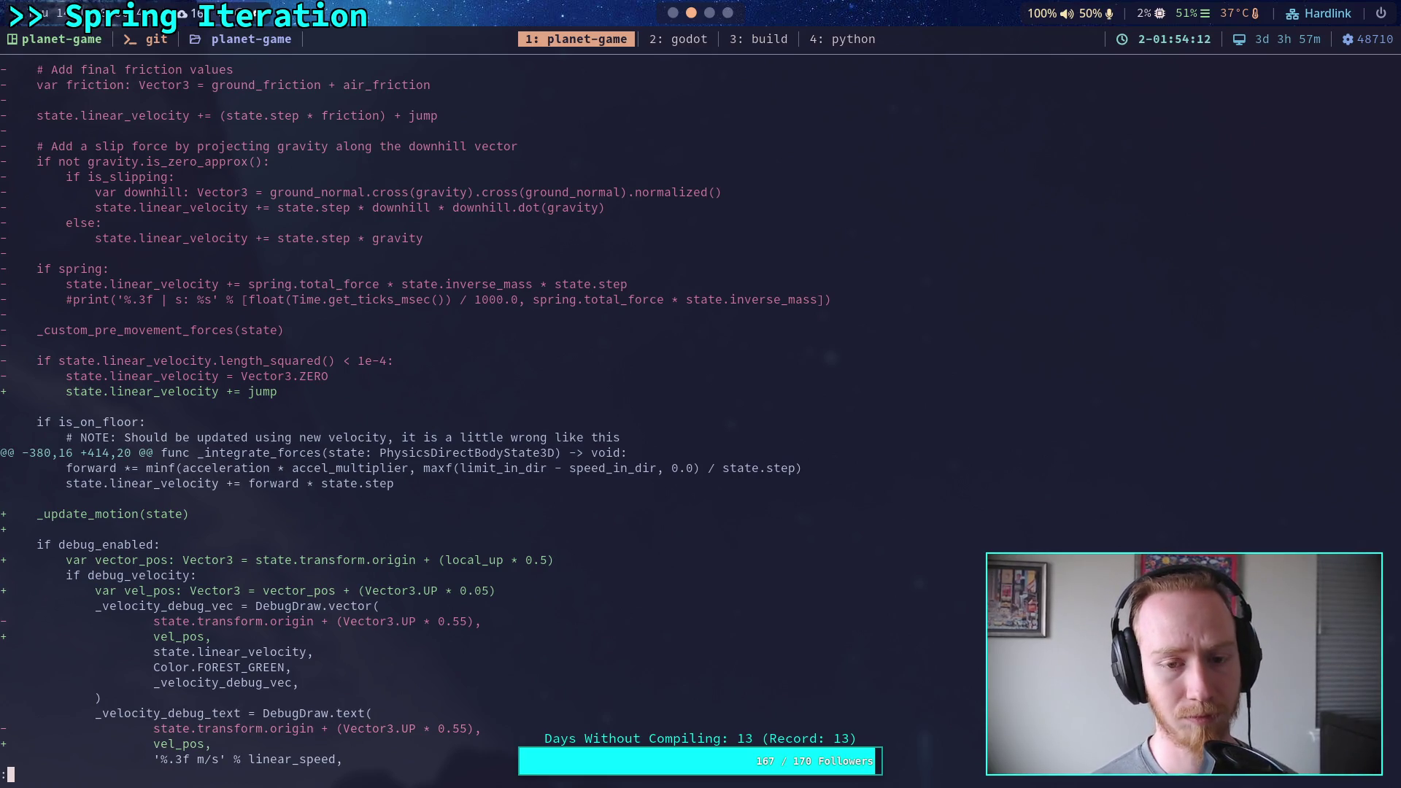
{"action": "key", "text": "j"}
{"action": "key", "text": "j"}
{"action": "key", "text": "j"}
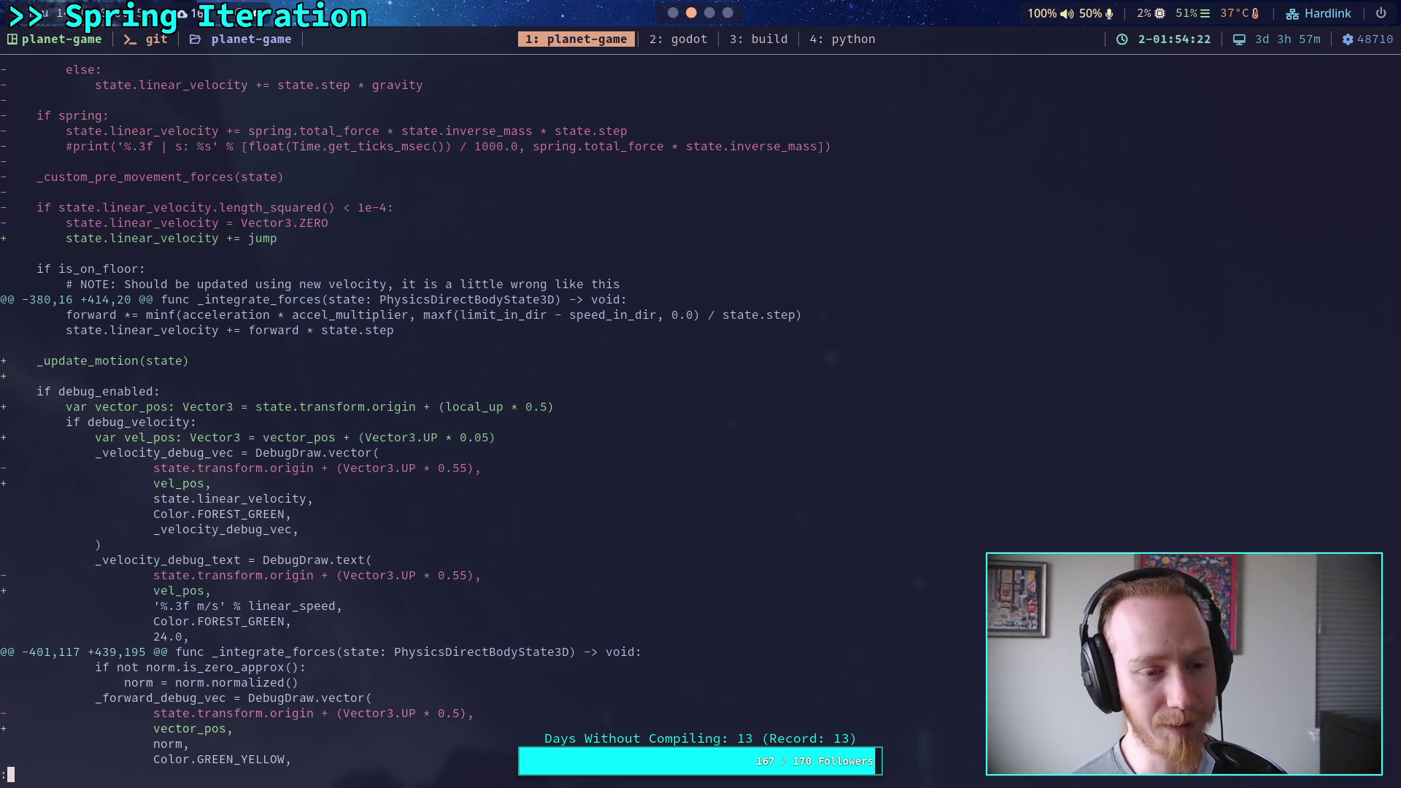
Read the remaining CharacterController.gd hunks, from _update_motion and _update_ground through friction and restitution code.
{"action": "key", "text": "j"}
{"action": "key", "text": "j"}
{"action": "key", "text": "j"}
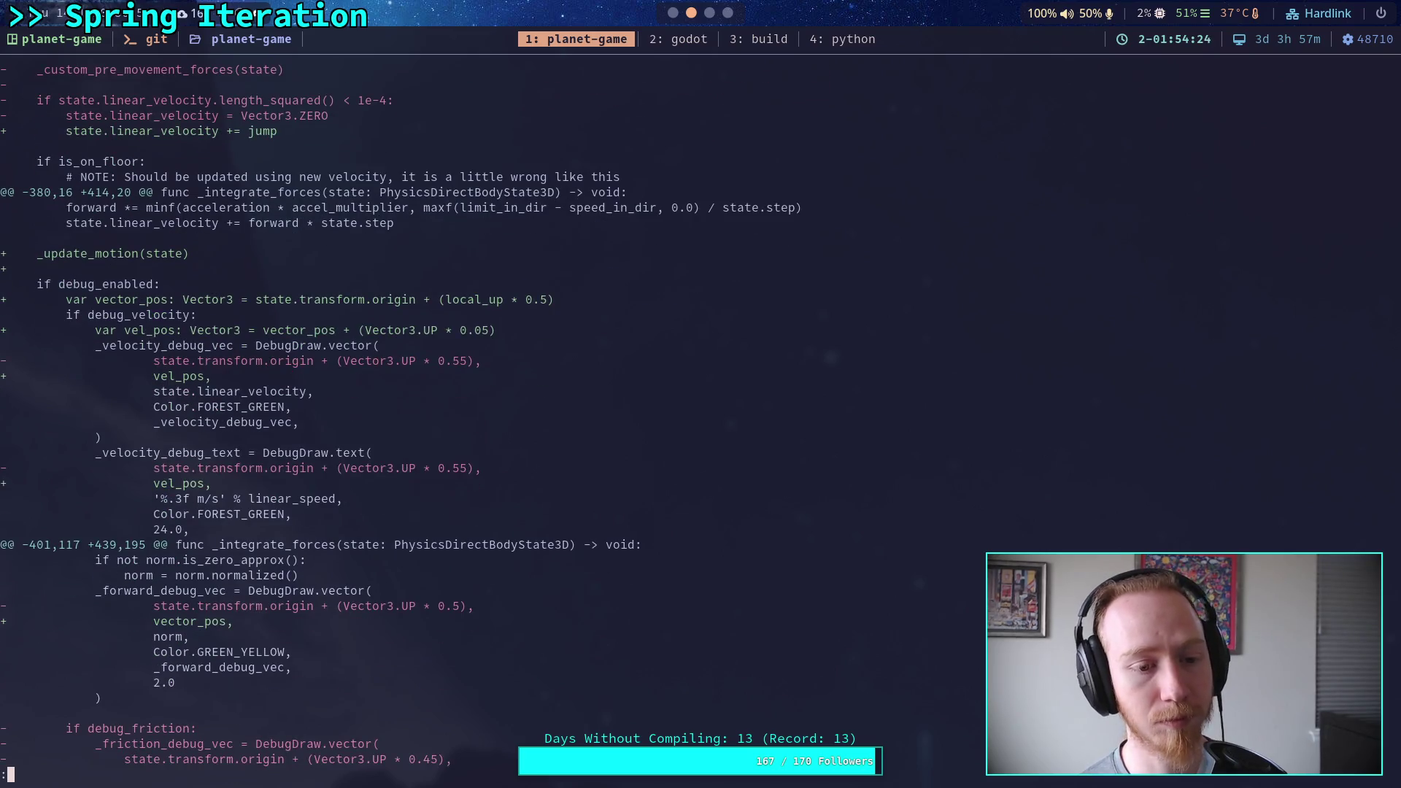
{"action": "key", "text": "j"}
{"action": "key", "text": "j"}
{"action": "key", "text": "j"}
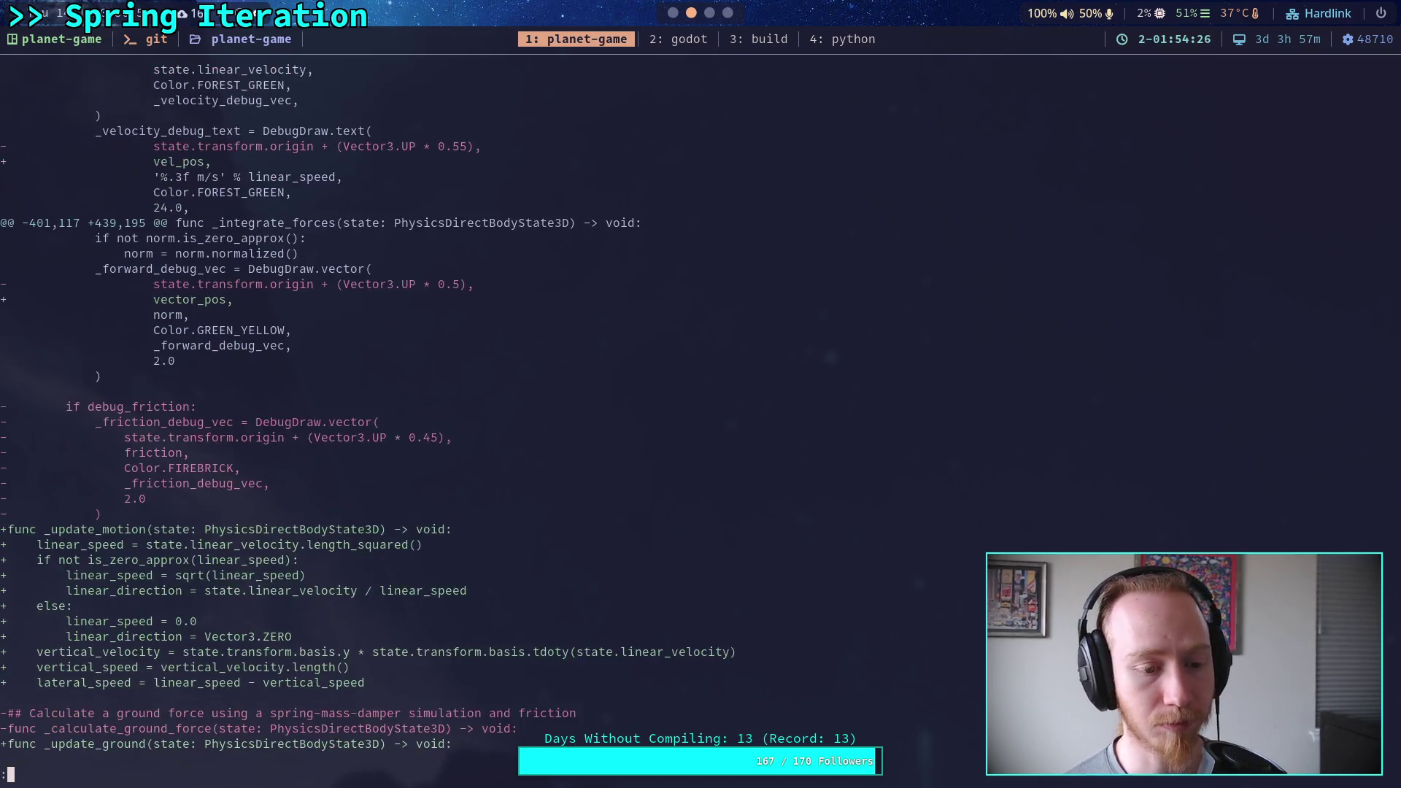
{"action": "key", "text": "j"}
{"action": "key", "text": "j"}
{"action": "key", "text": "j"}
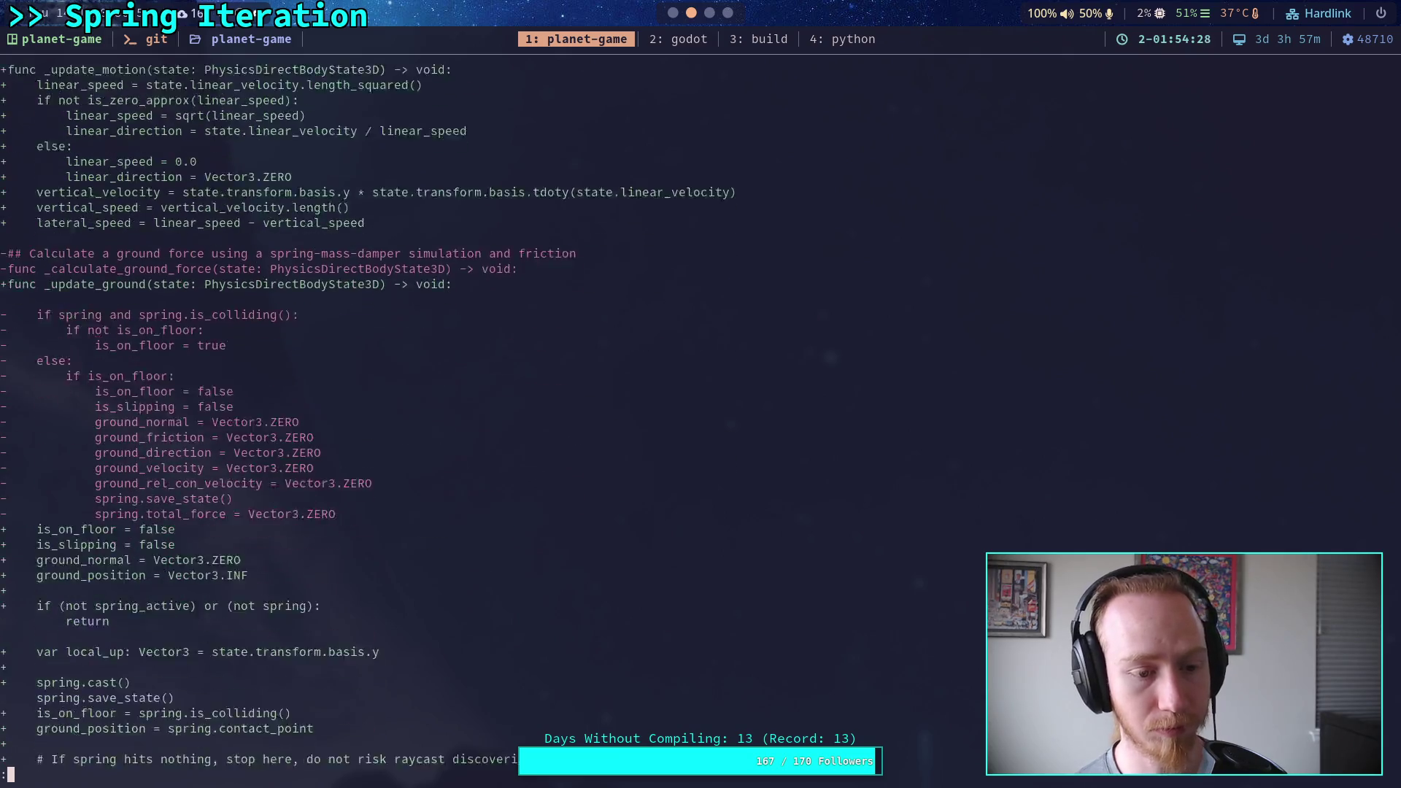
{"action": "key", "text": "j"}
{"action": "key", "text": "j"}
{"action": "key", "text": "j"}
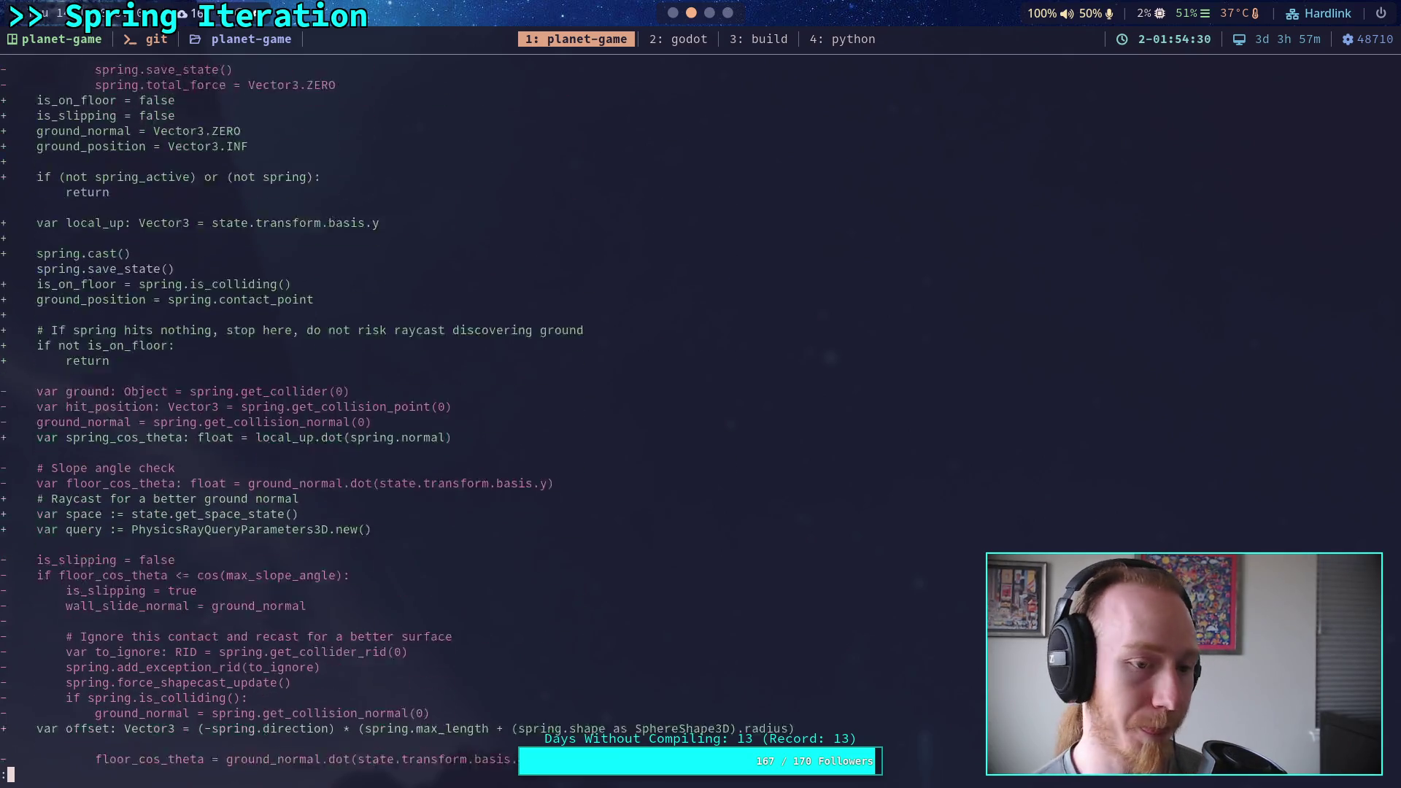
{"action": "key", "text": "j"}
{"action": "key", "text": "j"}
{"action": "key", "text": "j"}
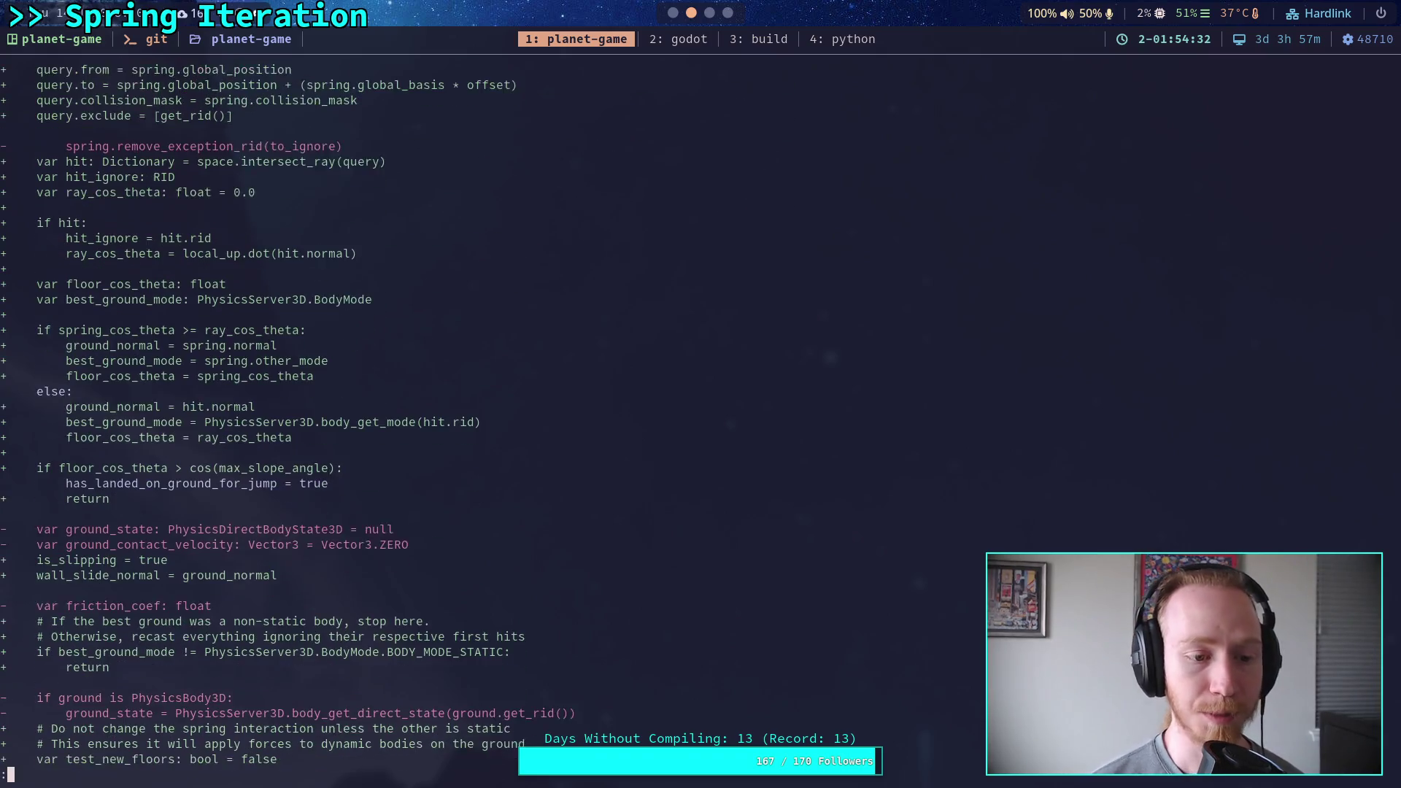
{"action": "key", "text": "j"}
{"action": "key", "text": "j"}
{"action": "key", "text": "j"}
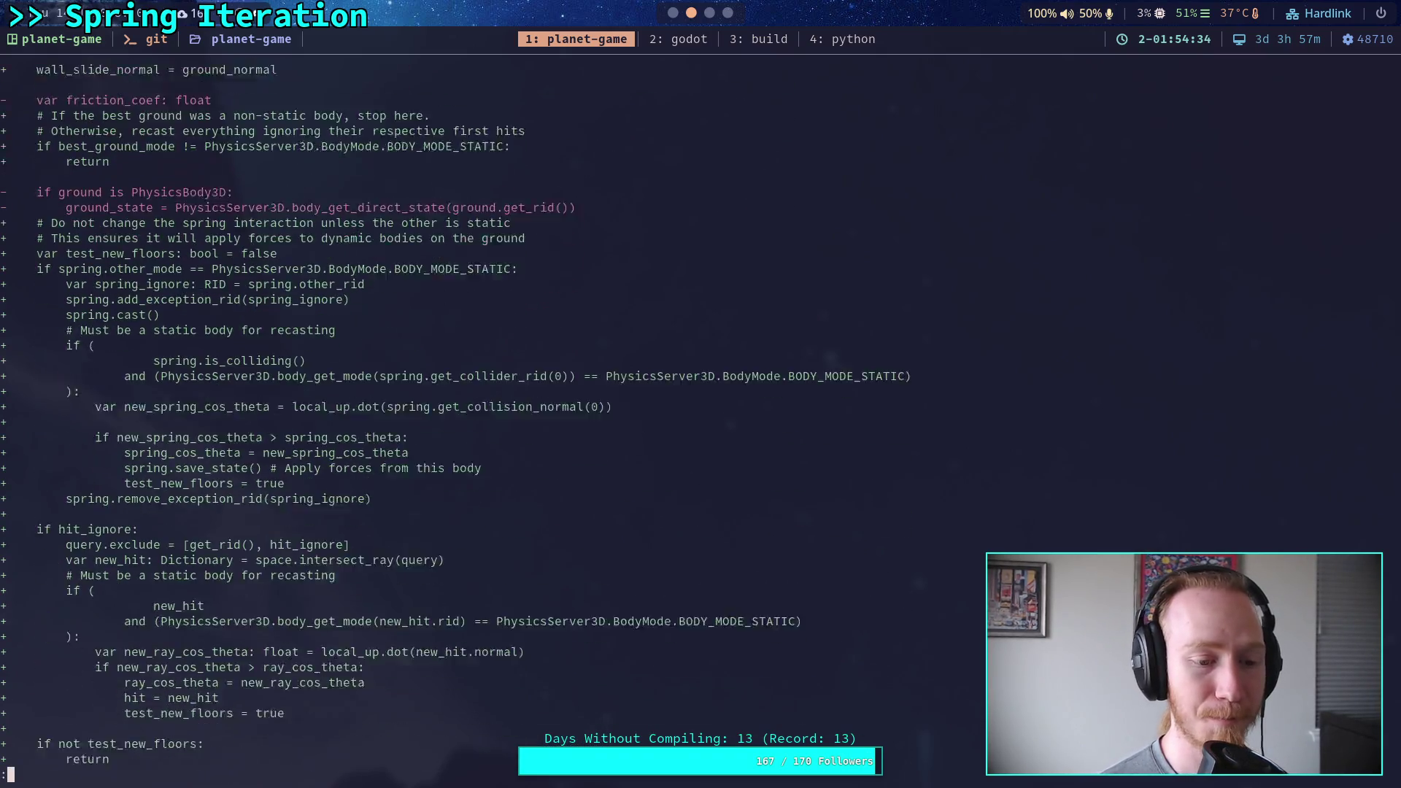
{"action": "key", "text": "j"}
{"action": "key", "text": "j"}
{"action": "key", "text": "j"}
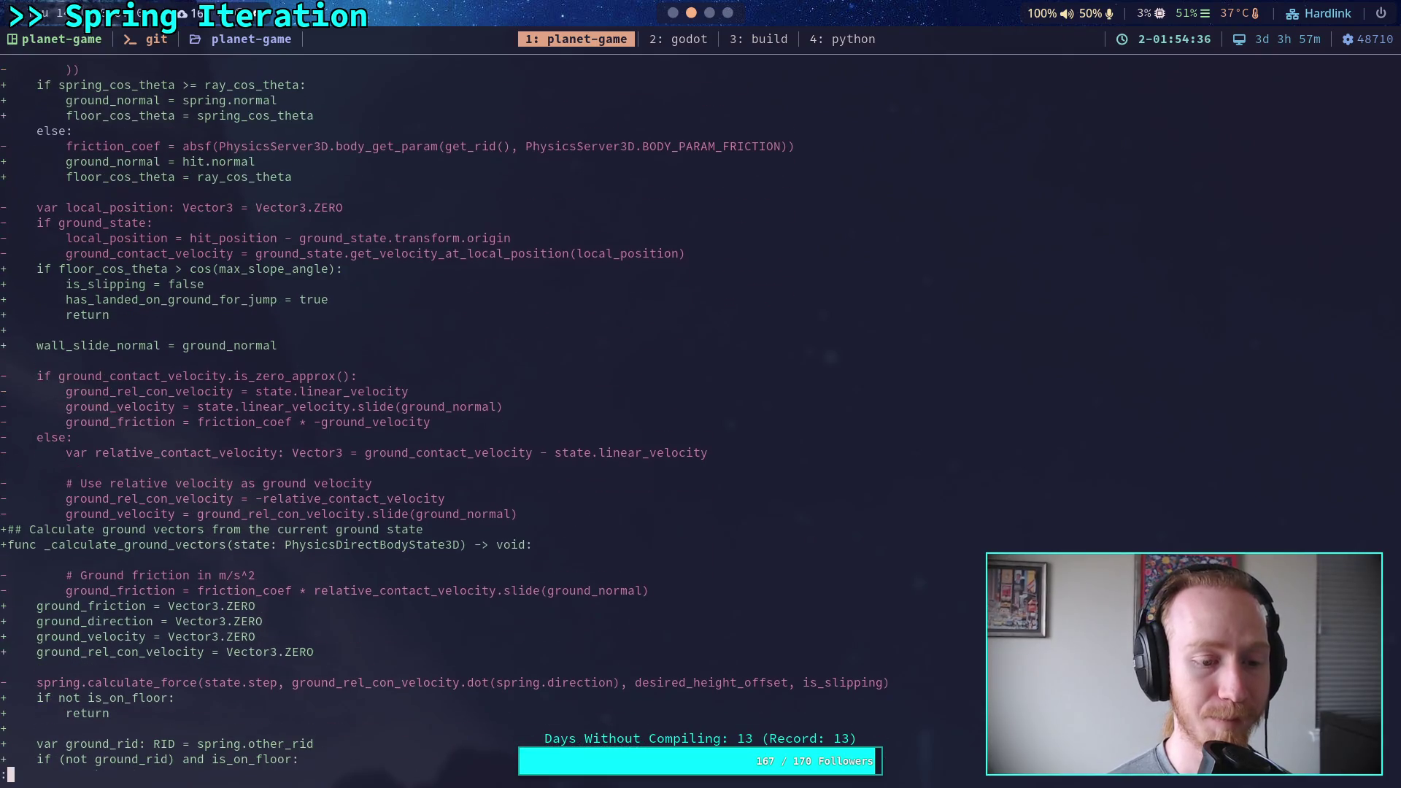
{"action": "key", "text": "j"}
{"action": "key", "text": "j"}
{"action": "key", "text": "j"}
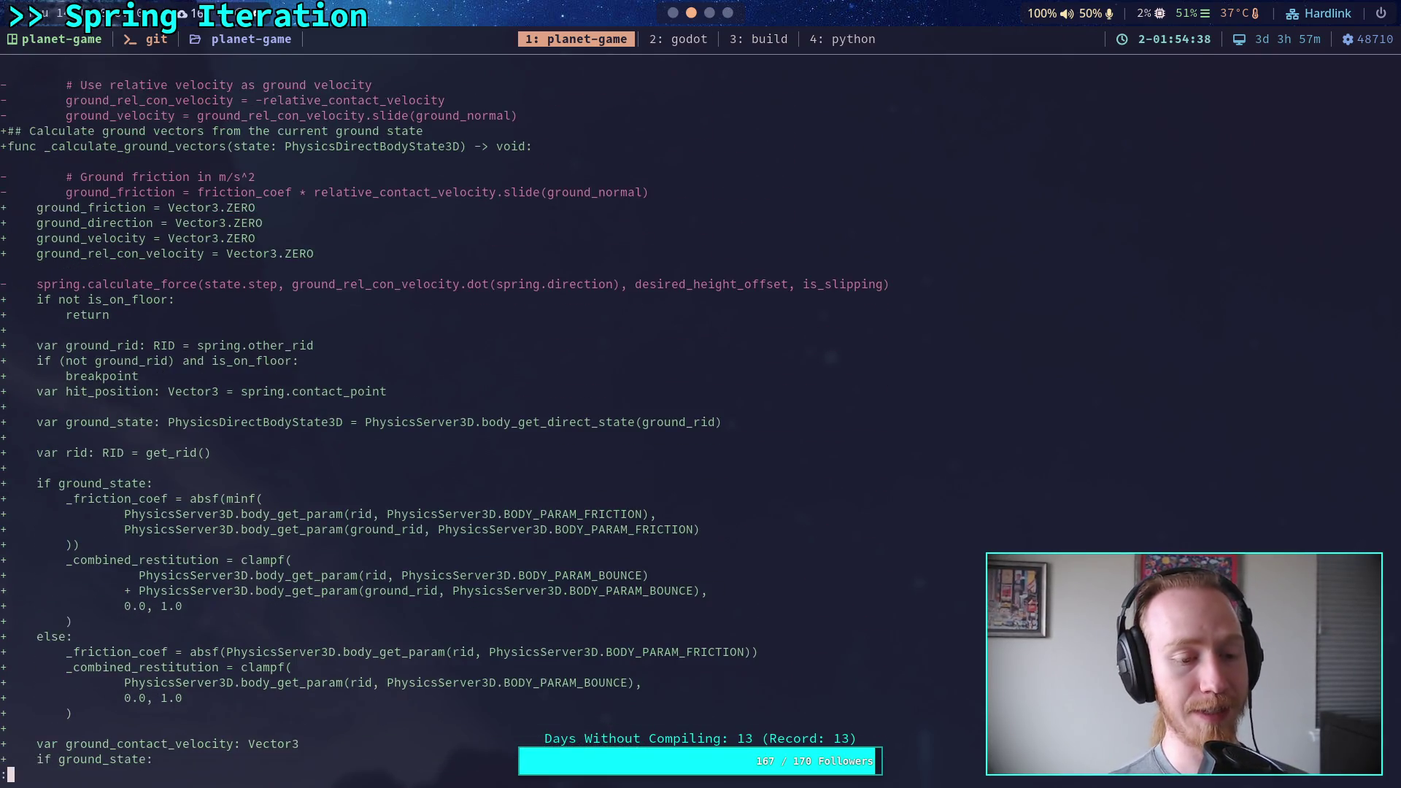
{"action": "key", "text": "j"}
{"action": "key", "text": "j"}
{"action": "key", "text": "j"}
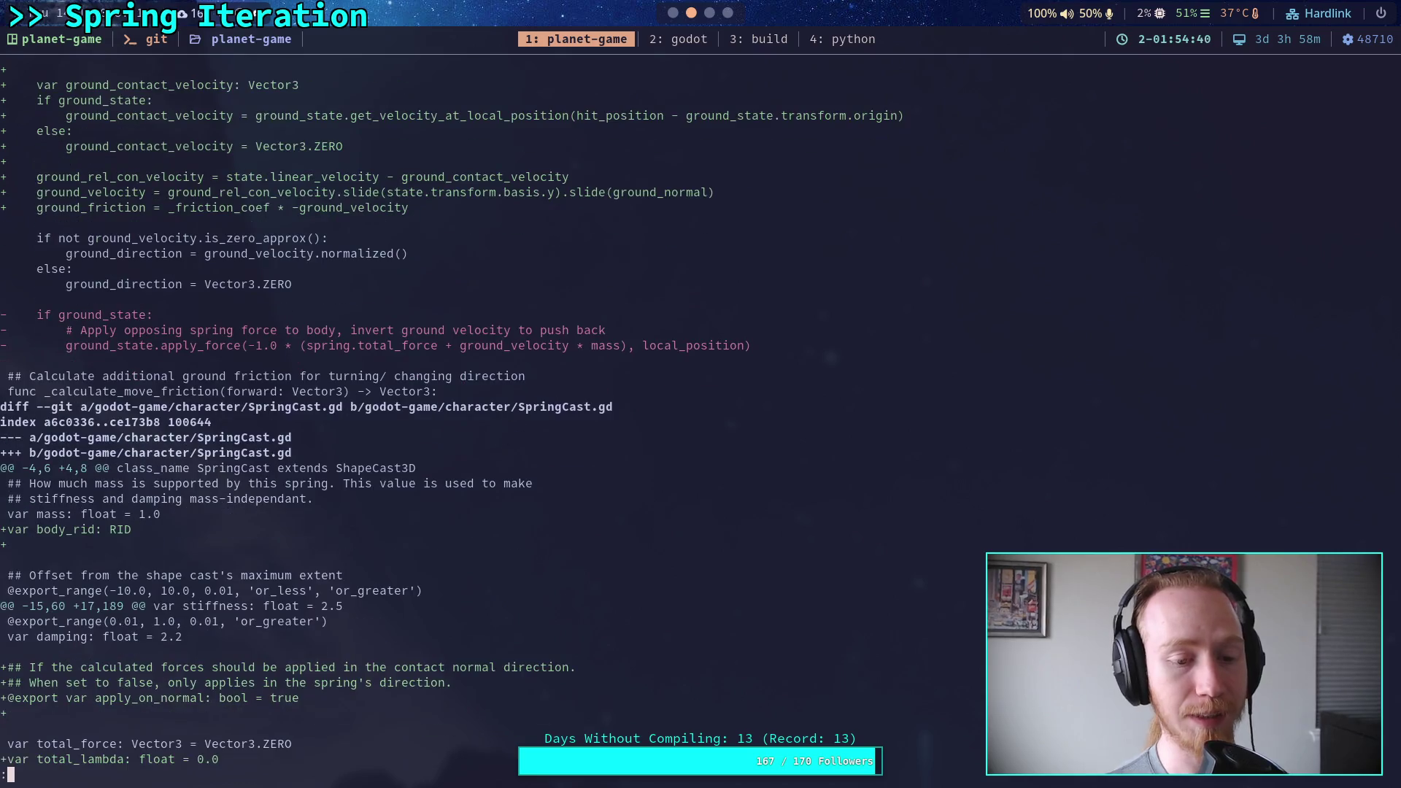
{"action": "key", "text": "j"}
{"action": "key", "text": "j"}
{"action": "key", "text": "j"}
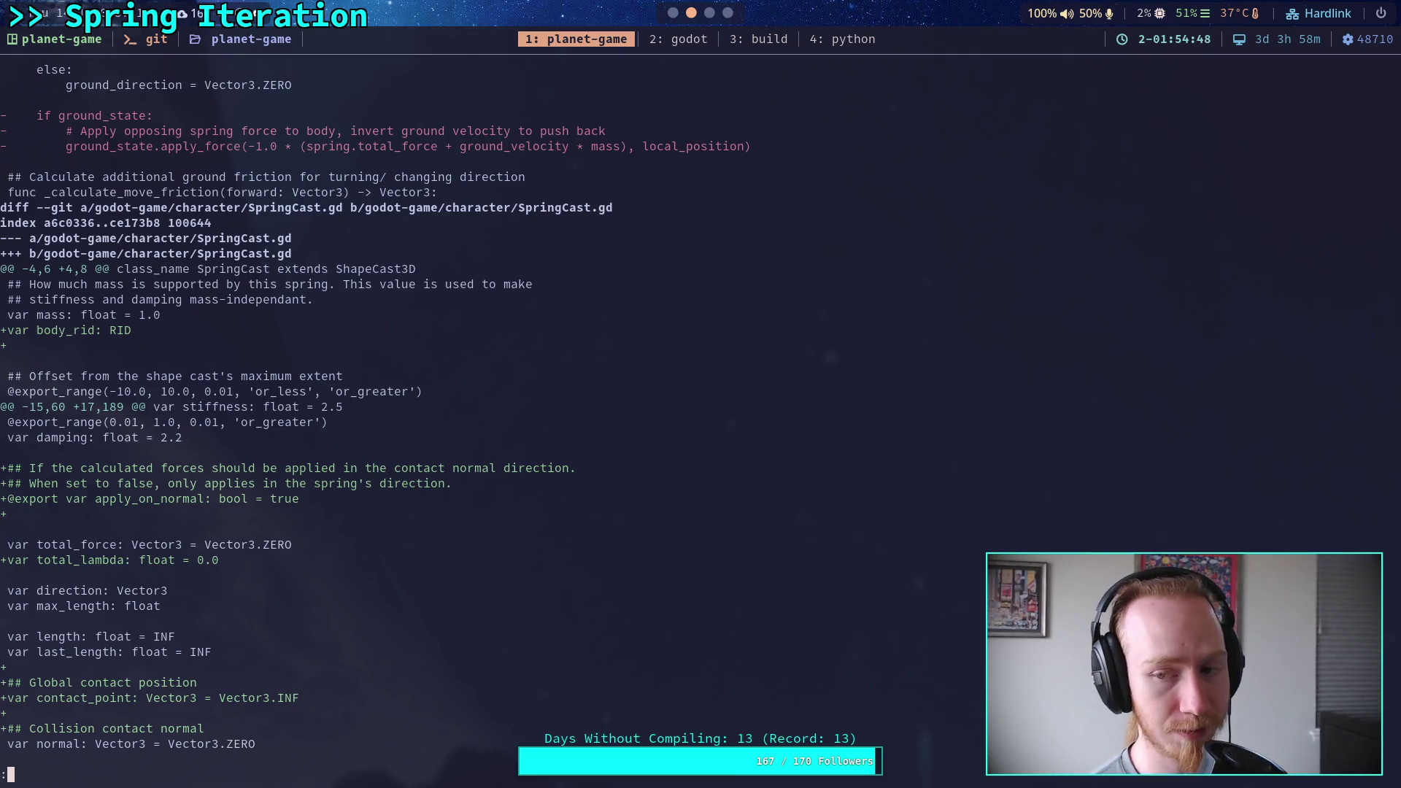
Read the SpringCast.gd variables, cast and solve_forces changes, continuing into the CrawlerCharacter.gd diff.
{"action": "key", "text": "j"}
{"action": "key", "text": "j"}
{"action": "key", "text": "j"}
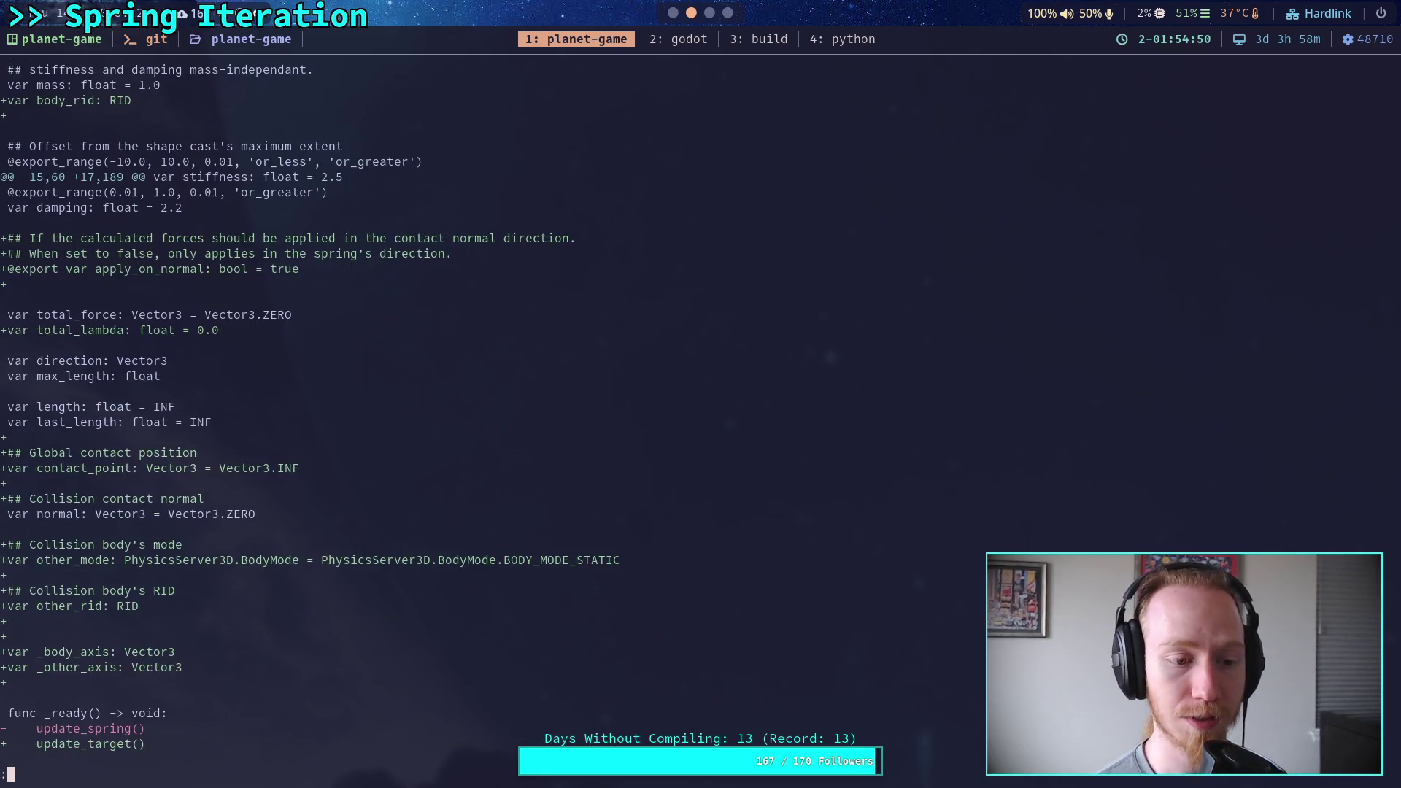
{"action": "key", "text": "j"}
{"action": "key", "text": "j"}
{"action": "key", "text": "j"}
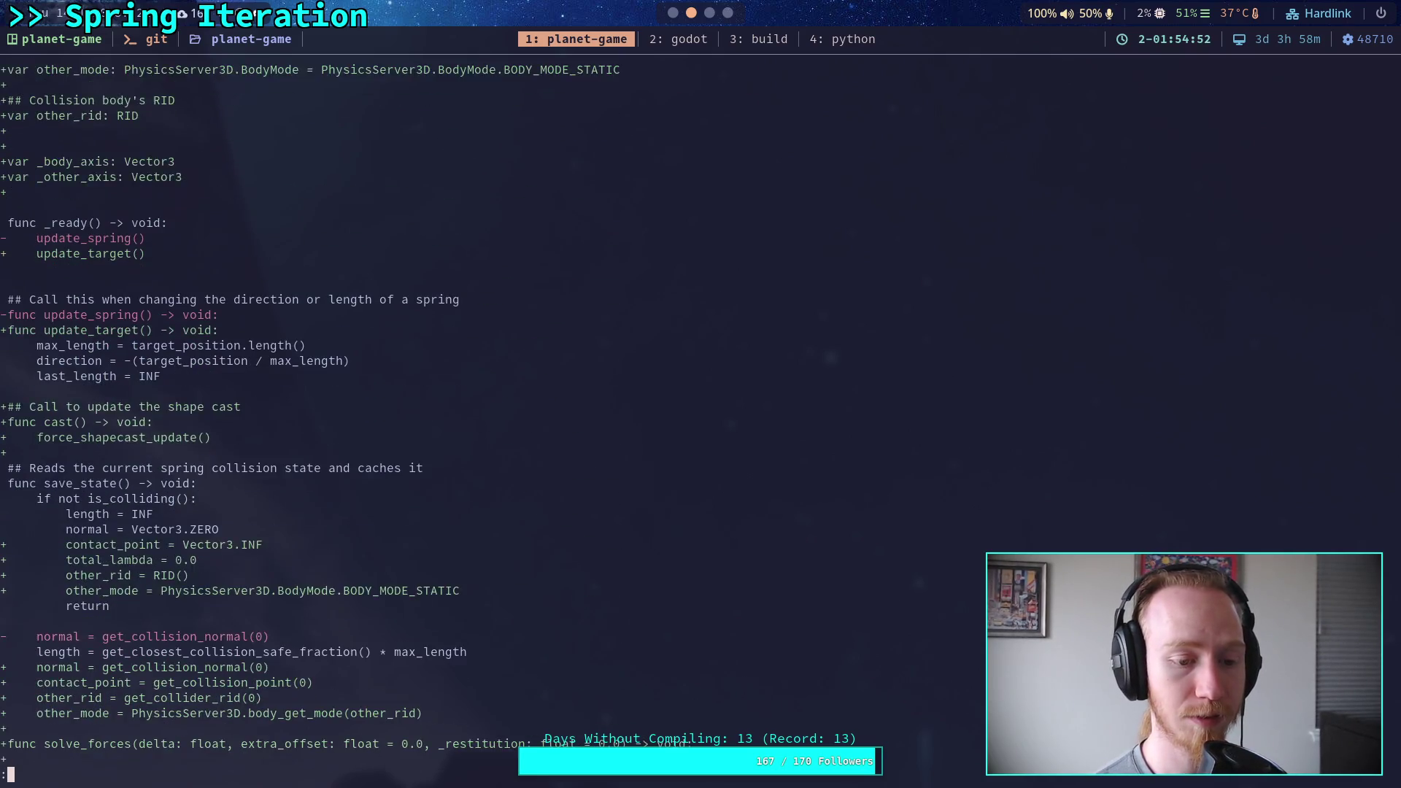
{"action": "key", "text": "j"}
{"action": "key", "text": "j"}
{"action": "key", "text": "j"}
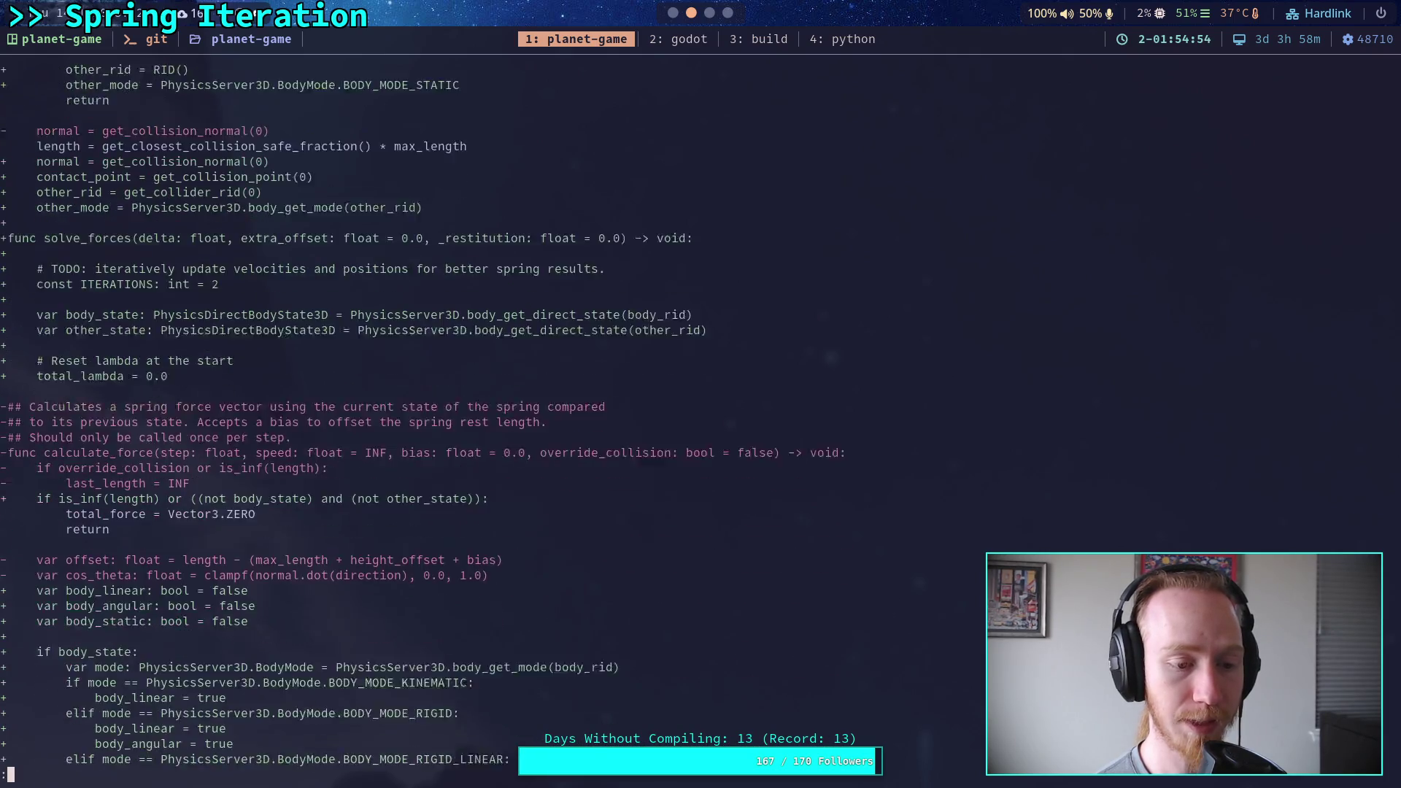
{"action": "key", "text": "j"}
{"action": "key", "text": "j"}
{"action": "key", "text": "j"}
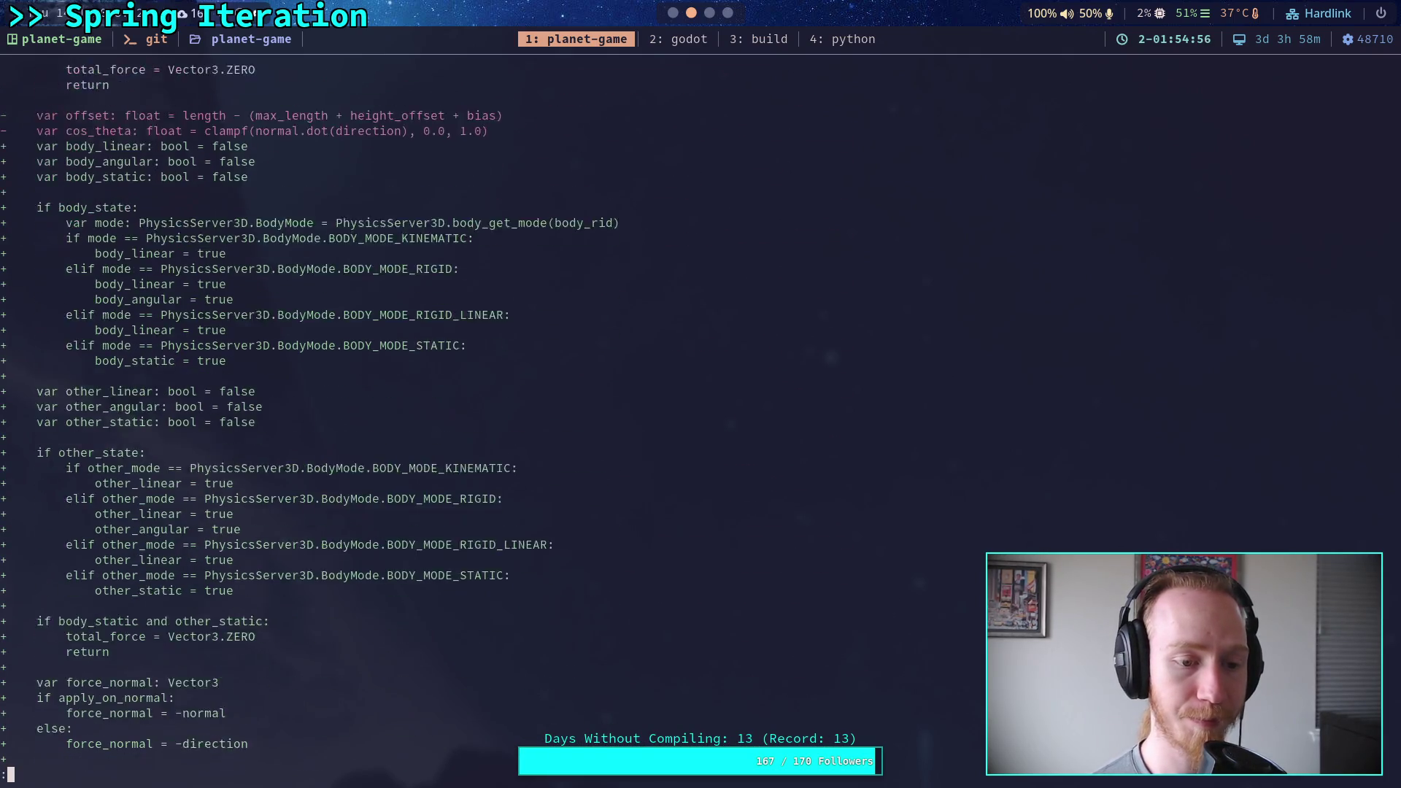
{"action": "key", "text": "space"}
{"action": "key", "text": "j"}
{"action": "key", "text": "j"}
{"action": "key", "text": "j"}
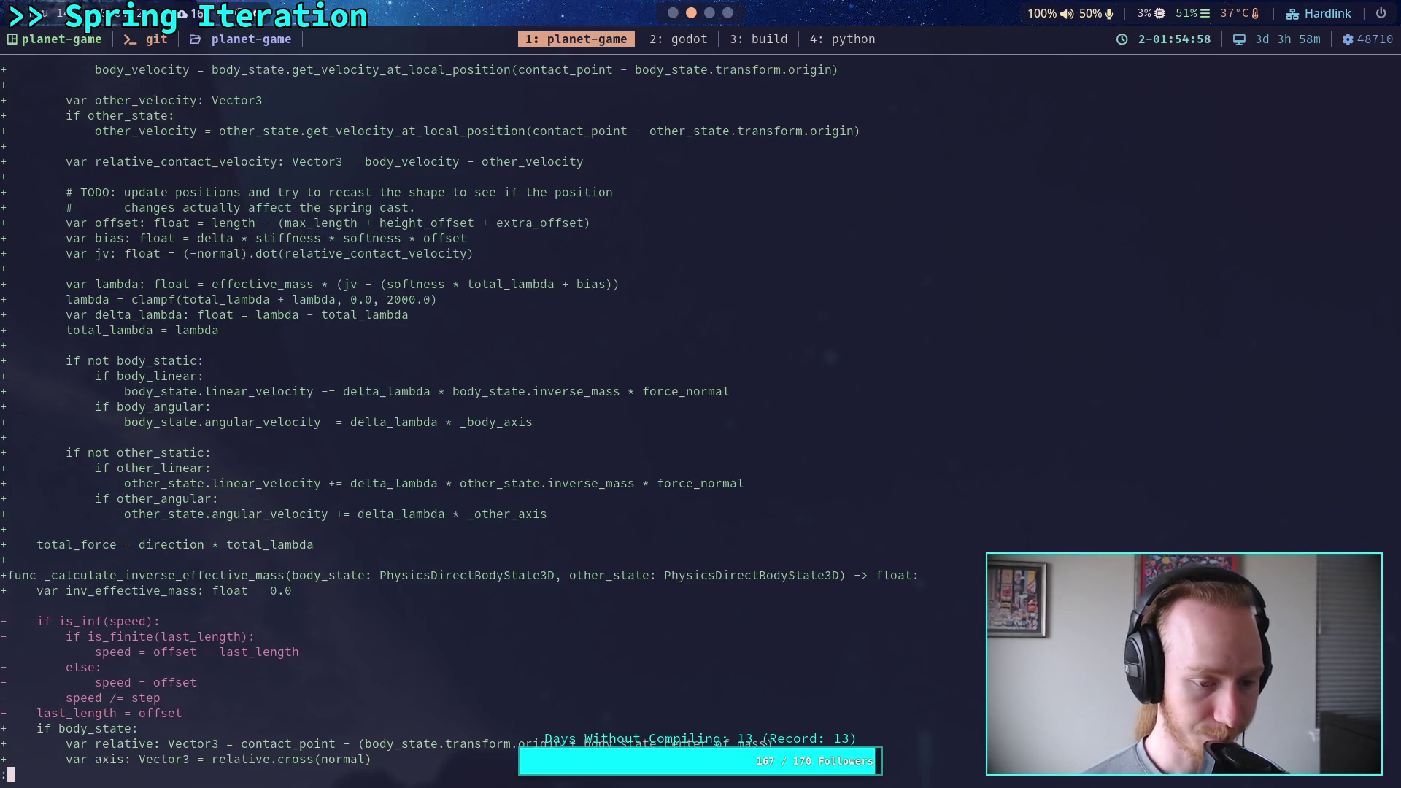
{"action": "key", "text": "j"}
{"action": "key", "text": "j"}
{"action": "key", "text": "j"}
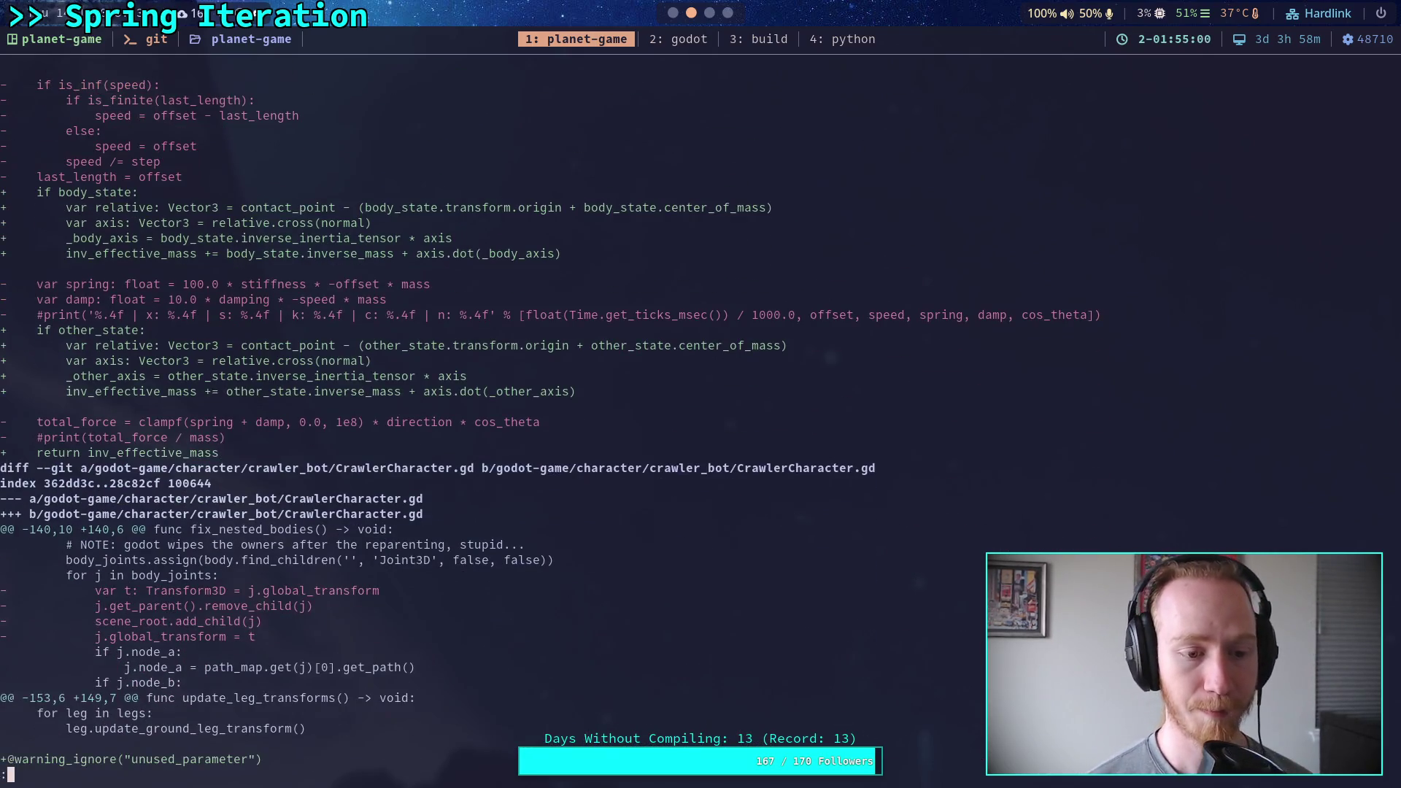
{"action": "key", "text": "j"}
{"action": "key", "text": "j"}
{"action": "key", "text": "j"}
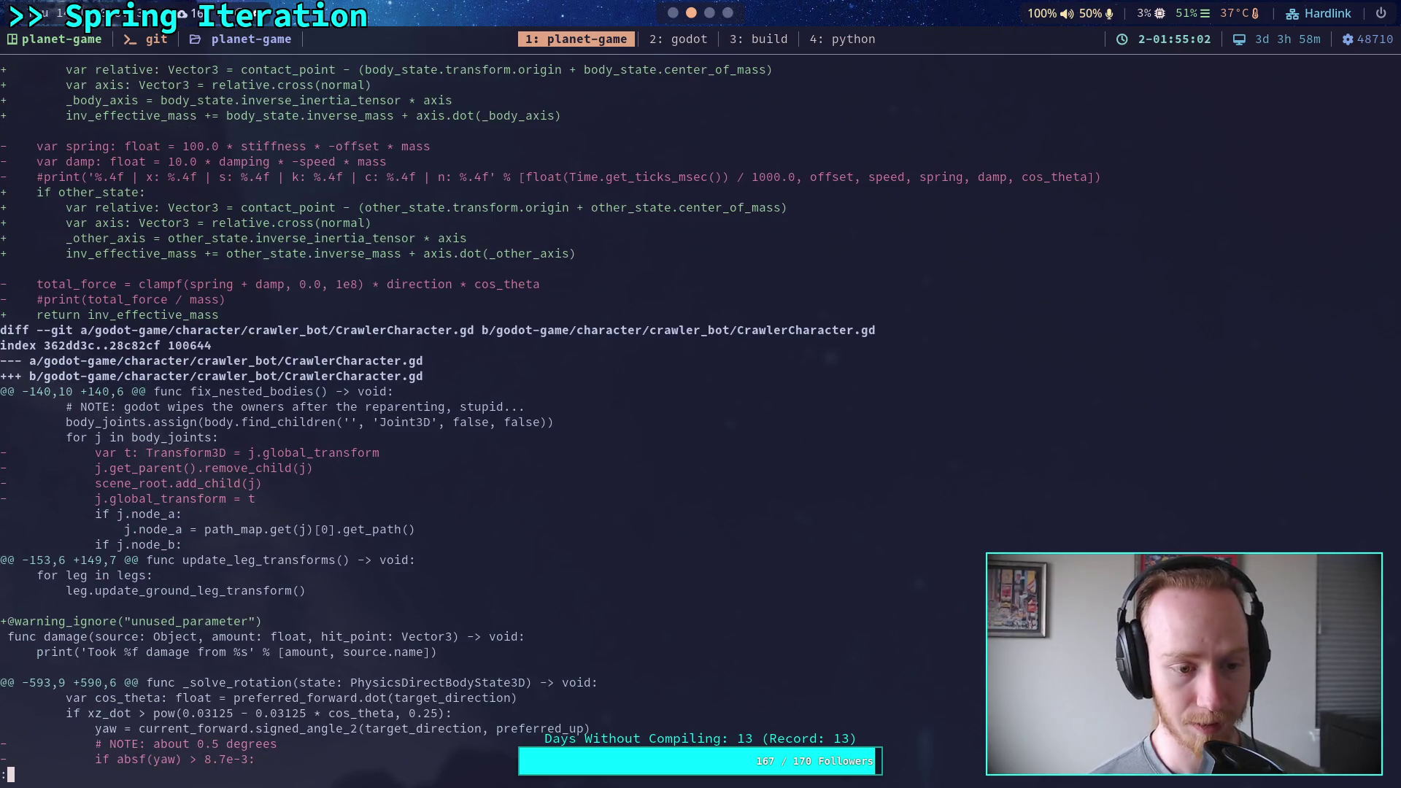
{"action": "key", "text": "j"}
{"action": "key", "text": "j"}
{"action": "key", "text": "j"}
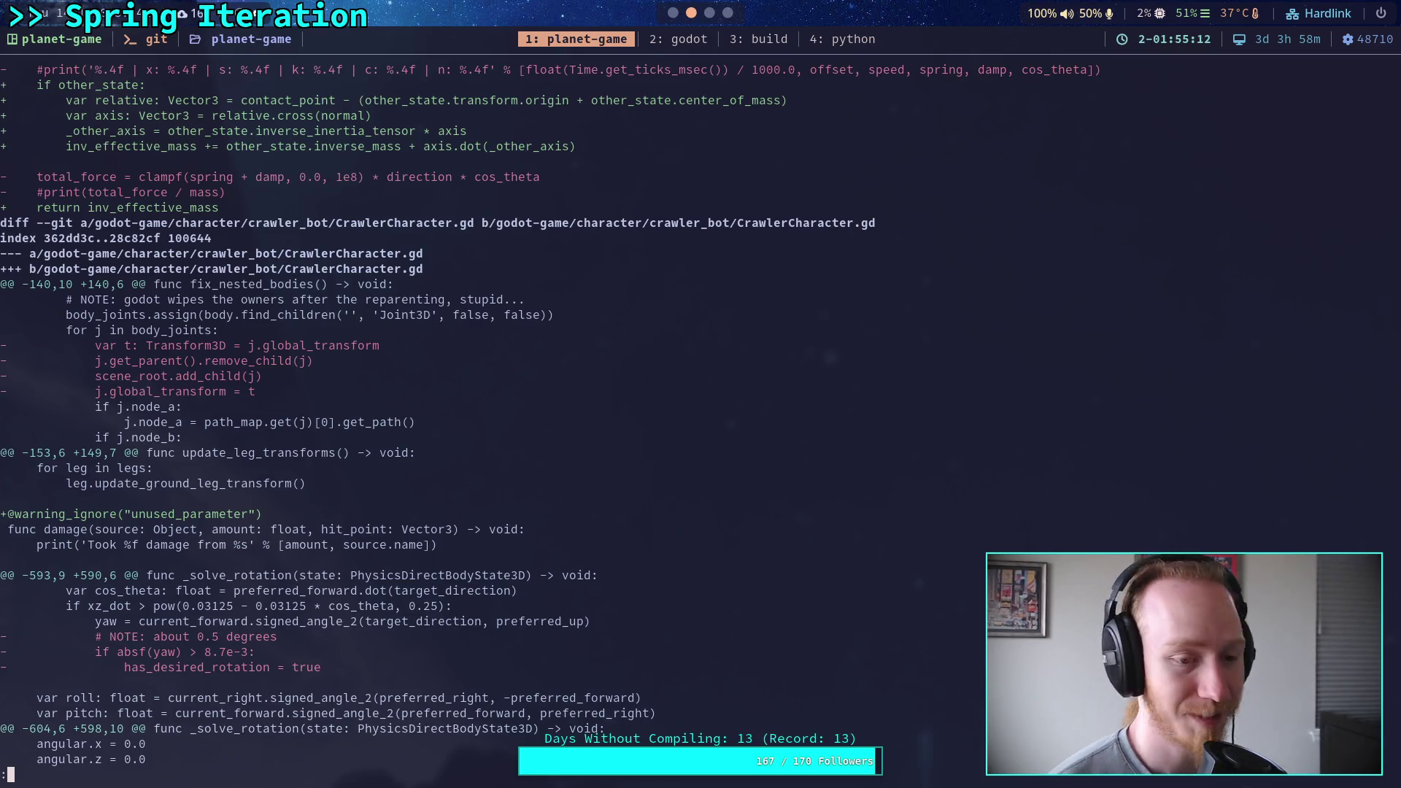
{"action": "scroll", "coordinate": [656, 416], "scroll_direction": "down", "scroll_amount": 6}
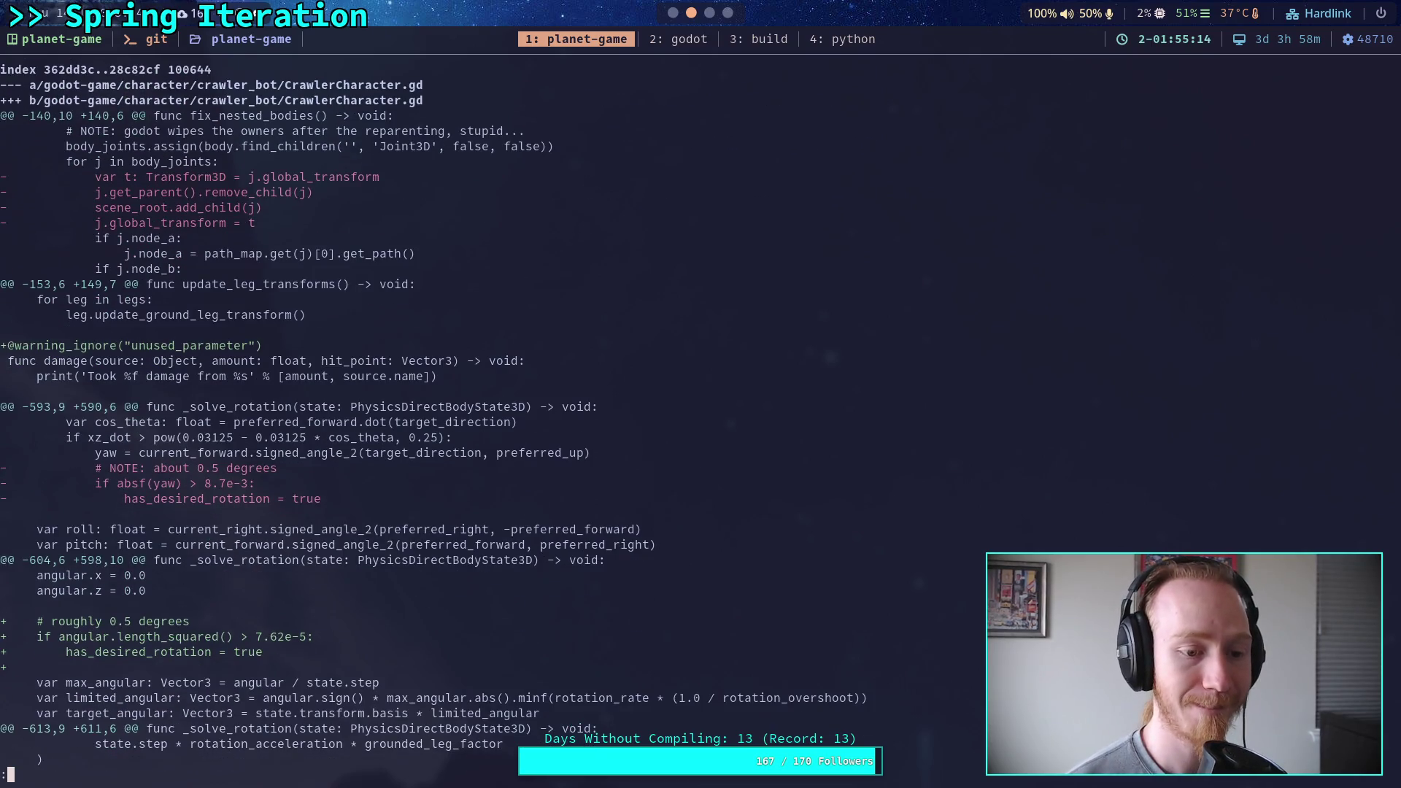
Scroll through the CrawlerCharacter.gd and CrawlerLeg.gd changes, scrolling back up to reread them.
{"action": "scroll", "coordinate": [657, 416], "scroll_direction": "down", "scroll_amount": 7}
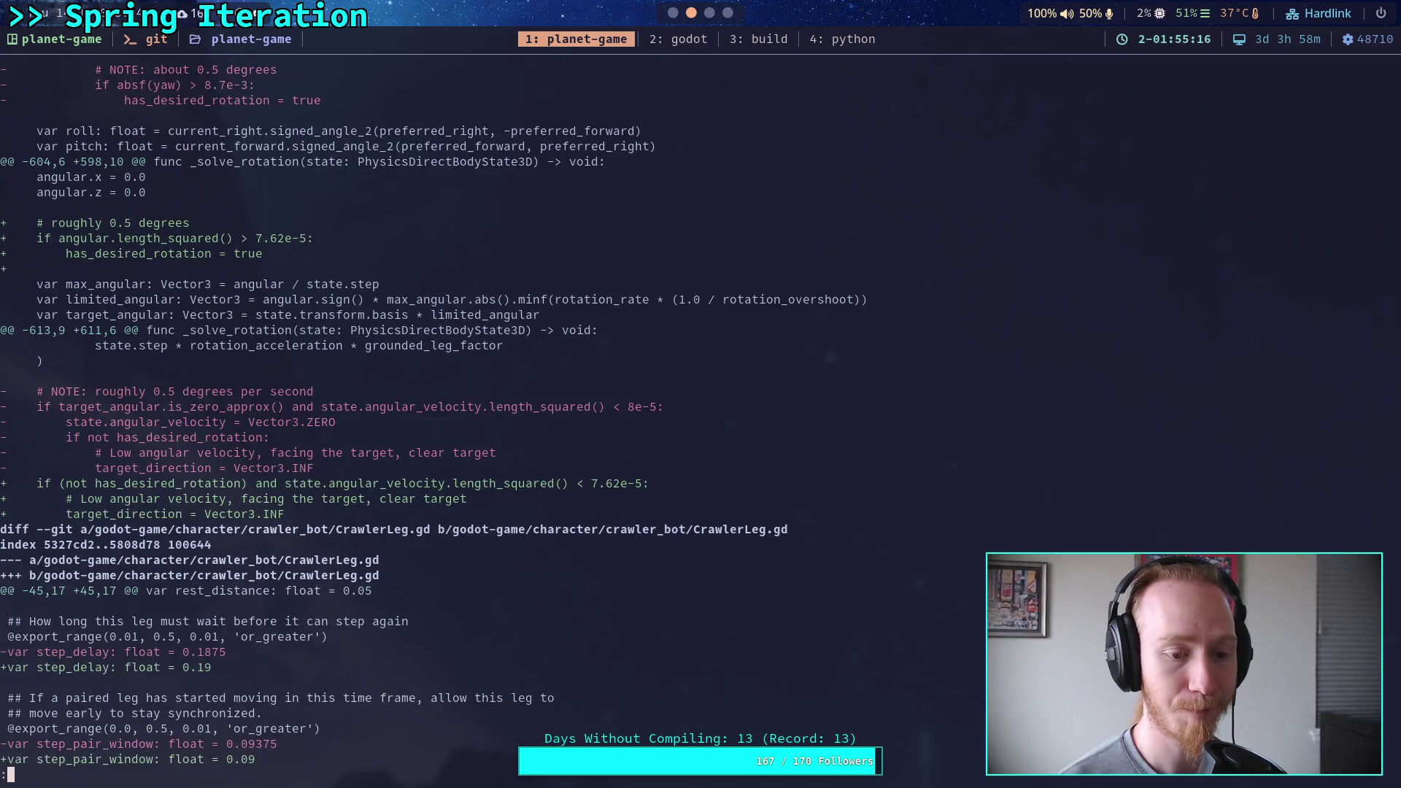
{"action": "scroll", "coordinate": [656, 416], "scroll_direction": "down", "scroll_amount": 2}
{"action": "scroll", "coordinate": [657, 416], "scroll_direction": "down", "scroll_amount": 4}
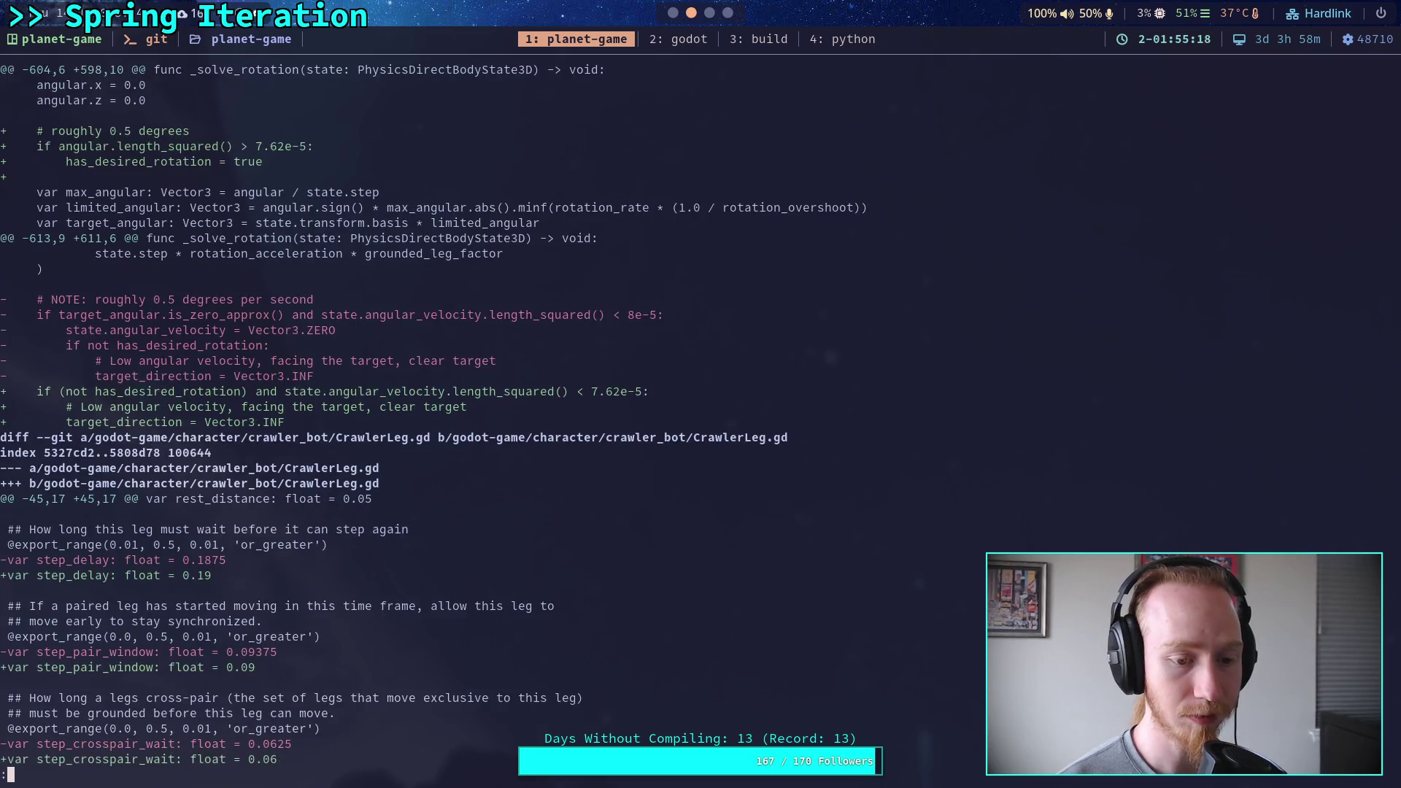
{"action": "scroll", "coordinate": [445, 423], "scroll_direction": "down", "scroll_amount": 10}
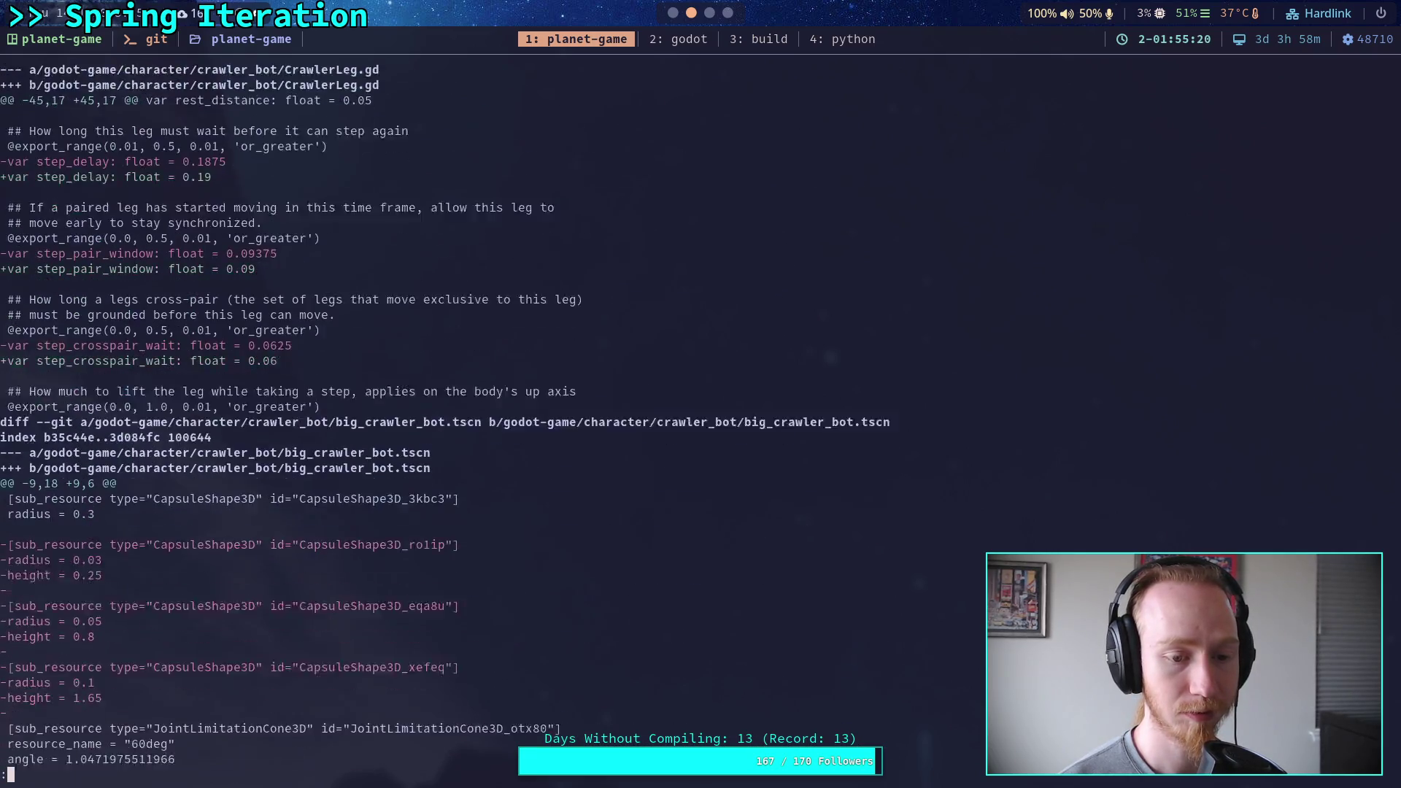
{"action": "scroll", "coordinate": [445, 423], "scroll_direction": "down", "scroll_amount": 4}
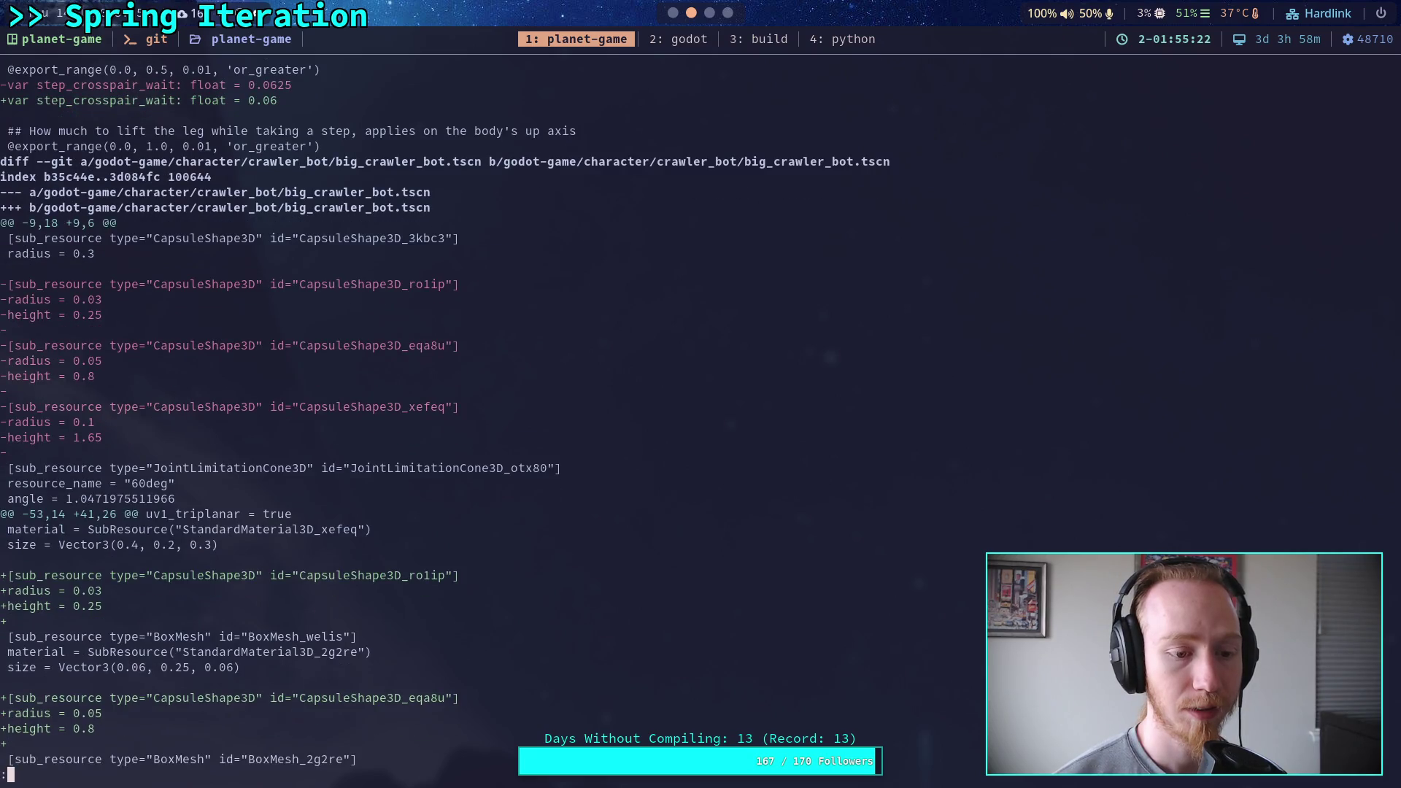
{"action": "scroll", "coordinate": [445, 424], "scroll_direction": "up", "scroll_amount": 7}
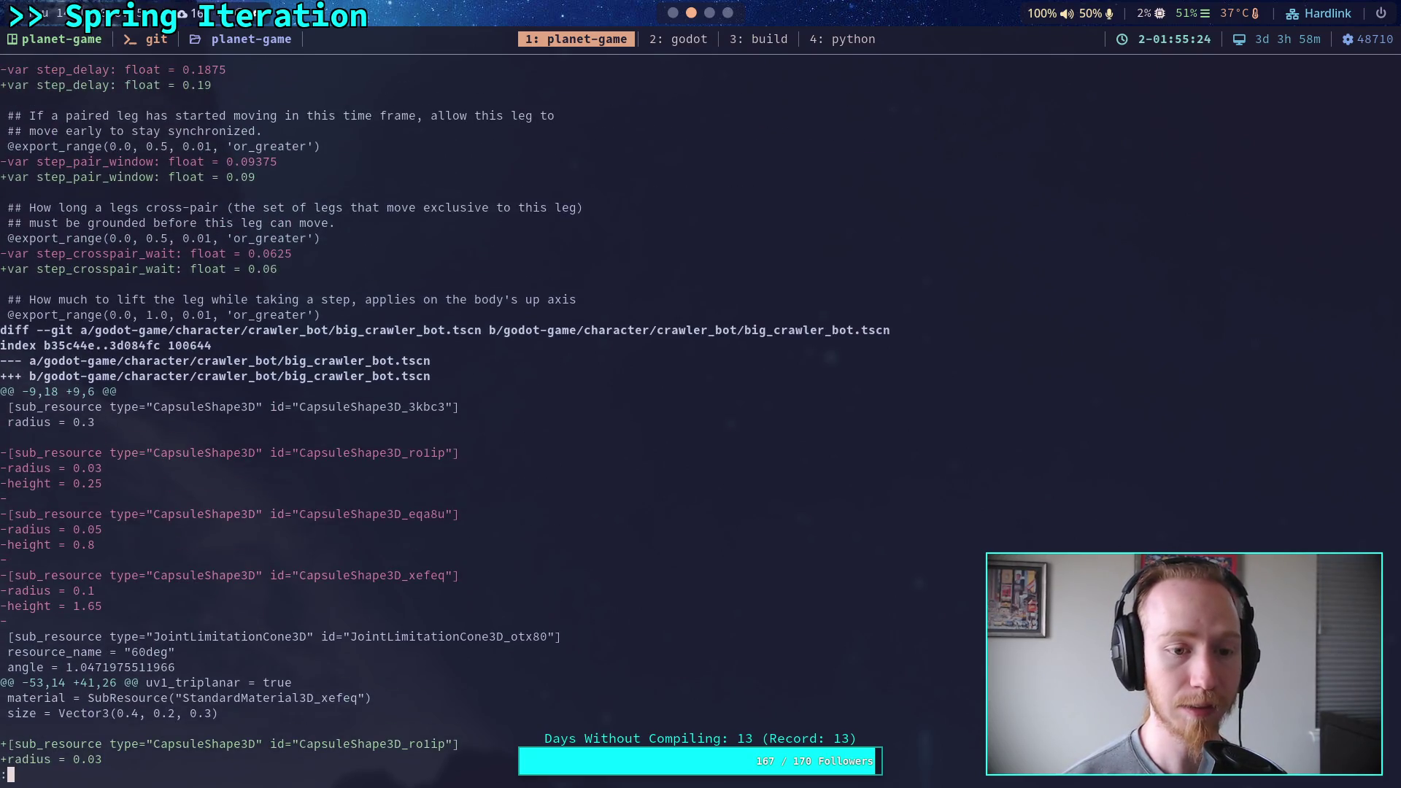
{"action": "scroll", "coordinate": [446, 423], "scroll_direction": "up", "scroll_amount": 7}
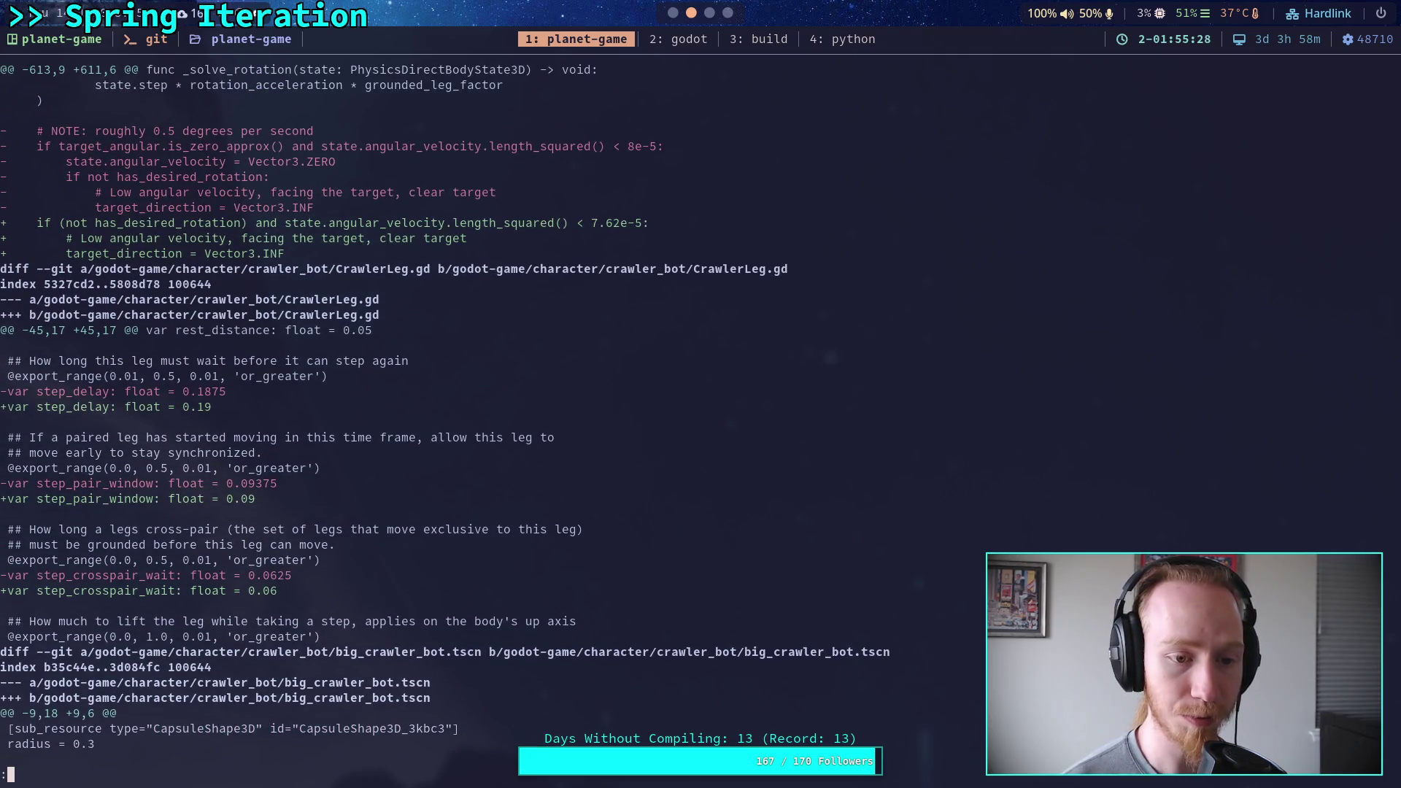
{"action": "scroll", "coordinate": [445, 423], "scroll_direction": "up", "scroll_amount": 5}
{"action": "scroll", "coordinate": [445, 423], "scroll_direction": "up", "scroll_amount": 1}
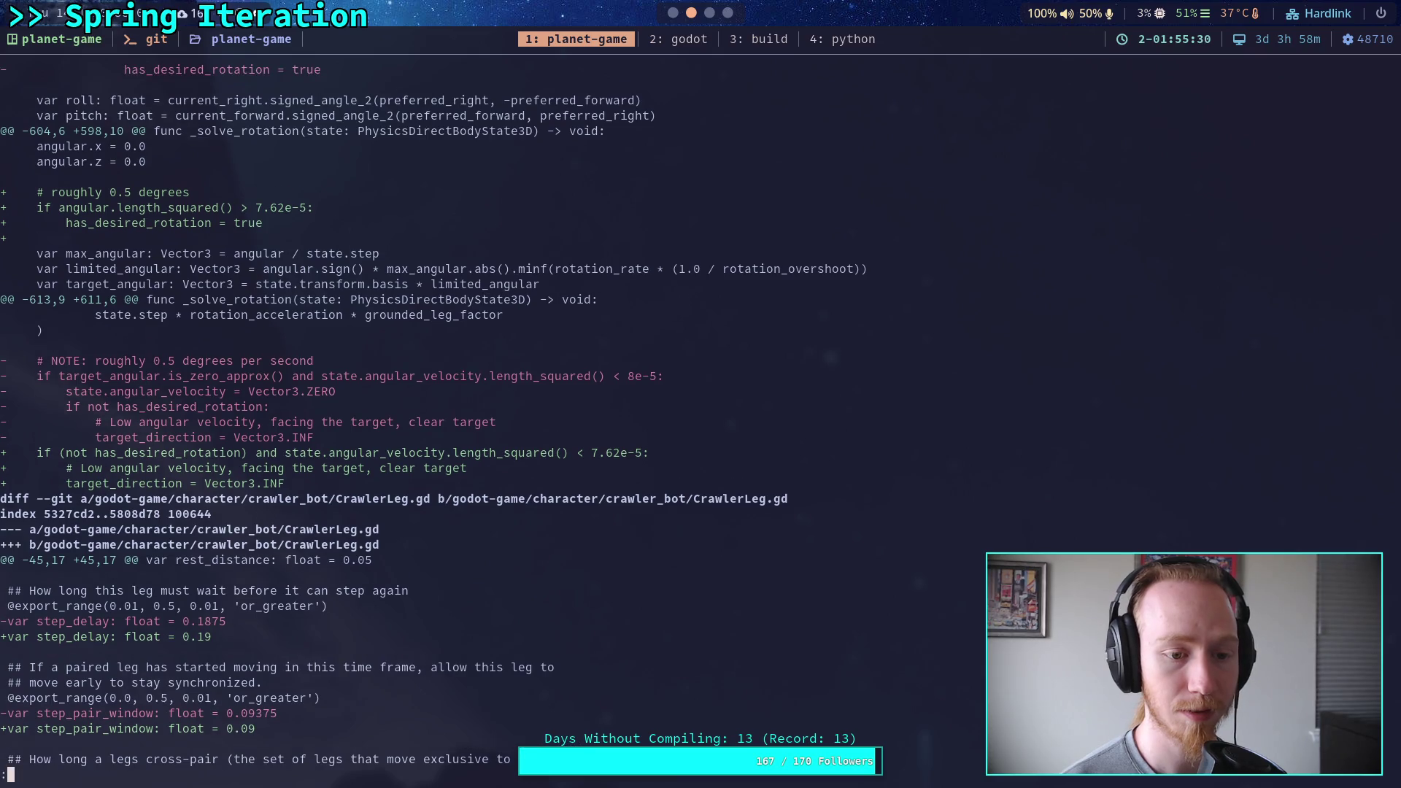
Page through the big_crawler_bot.tscn diff to its removed leg nodes and new leg target step settings.
{"action": "key", "text": "space"}
{"action": "key", "text": "space"}
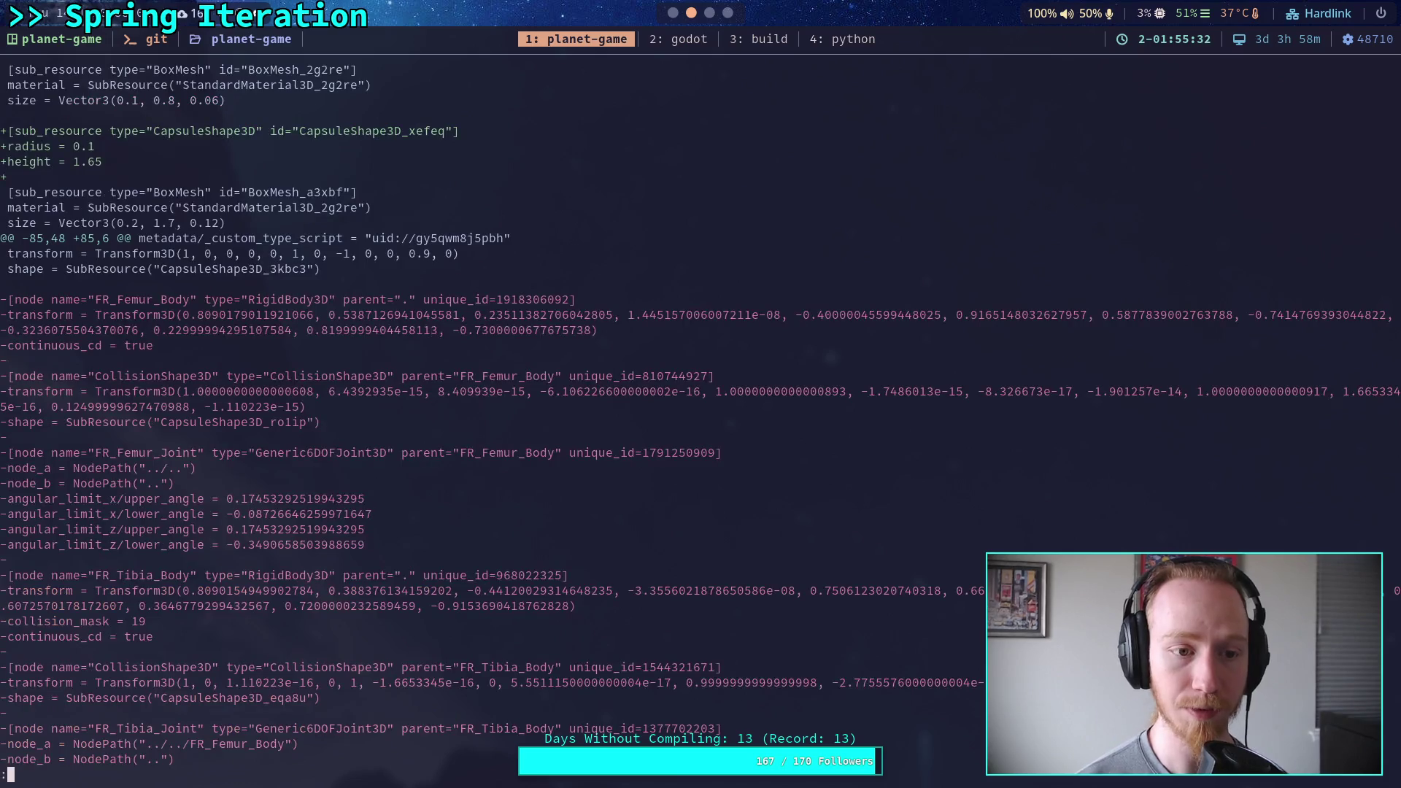
{"action": "key", "text": "space"}
{"action": "key", "text": "space"}
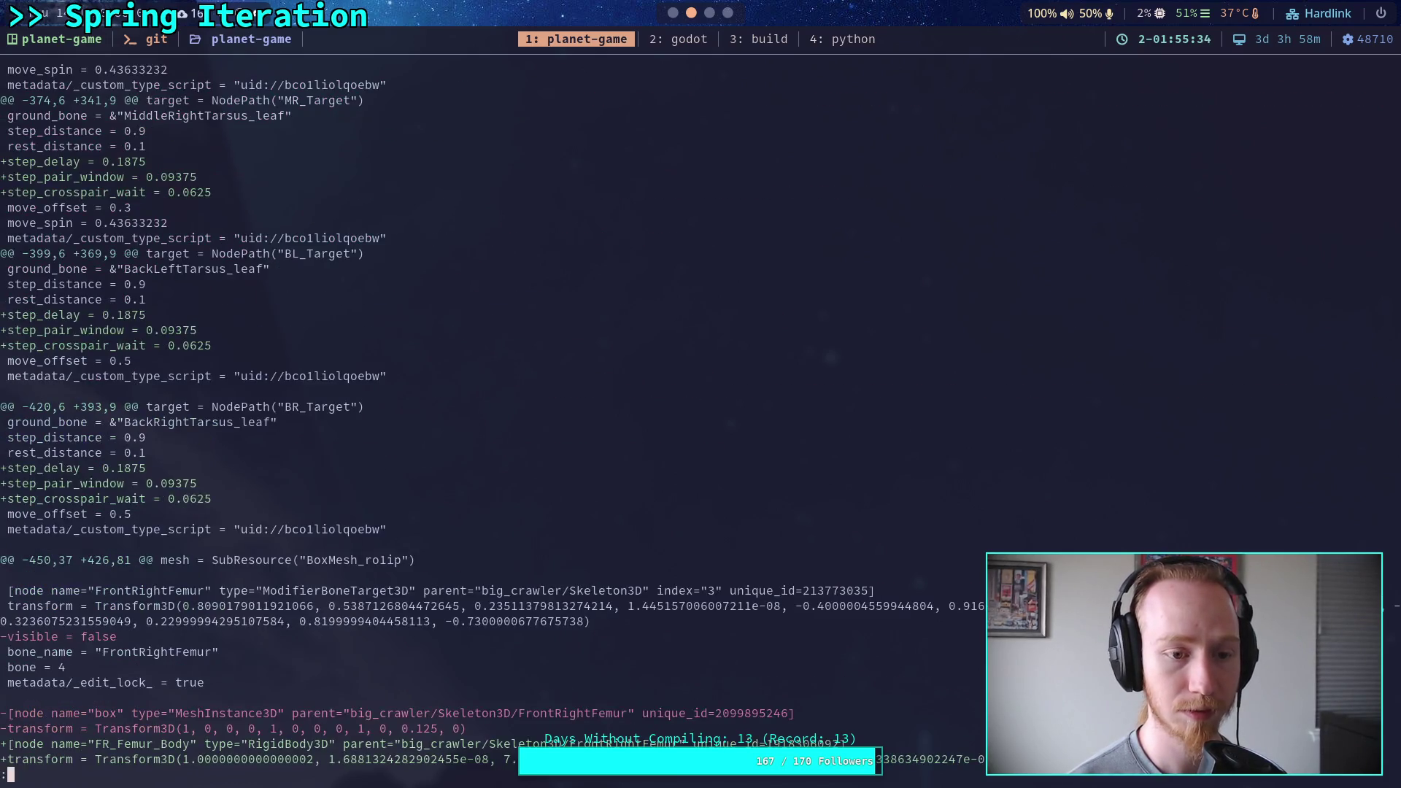
{"action": "key", "text": "space"}
{"action": "key", "text": "space"}
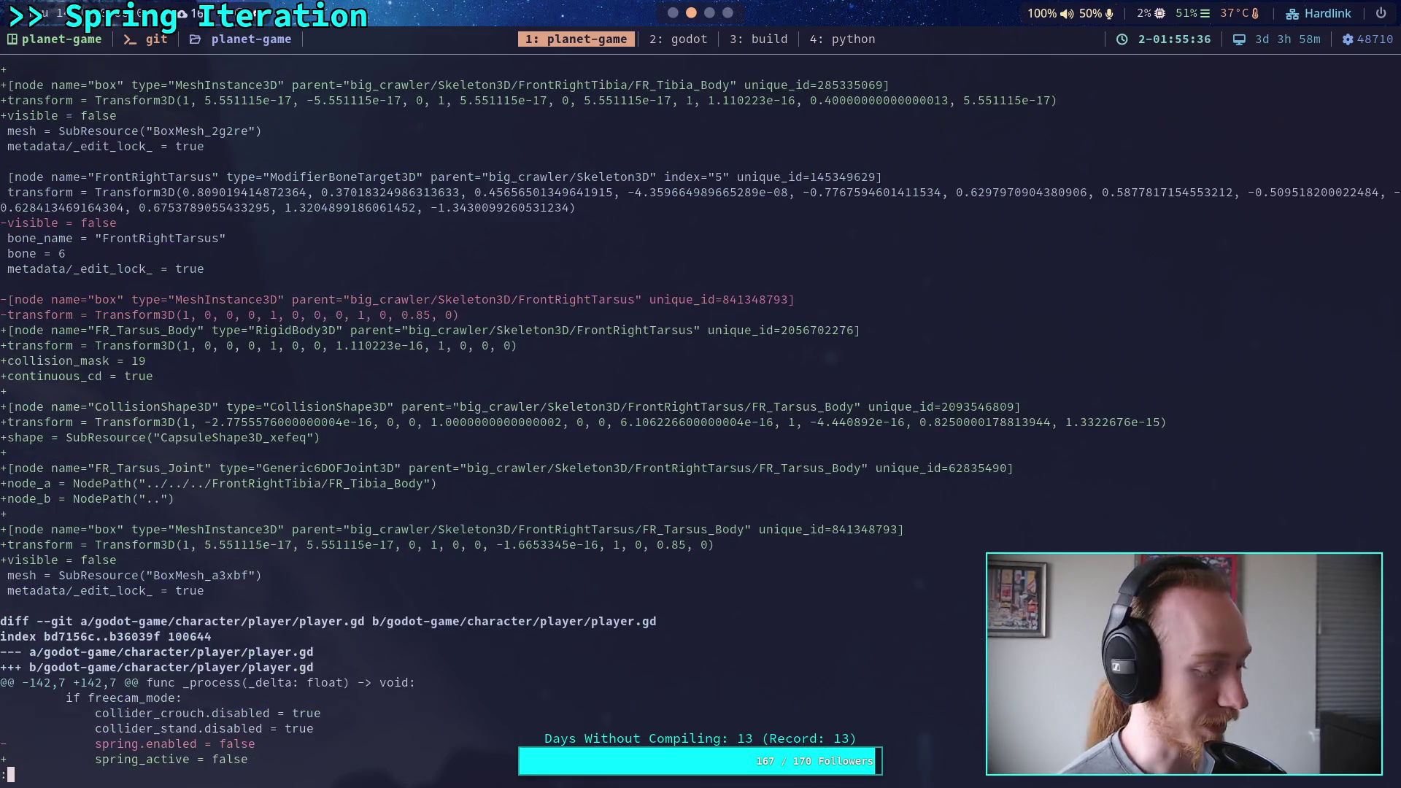